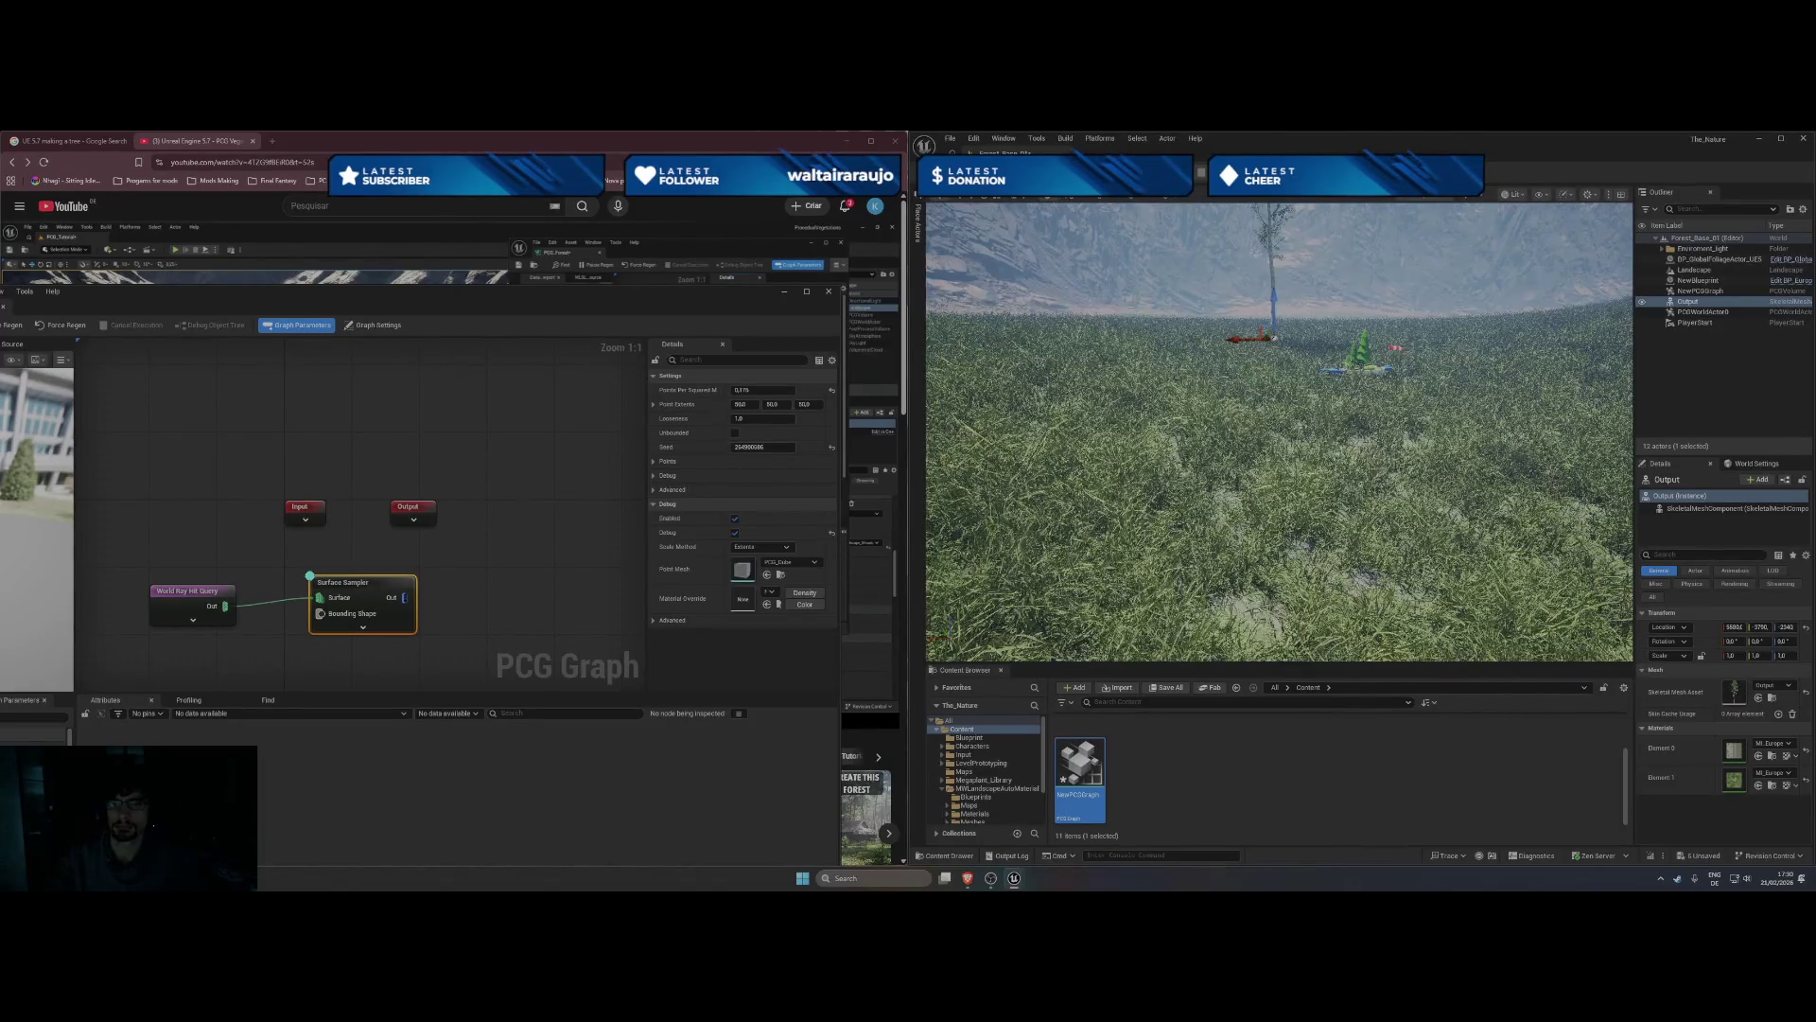
- Delete the standalone Output tree actor from the level
{"action": "mouse_move", "coordinate": [1279, 431]}
{"action": "left_mouse_down"}
{"action": "mouse_move", "coordinate": [1279, 530]}
{"action": "mouse_move", "coordinate": [1301, 449]}
{"action": "mouse_move", "coordinate": [1400, 445]}
{"action": "mouse_move", "coordinate": [1381, 492]}
{"action": "mouse_move", "coordinate": [1362, 501]}
{"action": "mouse_move", "coordinate": [1363, 388]}
{"action": "left_mouse_up"}
{"action": "mouse_move", "coordinate": [1410, 499]}
{"action": "left_mouse_down"}
{"action": "mouse_move", "coordinate": [1410, 473]}
{"action": "mouse_move", "coordinate": [1410, 500]}
{"action": "left_mouse_up"}
{"action": "key", "text": "Delete"}
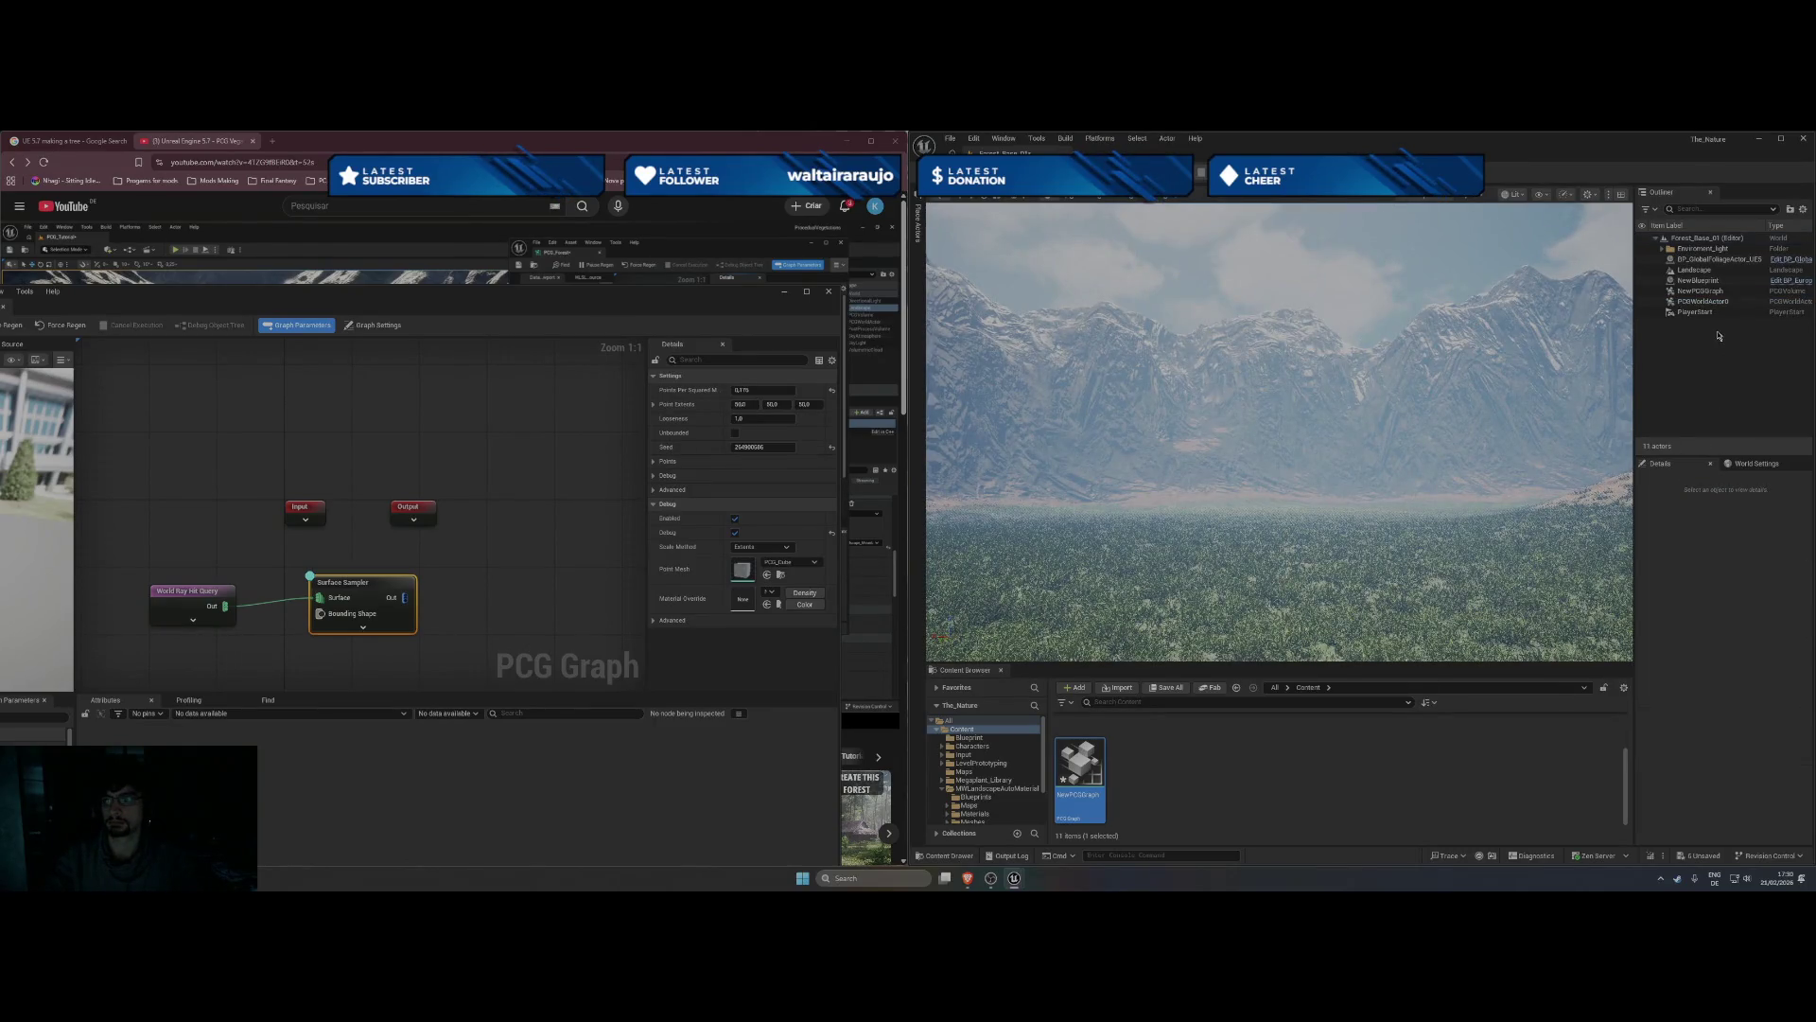
- Lower the NewPCGGraph volume onto the landscape and delete the NewBlueprint tree actor
{"action": "left_click", "coordinate": [1698, 292]}
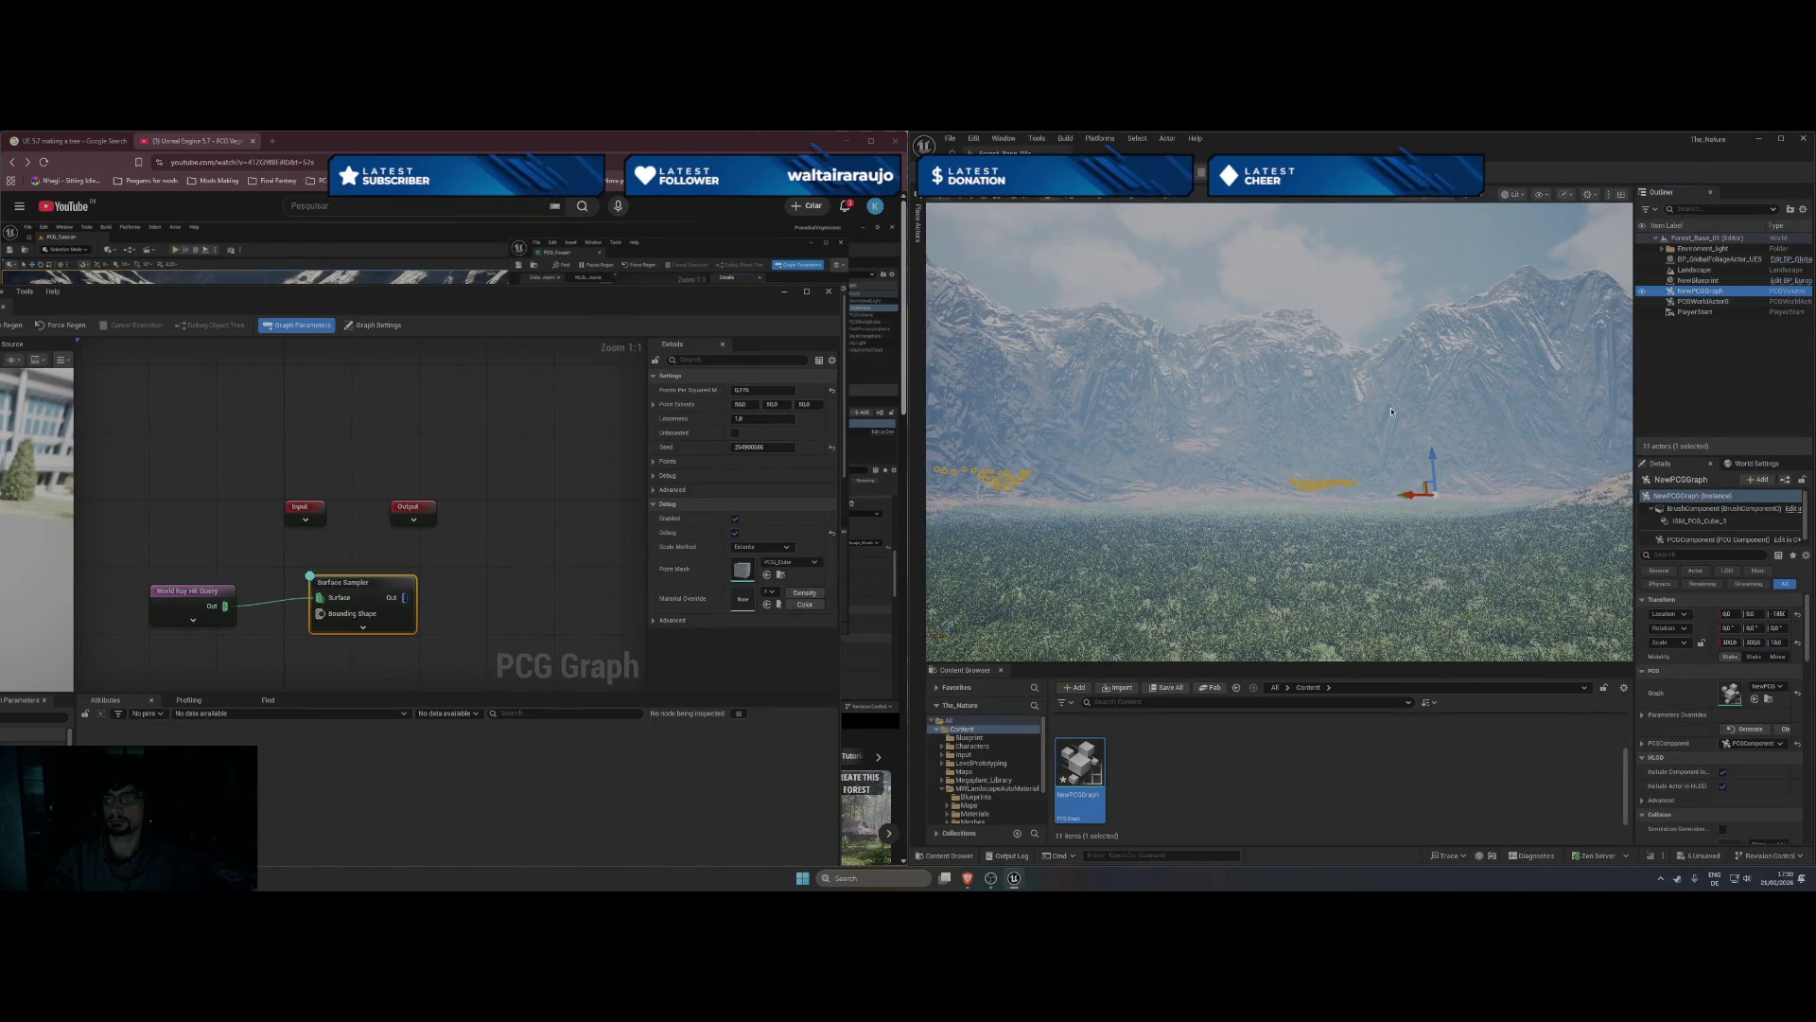
{"action": "mouse_move", "coordinate": [1431, 465]}
{"action": "left_mouse_down"}
{"action": "mouse_move", "coordinate": [1415, 500]}
{"action": "mouse_move", "coordinate": [1551, 519]}
{"action": "mouse_move", "coordinate": [1443, 418]}
{"action": "left_mouse_up"}
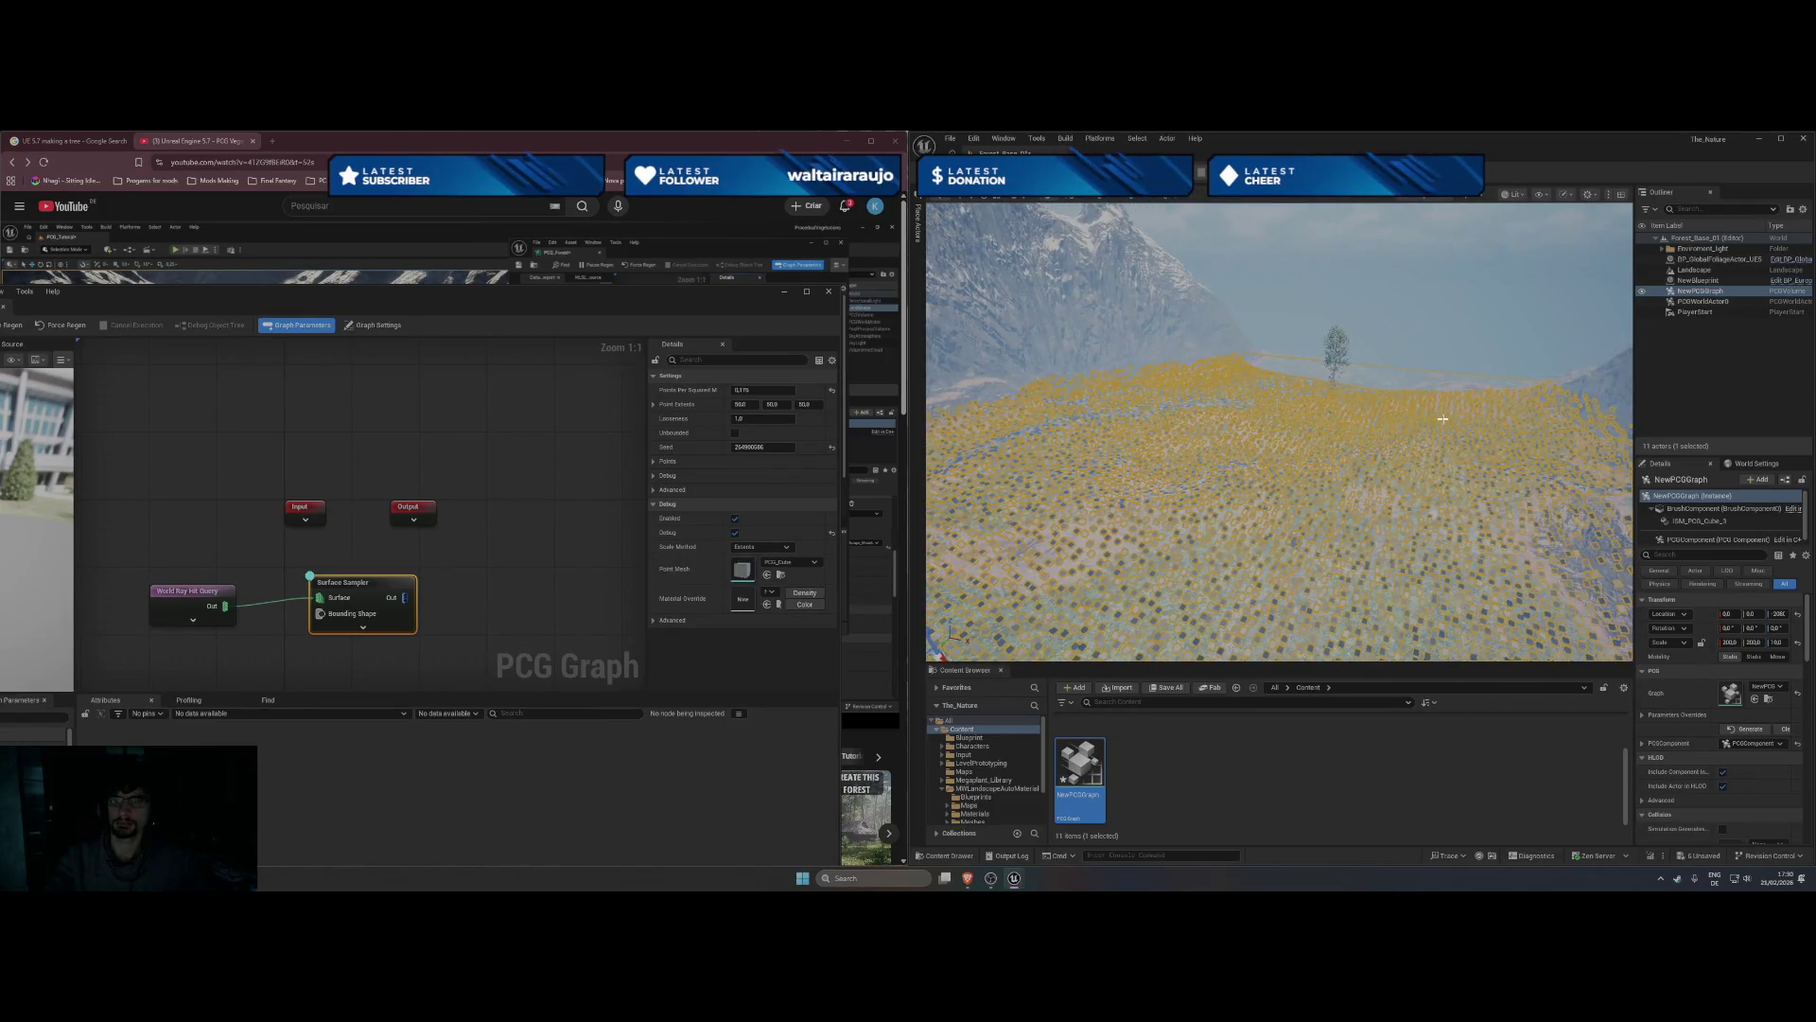
{"action": "left_click", "coordinate": [1341, 351]}
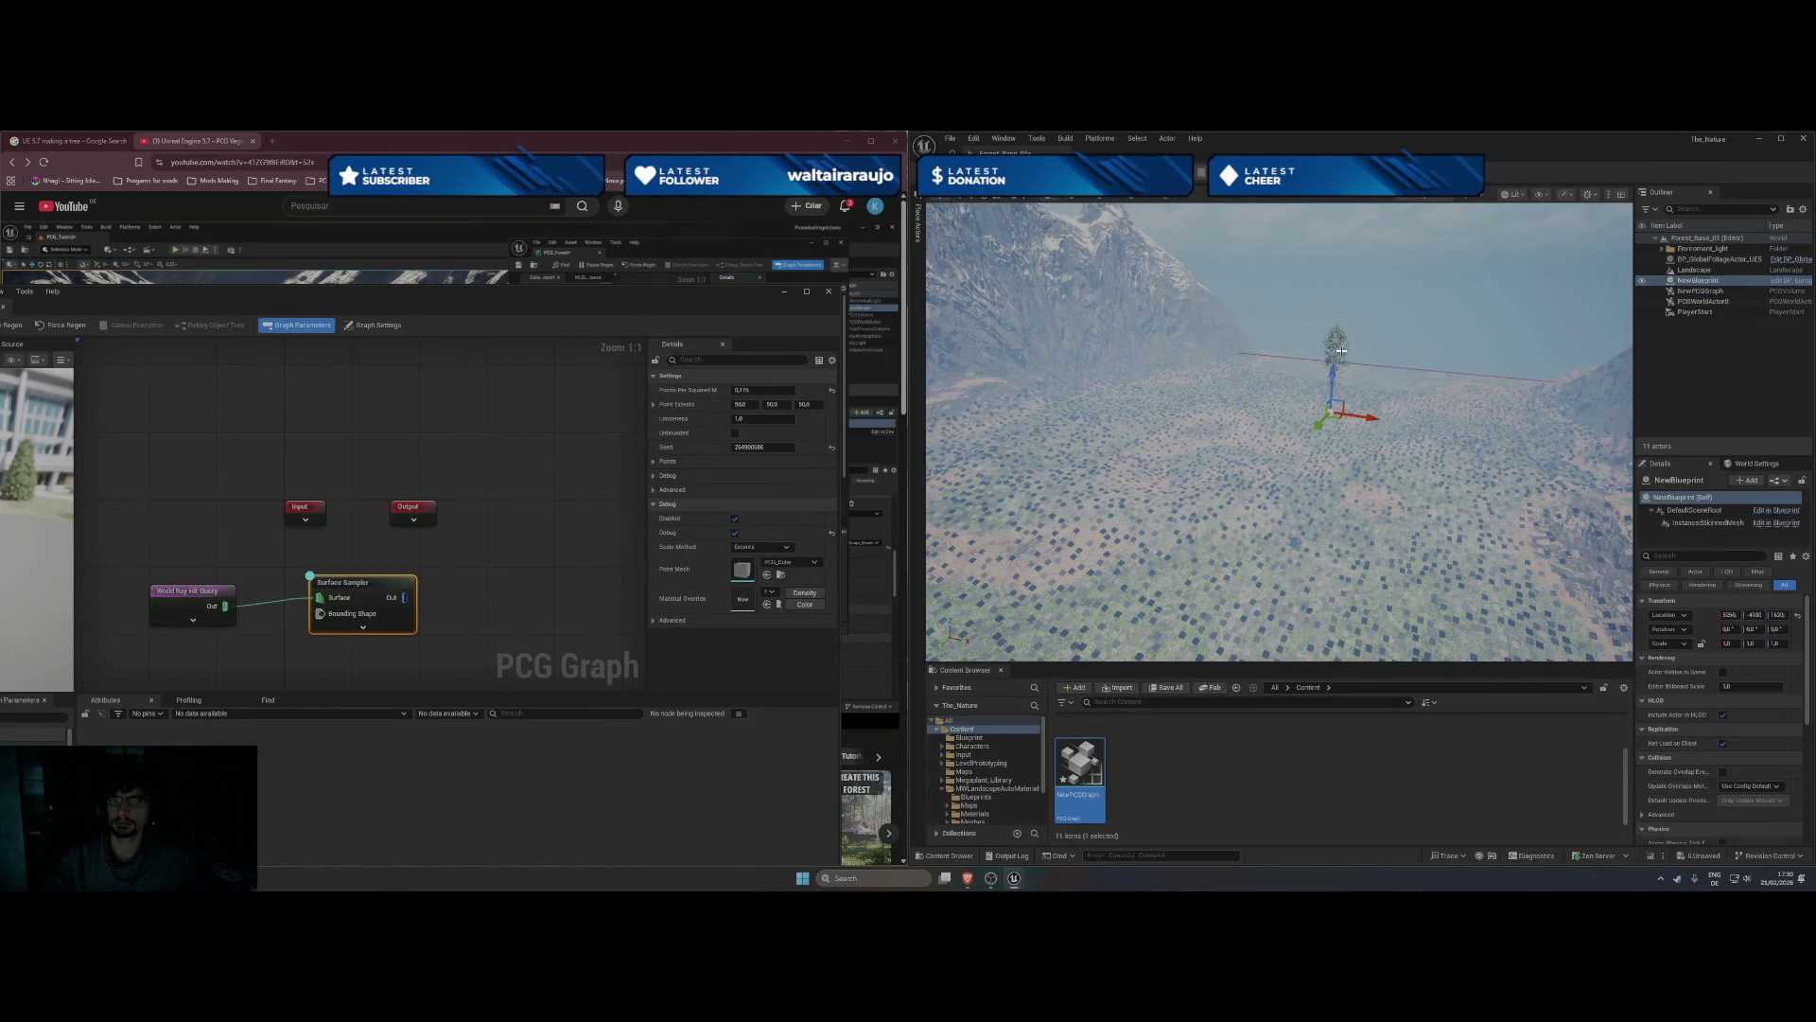
{"action": "key", "text": "Delete"}
{"action": "left_click_drag", "start_coordinate": [1342, 355], "coordinate": [1342, 473]}
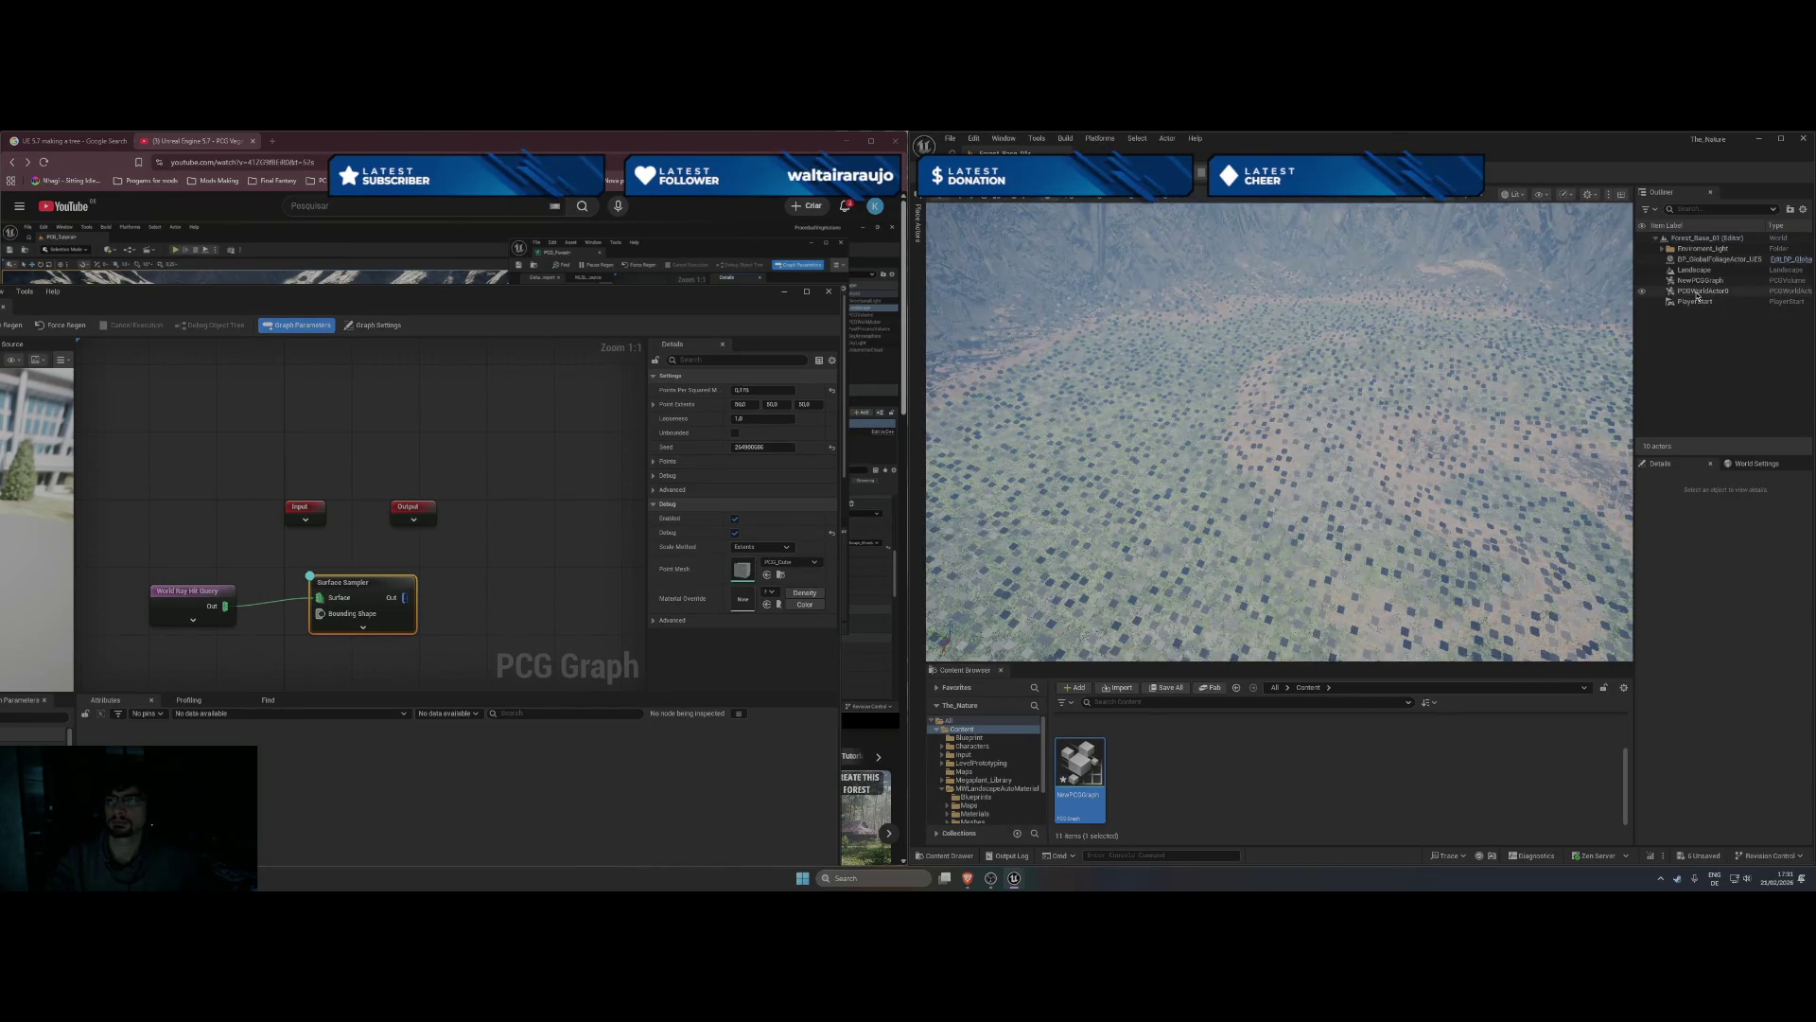
{"action": "left_click", "coordinate": [1700, 280]}
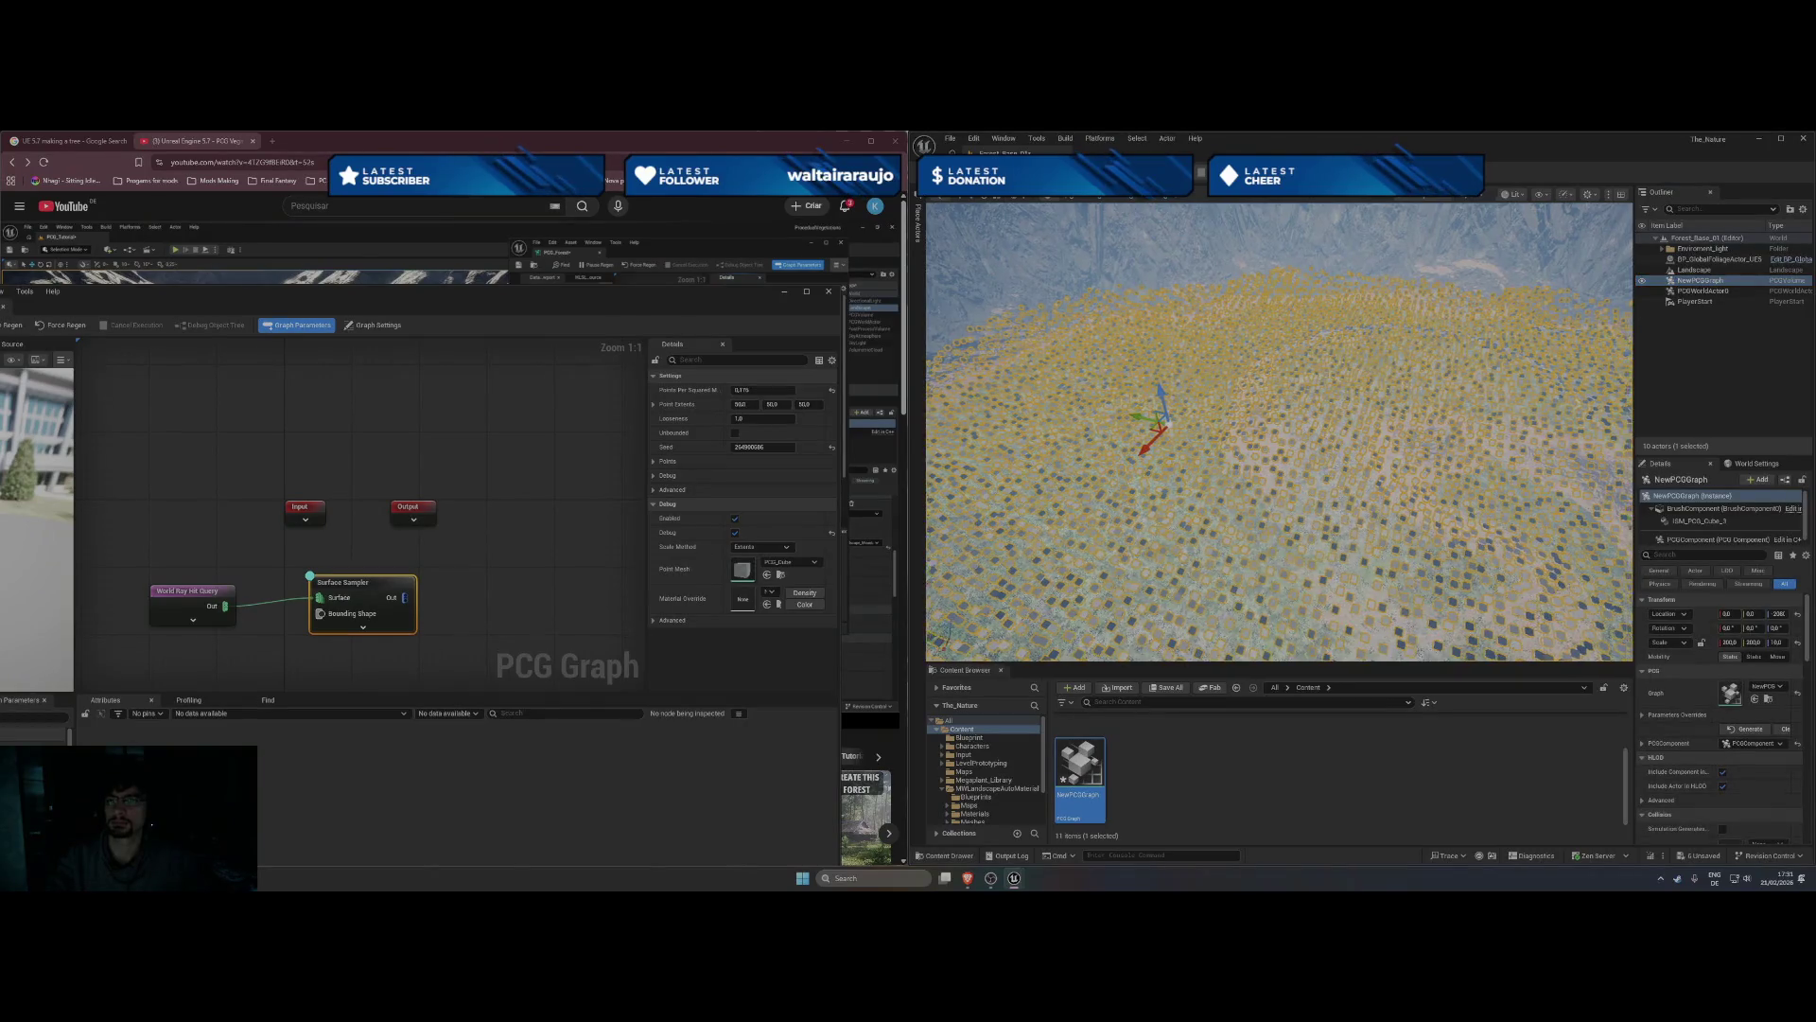
- Move the PCG volume to Y -900 and set Points Per Squared Meter to 0,03
{"action": "left_click_drag", "start_coordinate": [1279, 431], "coordinate": [1279, 373]}
{"action": "mouse_move", "coordinate": [1277, 471]}
{"action": "left_mouse_down"}
{"action": "mouse_move", "coordinate": [1251, 527]}
{"action": "mouse_move", "coordinate": [1475, 497]}
{"action": "left_mouse_up"}
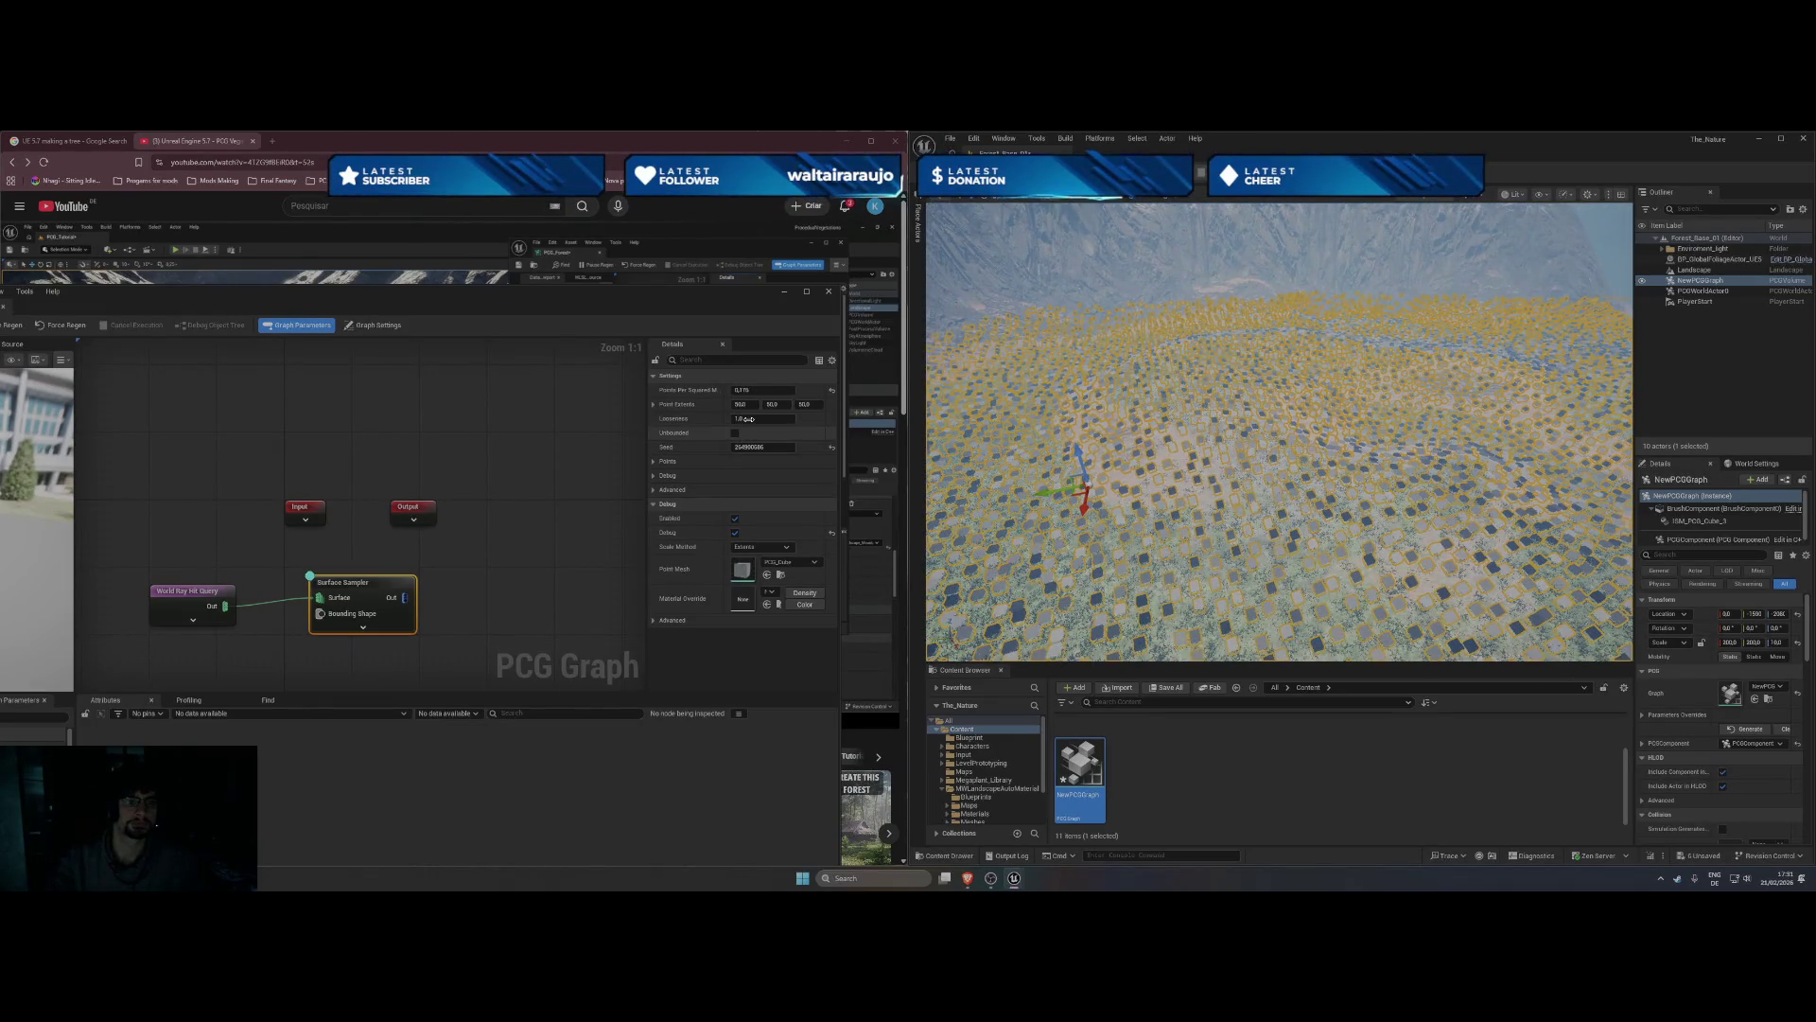
{"action": "left_click_drag", "start_coordinate": [762, 390], "coordinate": [753, 390]}
{"action": "left_click_drag", "start_coordinate": [1080, 429], "coordinate": [1126, 475]}
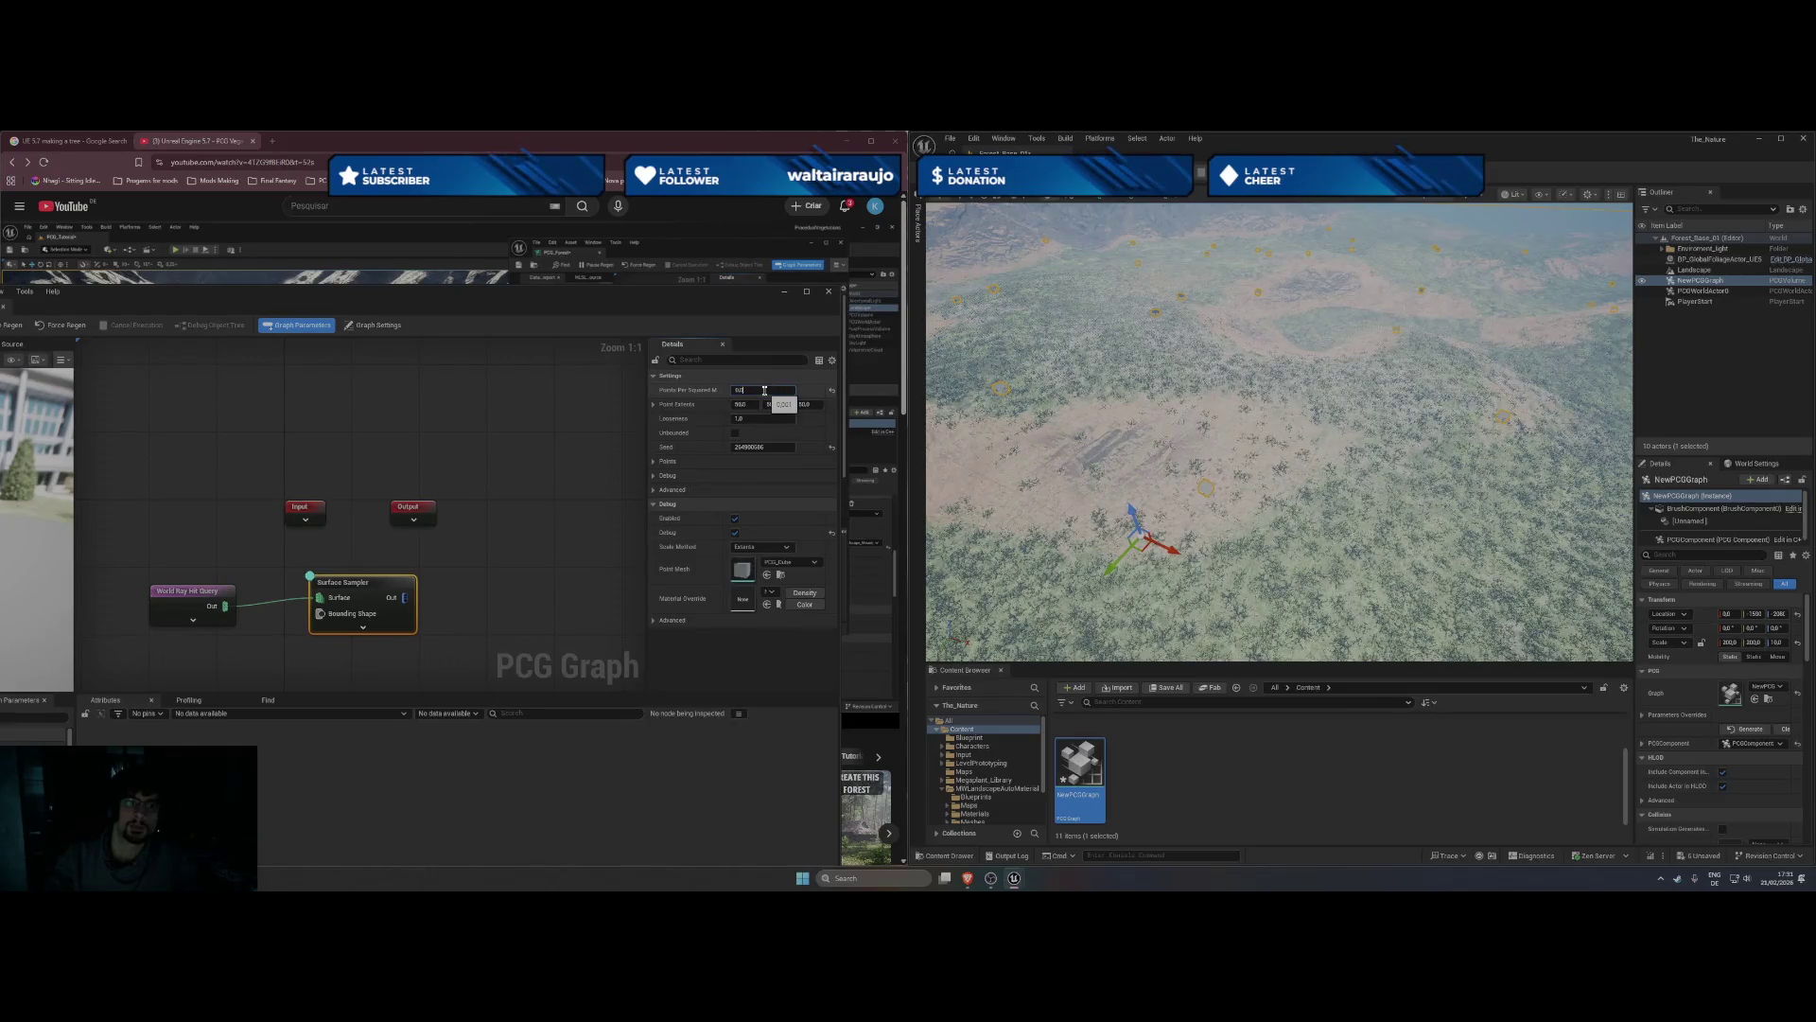
{"action": "type", "text": "0,03"}
{"action": "key", "text": "Return"}
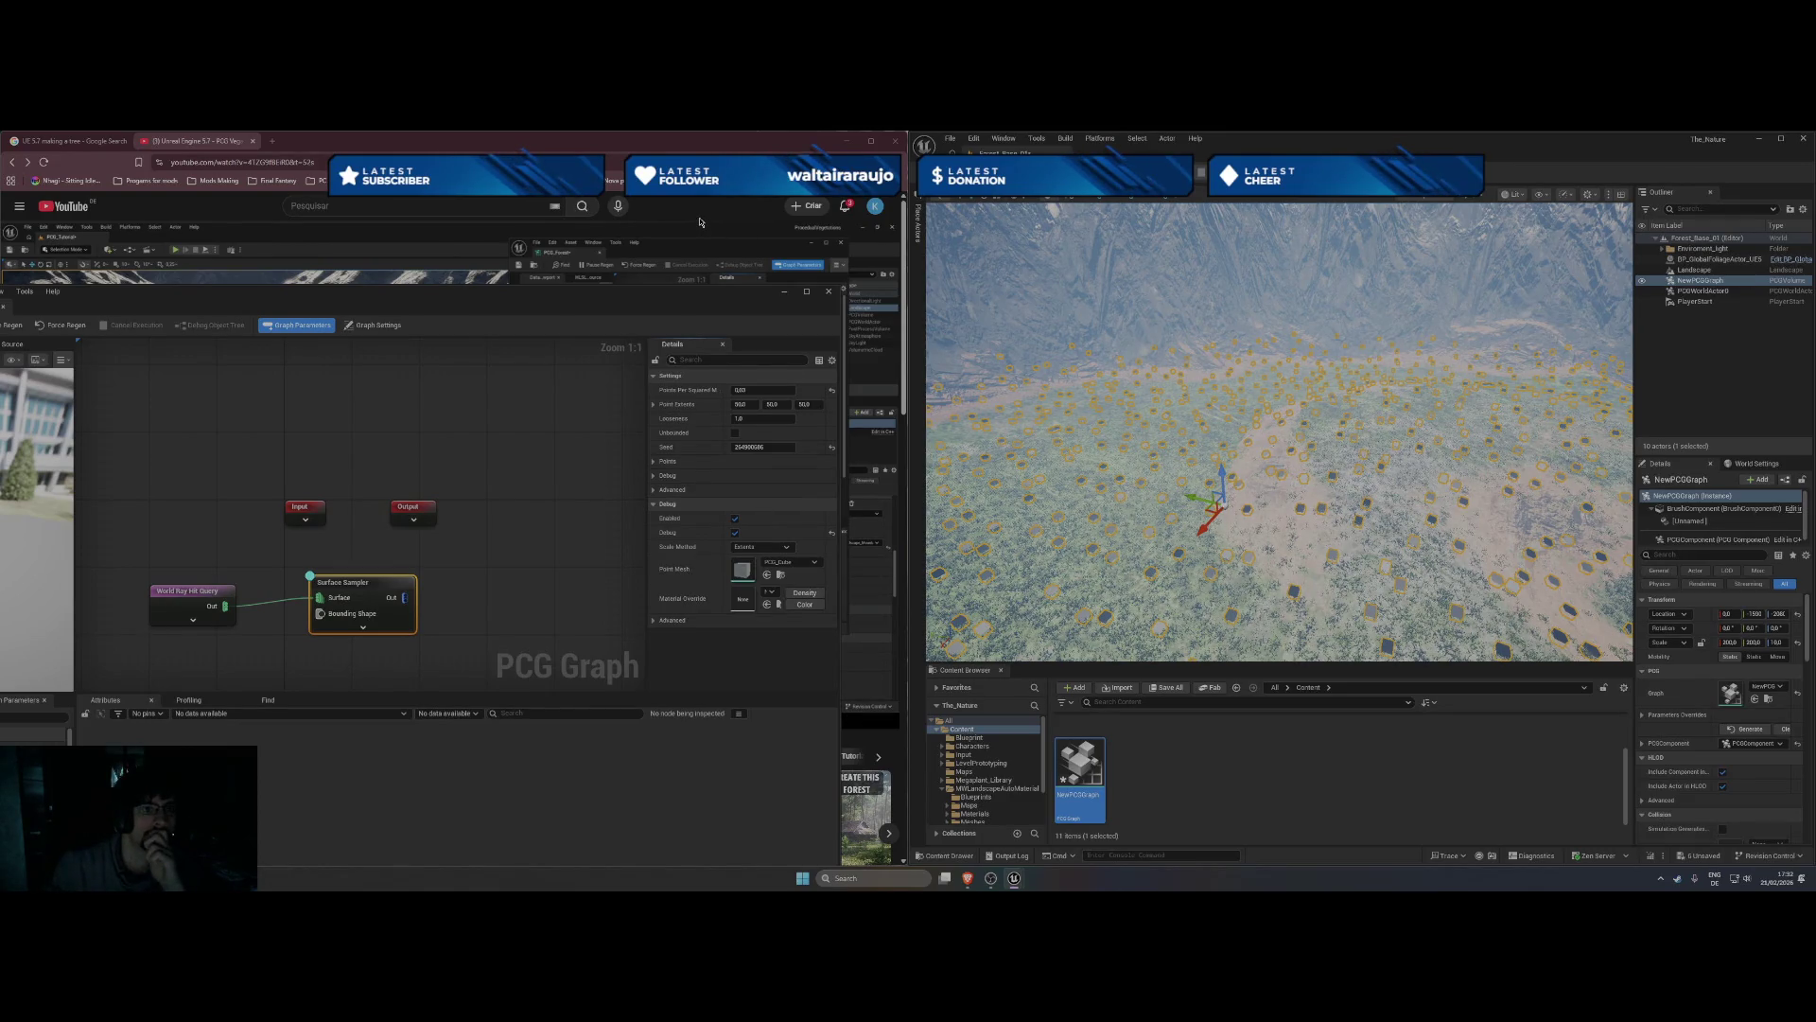
- Bring up the NewPCGGraph editor and shrink its window toward the right side
{"action": "double_click", "coordinate": [1079, 762]}
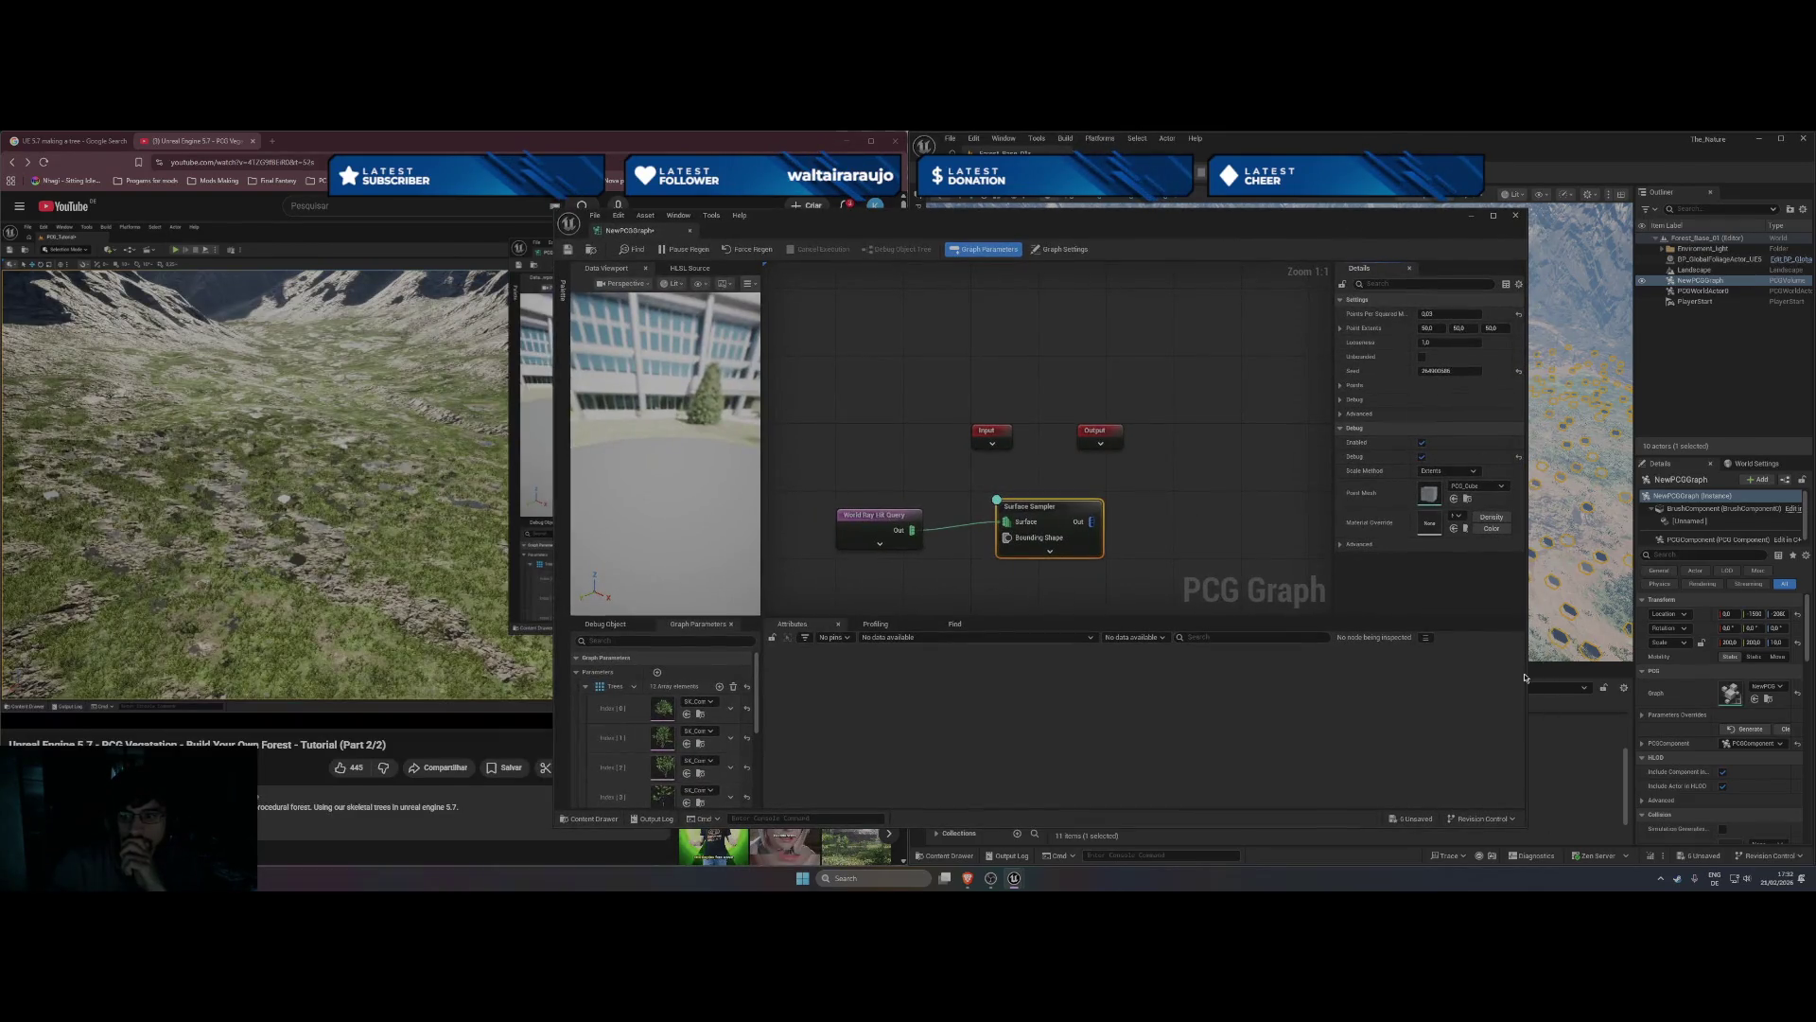
{"action": "mouse_move", "coordinate": [1526, 673]}
{"action": "left_mouse_down"}
{"action": "mouse_move", "coordinate": [1292, 679]}
{"action": "mouse_move", "coordinate": [1424, 683]}
{"action": "left_mouse_up"}
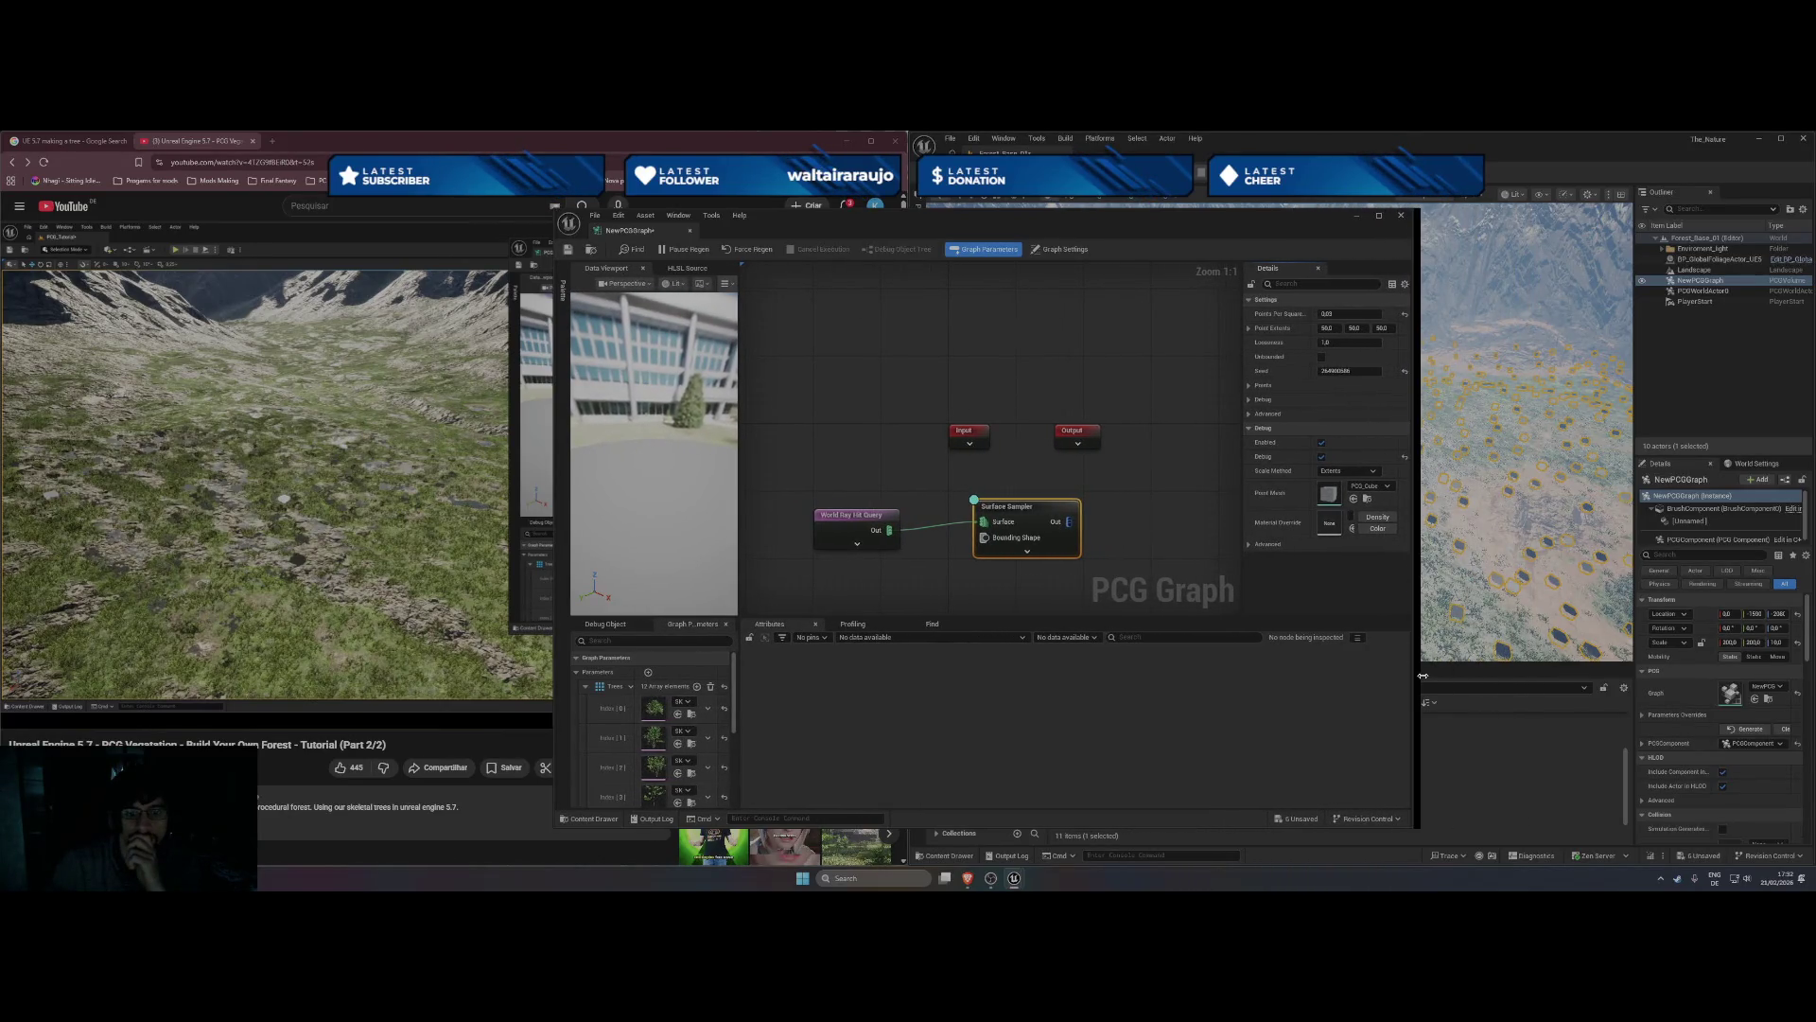
{"action": "left_click_drag", "start_coordinate": [1159, 828], "coordinate": [1155, 741]}
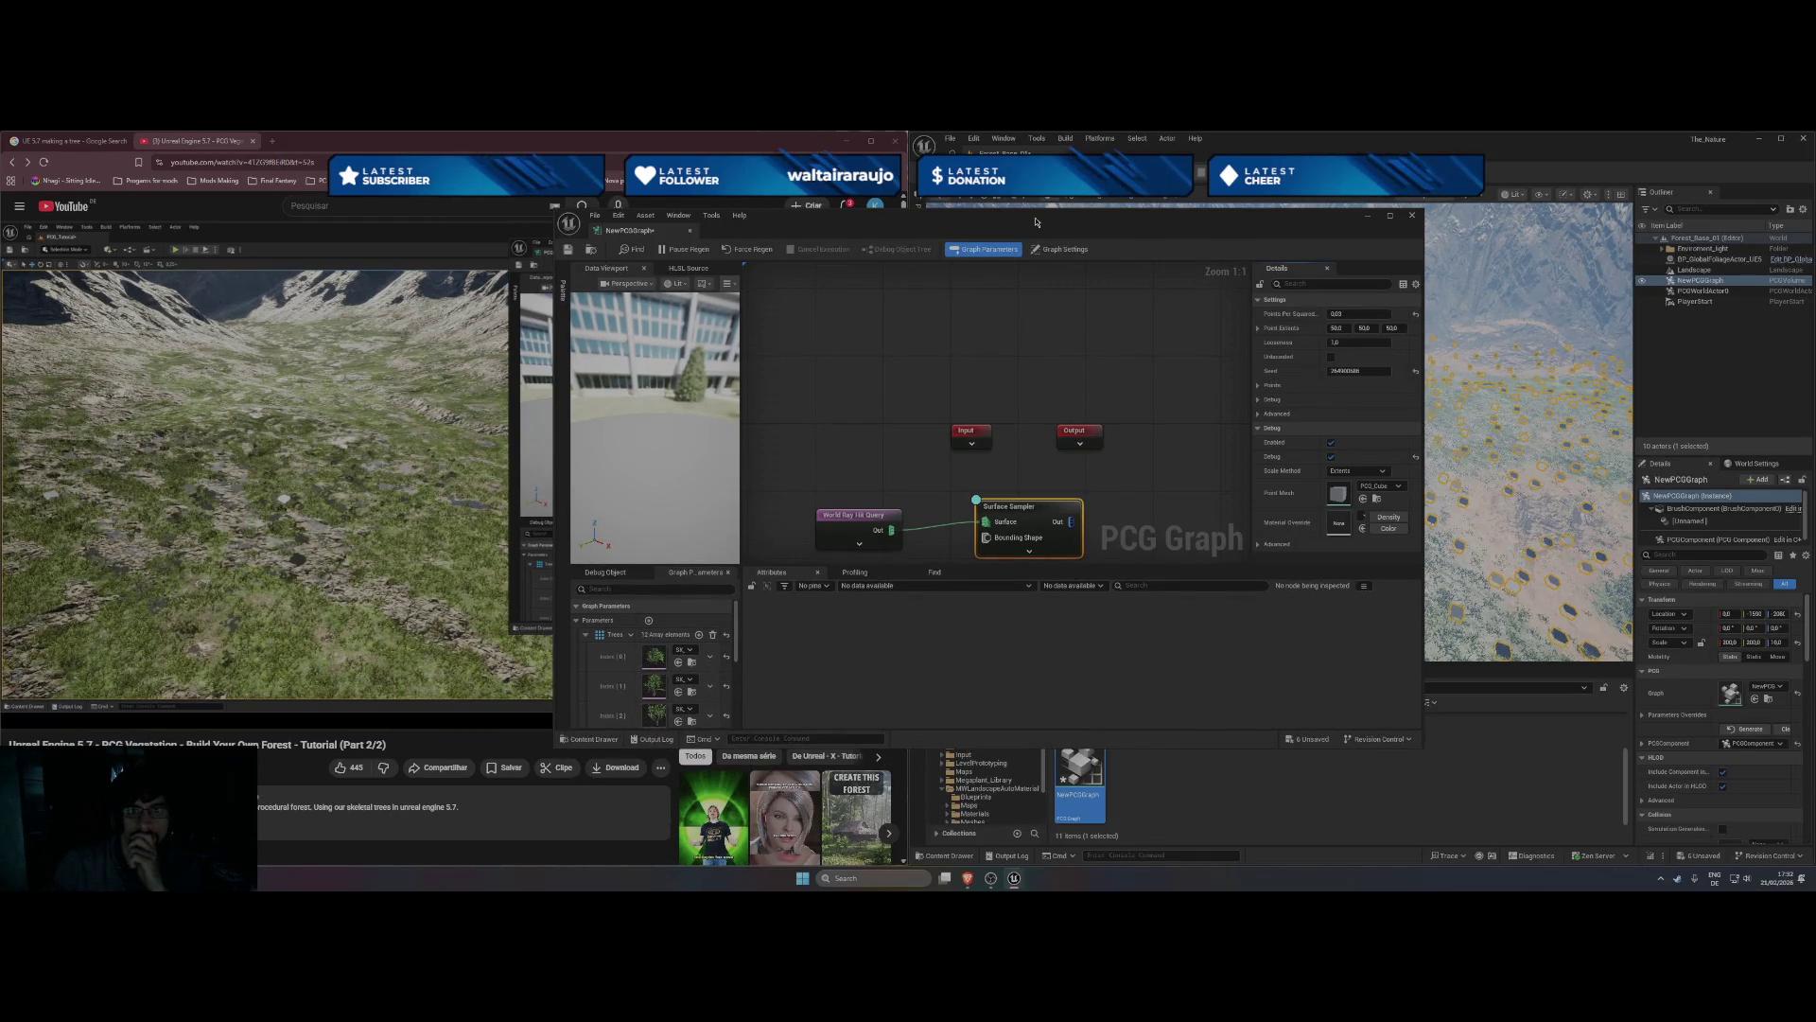
{"action": "left_click_drag", "start_coordinate": [1036, 222], "coordinate": [1374, 194]}
- Snap the graph editor to the right half of the screen and pause the tutorial
{"action": "left_click", "coordinate": [541, 526]}
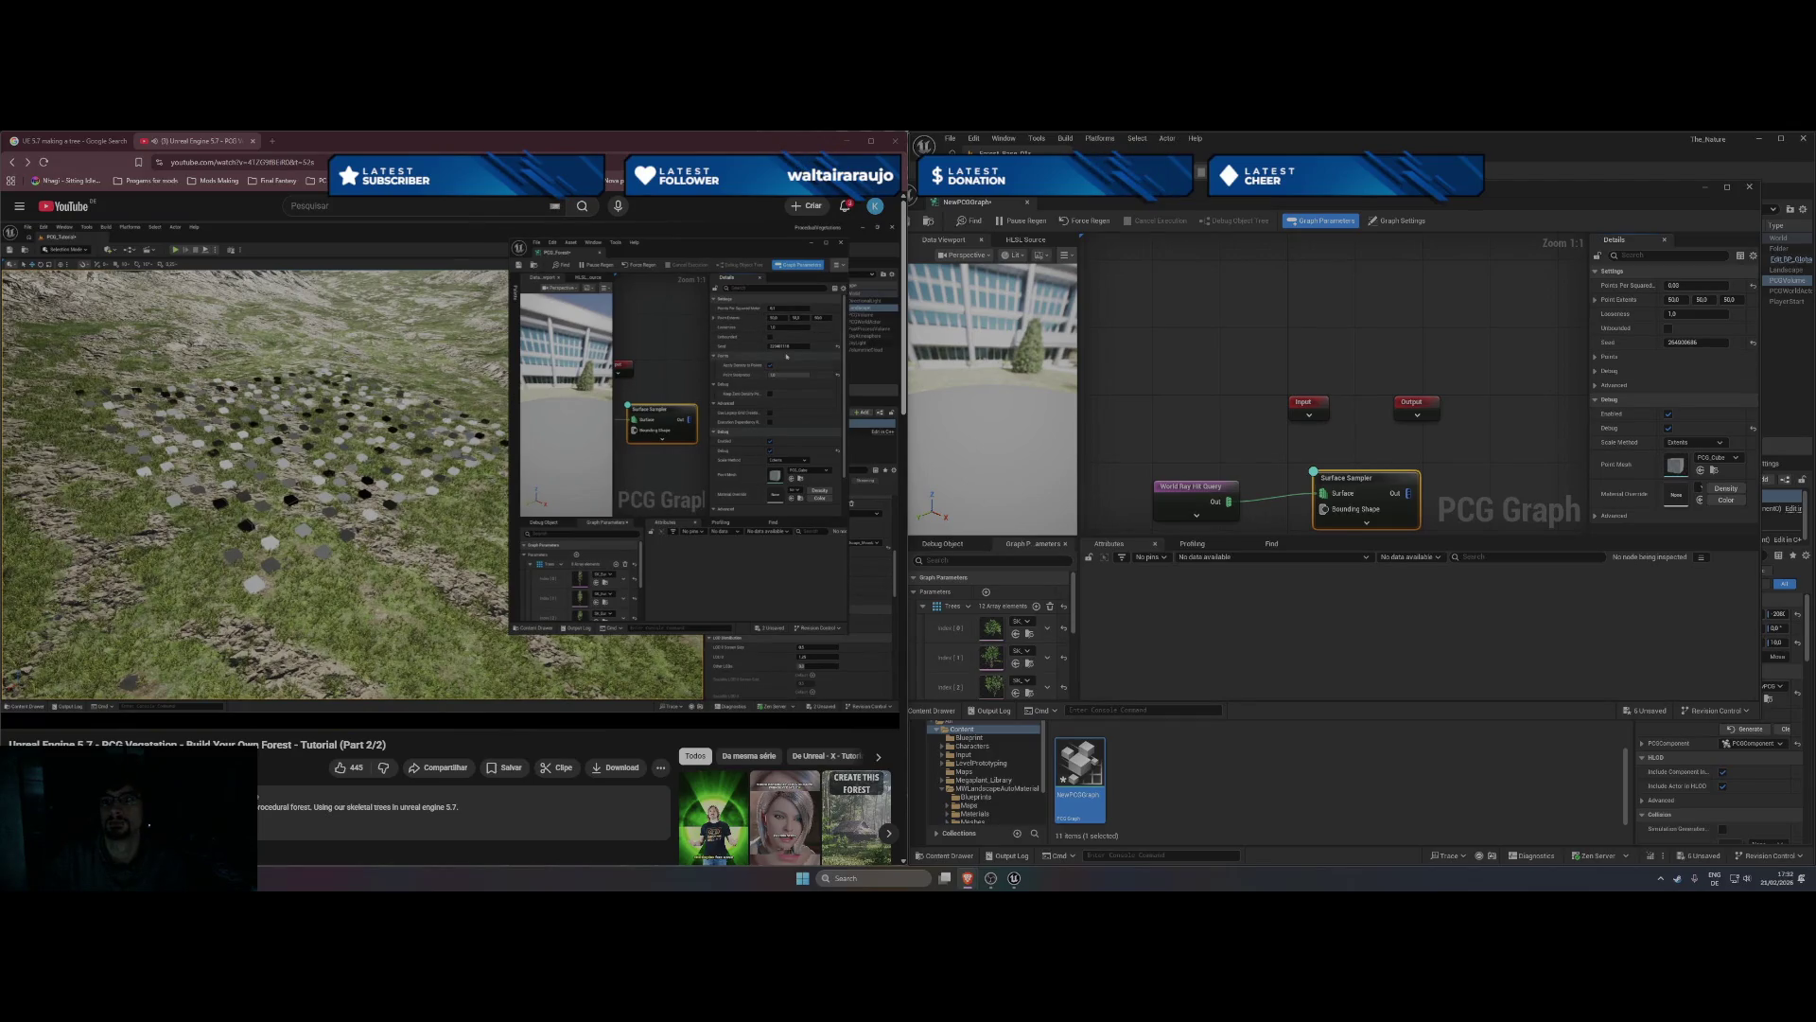
{"action": "left_click_drag", "start_coordinate": [1325, 186], "coordinate": [371, 239]}
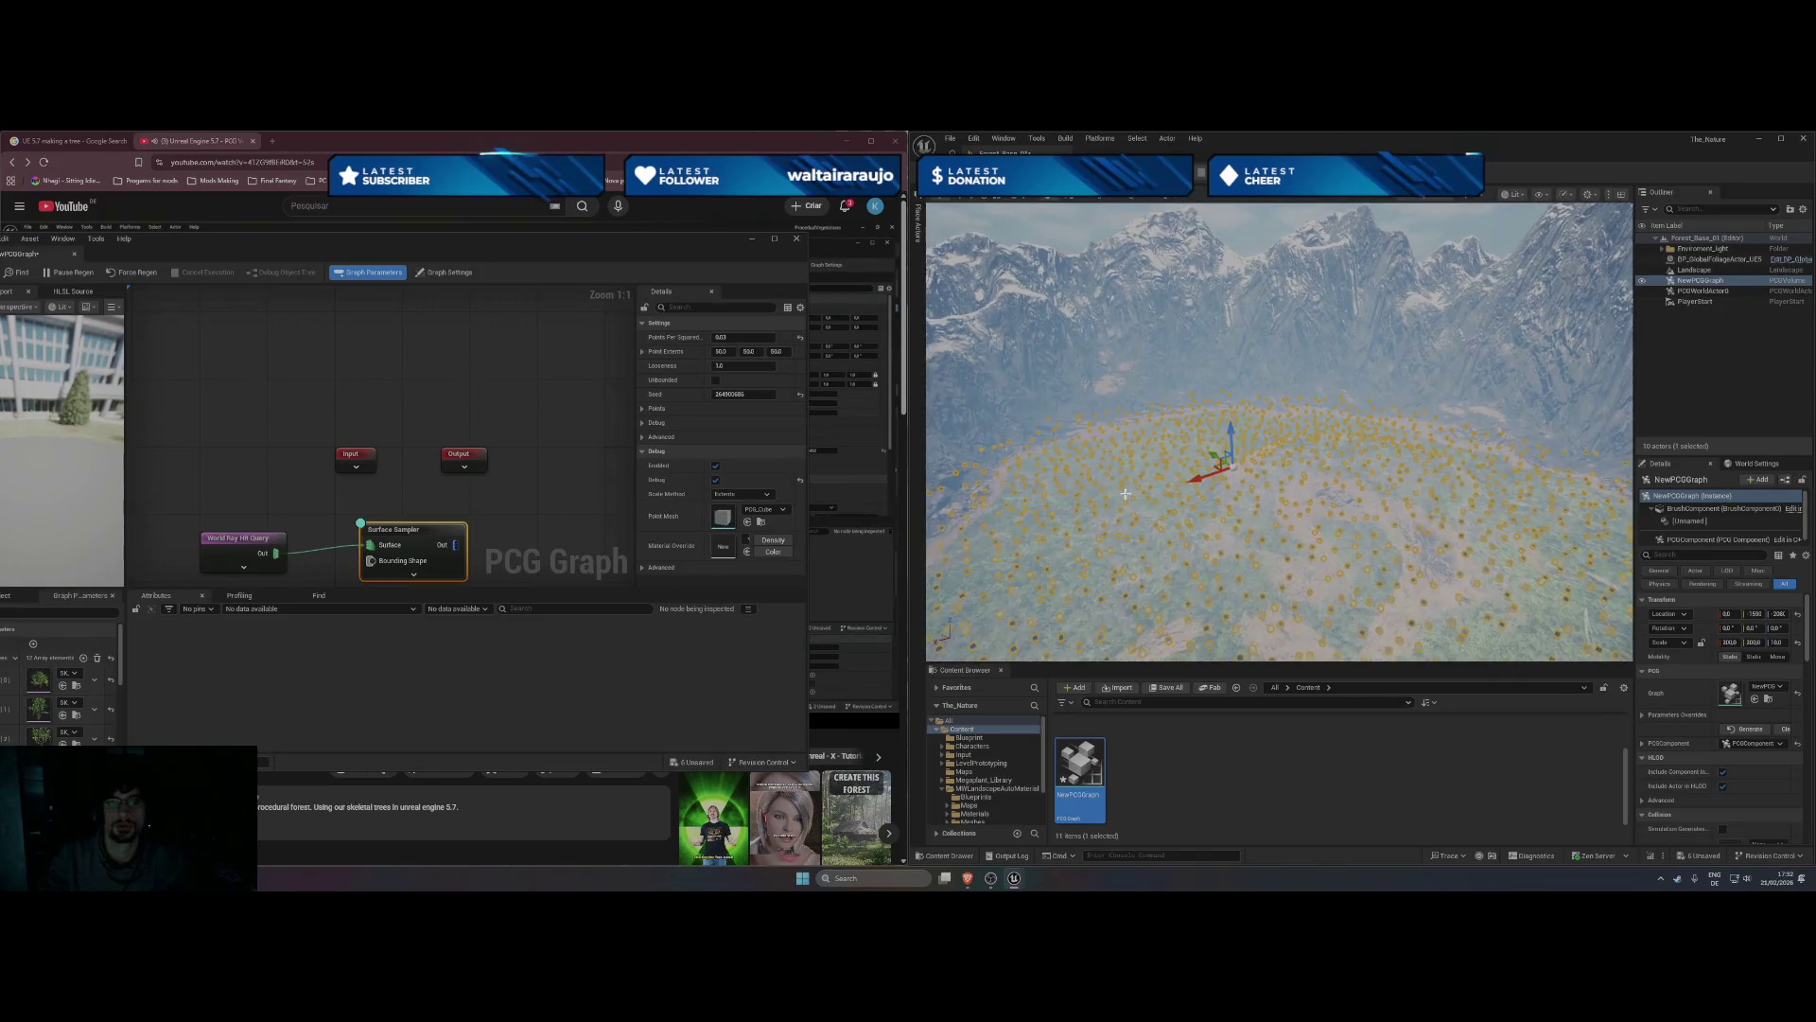
{"action": "key", "text": "super+shift+Right"}
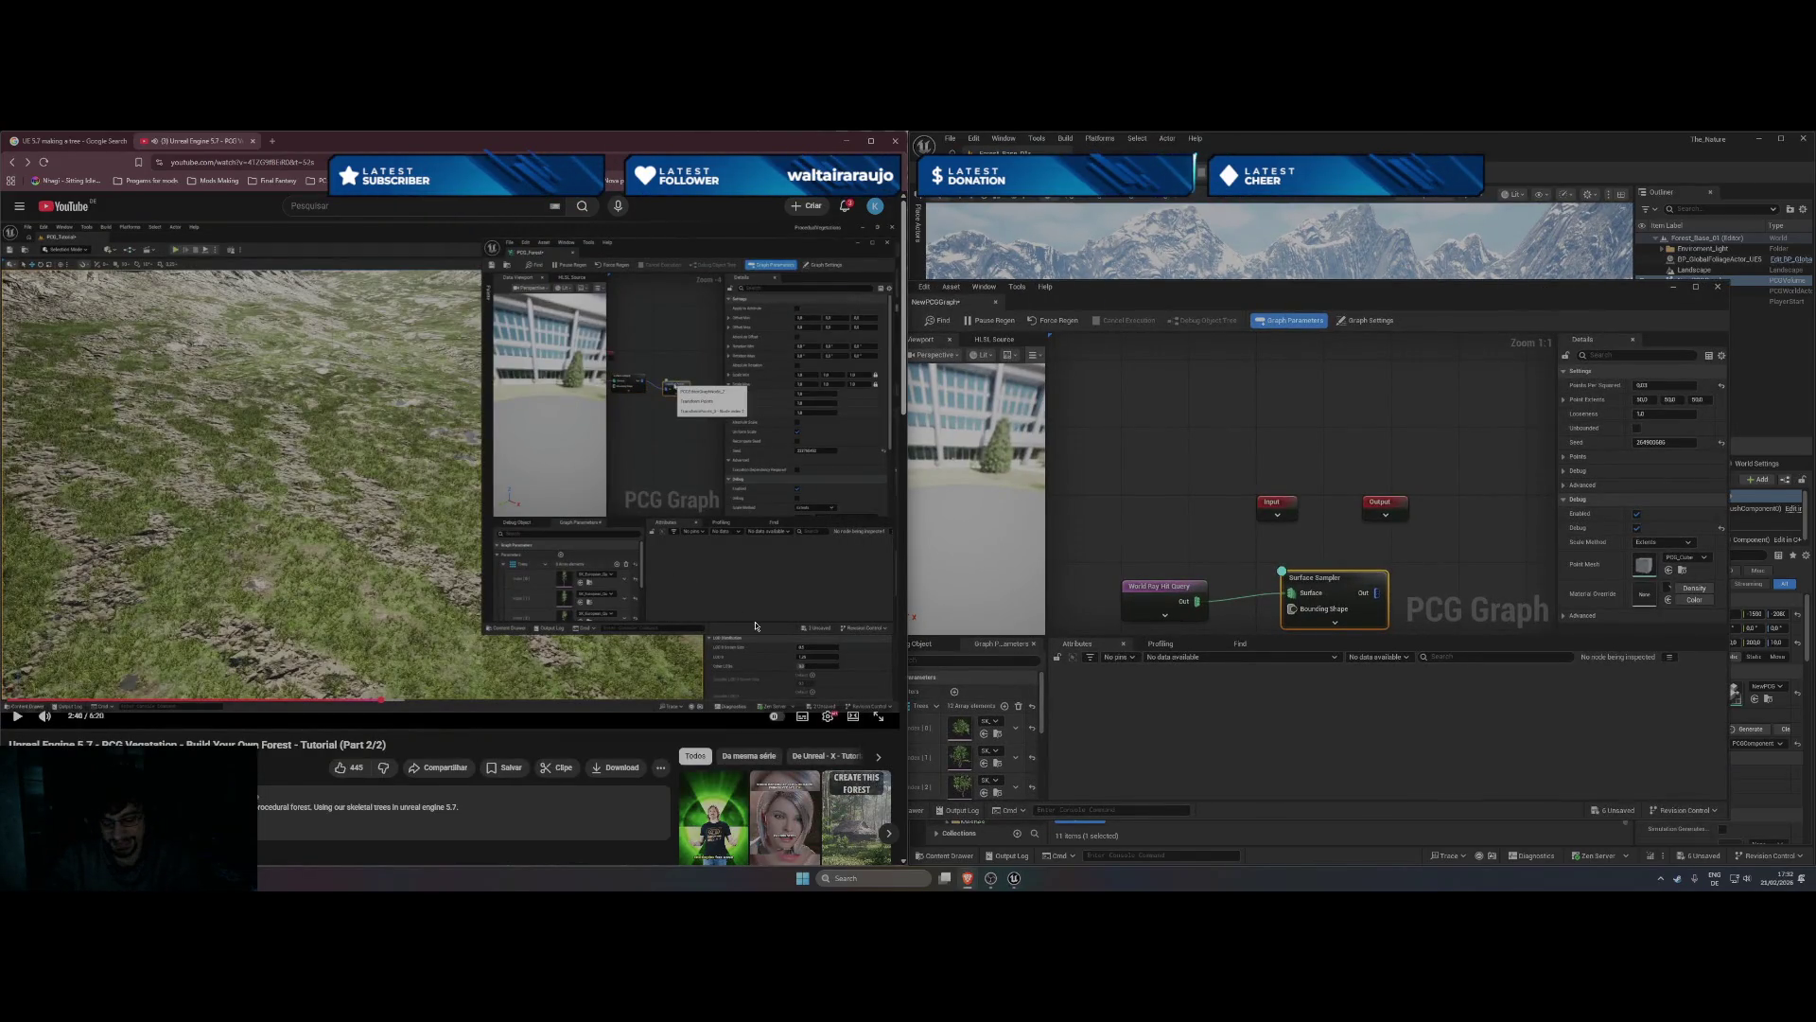
{"action": "key", "text": "Left"}
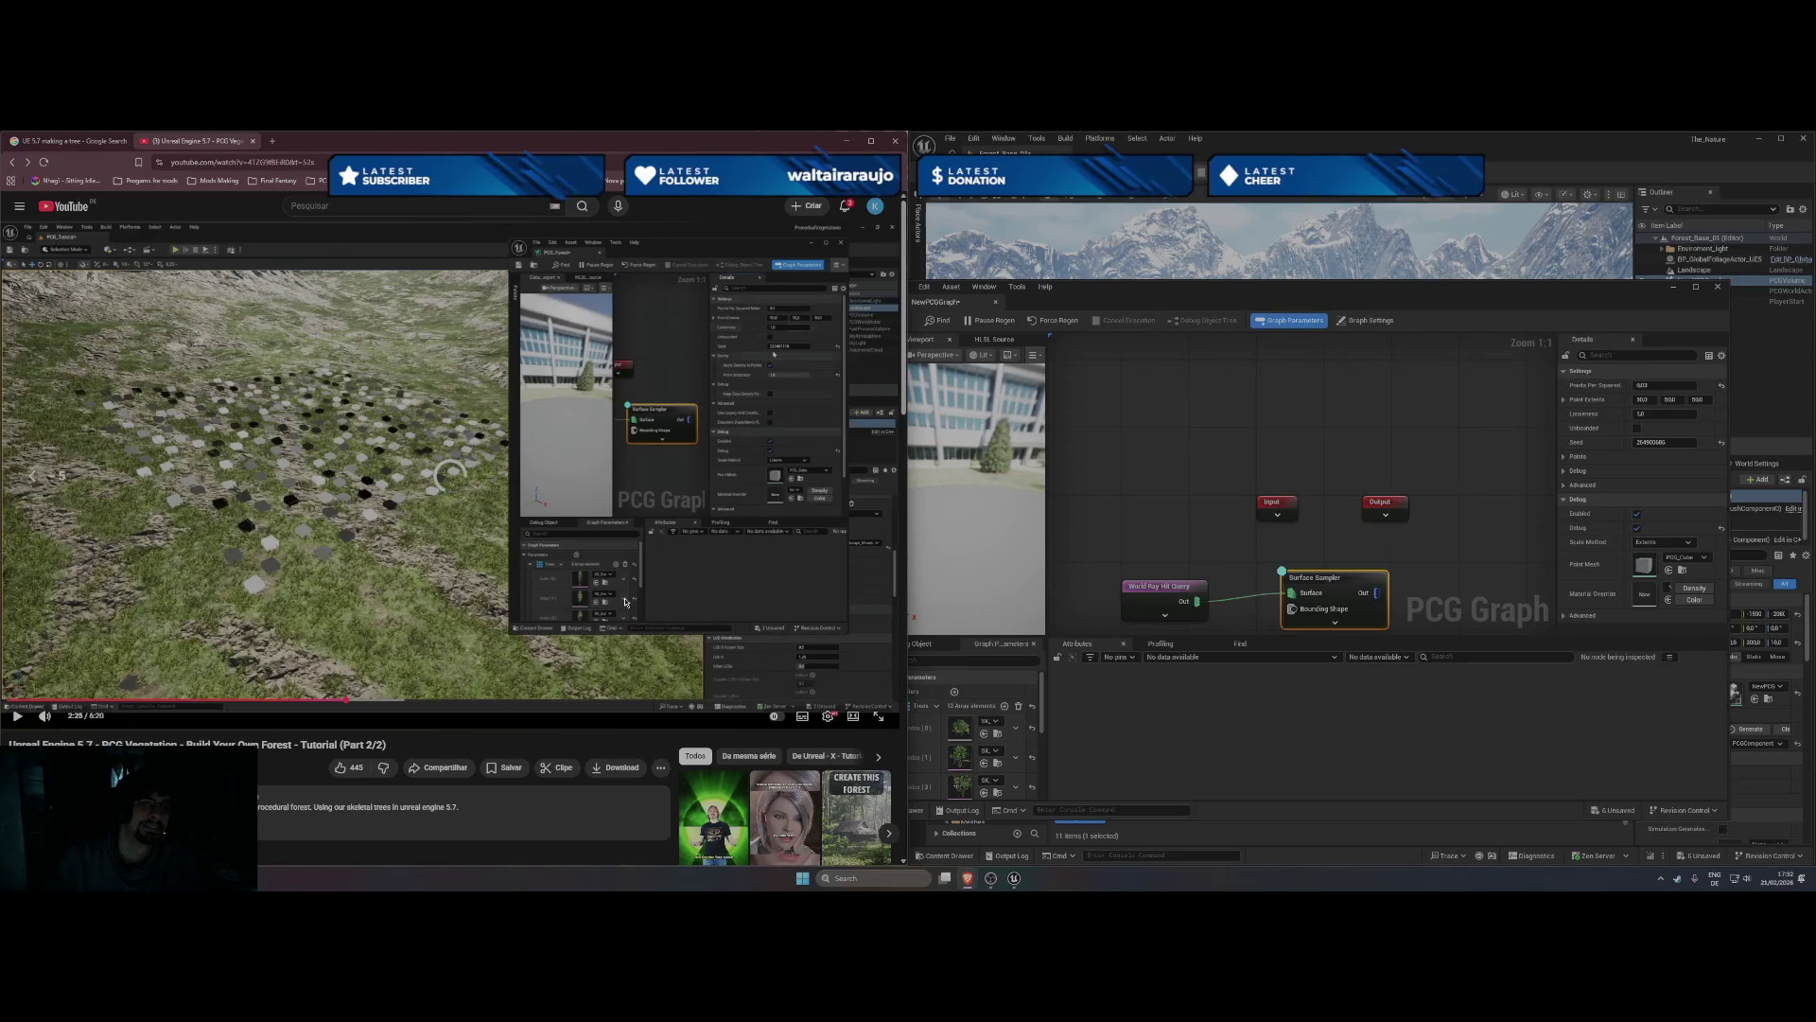
{"action": "key", "text": "space"}
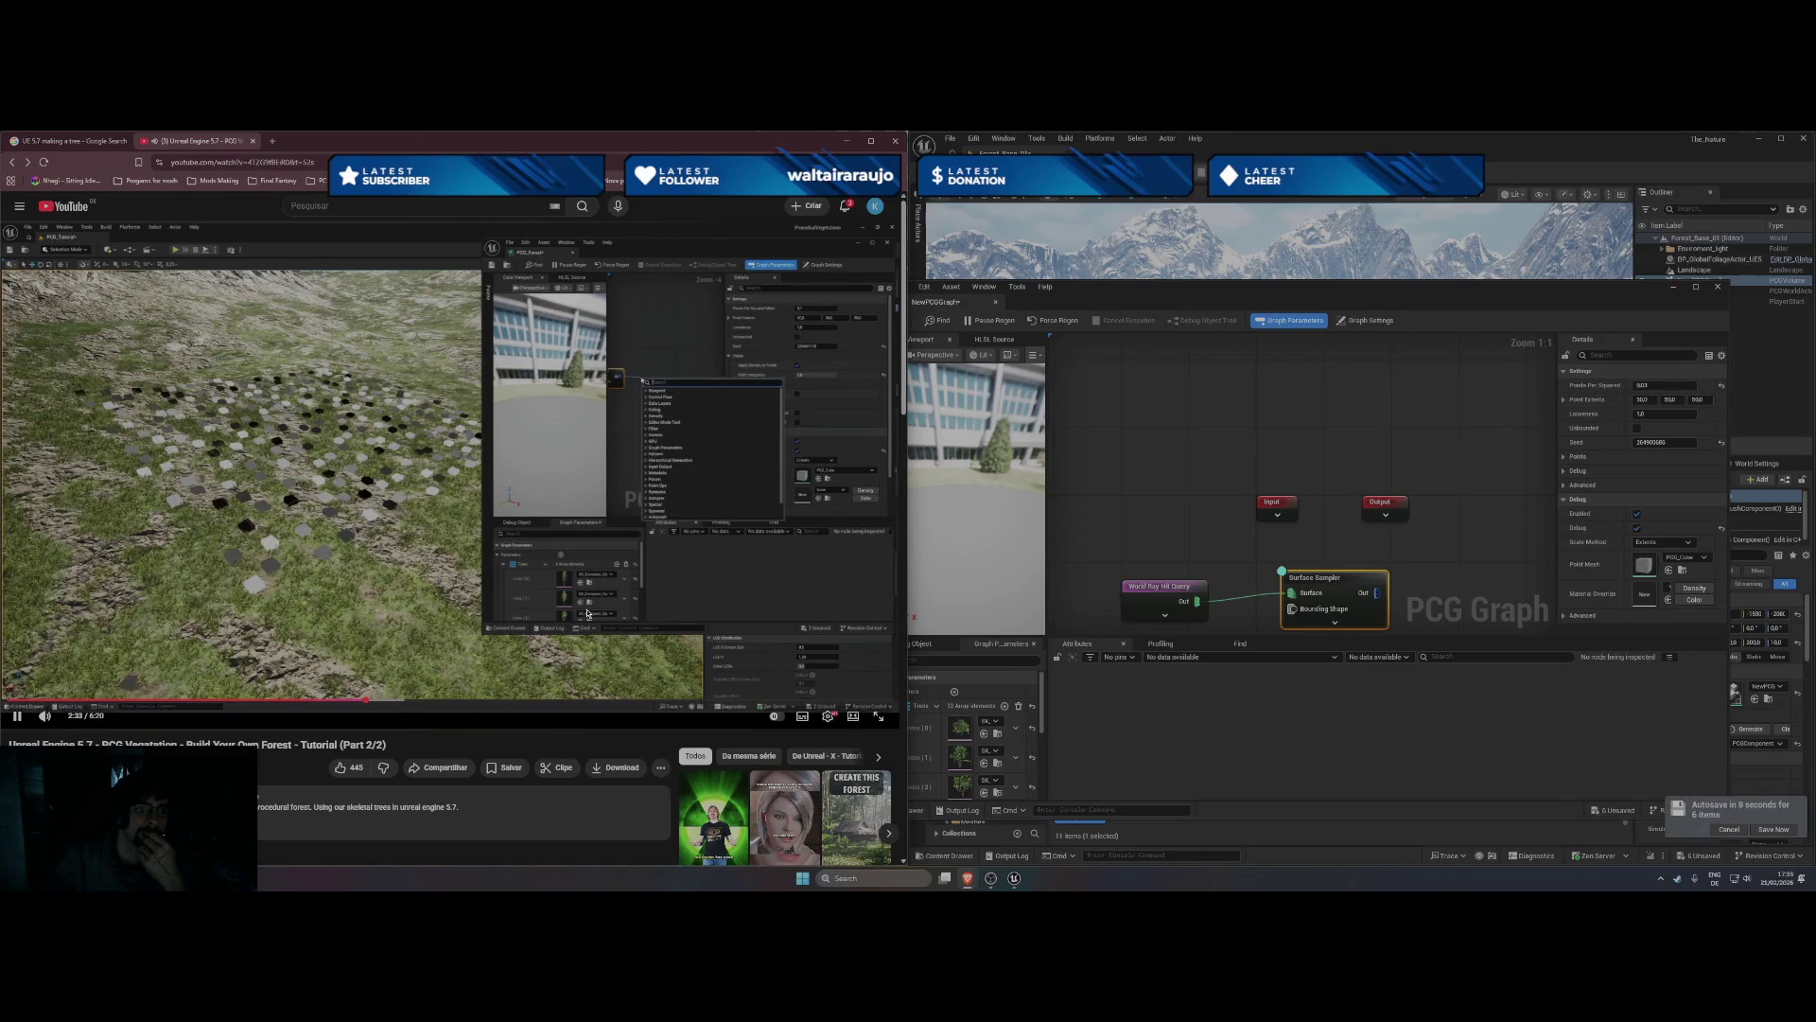
{"action": "left_click", "coordinate": [586, 613]}
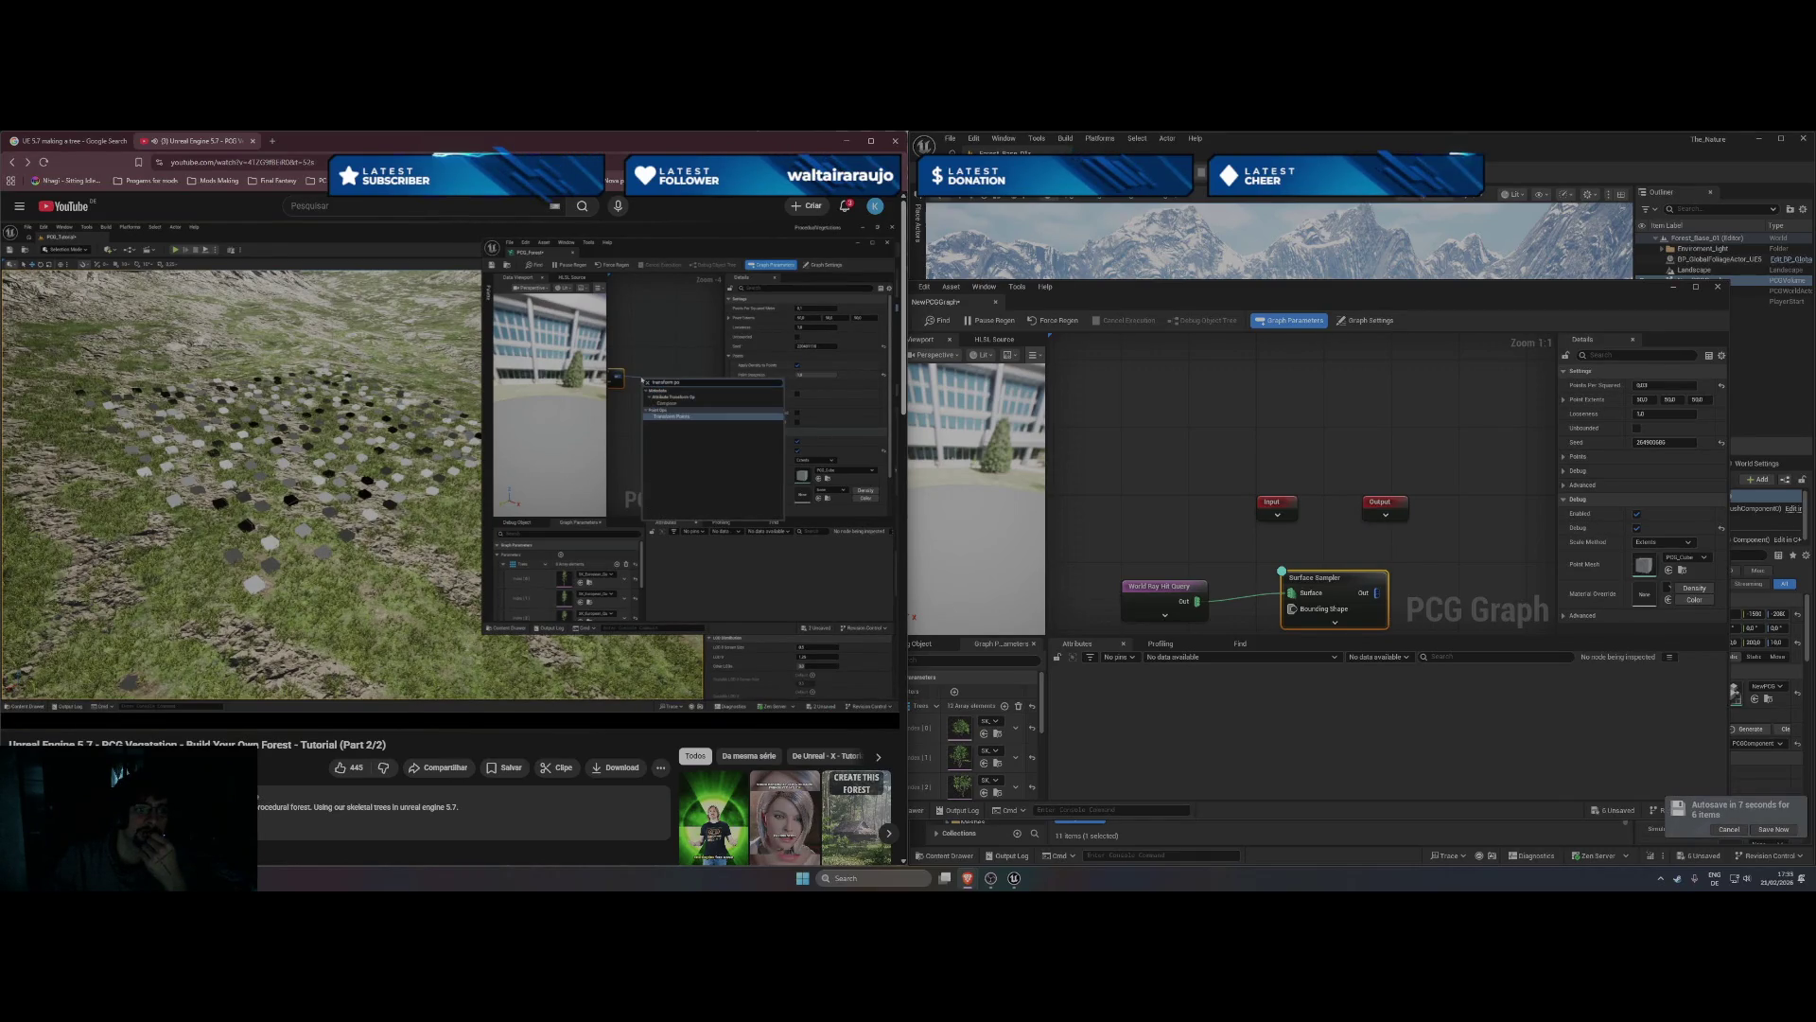
- Add a Transform Points node and wire the Surface Sampler's Out pin into it
{"action": "right_click", "coordinate": [1428, 555]}
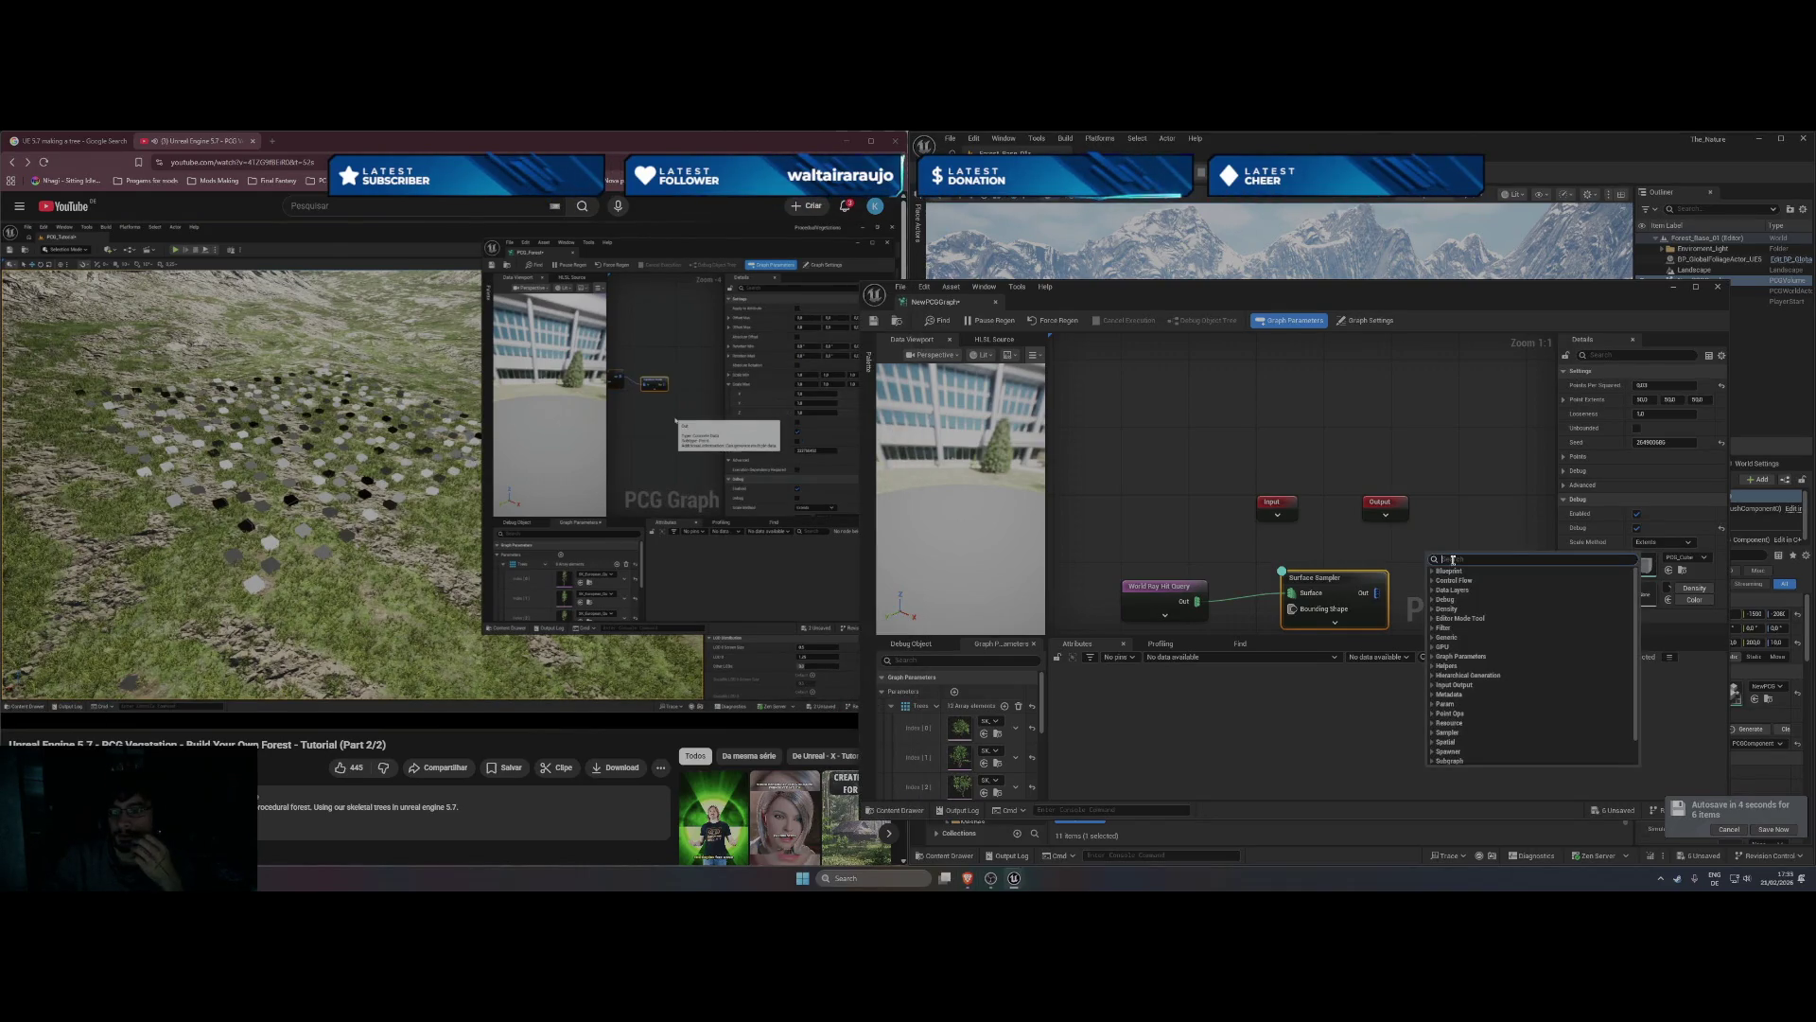
{"action": "type", "text": "tran"}
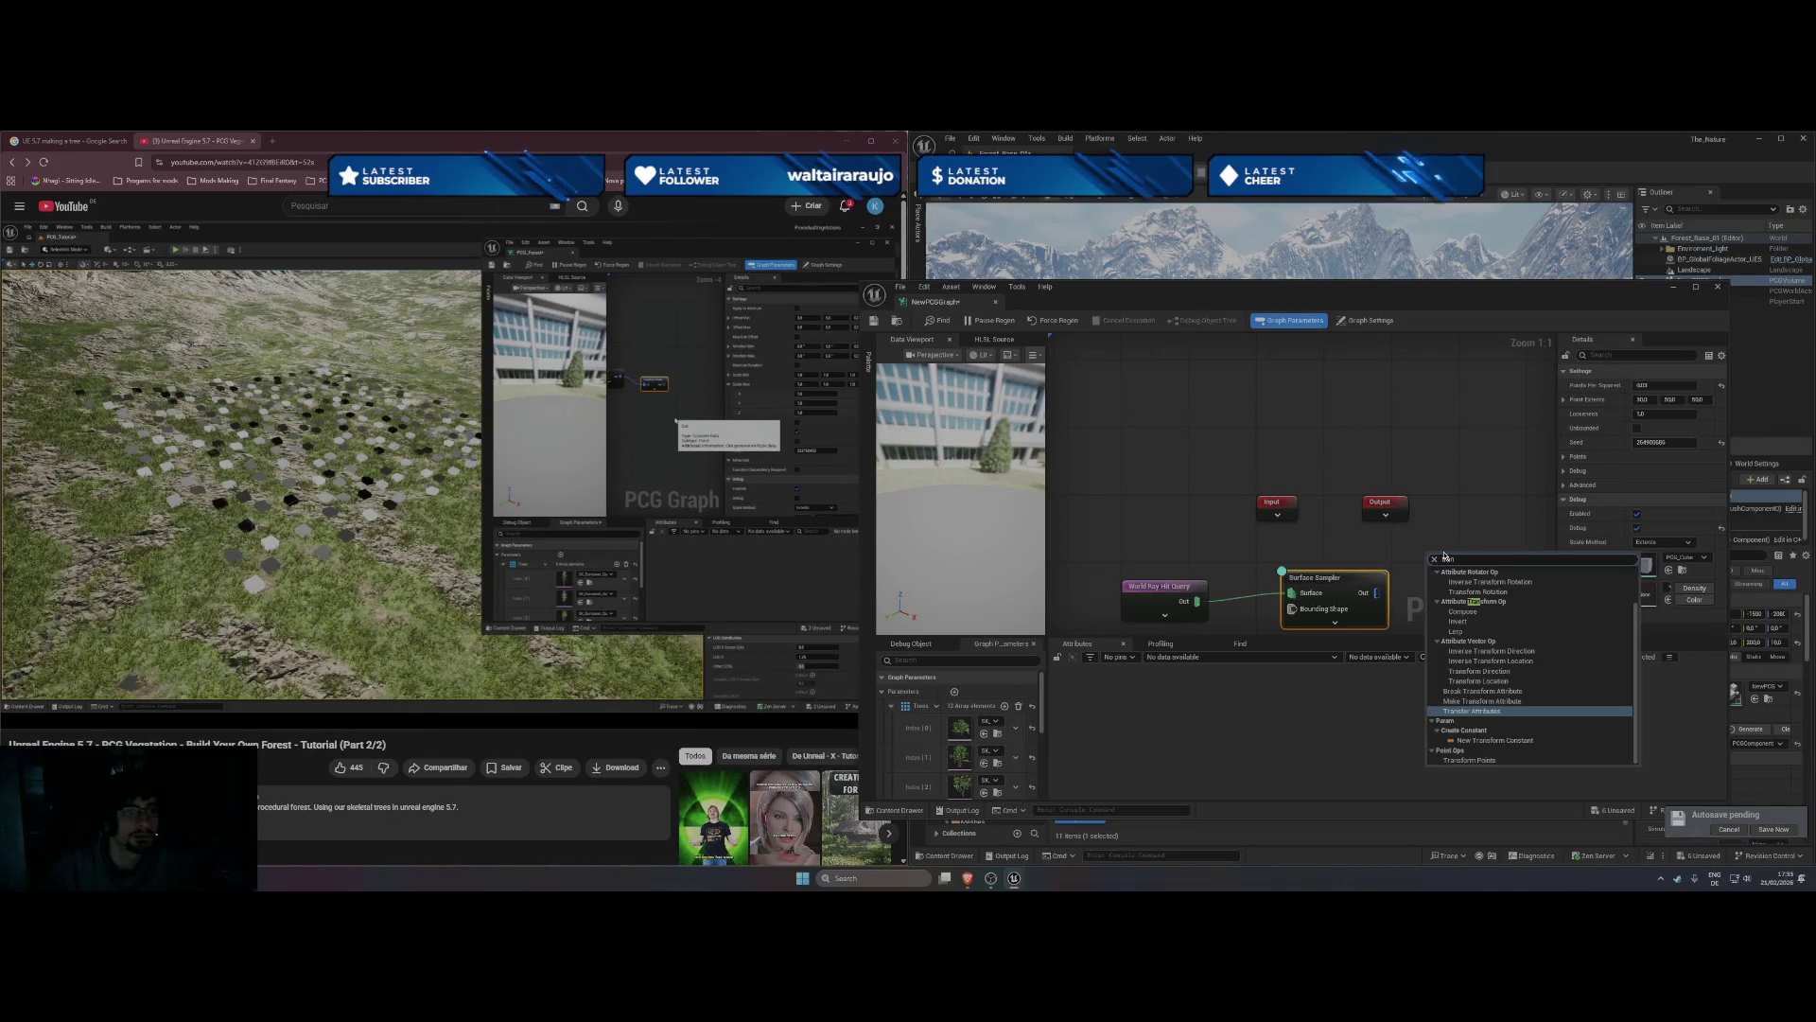
{"action": "mouse_move", "coordinate": [770, 580]}
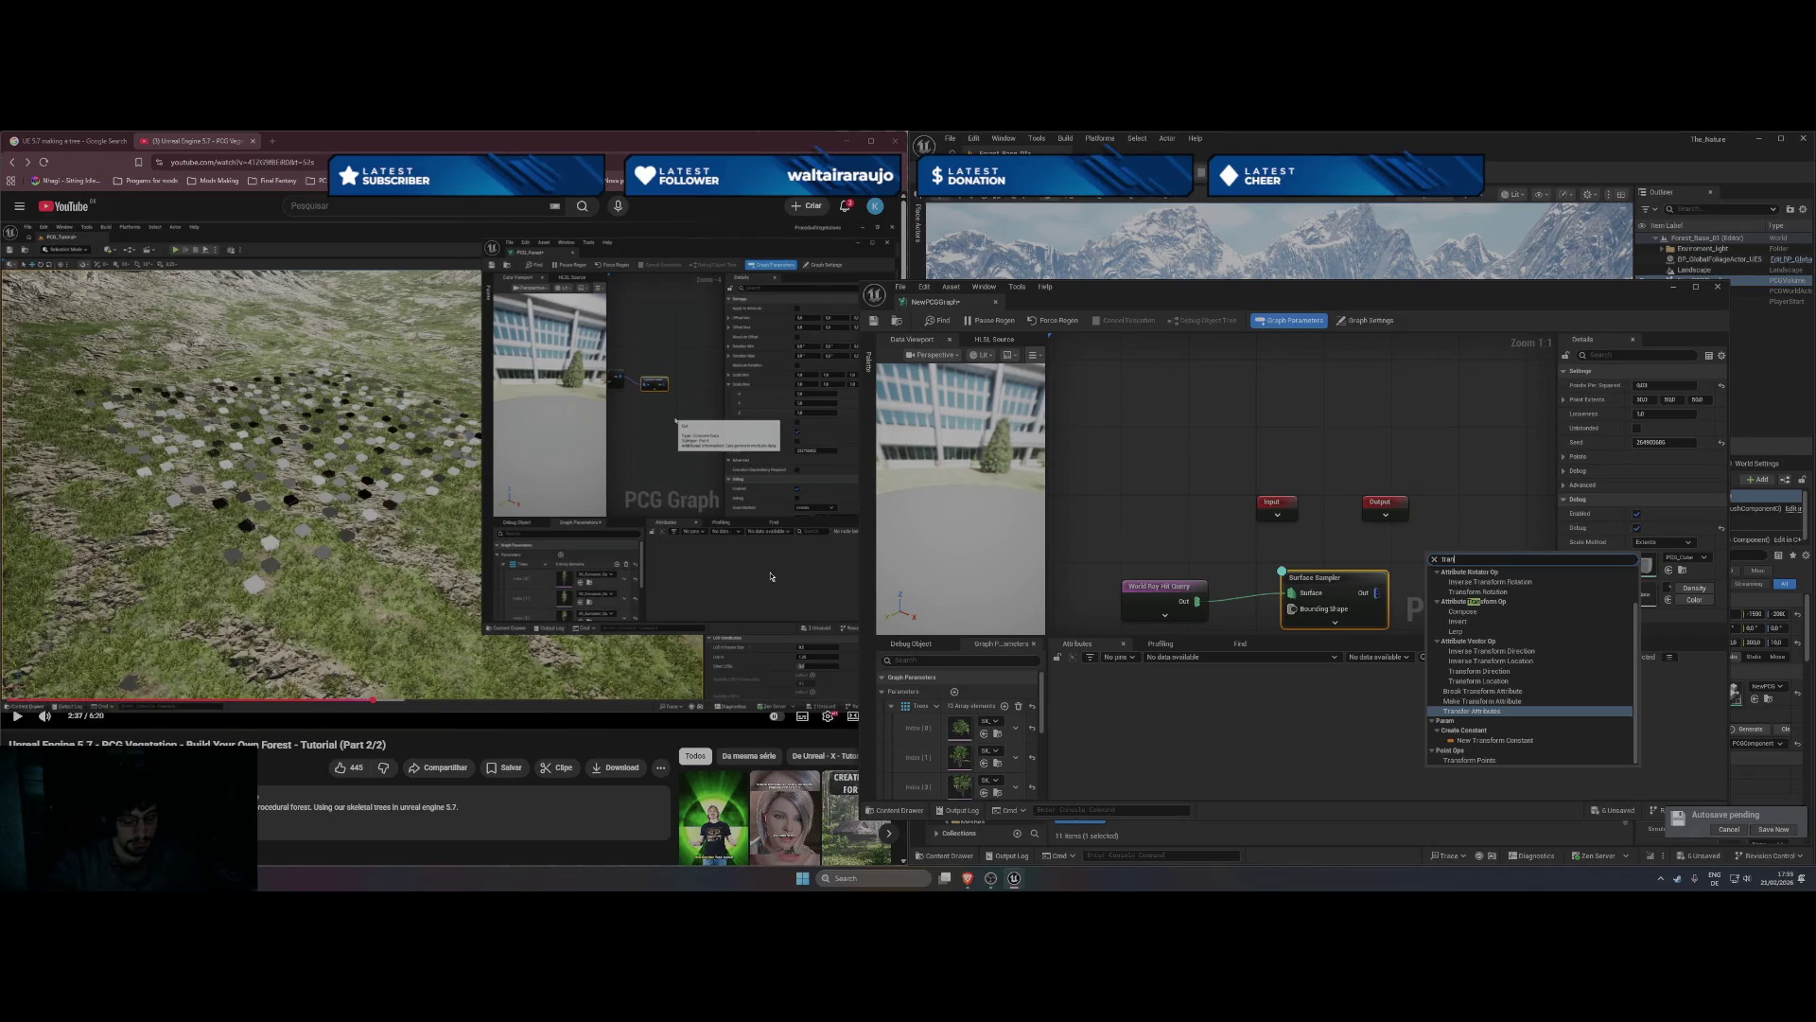
{"action": "type", "text": "sform"}
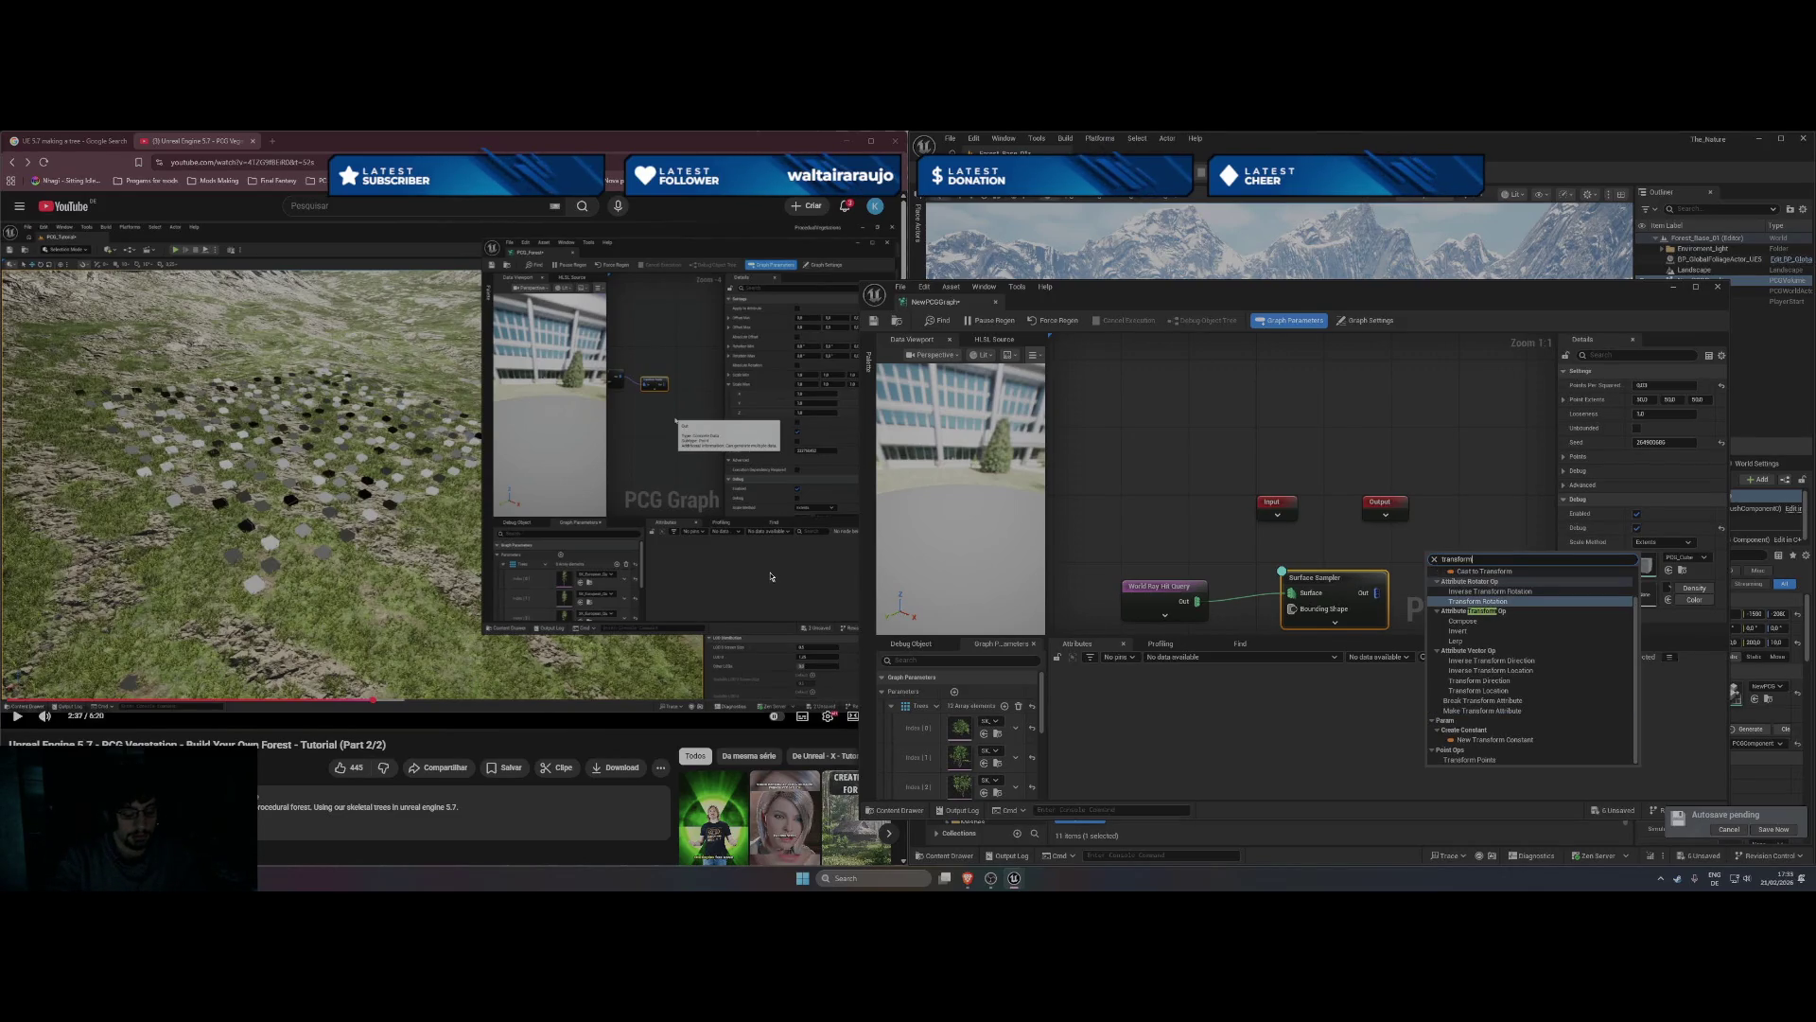
{"action": "type", "text": " poin"}
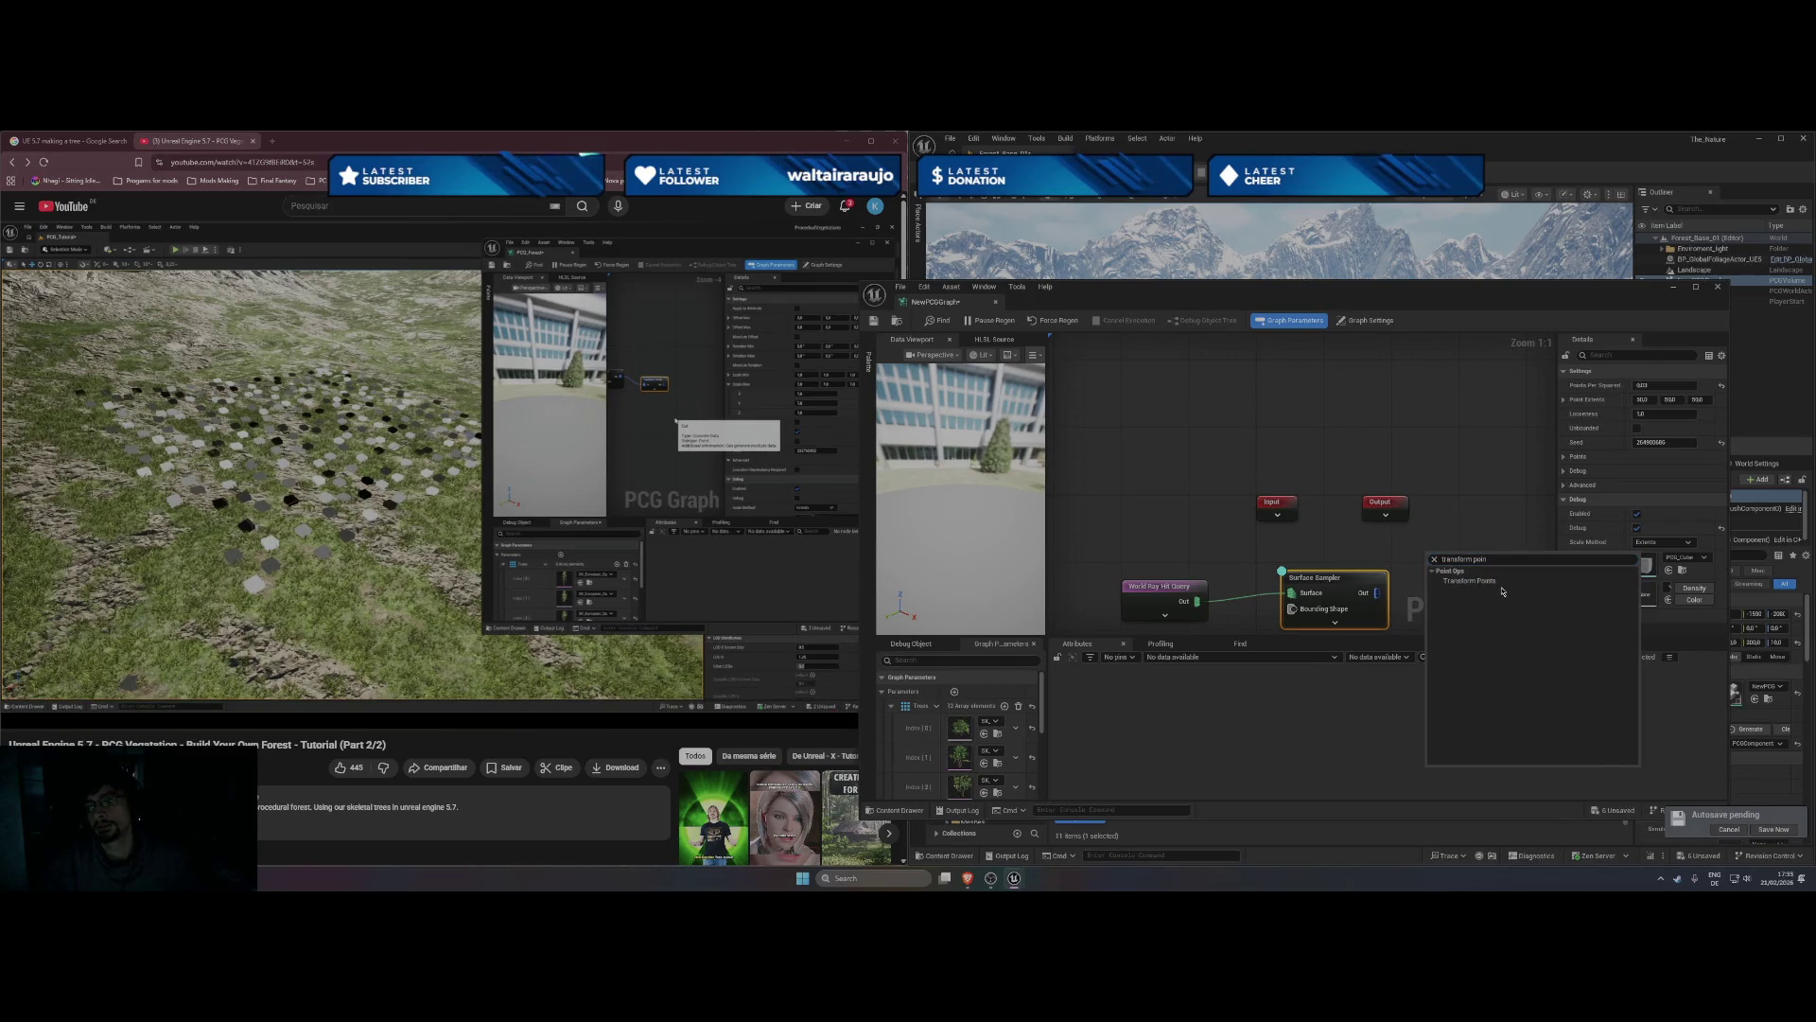
{"action": "left_click", "coordinate": [1496, 584]}
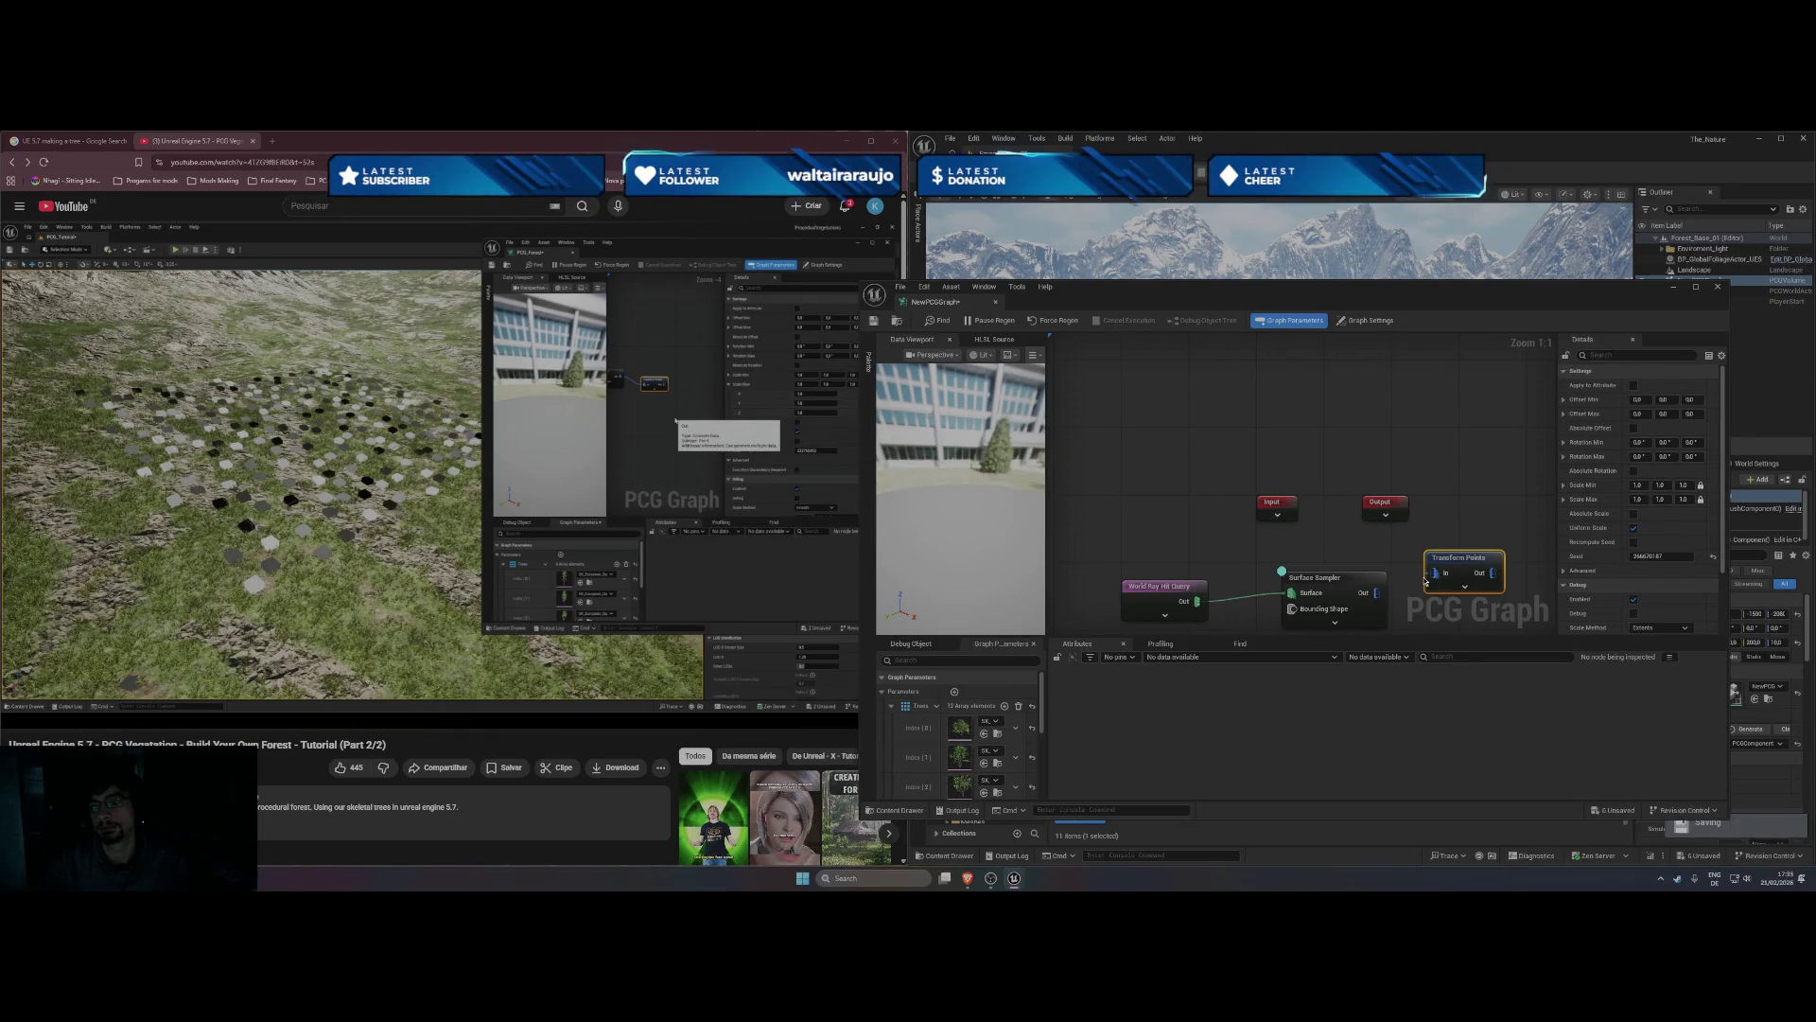
{"action": "left_click_drag", "start_coordinate": [1377, 593], "coordinate": [1435, 573]}
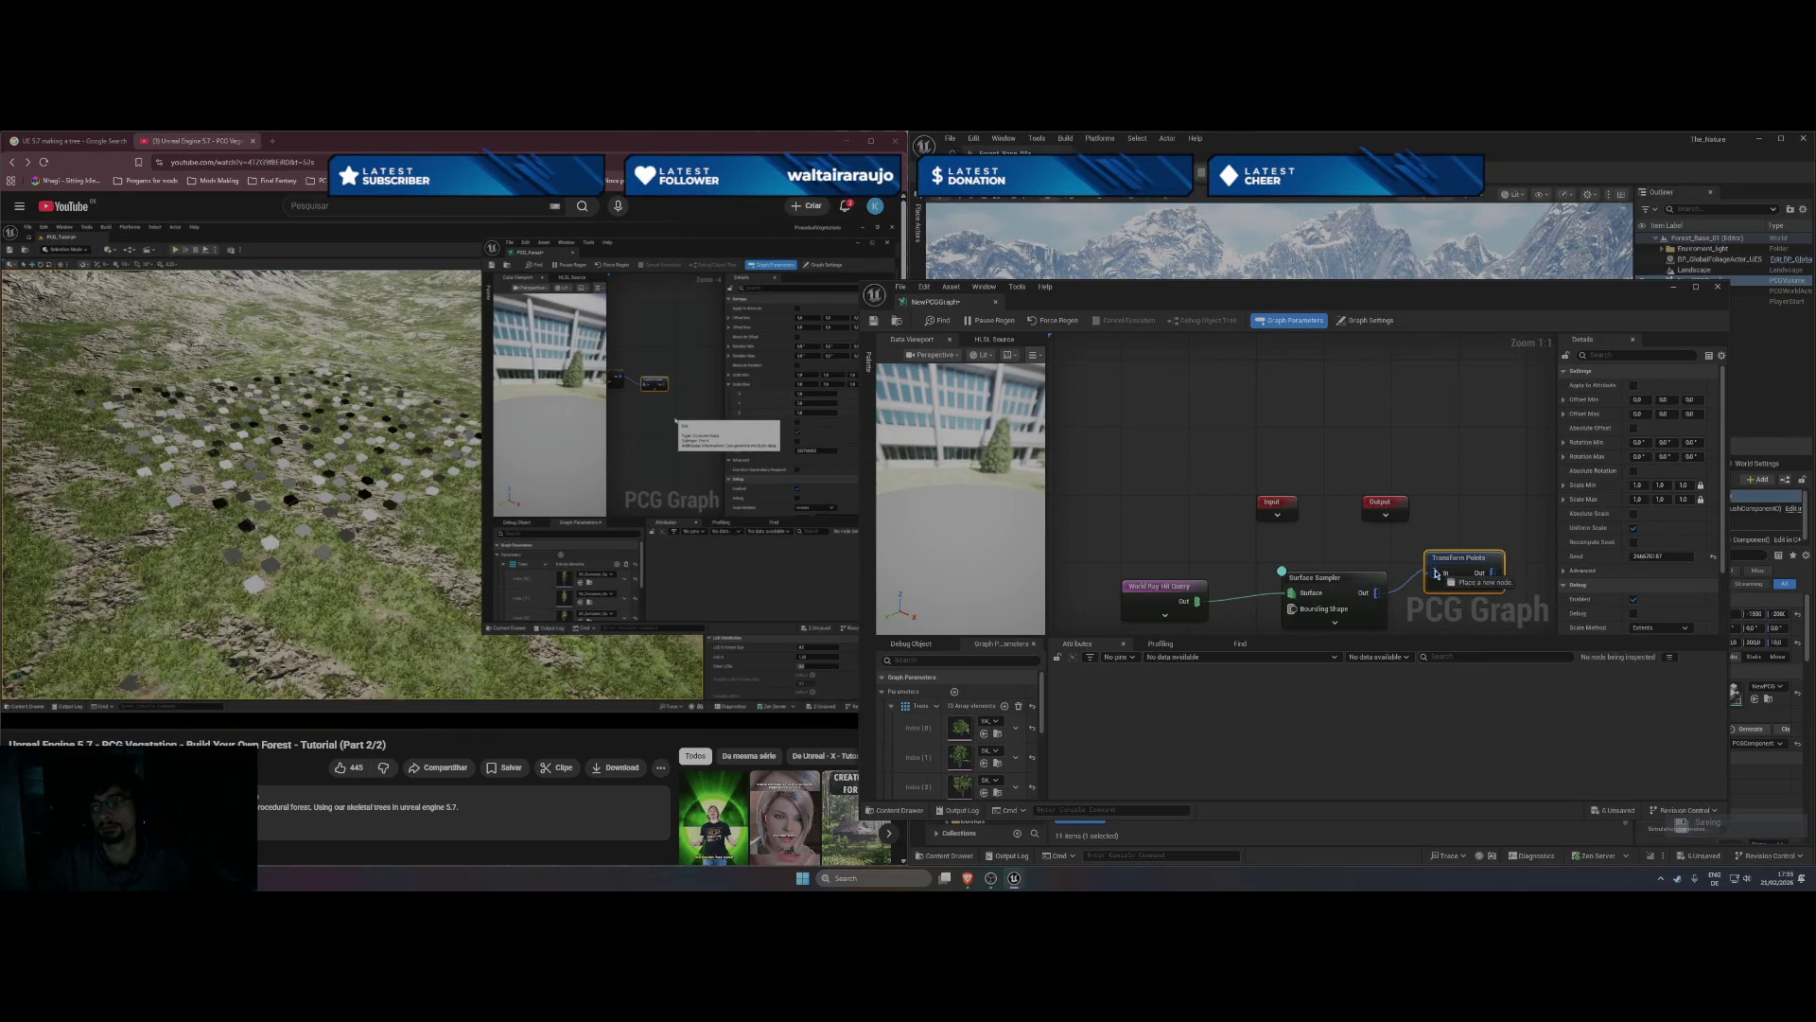
- Shift the graph window to reveal the level and select the Transform Points node
{"action": "left_click", "coordinate": [672, 501]}
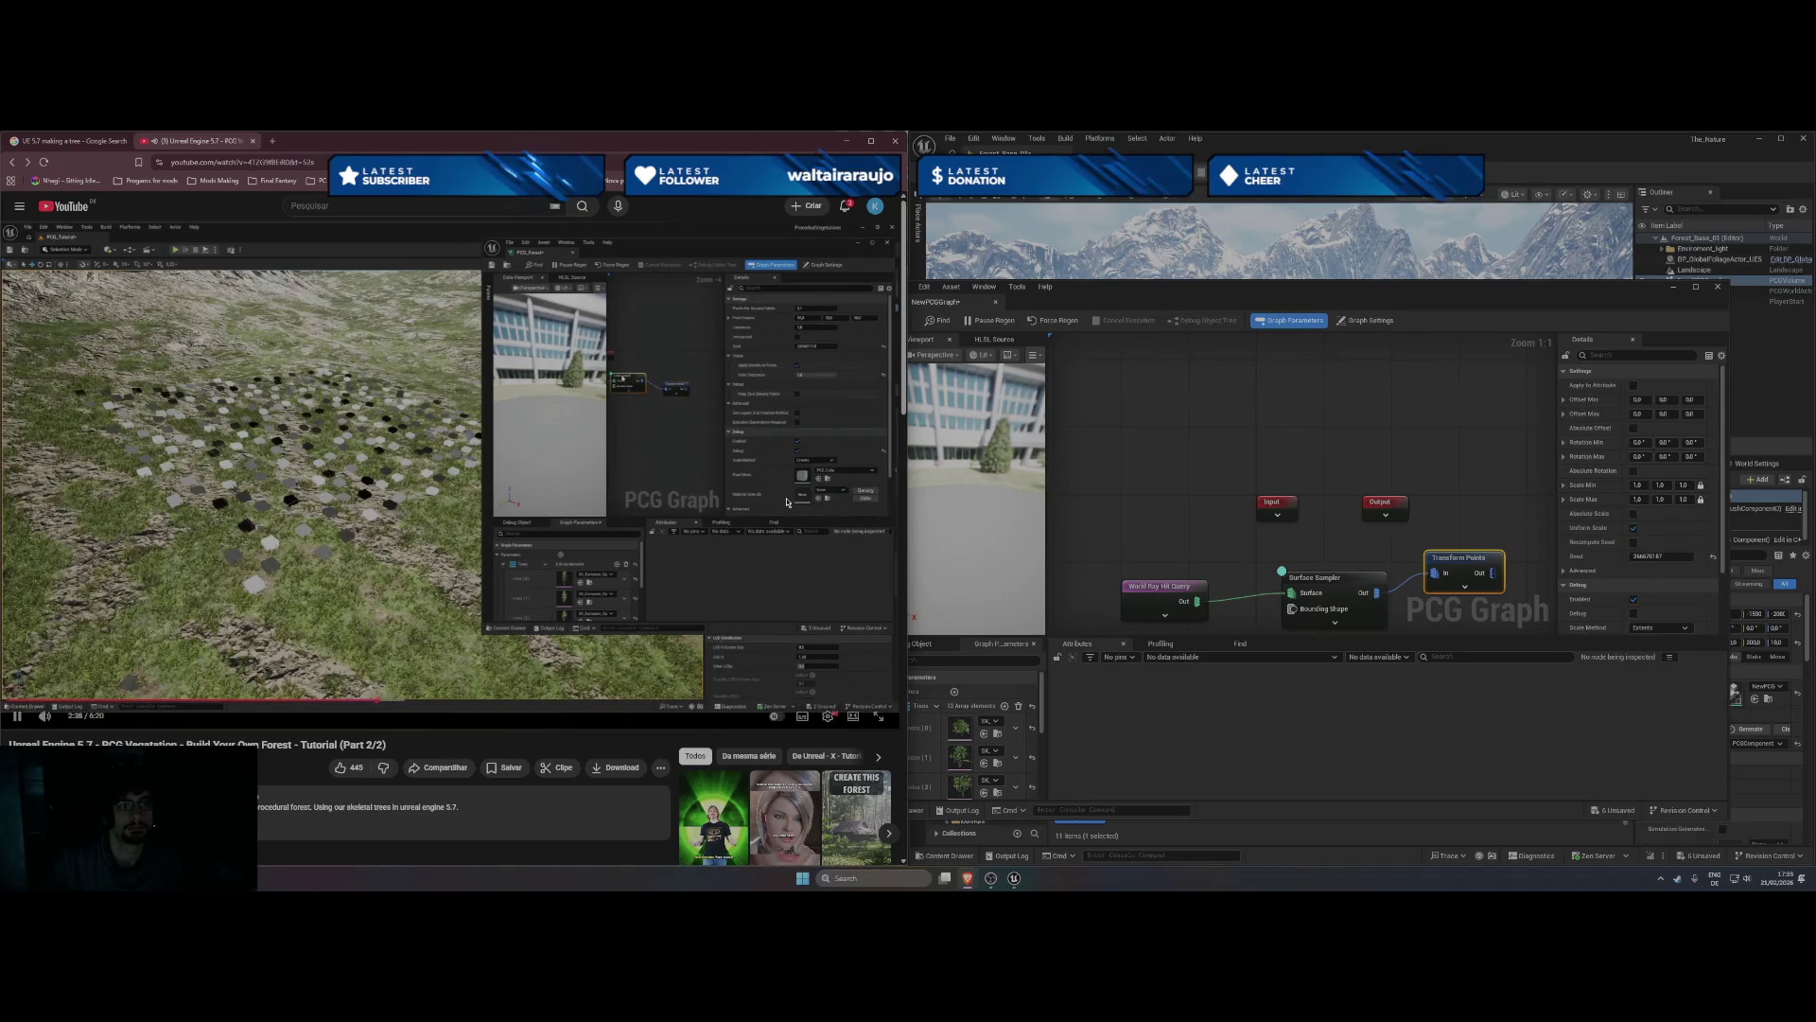
{"action": "left_click", "coordinate": [1481, 560]}
{"action": "left_click", "coordinate": [1334, 579]}
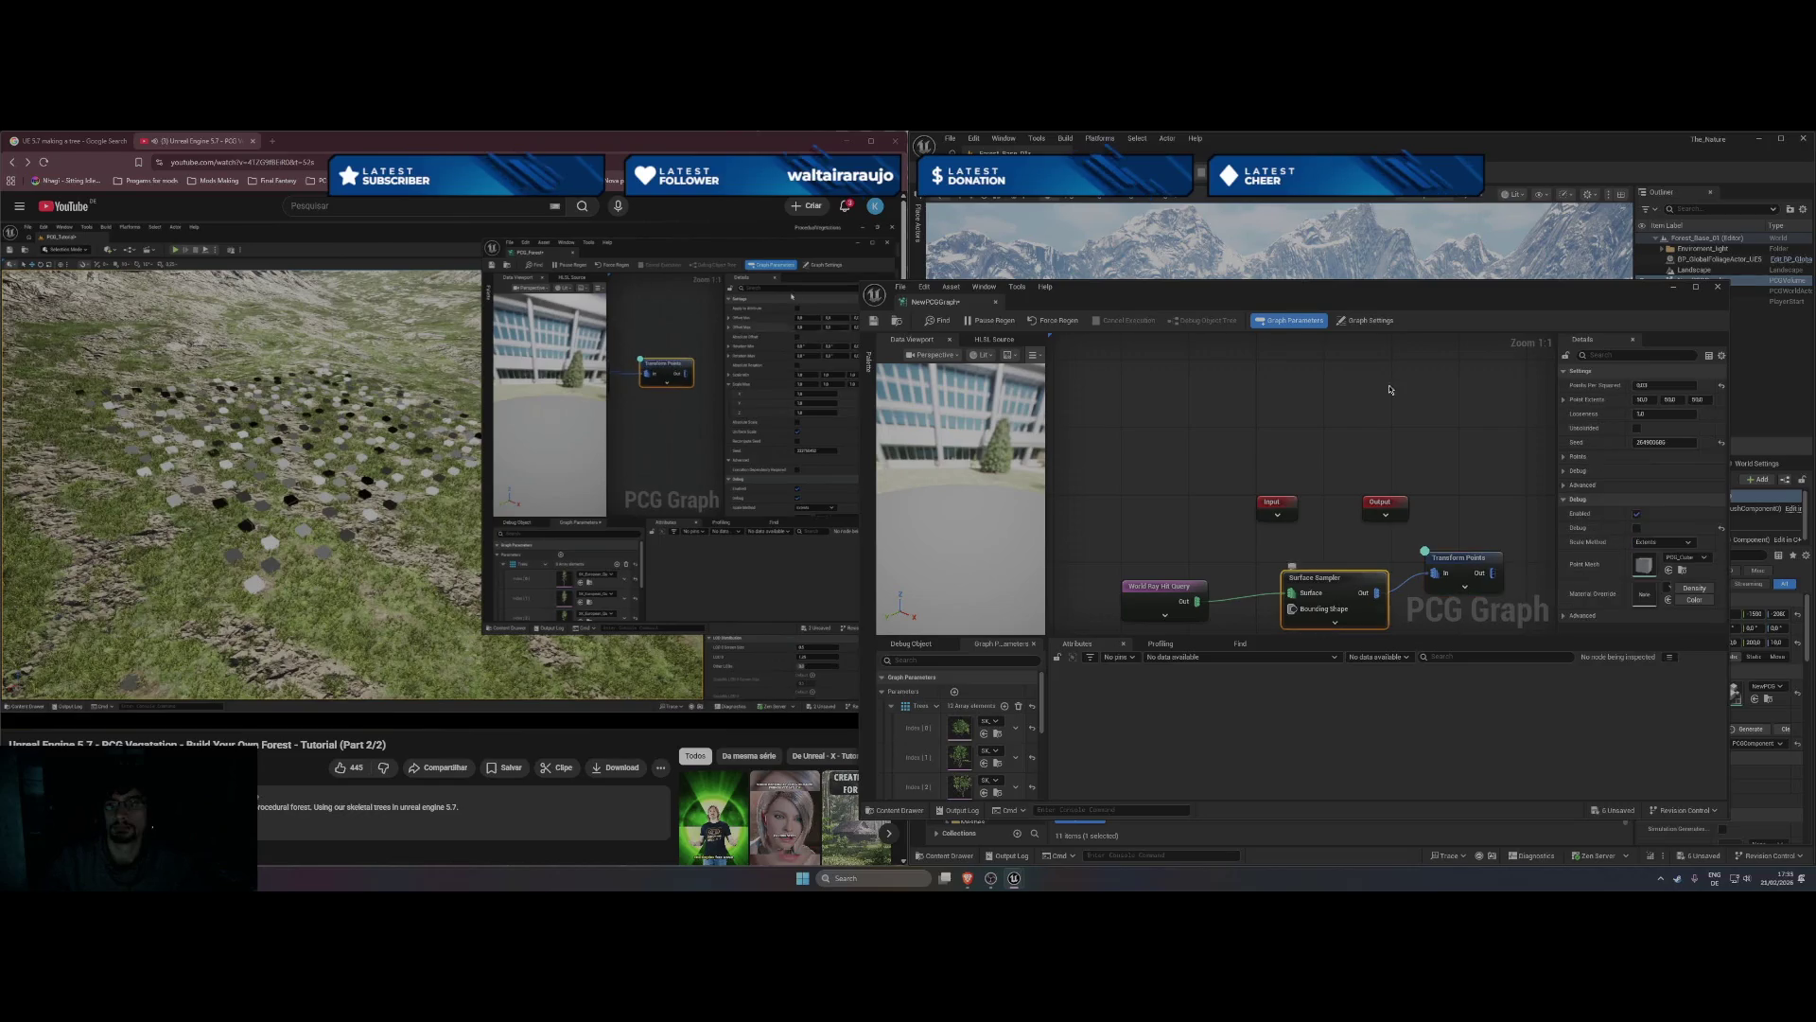
{"action": "mouse_move", "coordinate": [1457, 300]}
{"action": "left_mouse_down"}
{"action": "mouse_move", "coordinate": [873, 289]}
{"action": "mouse_move", "coordinate": [729, 267]}
{"action": "mouse_move", "coordinate": [1221, 245]}
{"action": "mouse_move", "coordinate": [1436, 259]}
{"action": "mouse_move", "coordinate": [1260, 269]}
{"action": "mouse_move", "coordinate": [1330, 250]}
{"action": "left_mouse_up"}
{"action": "left_click", "coordinate": [1377, 538]}
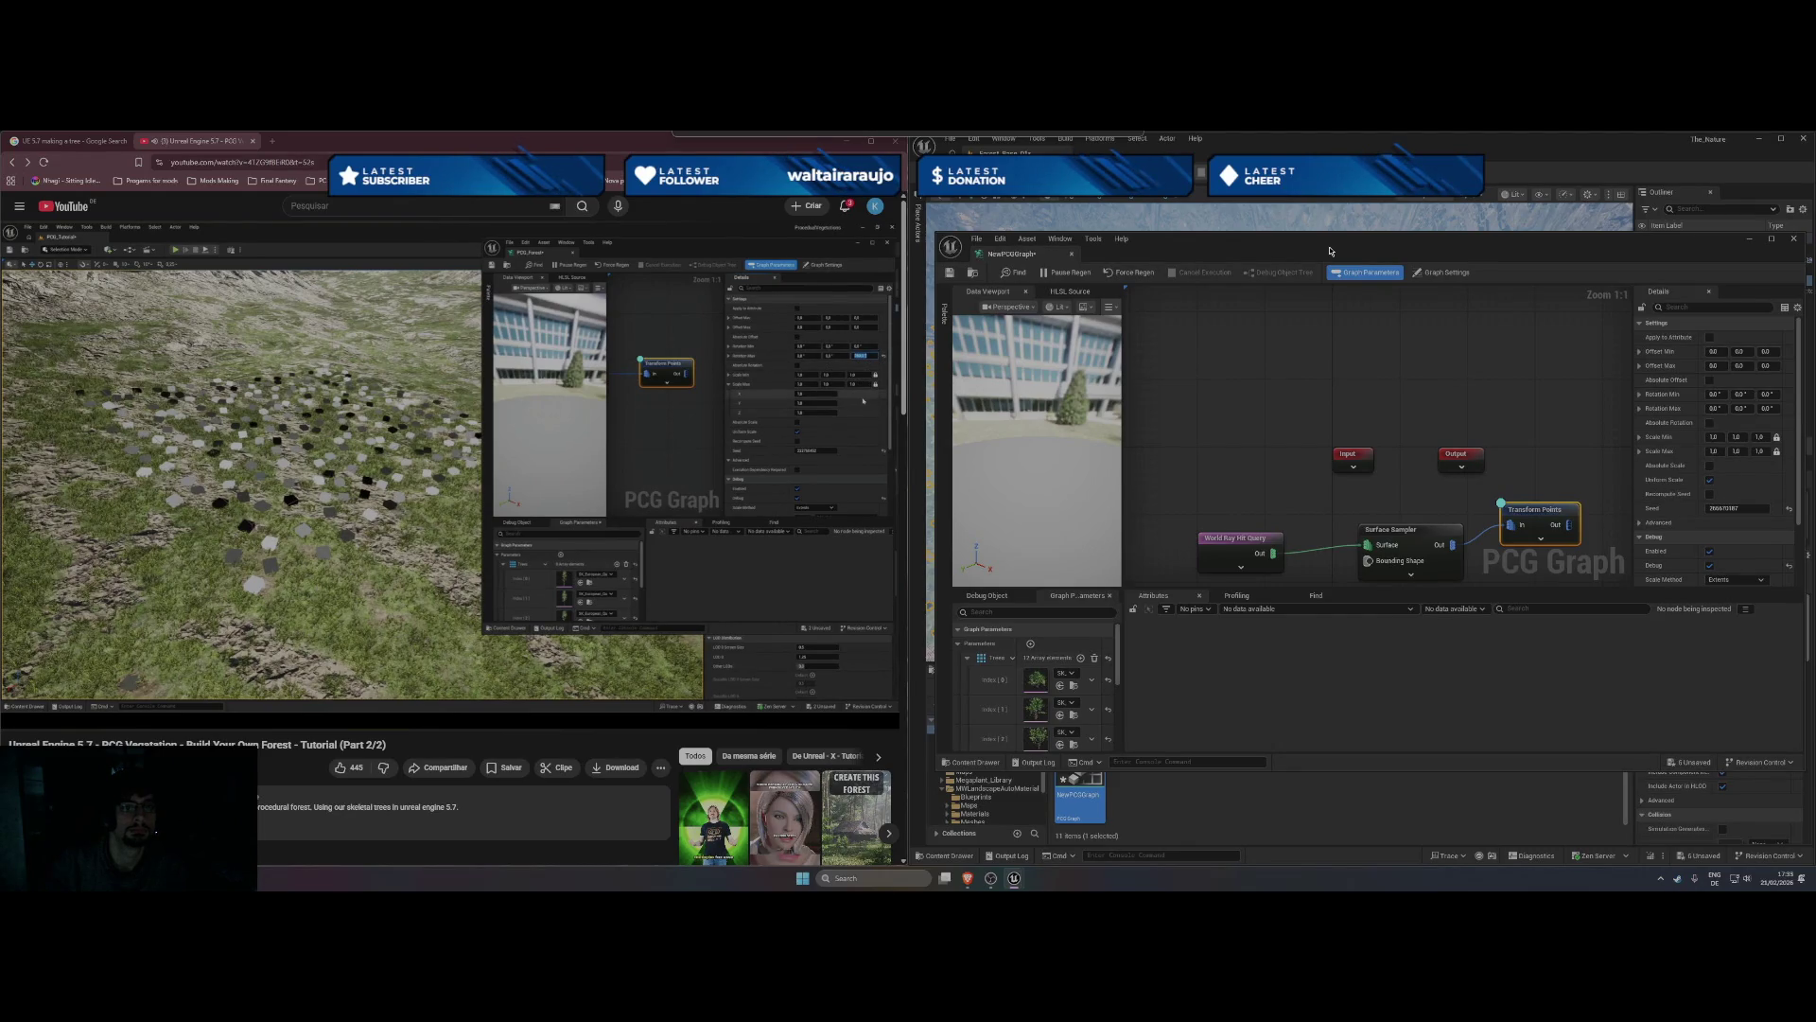
- Pause the tutorial video and place the PCG graph editor over the left half of the screen
{"action": "left_click_drag", "start_coordinate": [1330, 250], "coordinate": [1262, 265]}
{"action": "left_click", "coordinate": [1372, 286]}
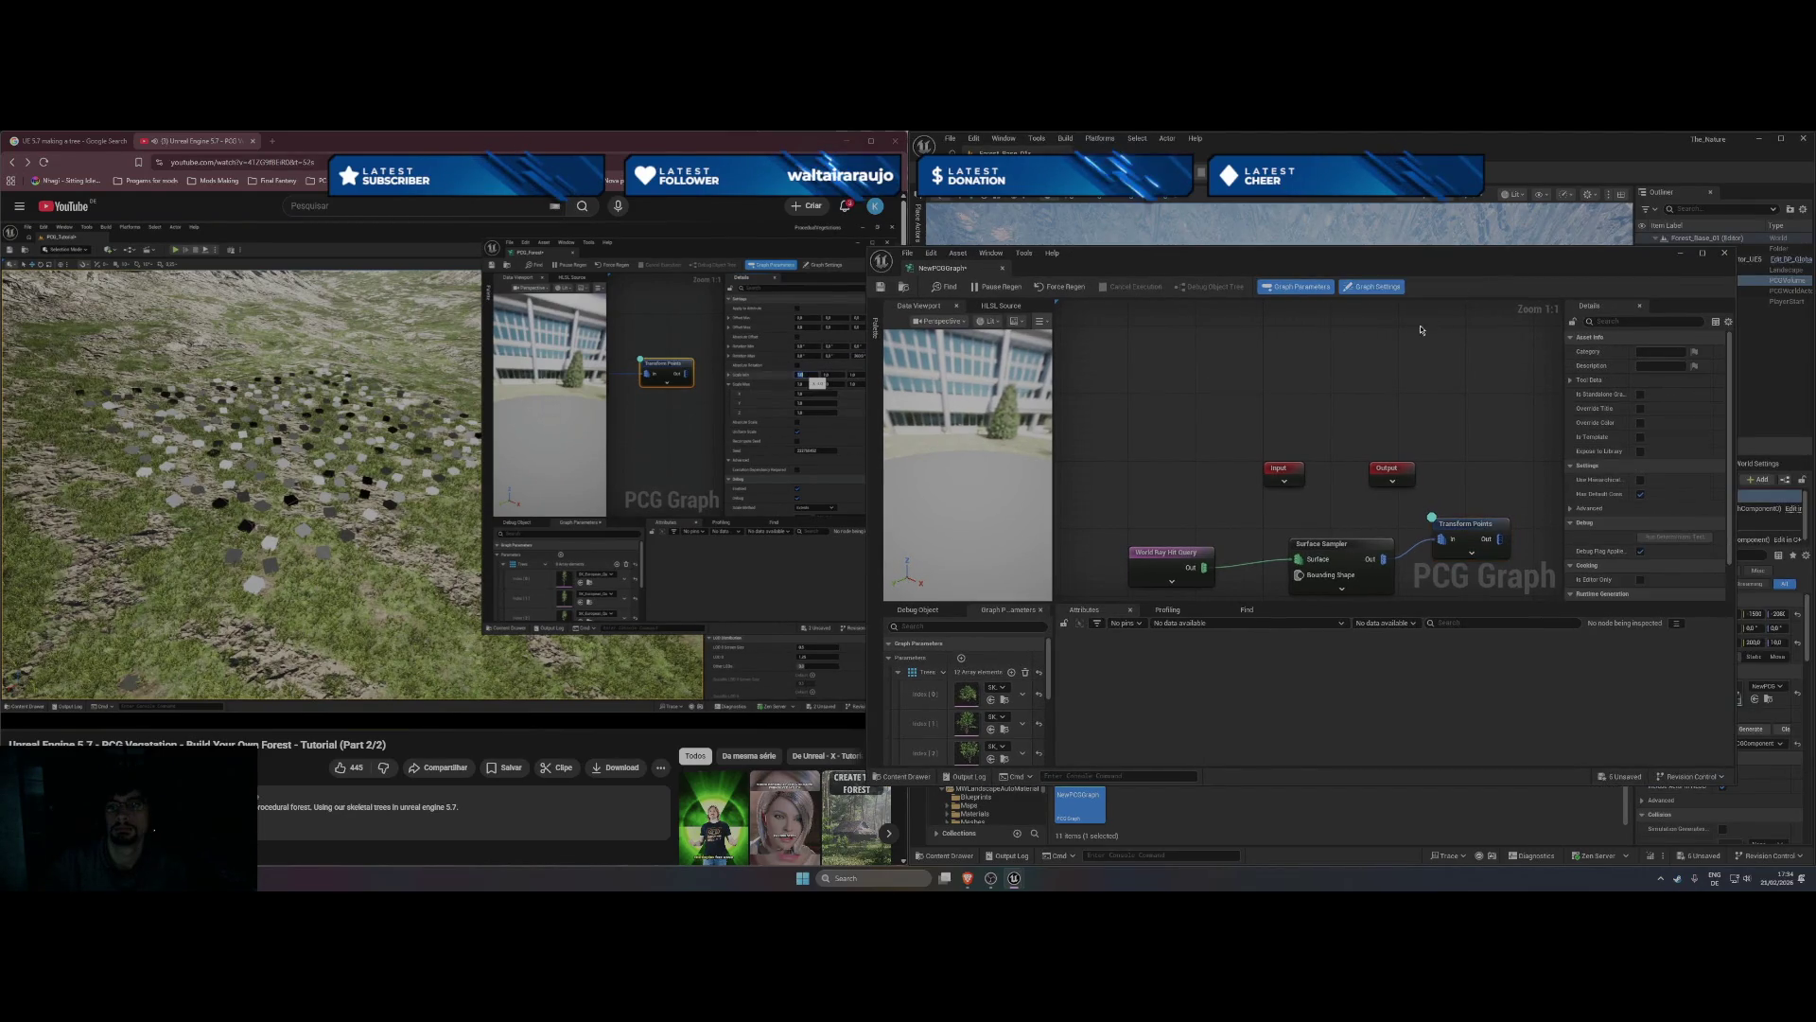
{"action": "left_click", "coordinate": [700, 517]}
{"action": "left_click", "coordinate": [700, 516]}
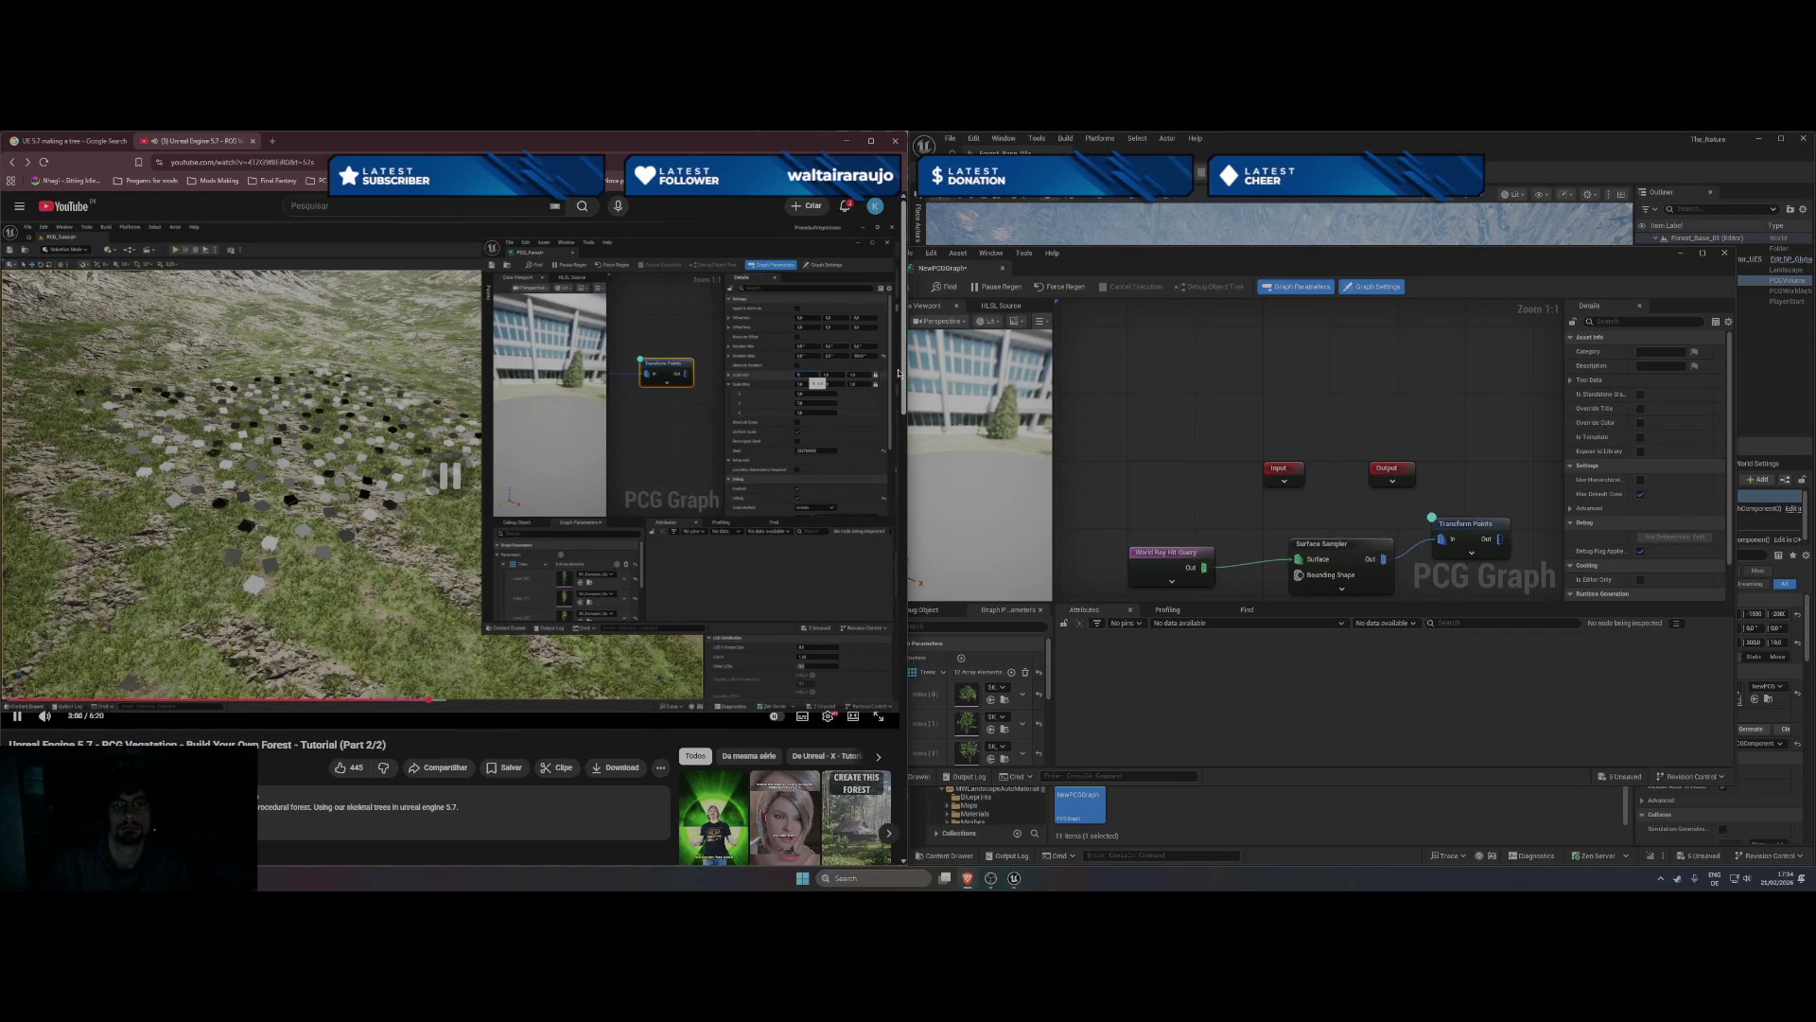
{"action": "left_click", "coordinate": [700, 517]}
{"action": "left_click", "coordinate": [700, 516]}
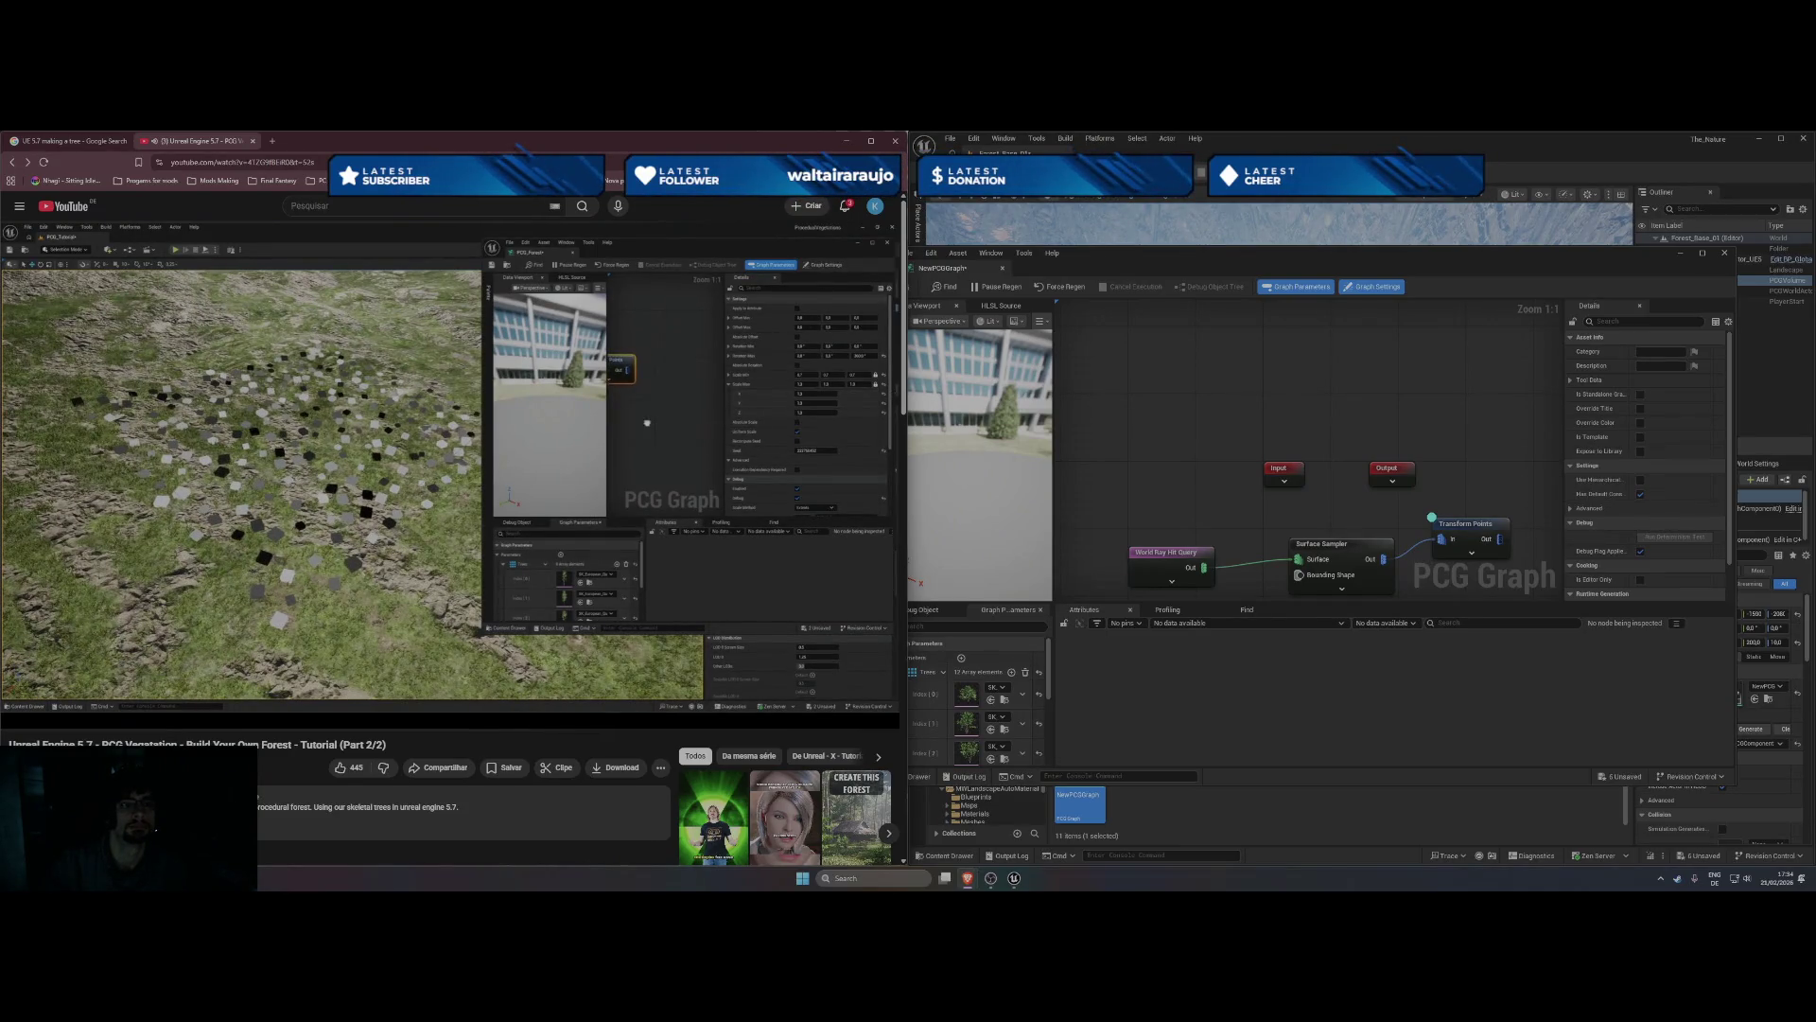
{"action": "left_click", "coordinate": [807, 285]}
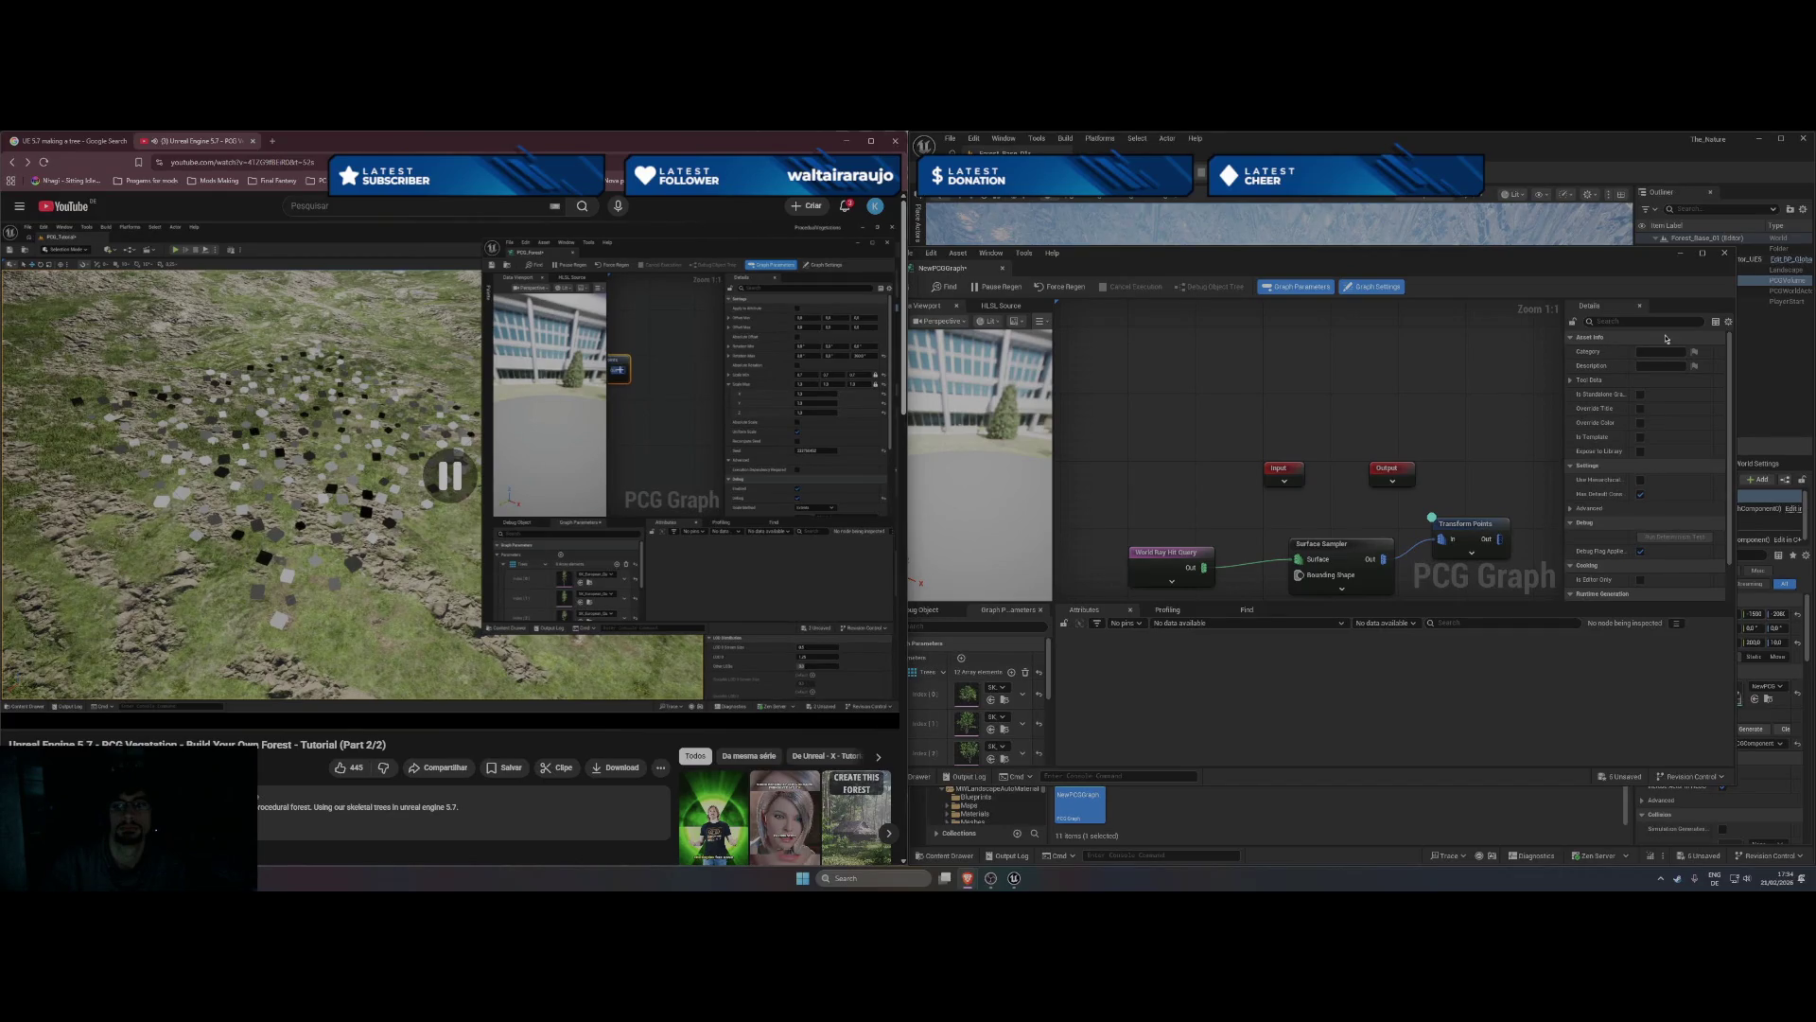
{"action": "left_click", "coordinate": [1467, 508]}
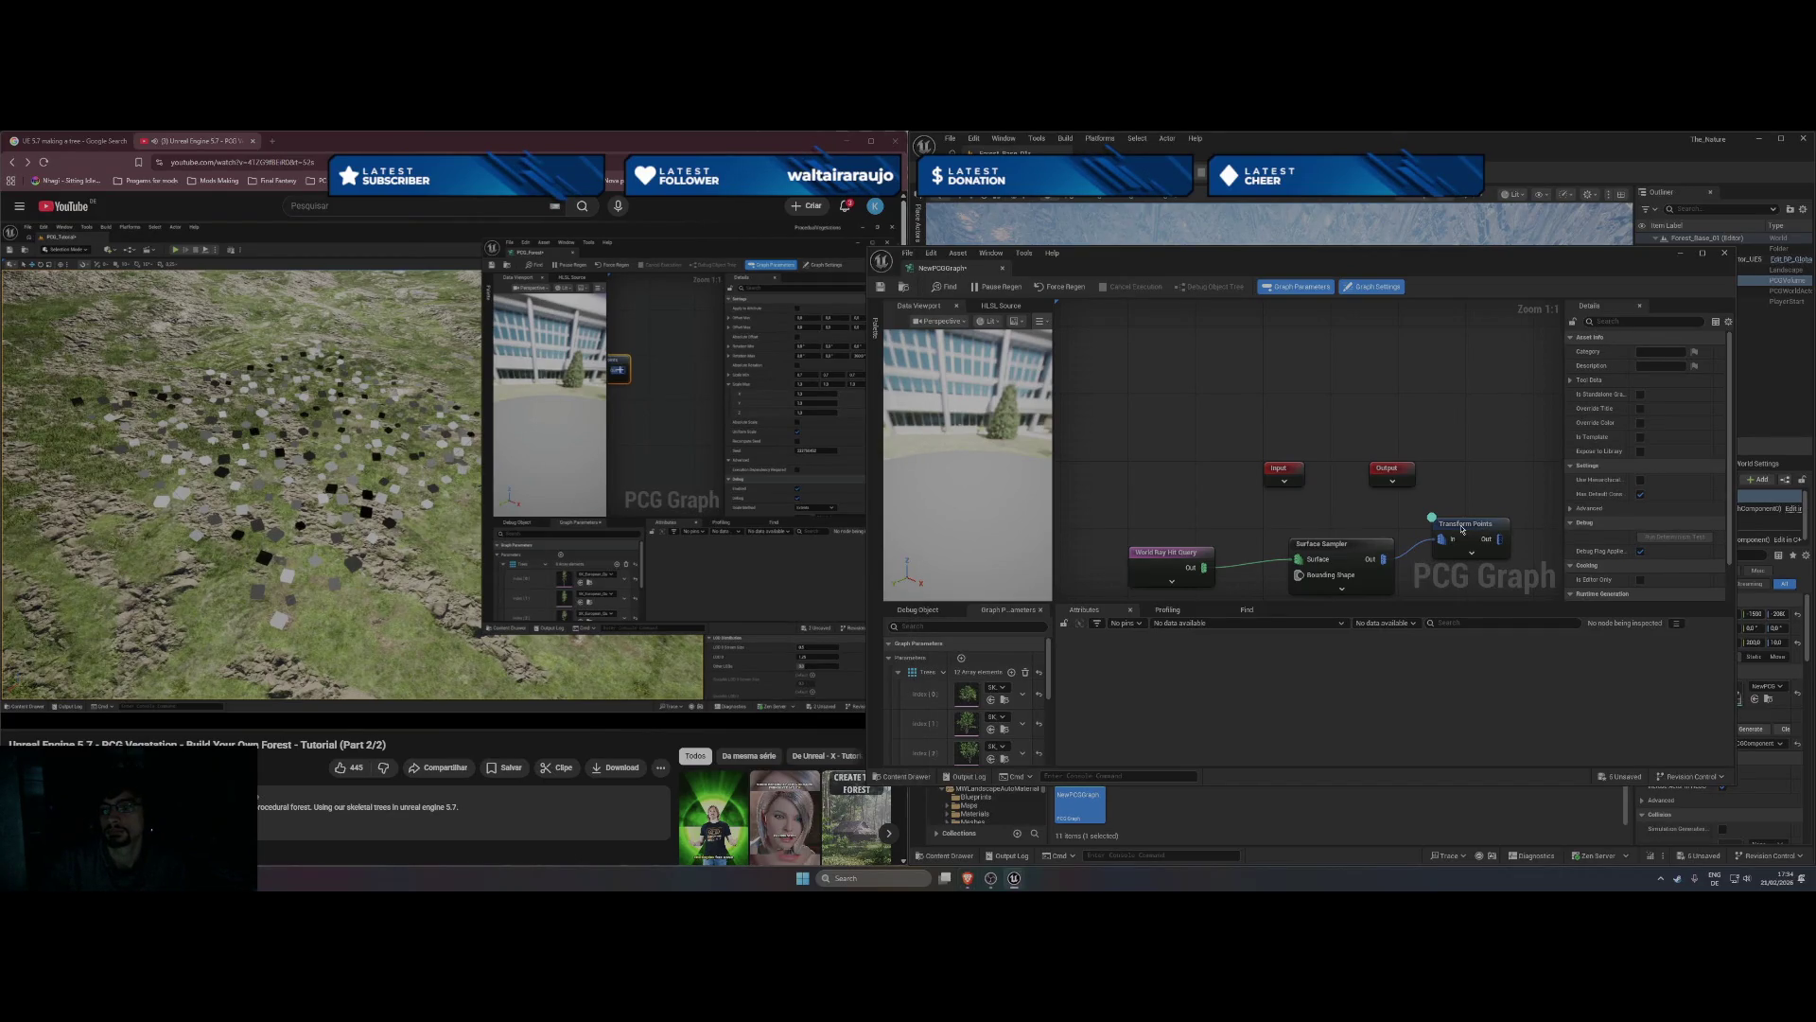
{"action": "left_click_drag", "start_coordinate": [1464, 262], "coordinate": [144, 296]}
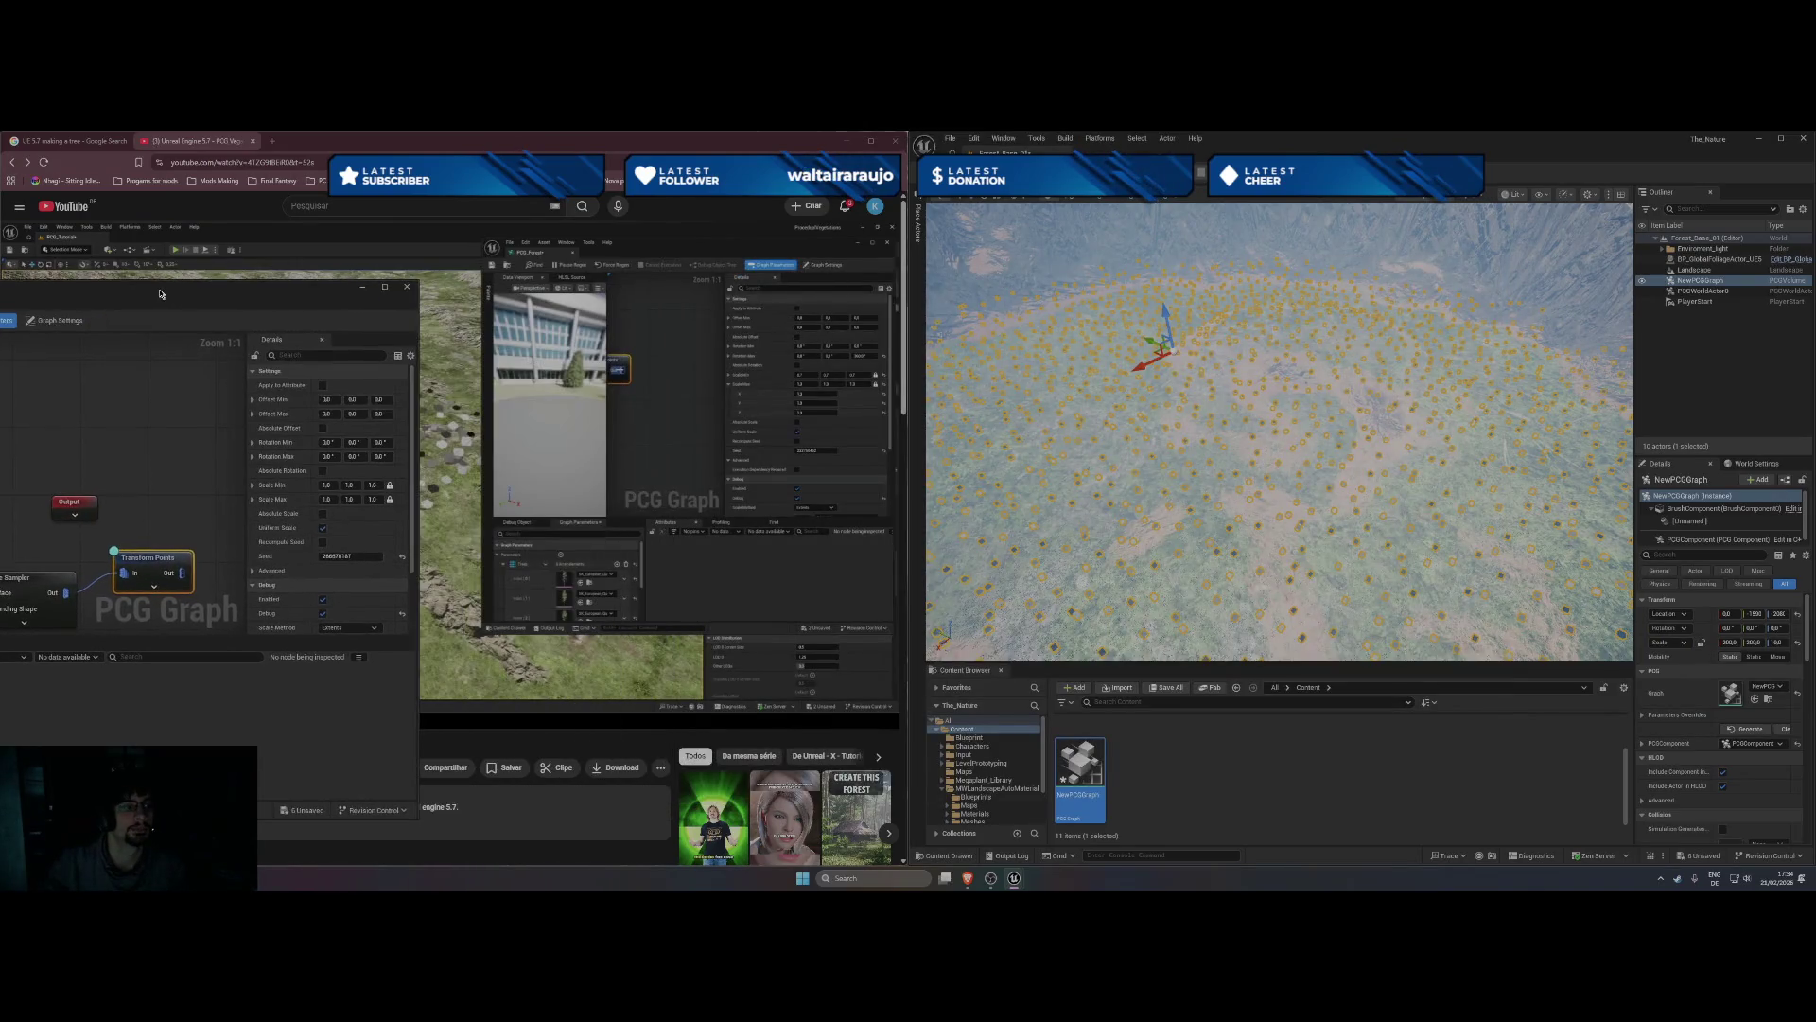
- Set the Transform Points scale range to minimum 0.7 and maximum 1.3
{"action": "type", "text": "0.3"}
{"action": "left_click", "coordinate": [332, 497]}
{"action": "type", "text": "1.3"}
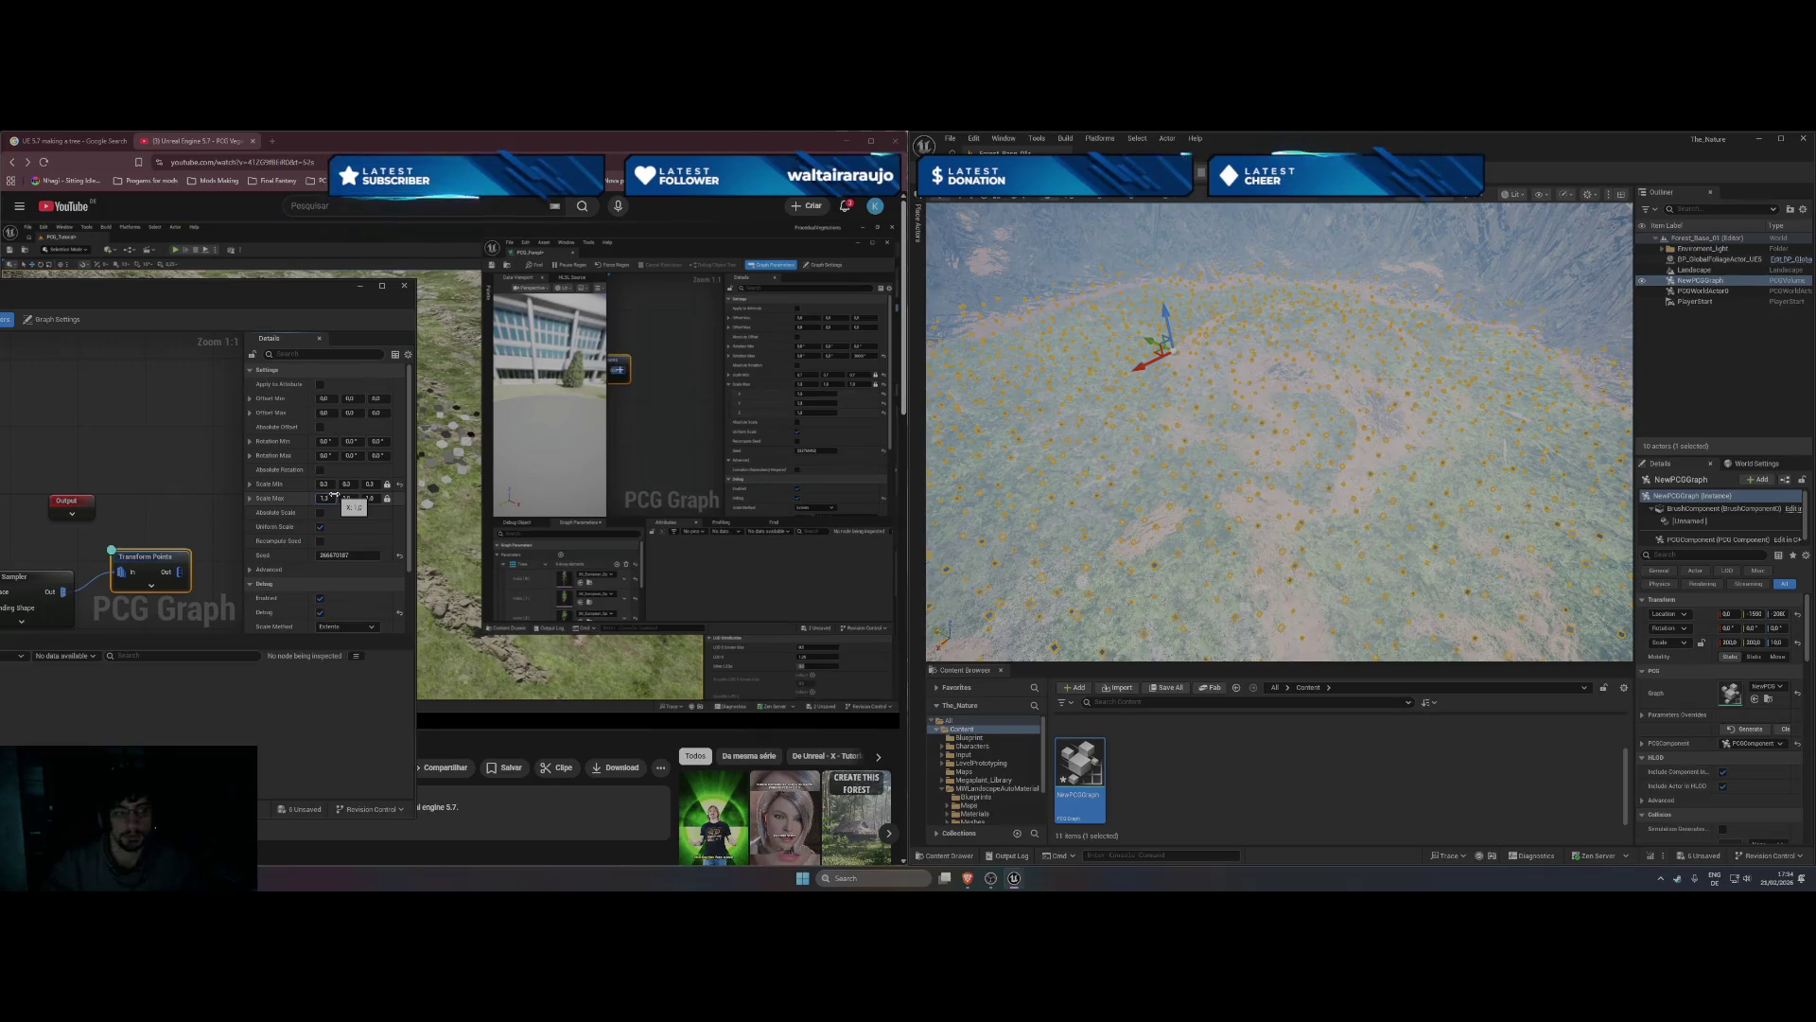
{"action": "left_click", "coordinate": [326, 484]}
{"action": "type", "text": "0.7"}
{"action": "key", "text": "Return"}
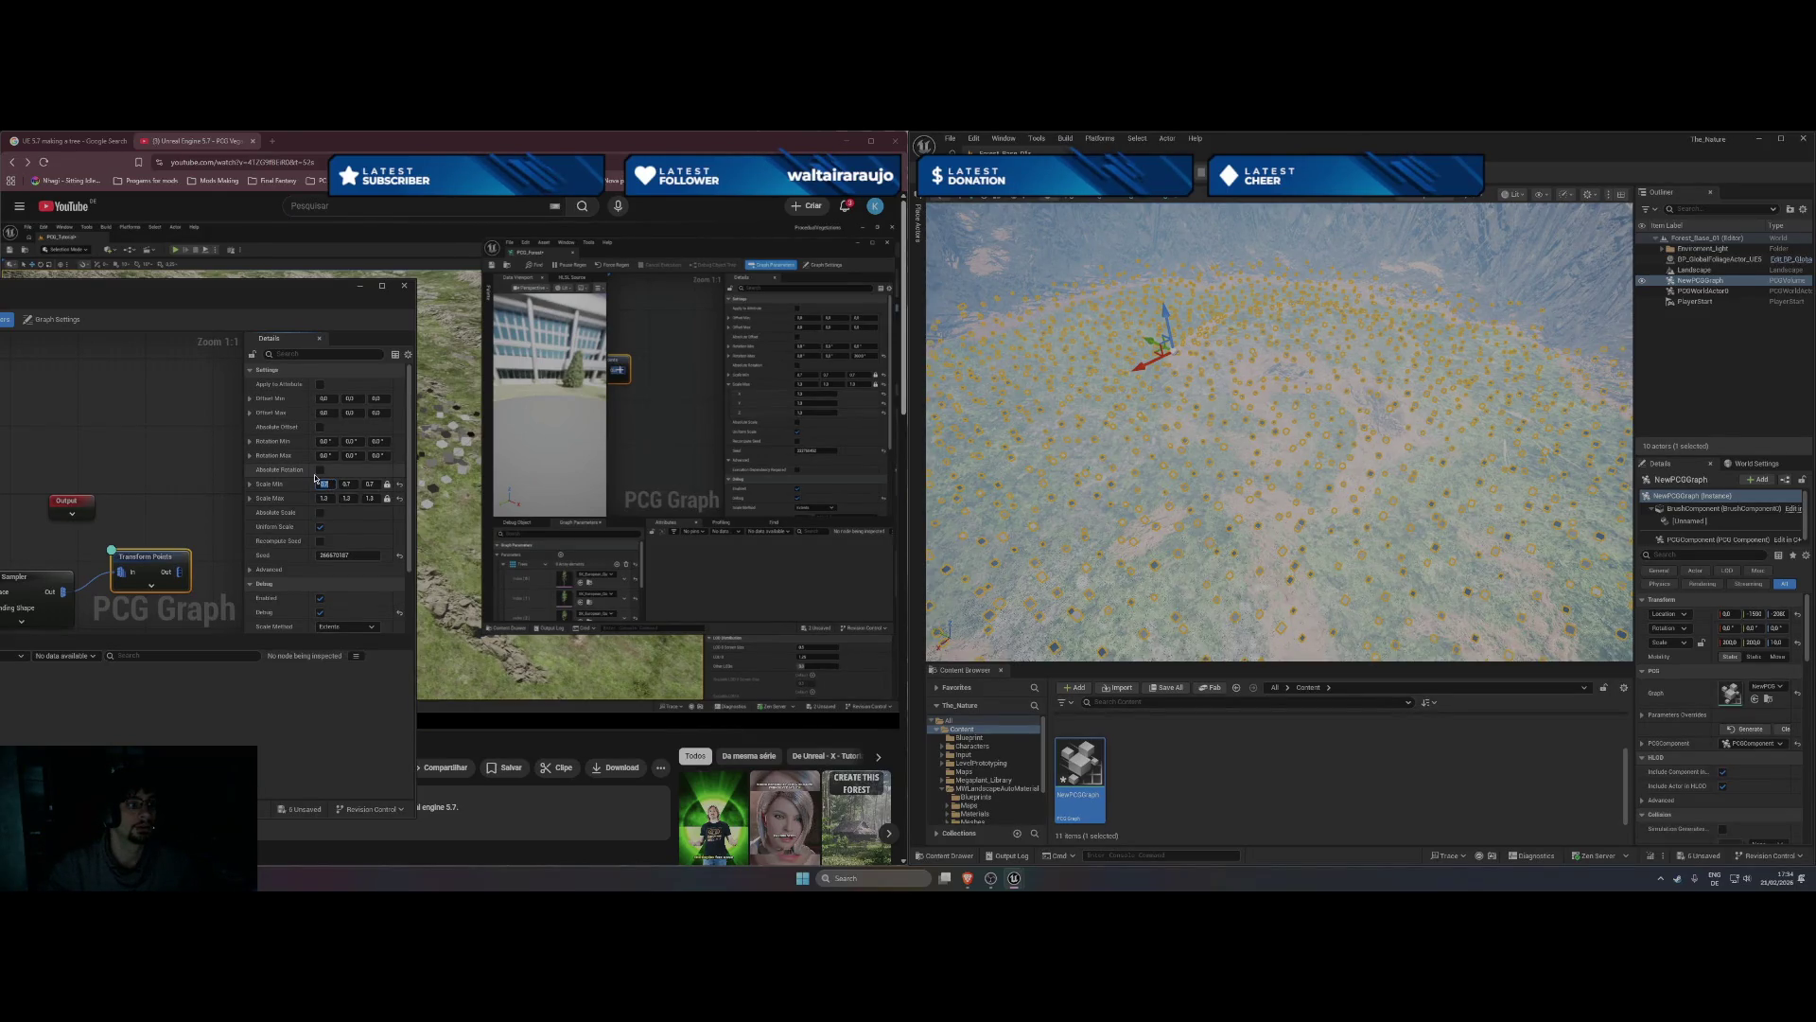
- Give Transform Points a maximum Z rotation of 360, then drag a wire from its output
{"action": "left_click", "coordinate": [383, 455]}
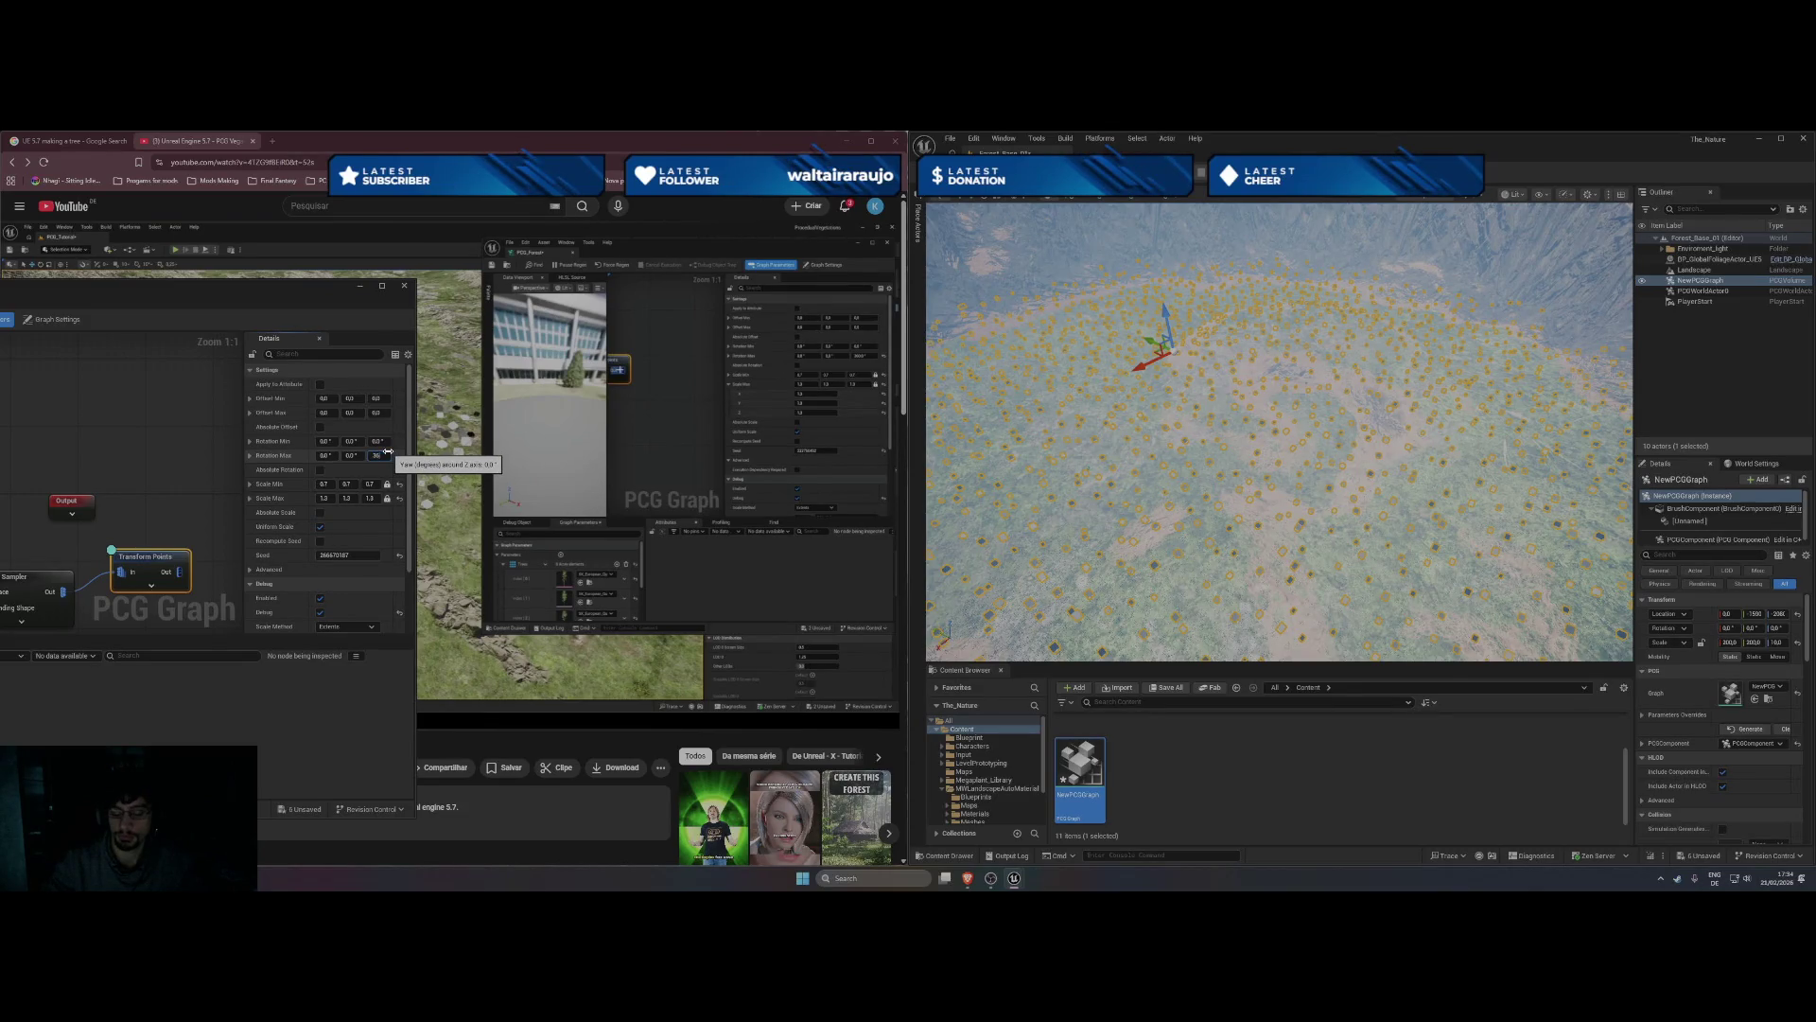
{"action": "type", "text": "0"}
{"action": "key", "text": "Return"}
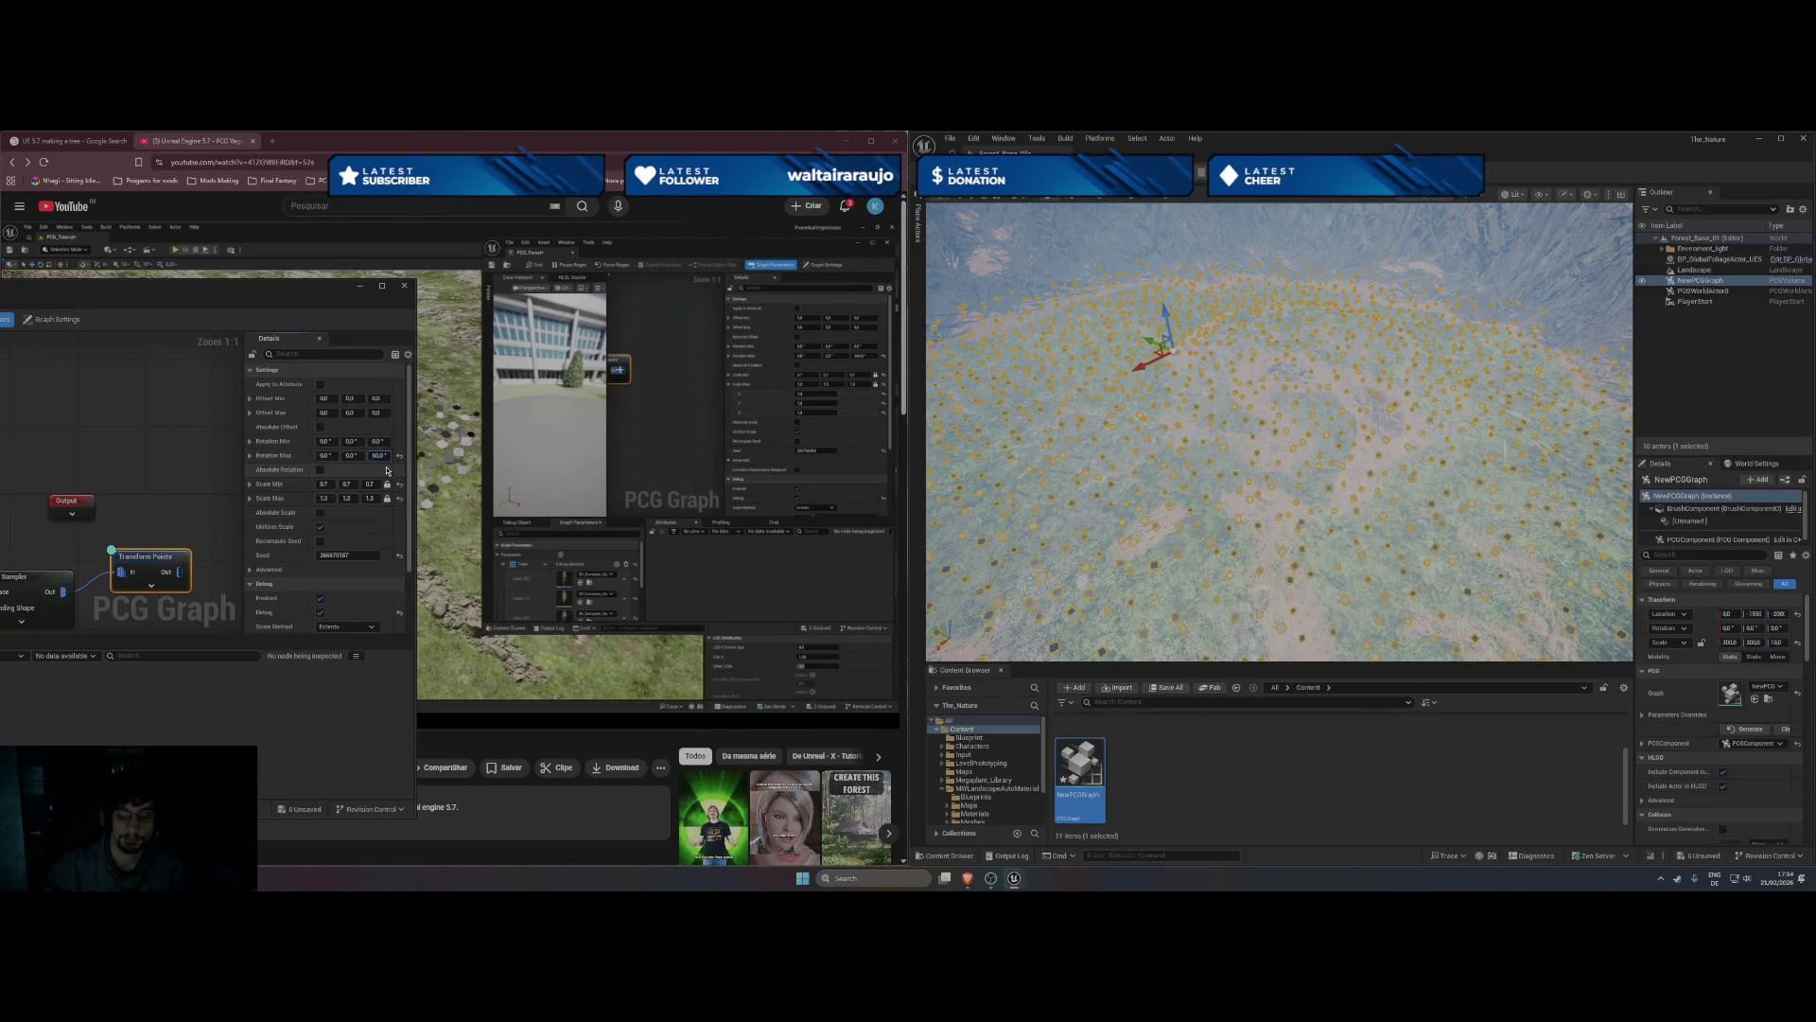
{"action": "type", "text": "1"}
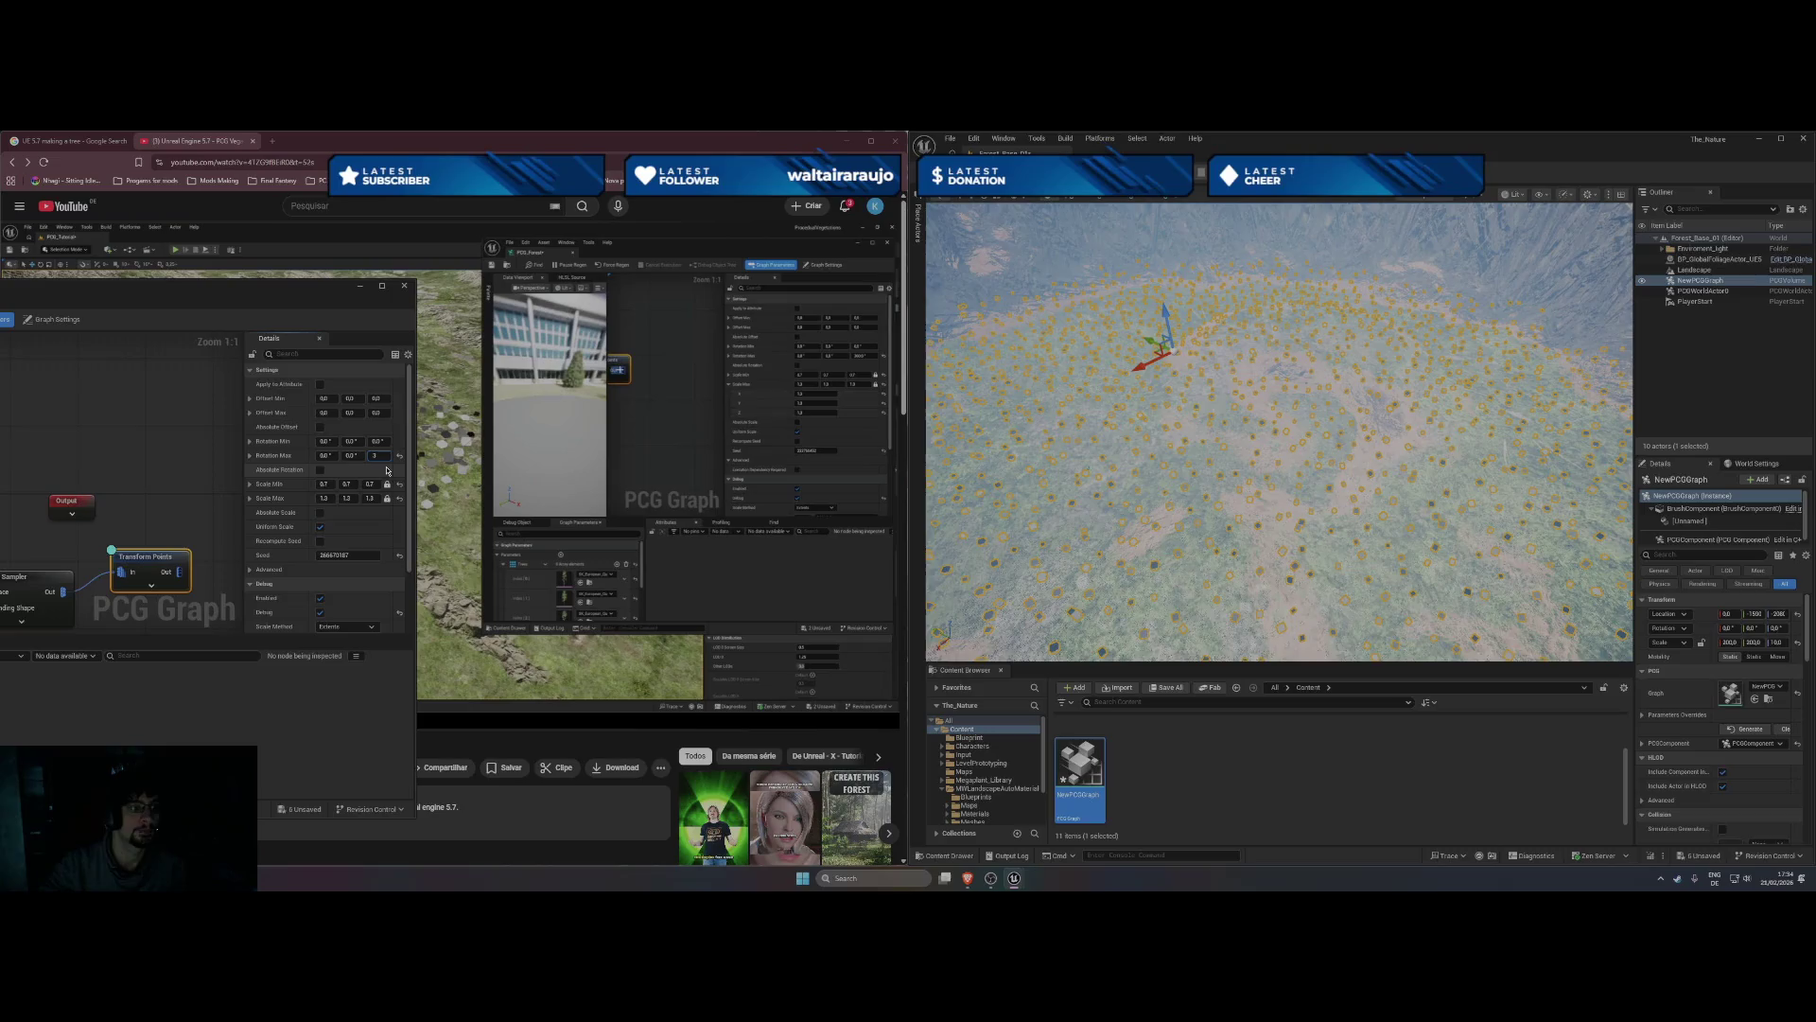
{"action": "type", "text": "60"}
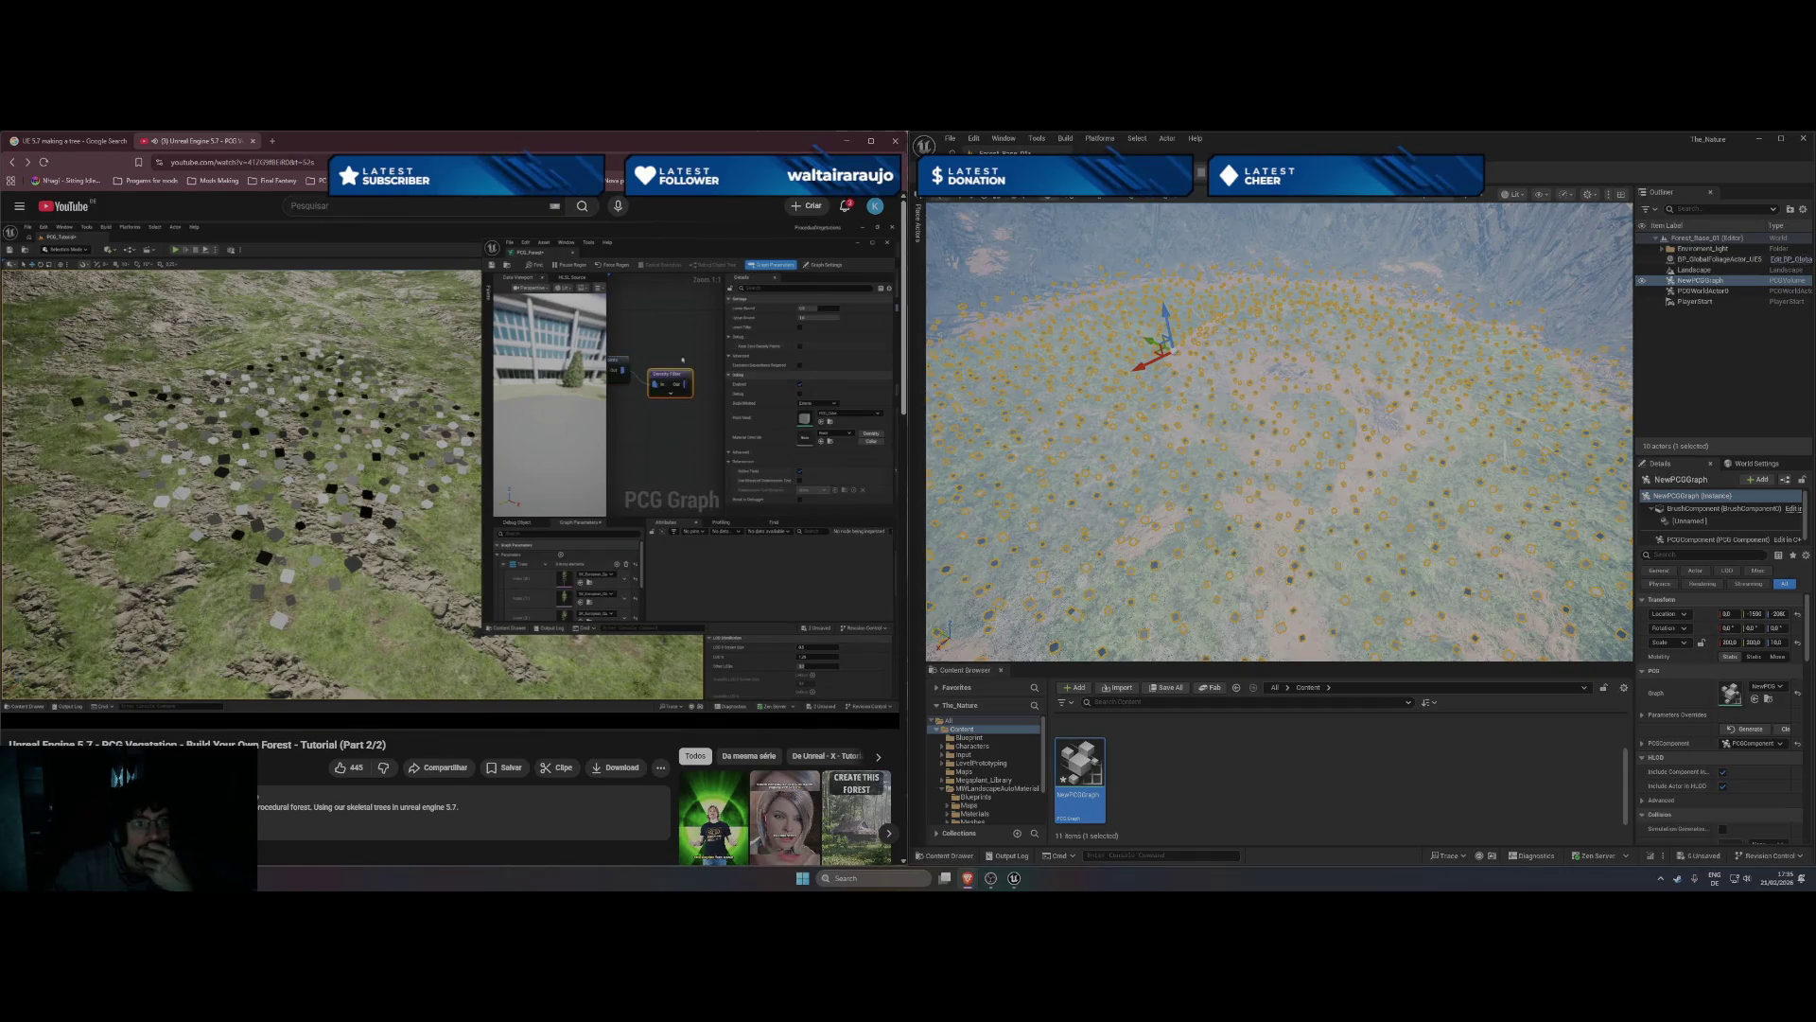
{"action": "mouse_move", "coordinate": [1014, 878]}
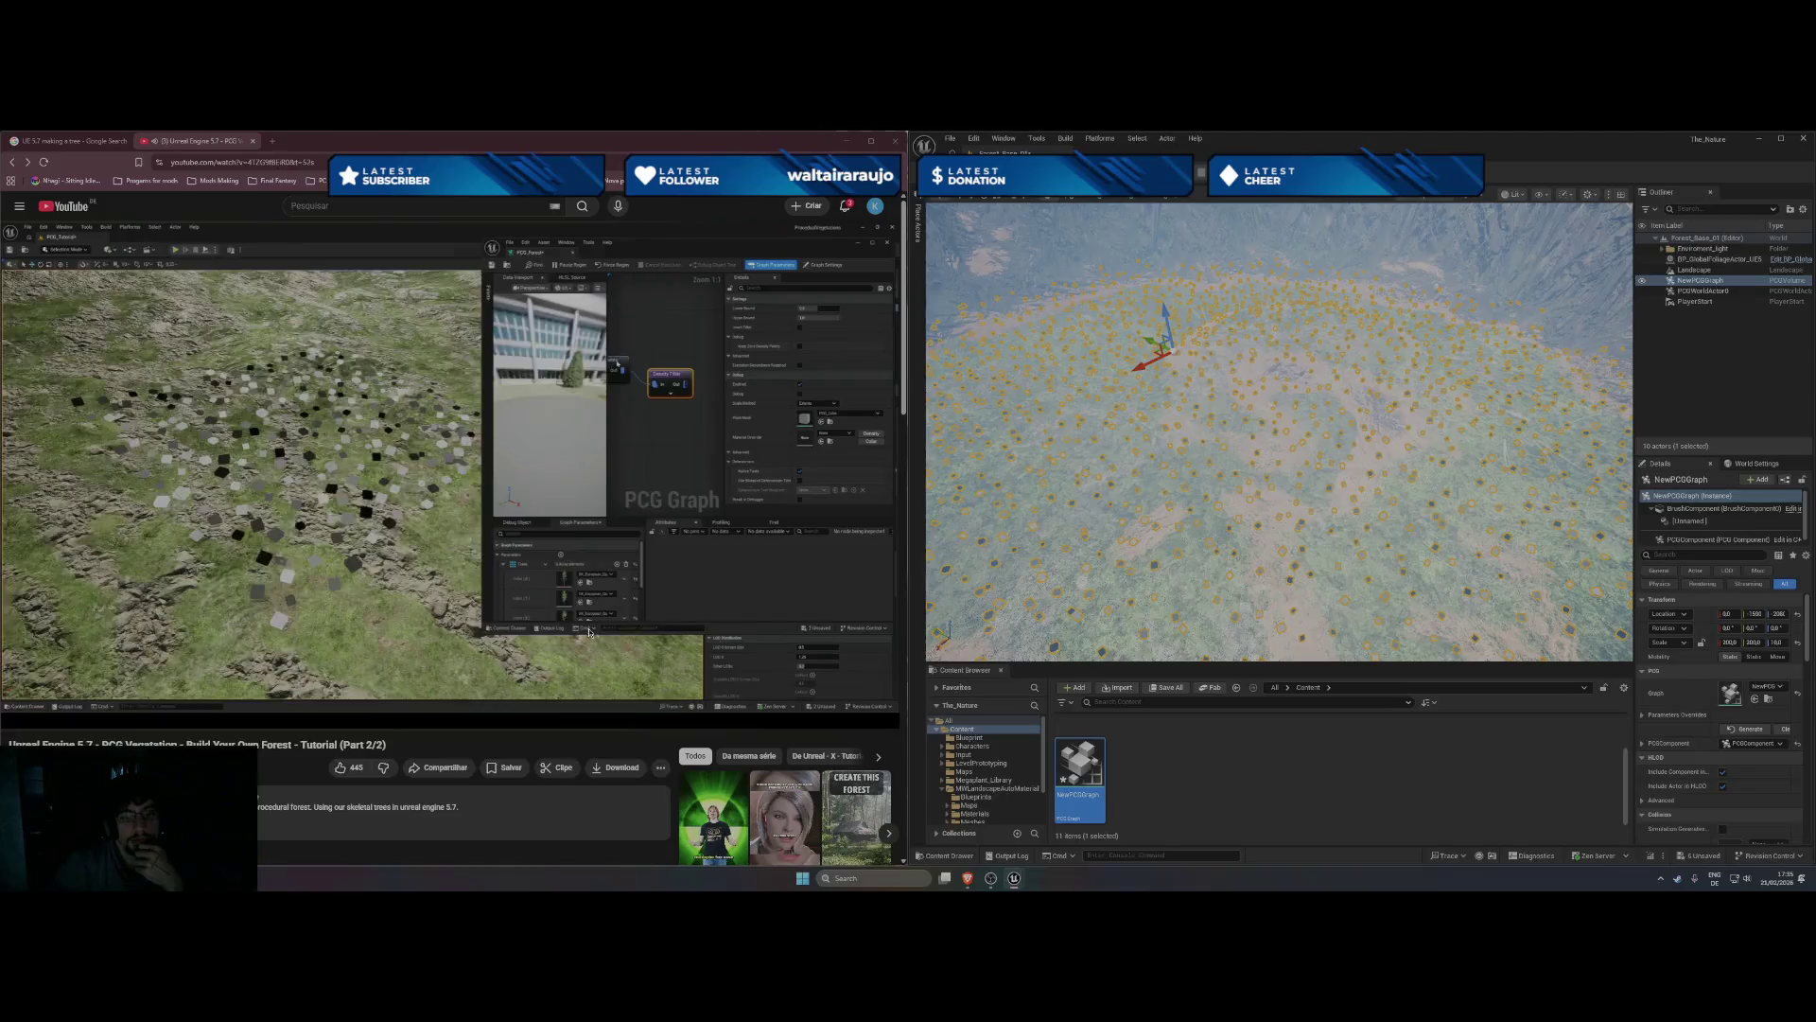
{"action": "left_click", "coordinate": [1102, 825]}
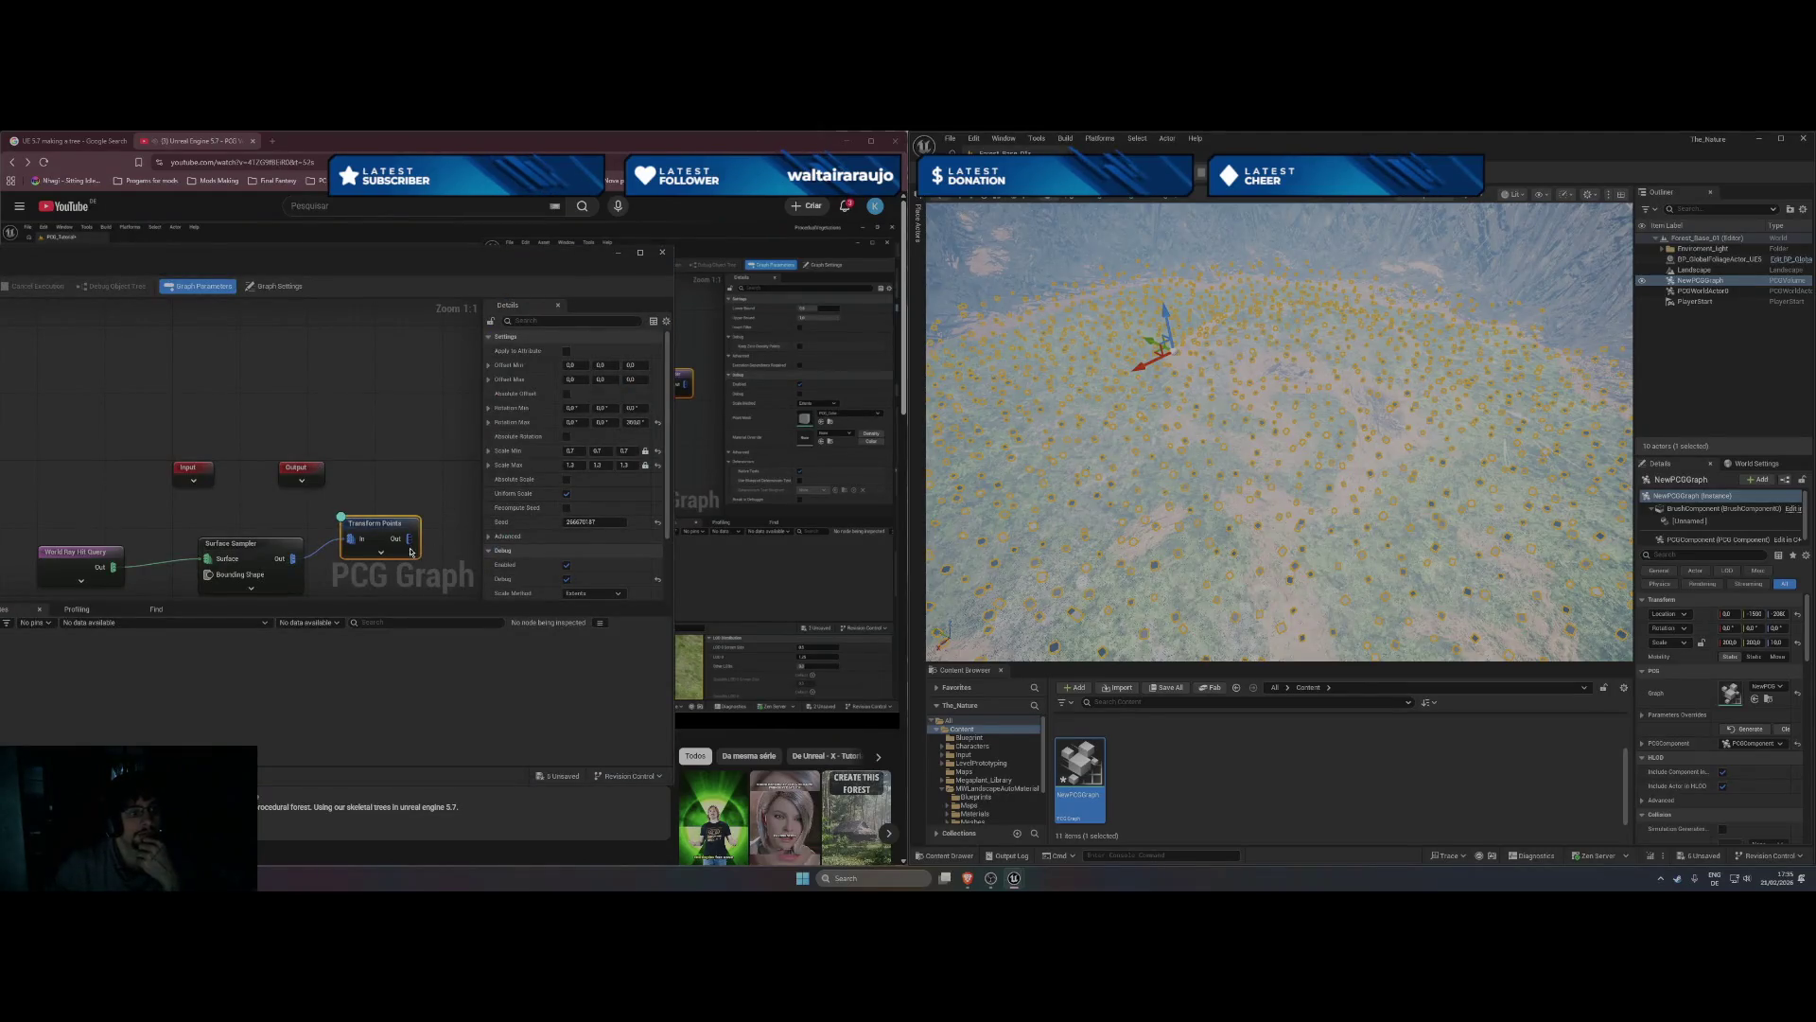
{"action": "left_click_drag", "start_coordinate": [408, 539], "coordinate": [465, 535]}
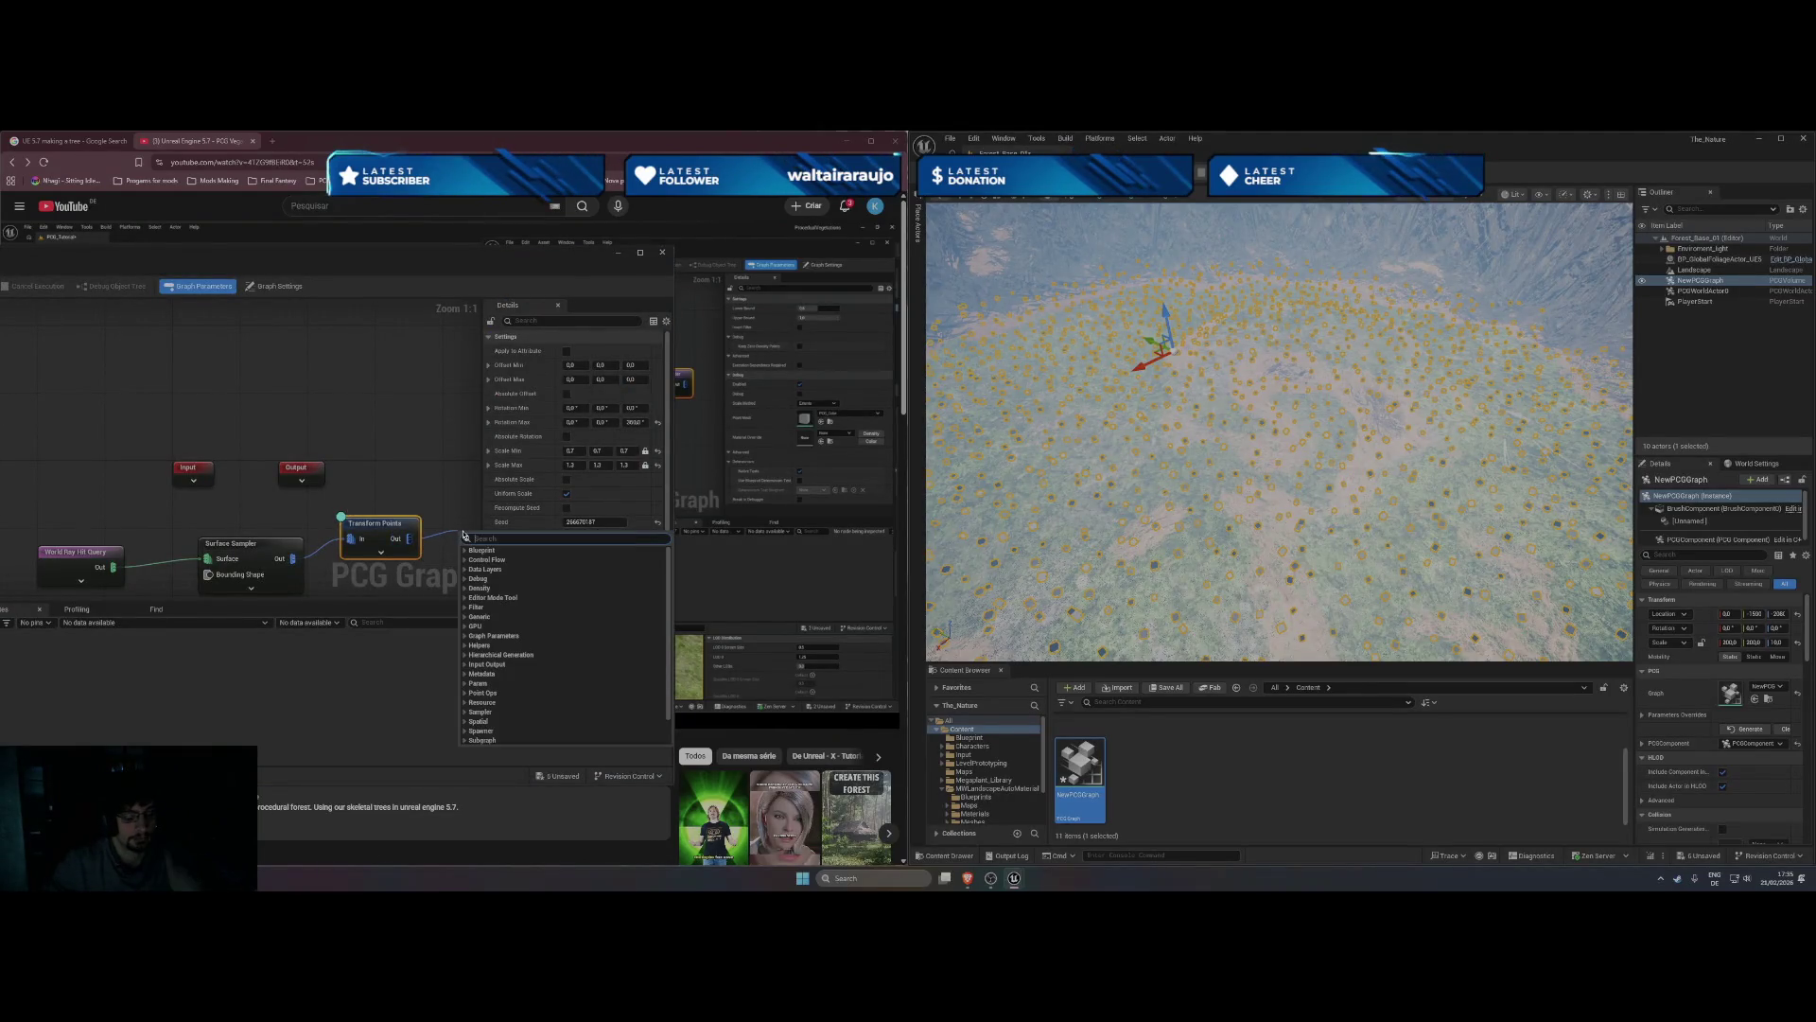
- Add a Density Filter node after Transform Points and move the graph editor right
{"action": "type", "text": "de"}
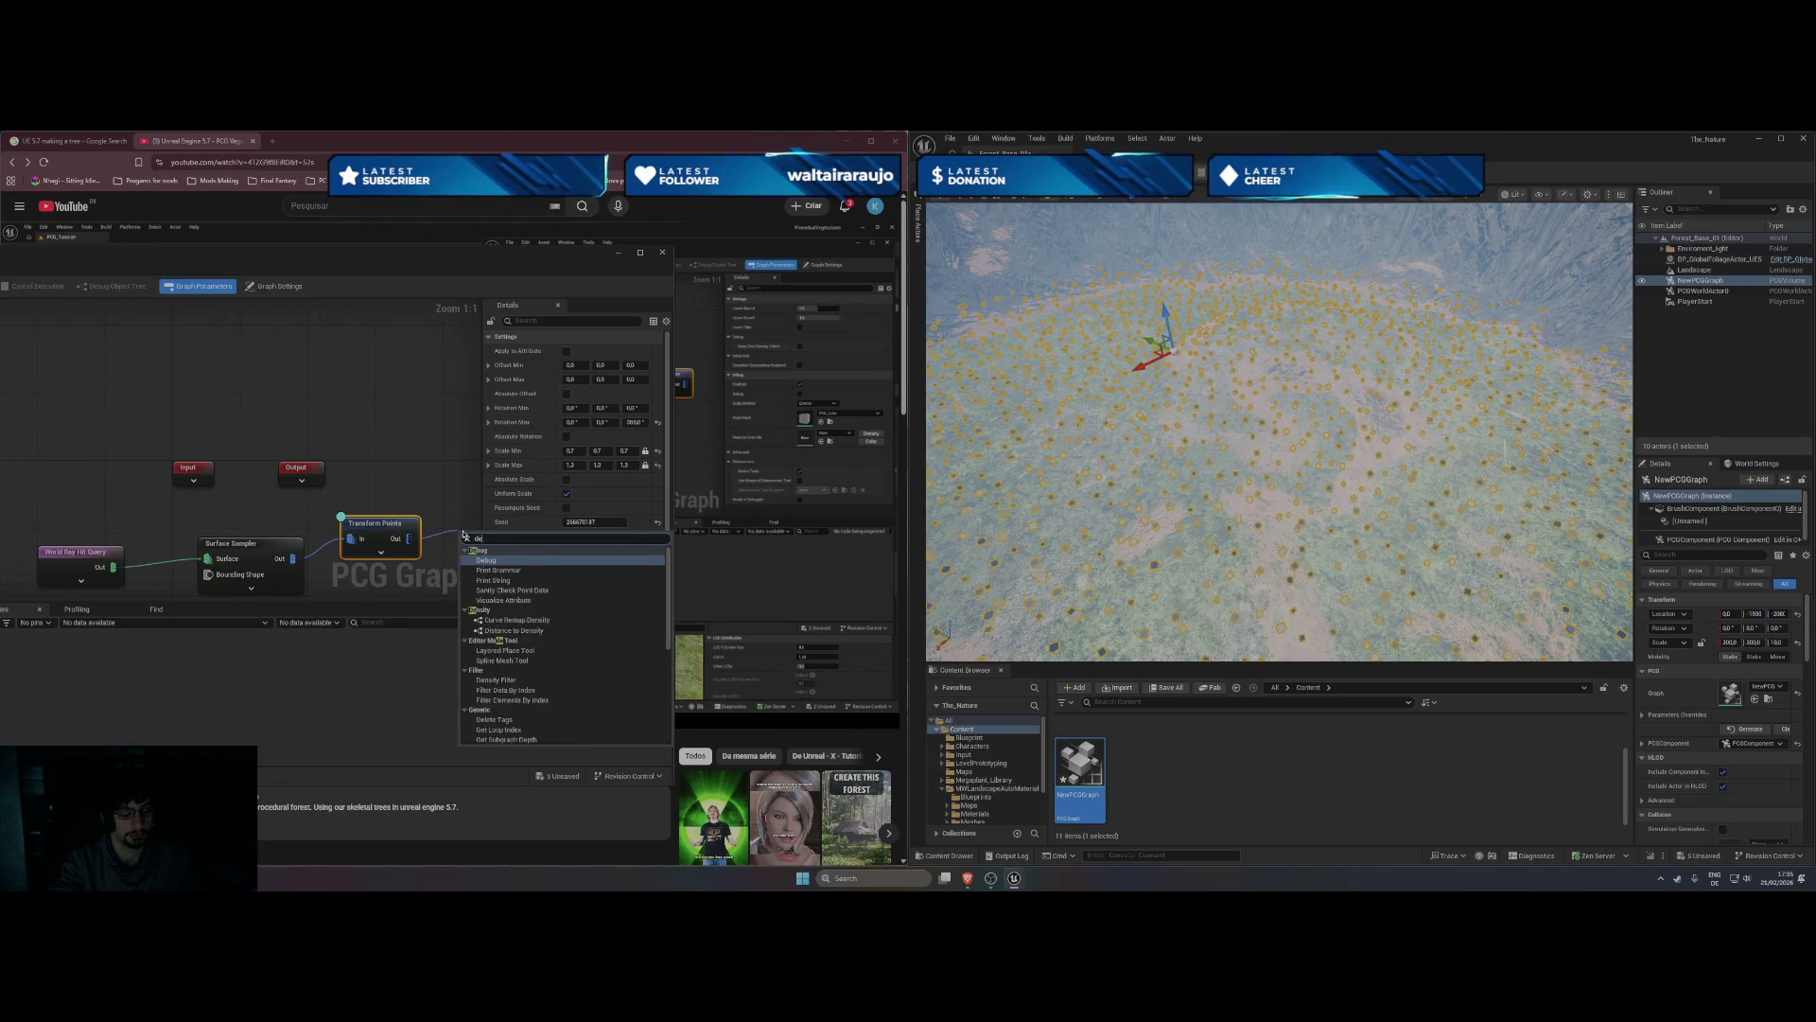
{"action": "type", "text": "ns"}
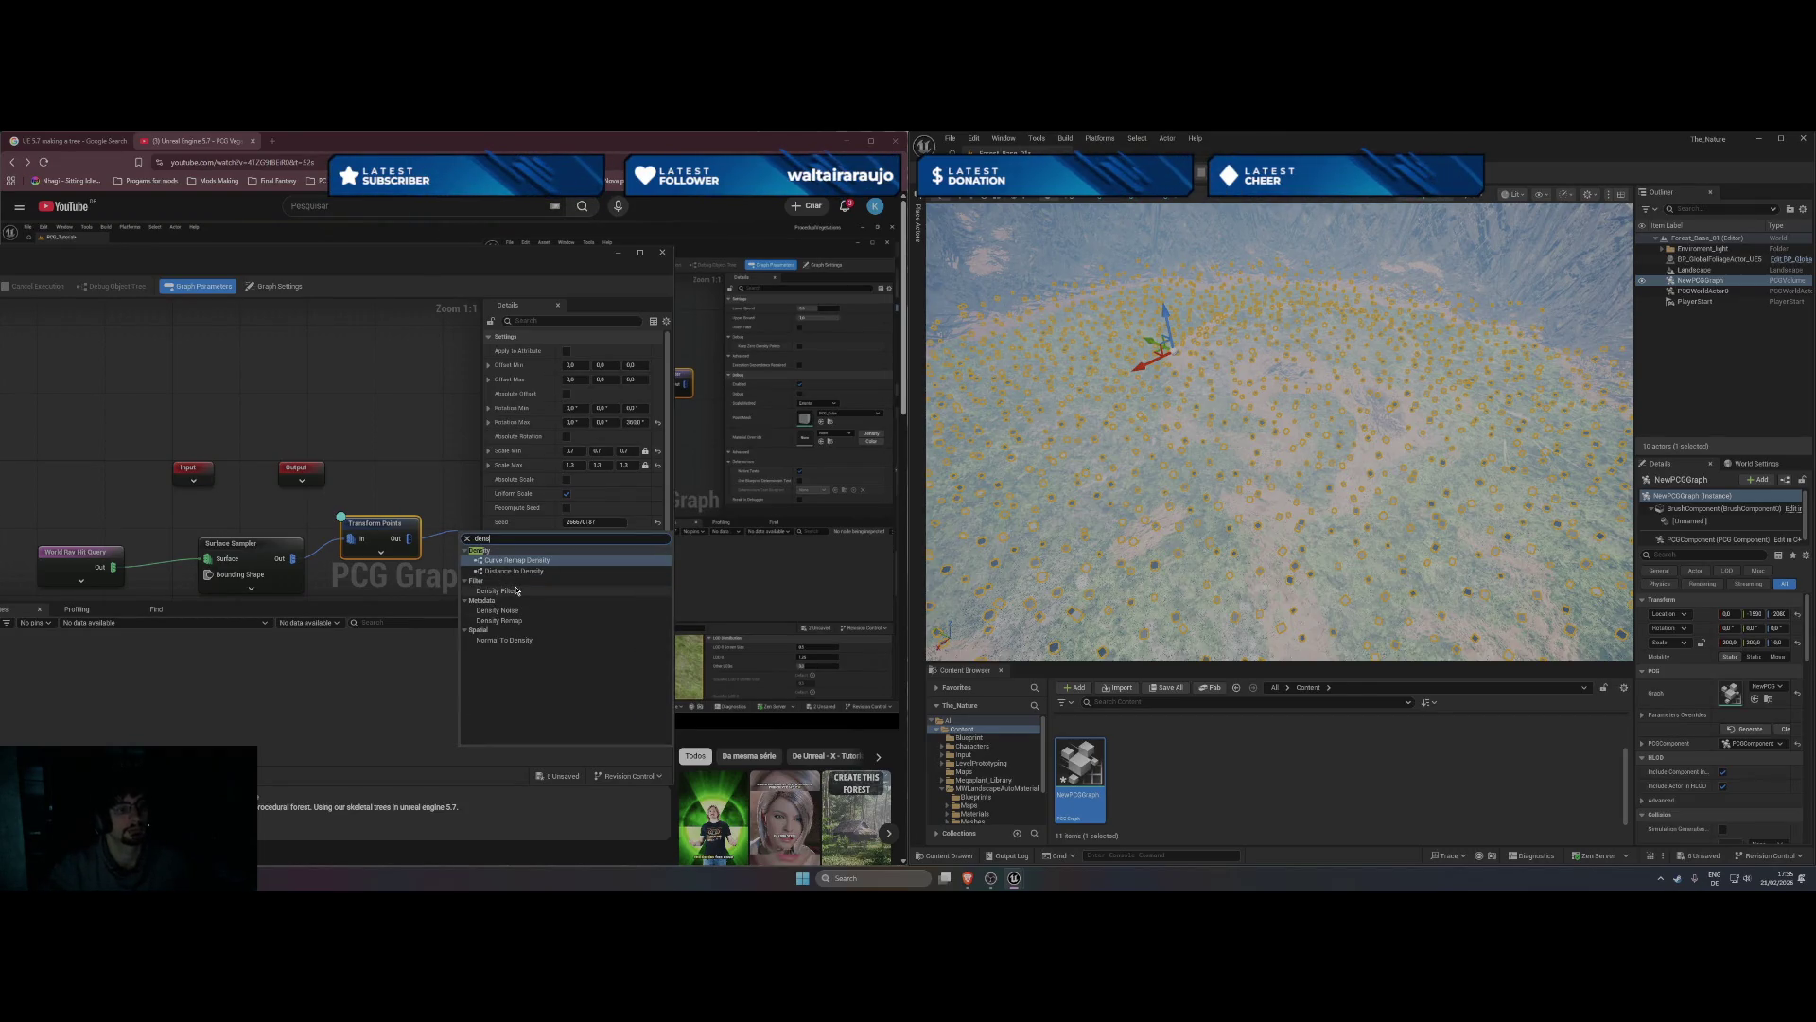
{"action": "left_click", "coordinate": [516, 590]}
{"action": "mouse_move", "coordinate": [507, 267]}
{"action": "left_mouse_down"}
{"action": "mouse_move", "coordinate": [1641, 293]}
{"action": "mouse_move", "coordinate": [1587, 274]}
{"action": "left_mouse_up"}
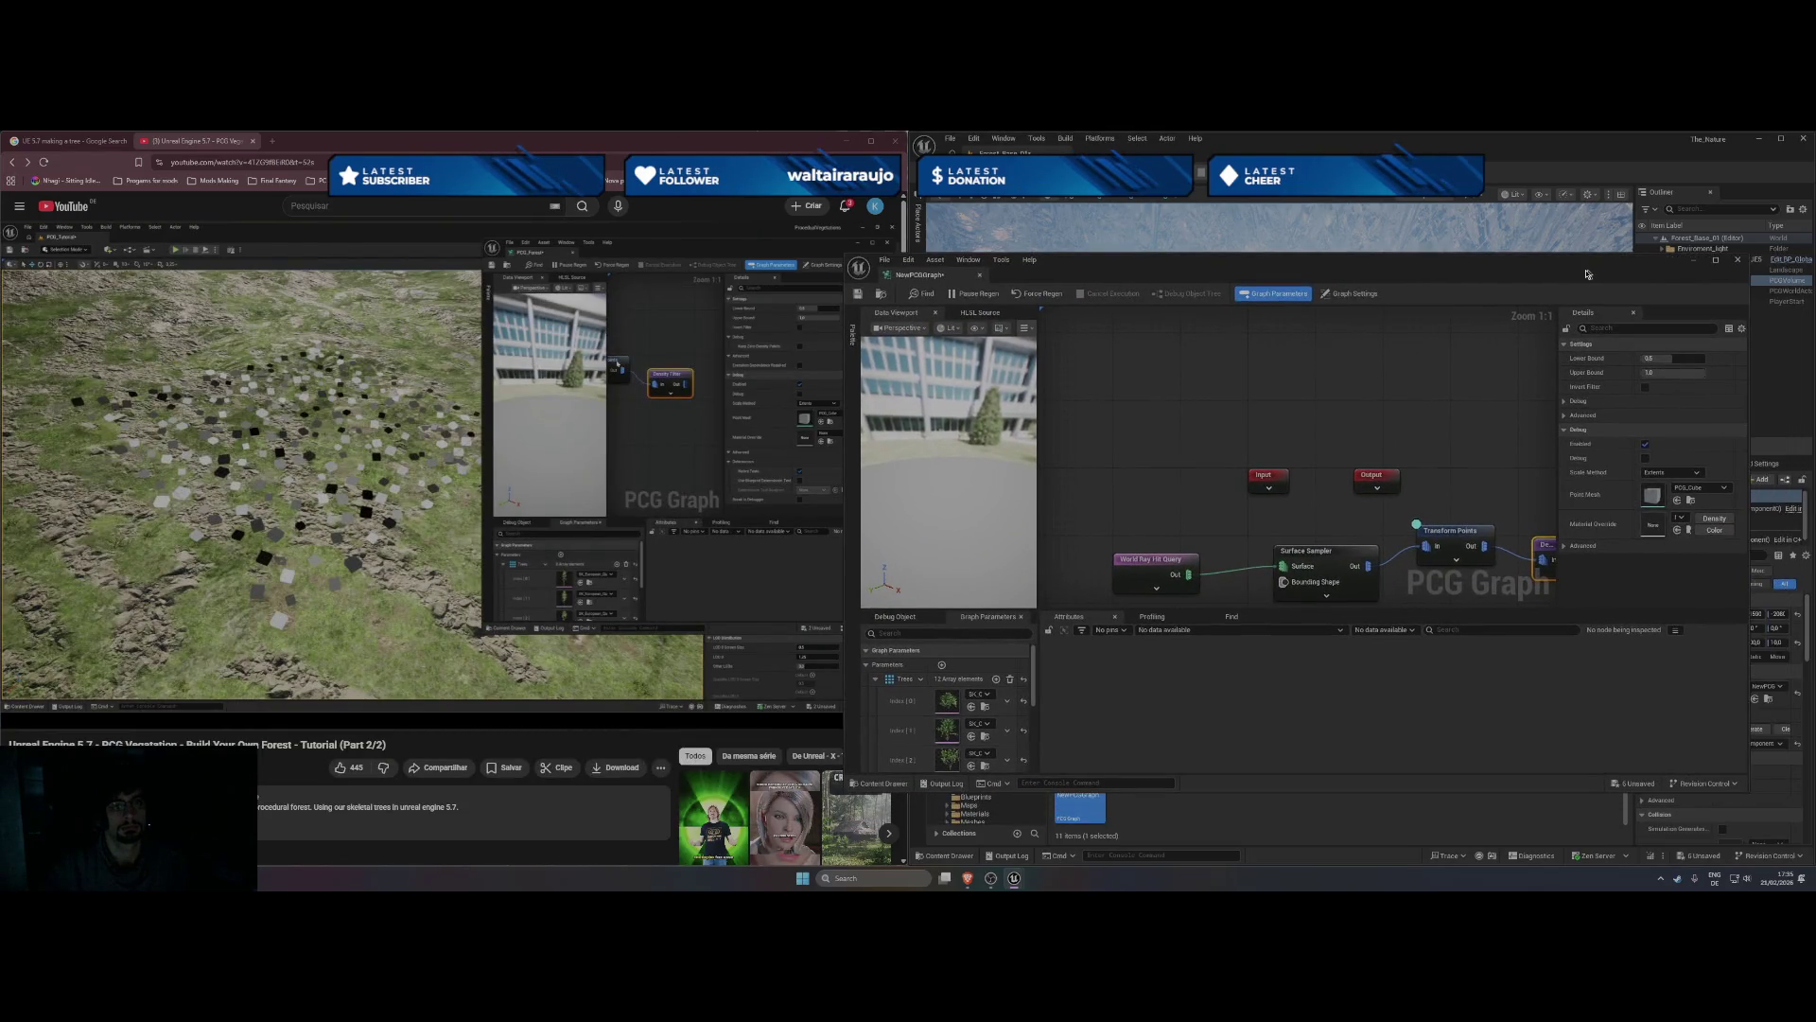
{"action": "left_click", "coordinate": [280, 620]}
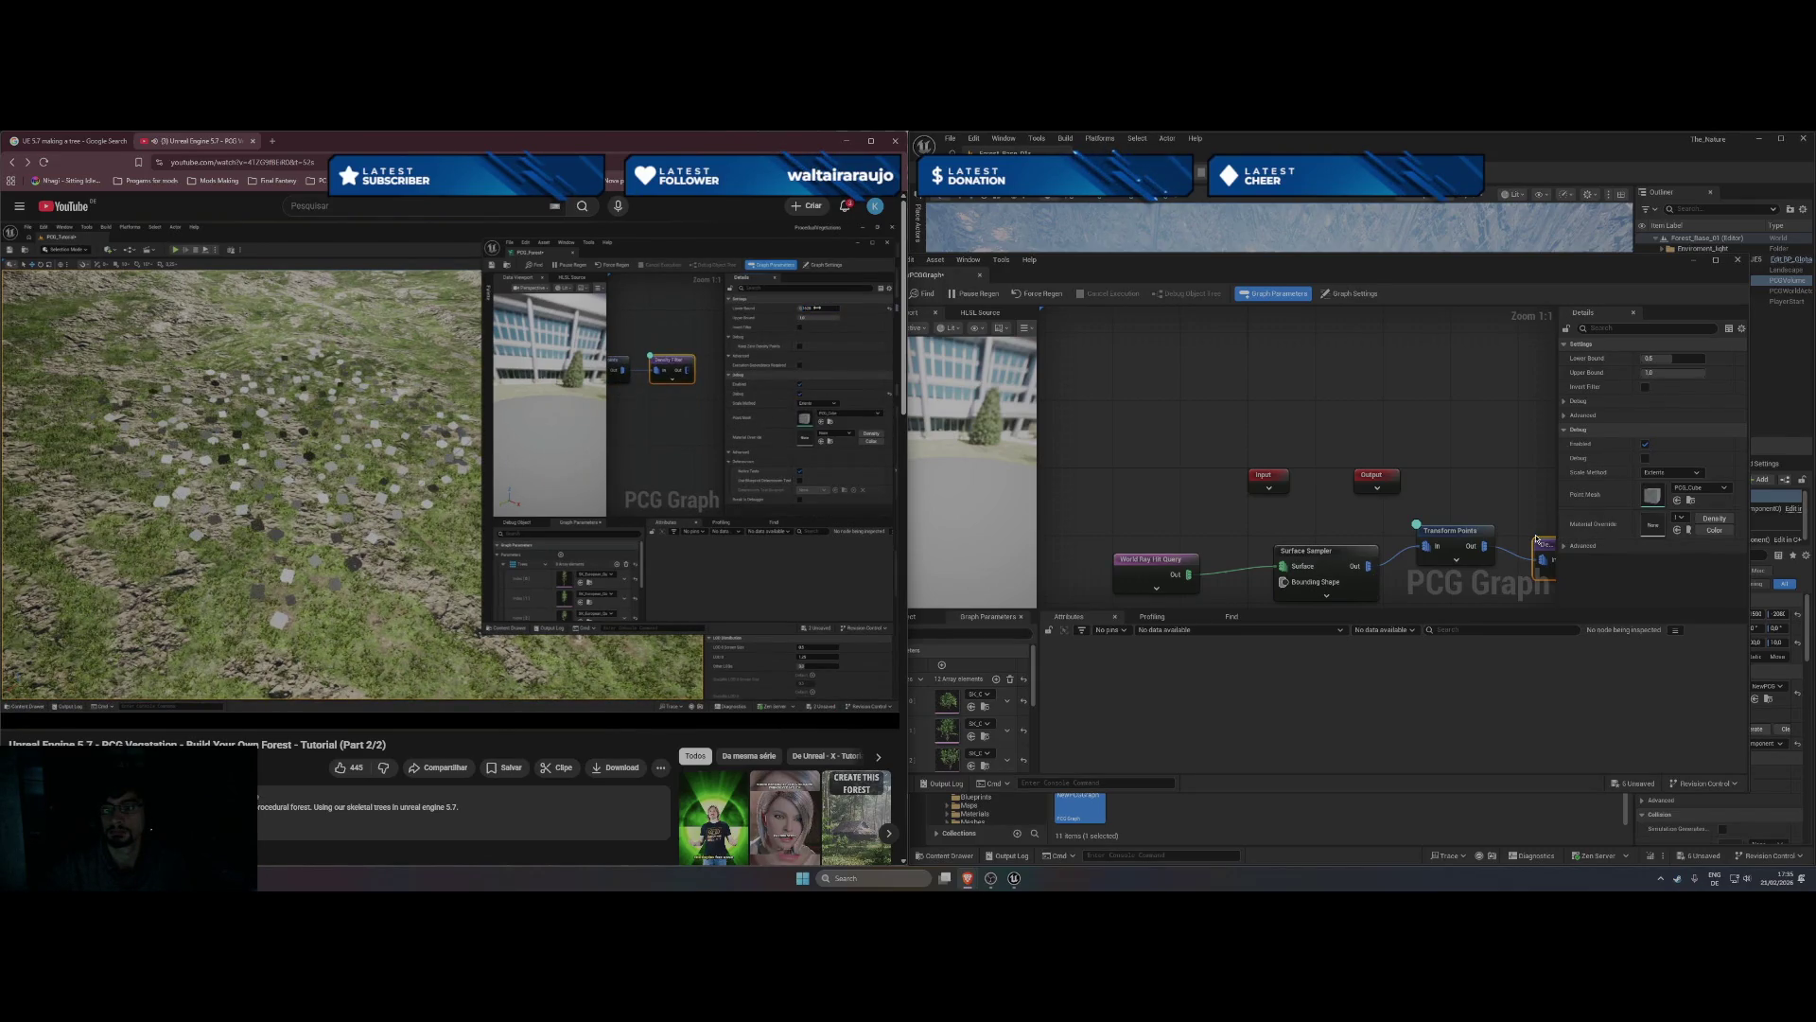
- Set the Density Filter's Lower Bound to 0.3 and adjust its Upper Bound
{"action": "left_click", "coordinate": [1473, 535]}
{"action": "left_click", "coordinate": [1473, 535]}
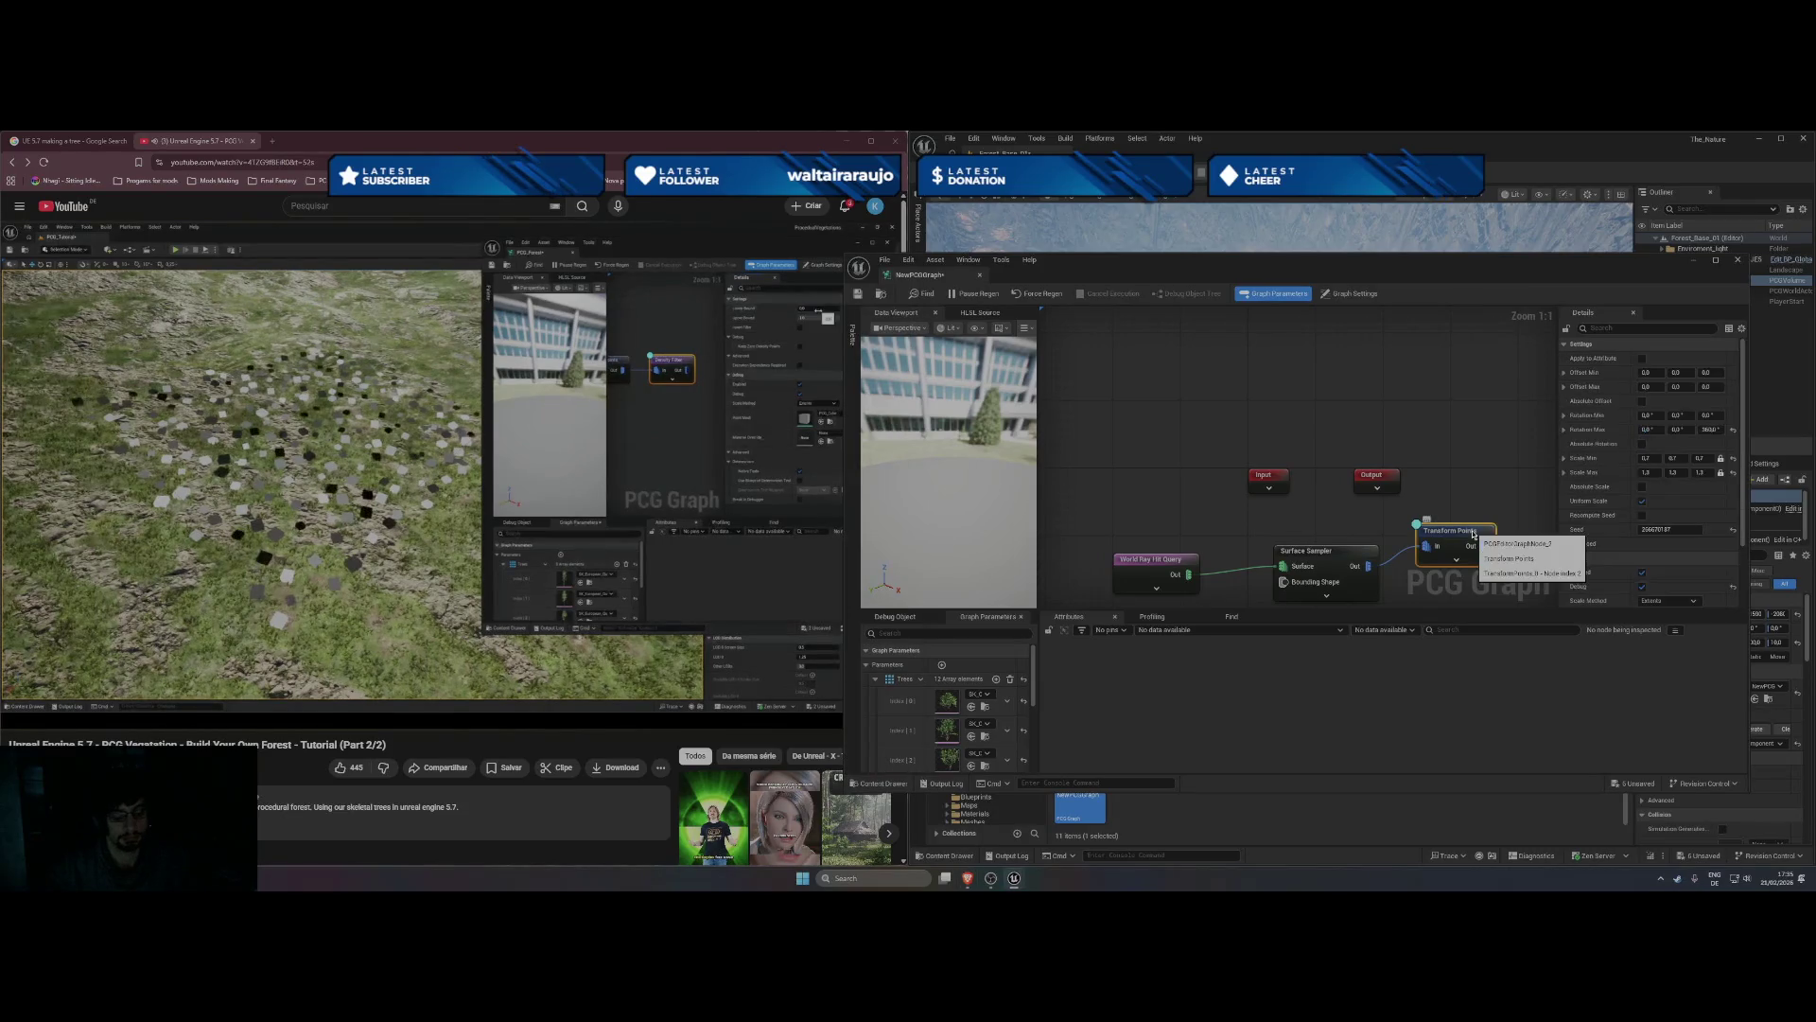
{"action": "left_click", "coordinate": [1551, 546]}
{"action": "mouse_move", "coordinate": [1469, 269]}
{"action": "left_mouse_down"}
{"action": "mouse_move", "coordinate": [914, 416]}
{"action": "mouse_move", "coordinate": [1481, 246]}
{"action": "left_mouse_up"}
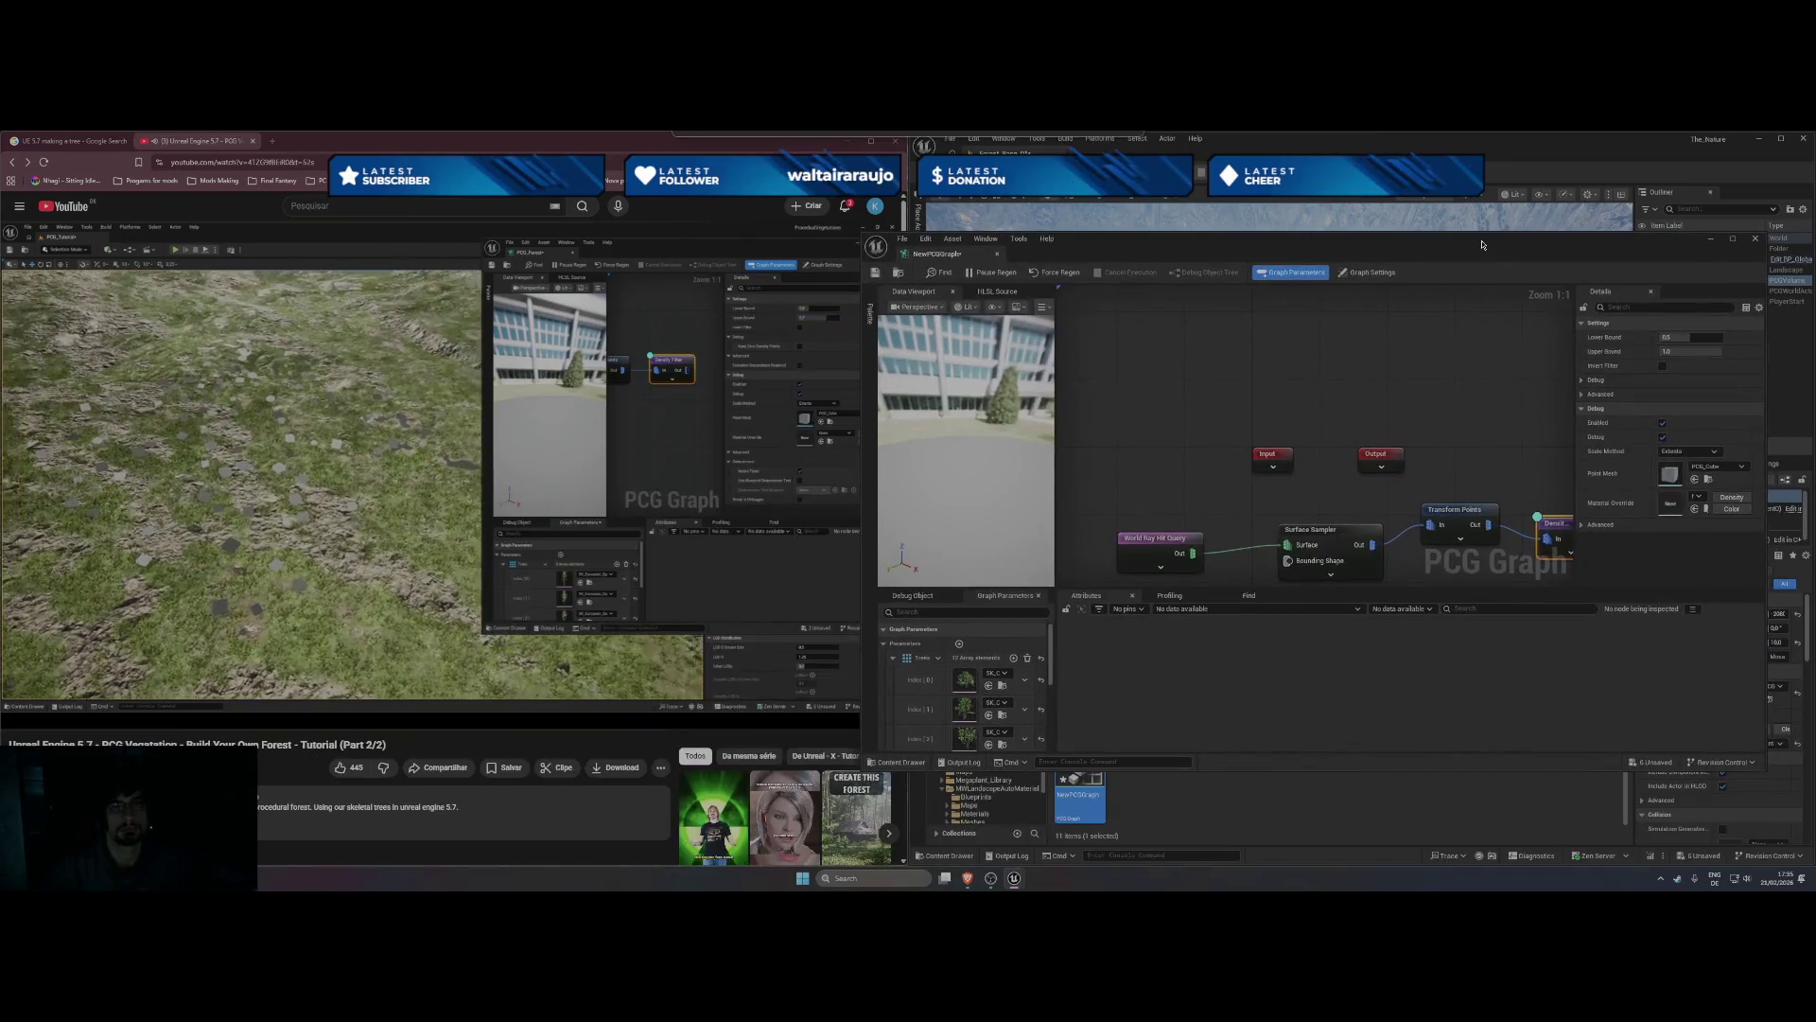
{"action": "left_click", "coordinate": [1694, 338]}
{"action": "type", "text": "0"}
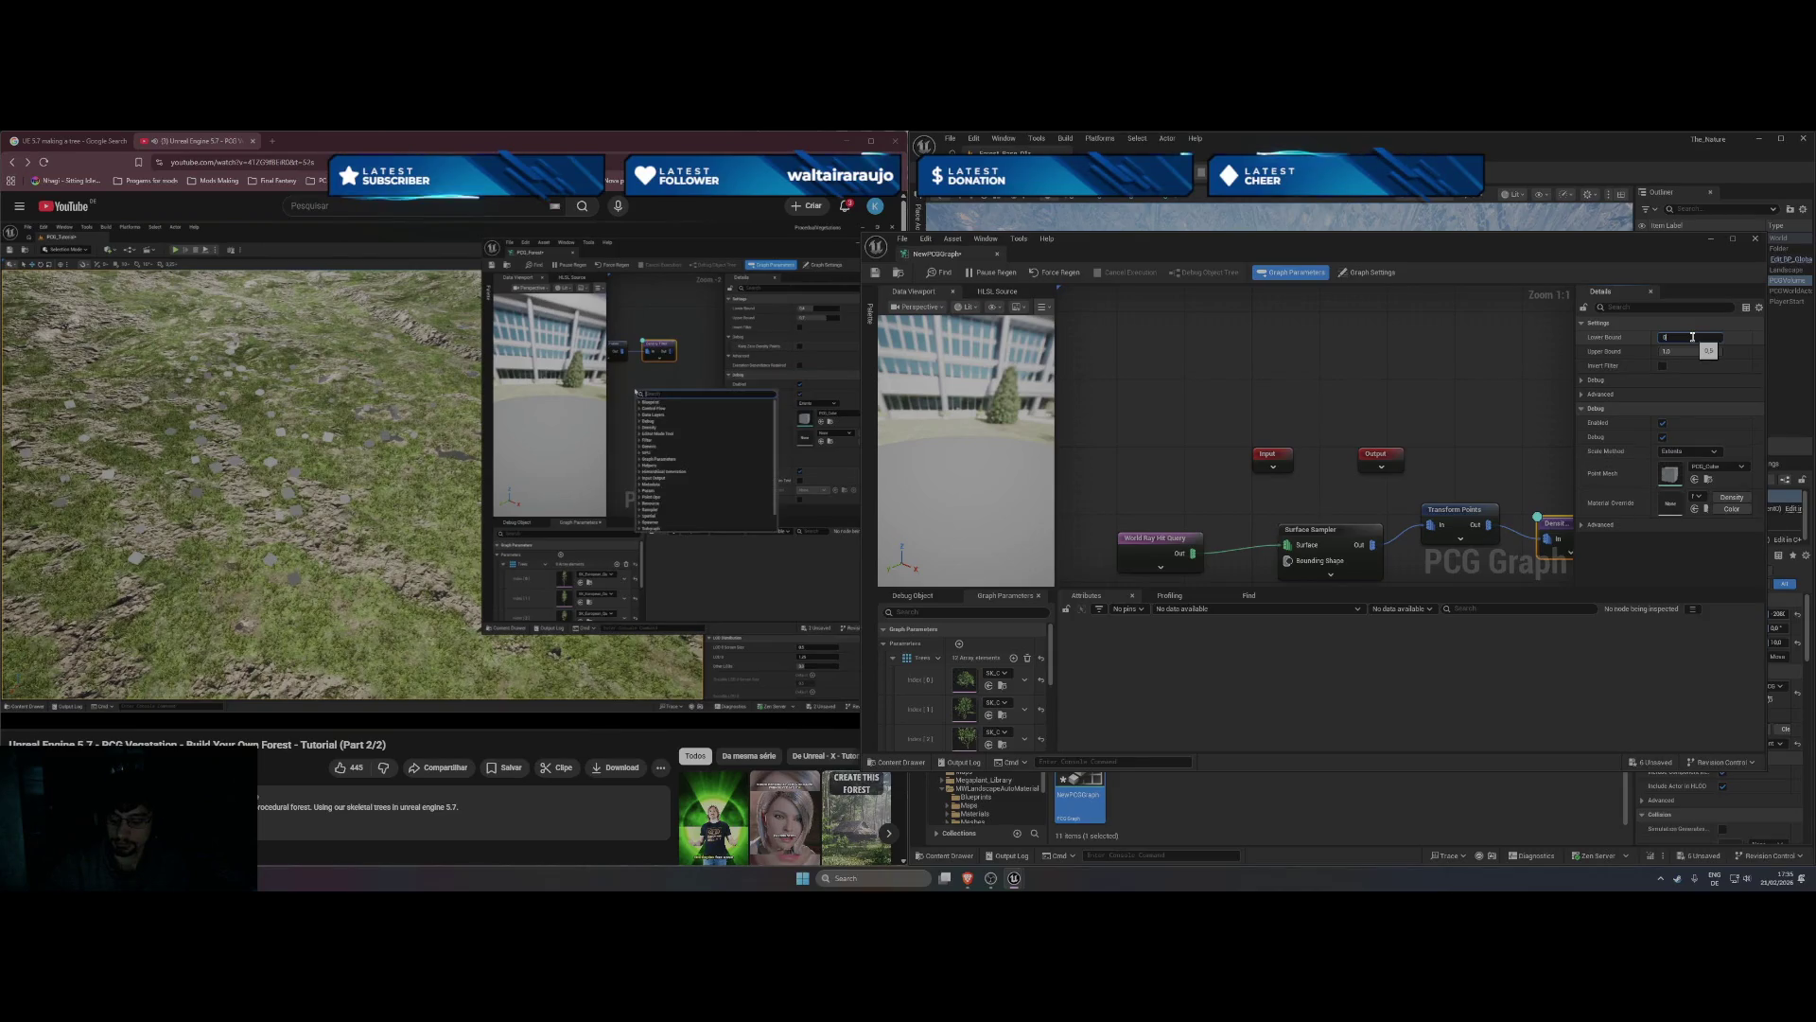
{"action": "type", "text": ".3"}
{"action": "left_click", "coordinate": [1694, 352]}
{"action": "type", "text": "0"}
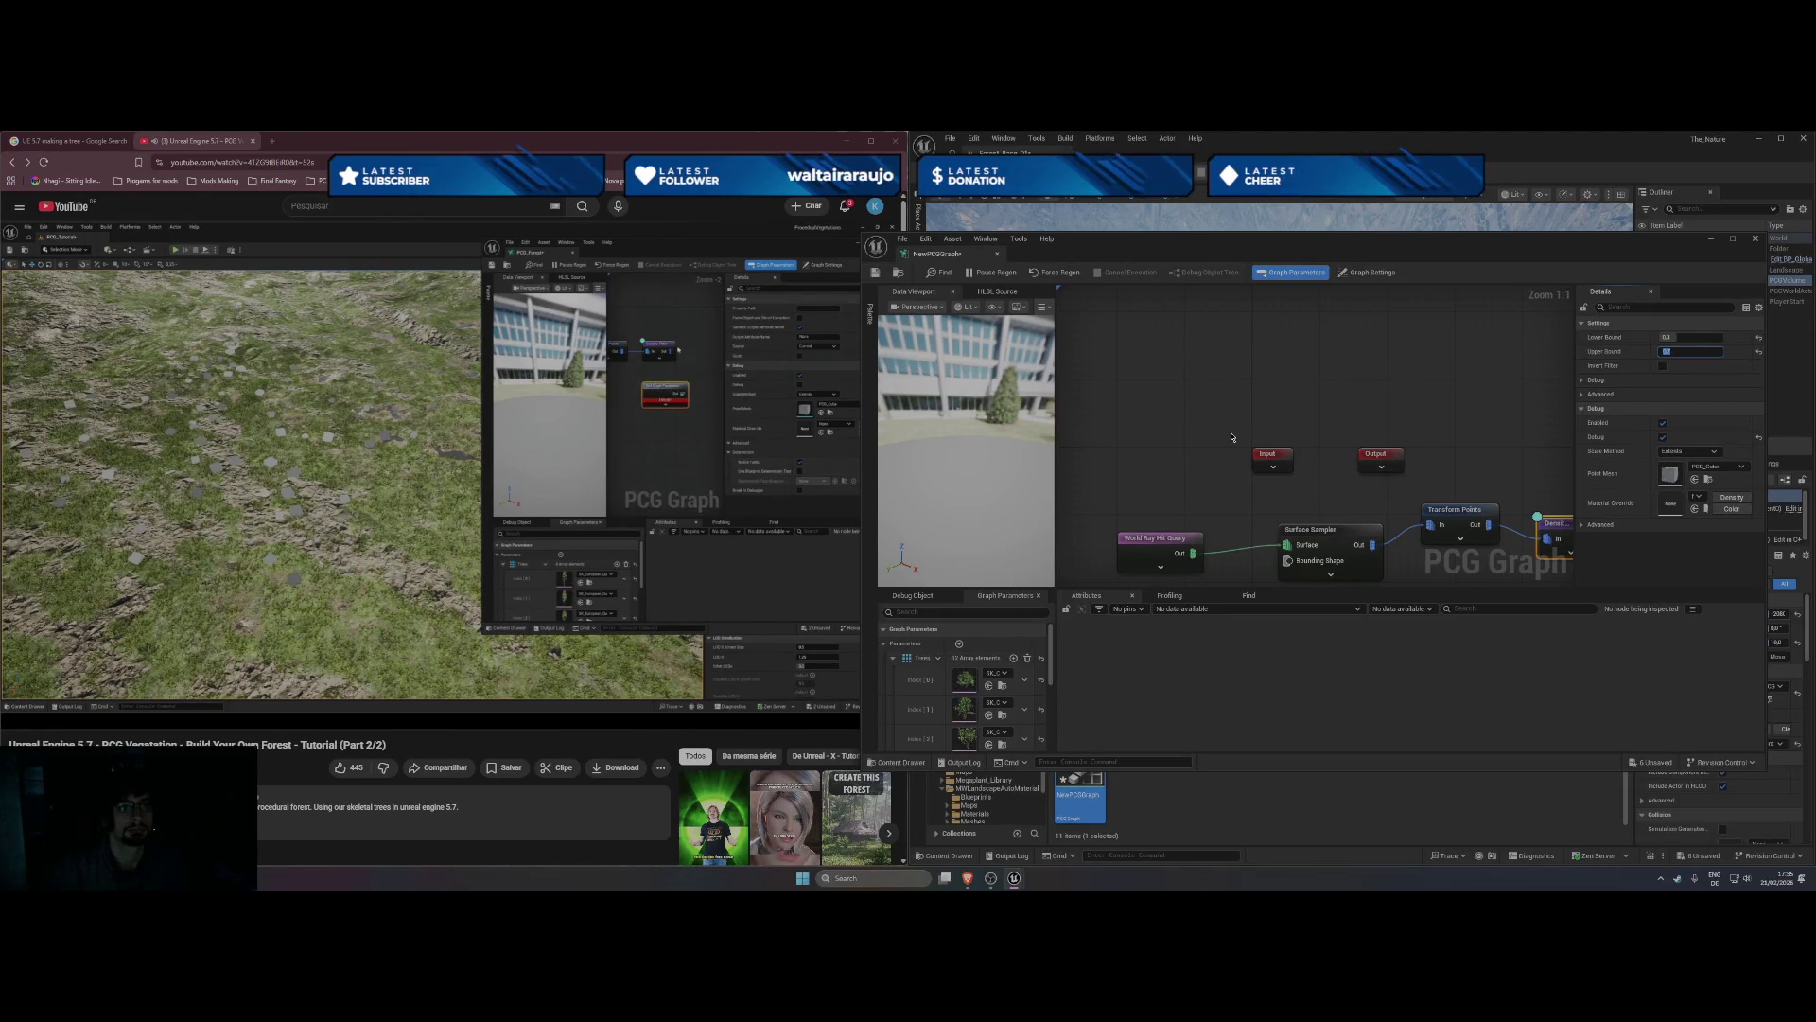
{"action": "scroll", "coordinate": [1325, 501], "scroll_direction": "down", "scroll_amount": 2}
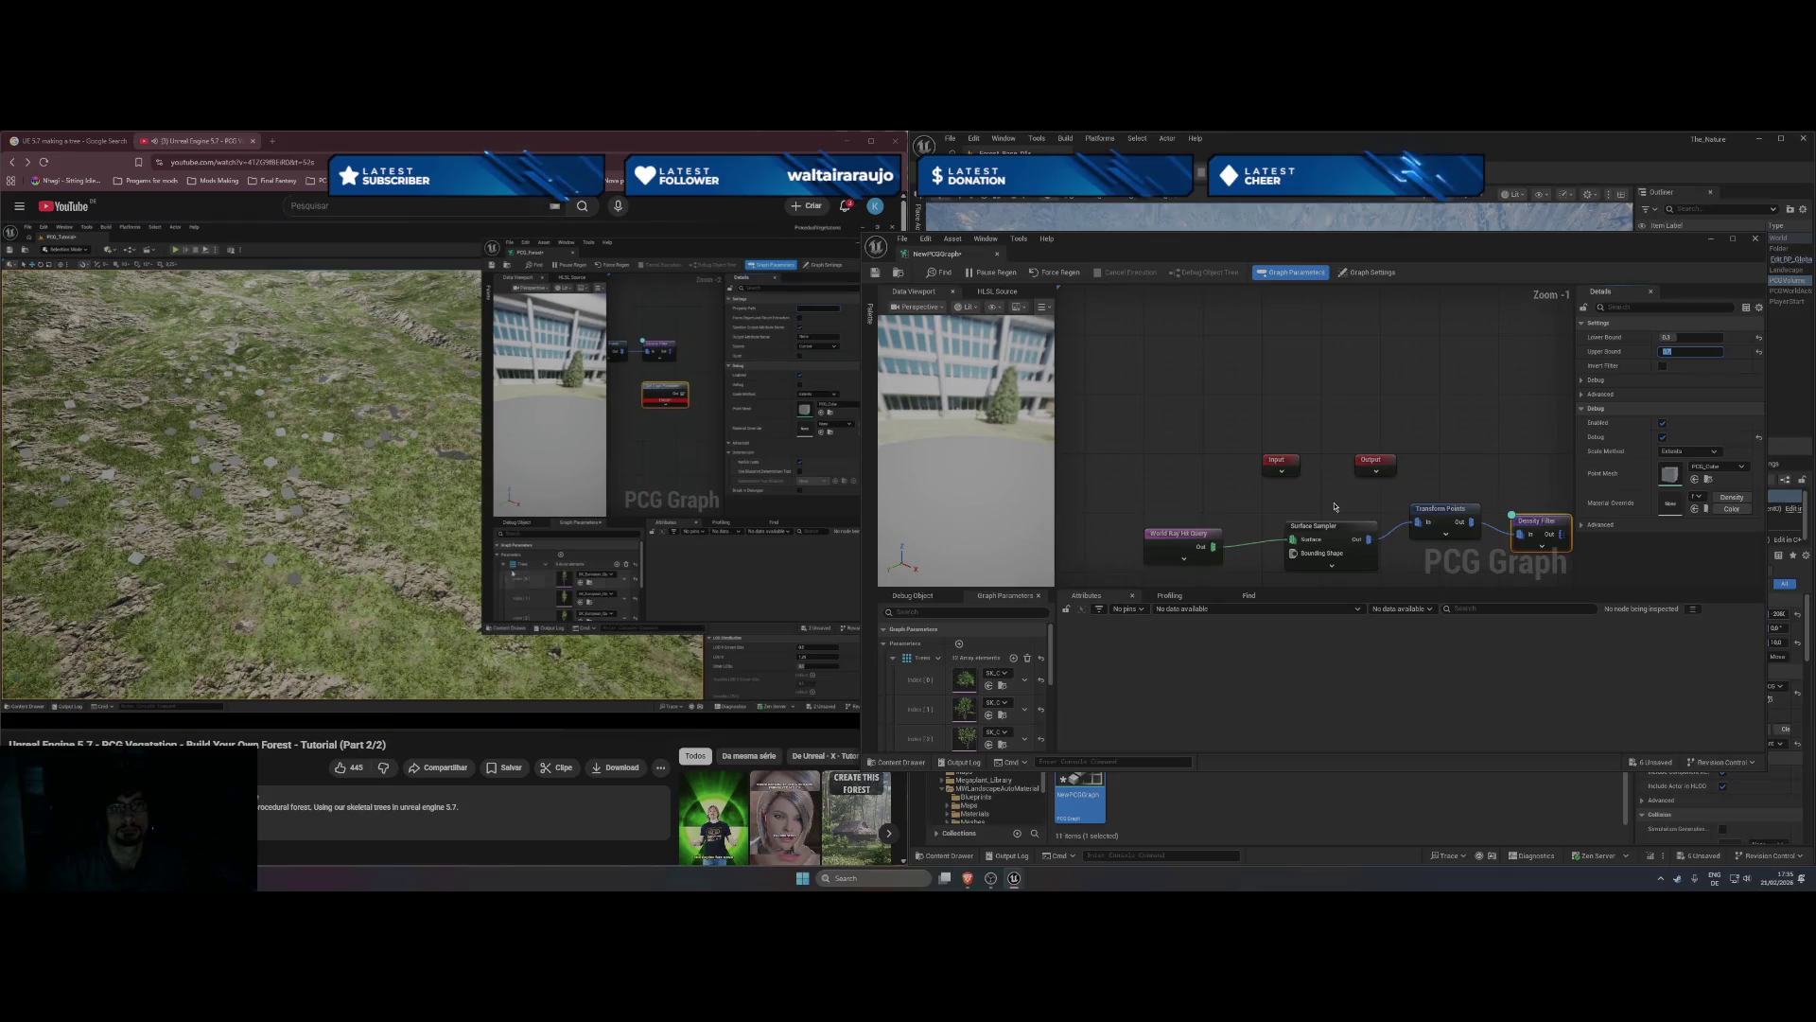
{"action": "left_click", "coordinate": [715, 479]}
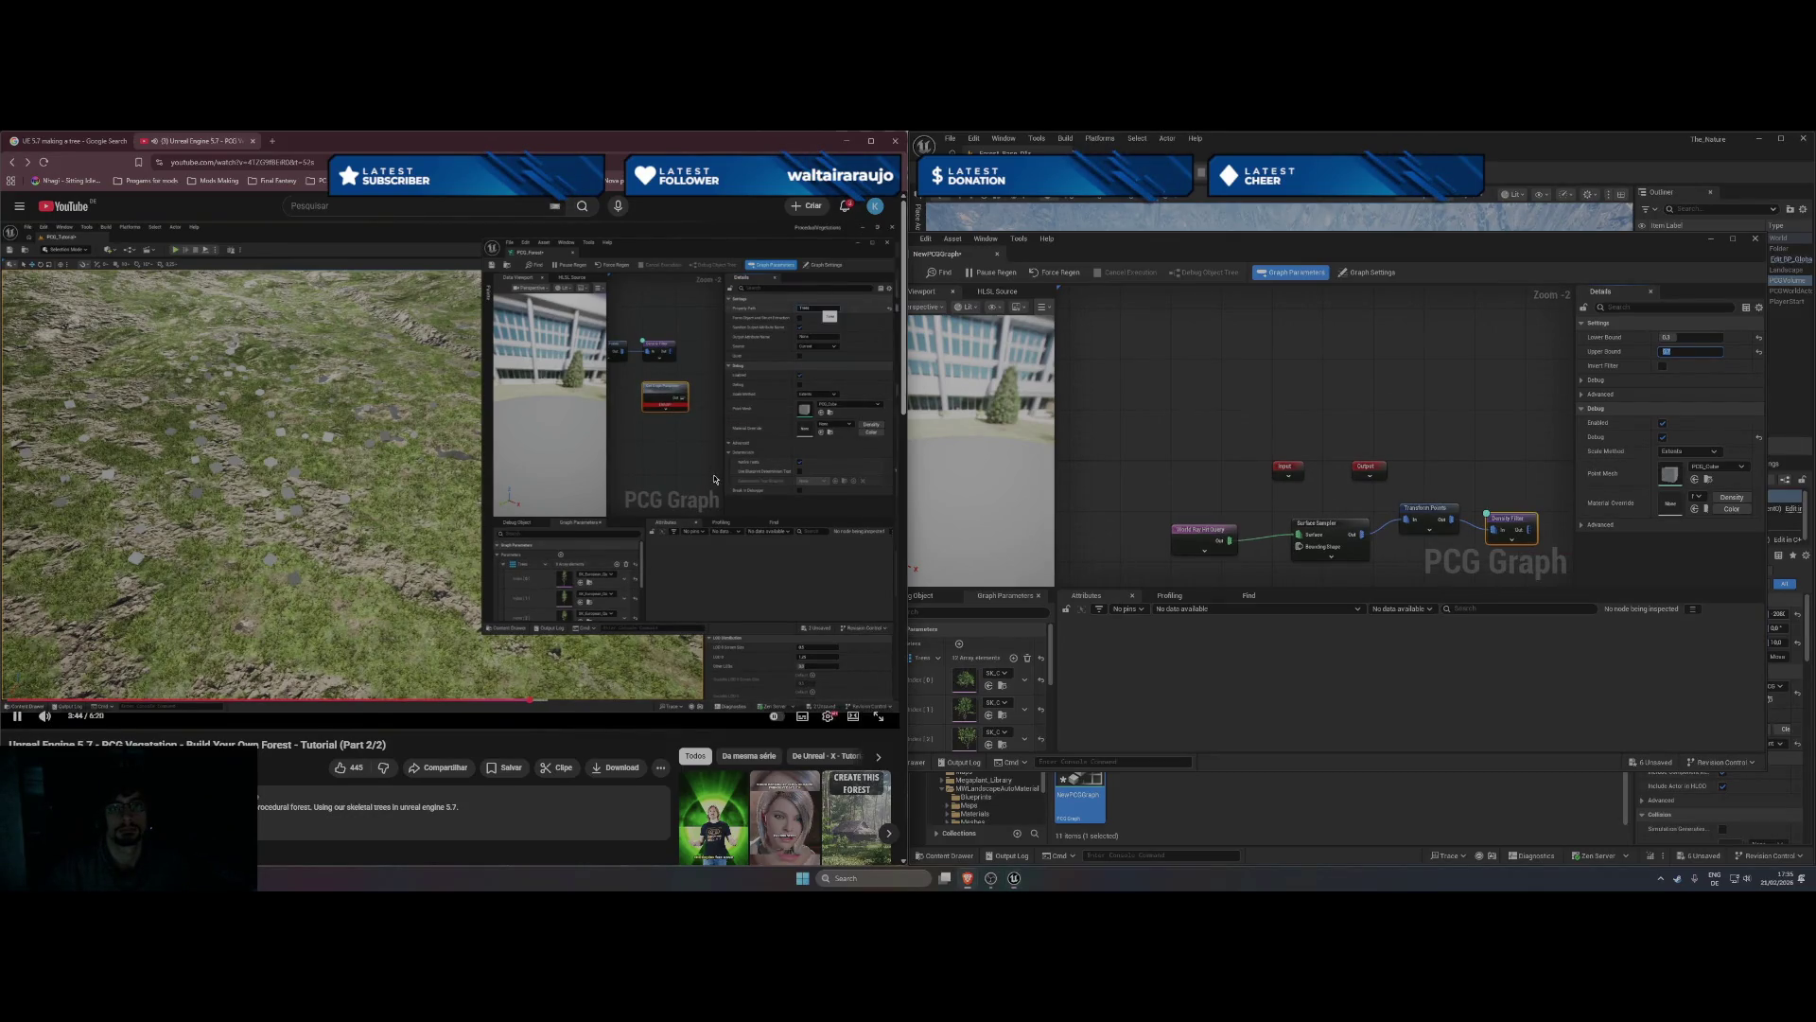
- Add a Get Graph Parameter node through the 'parameter' node search
{"action": "right_click", "coordinate": [1225, 487]}
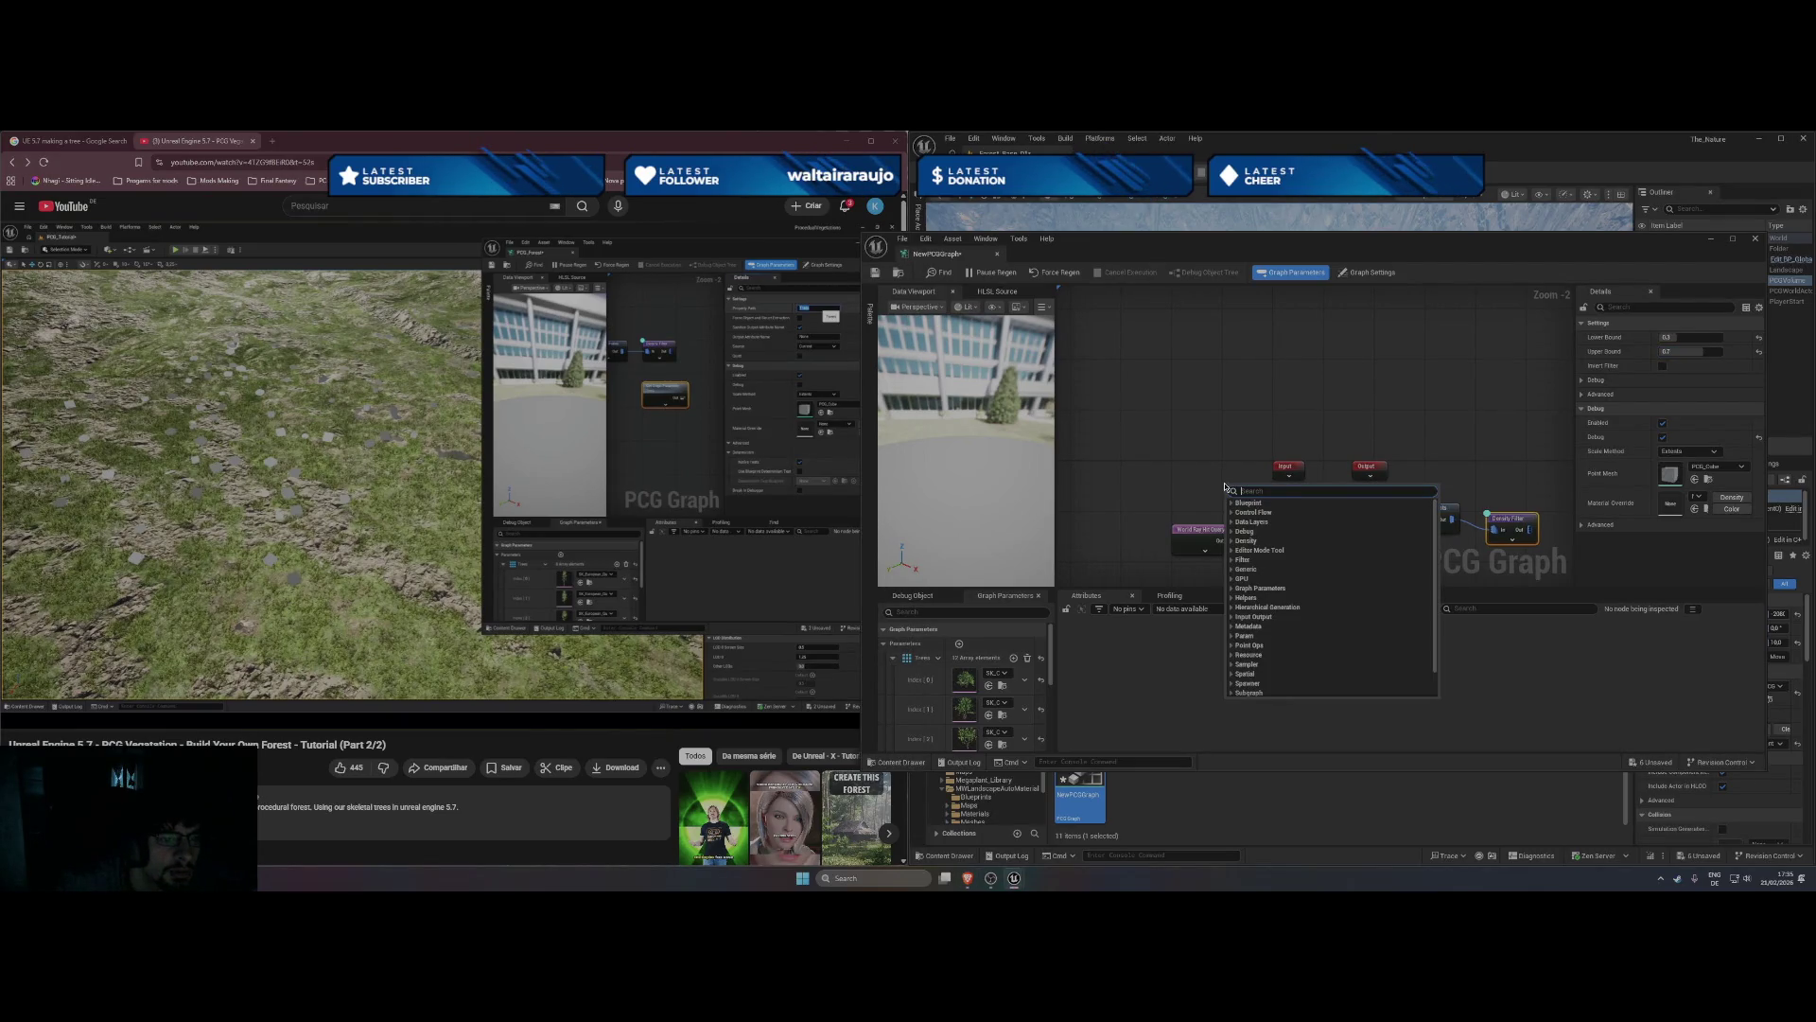
{"action": "type", "text": "par"}
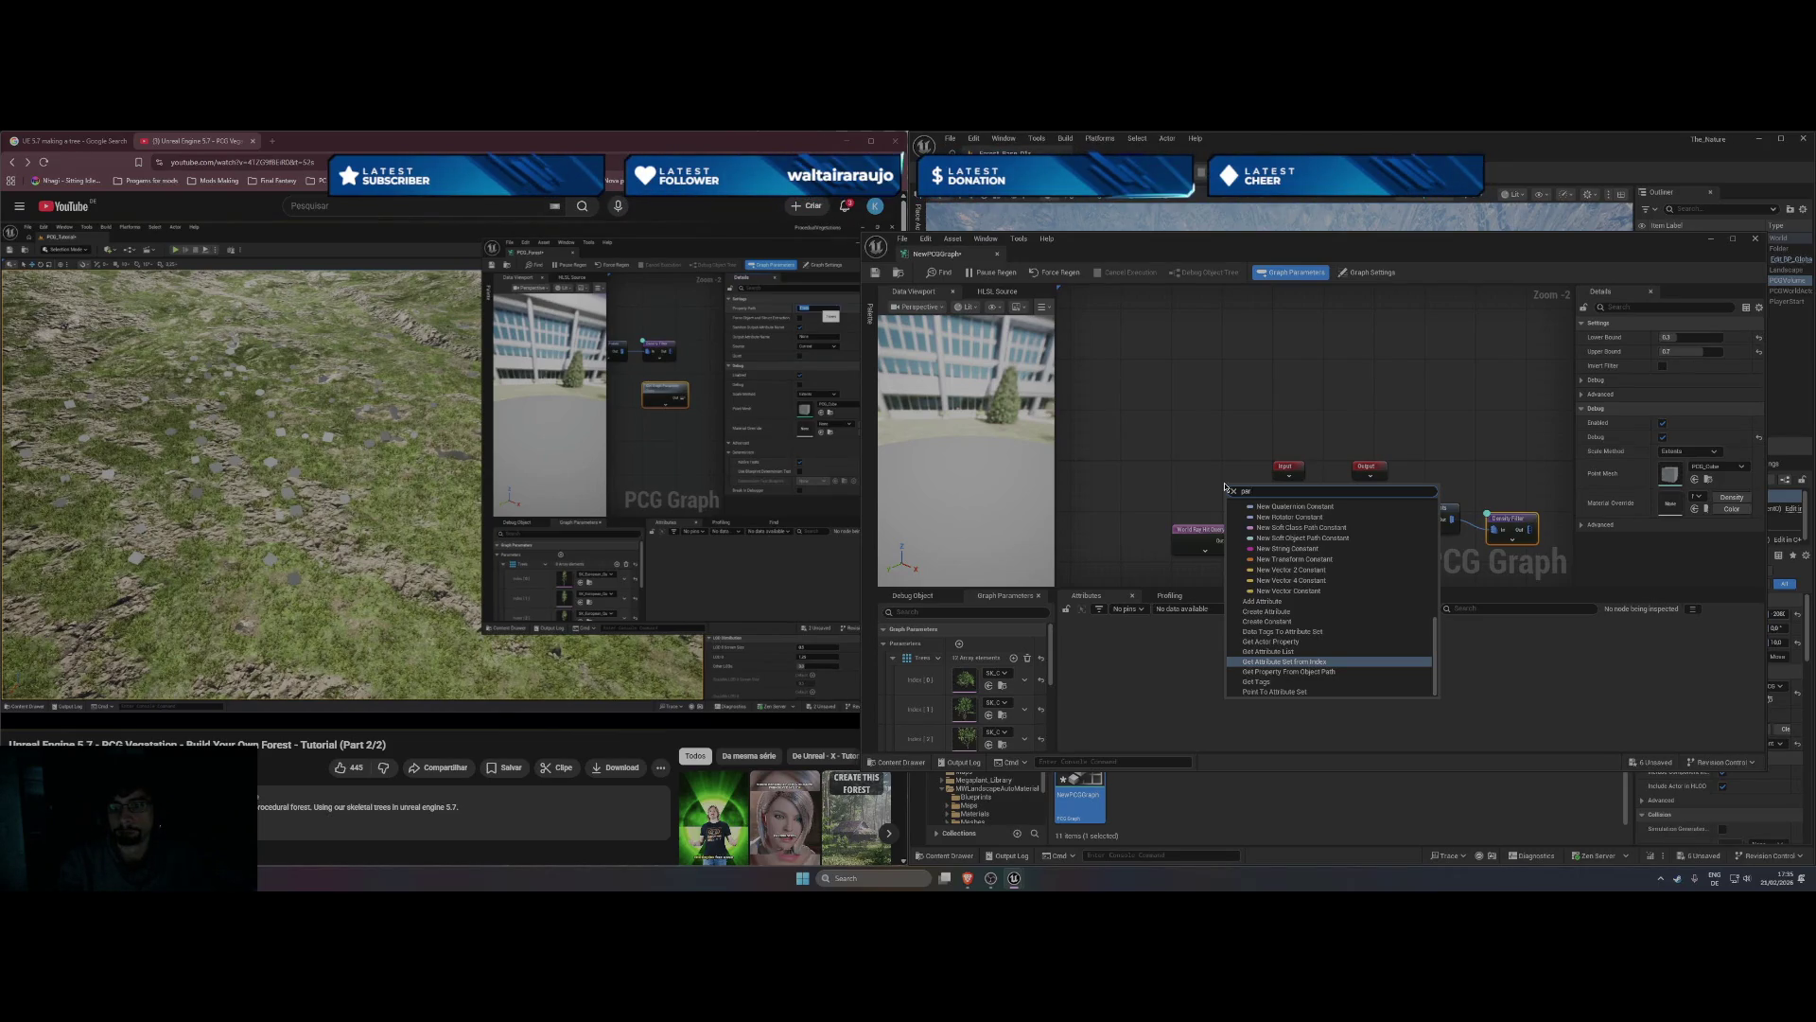
{"action": "type", "text": "a,"}
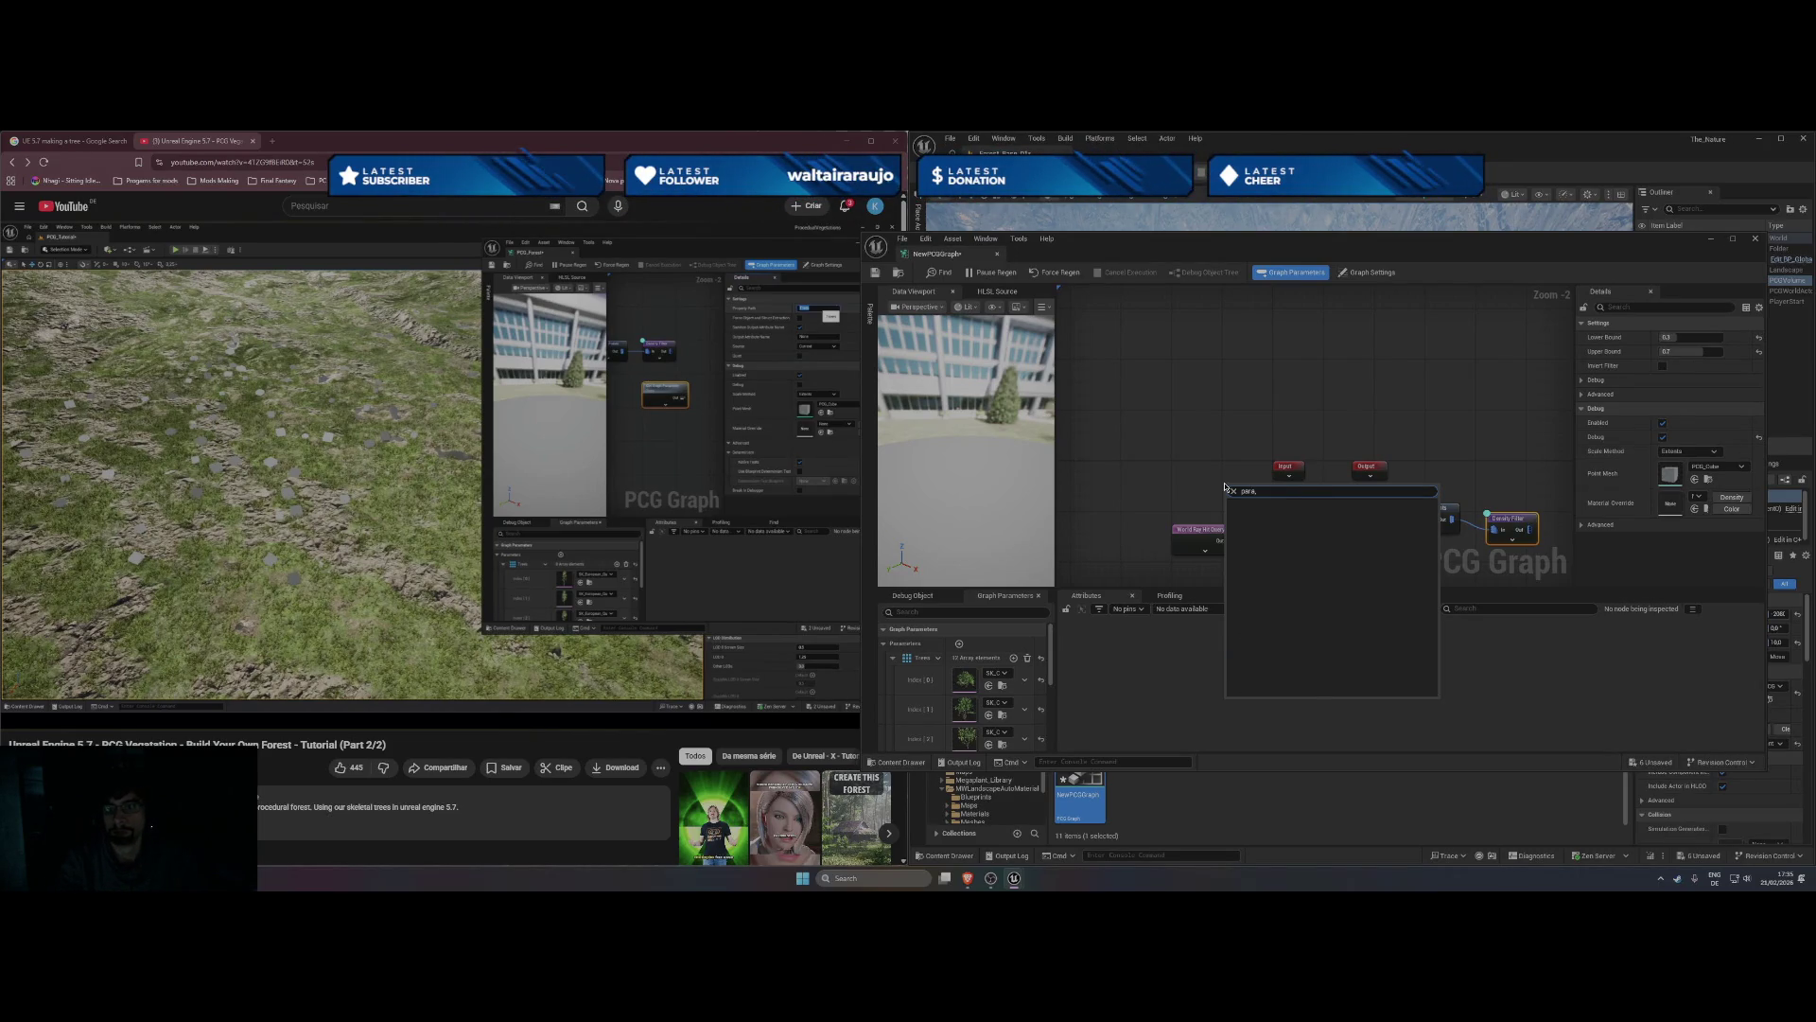
{"action": "key", "text": "BackSpace"}
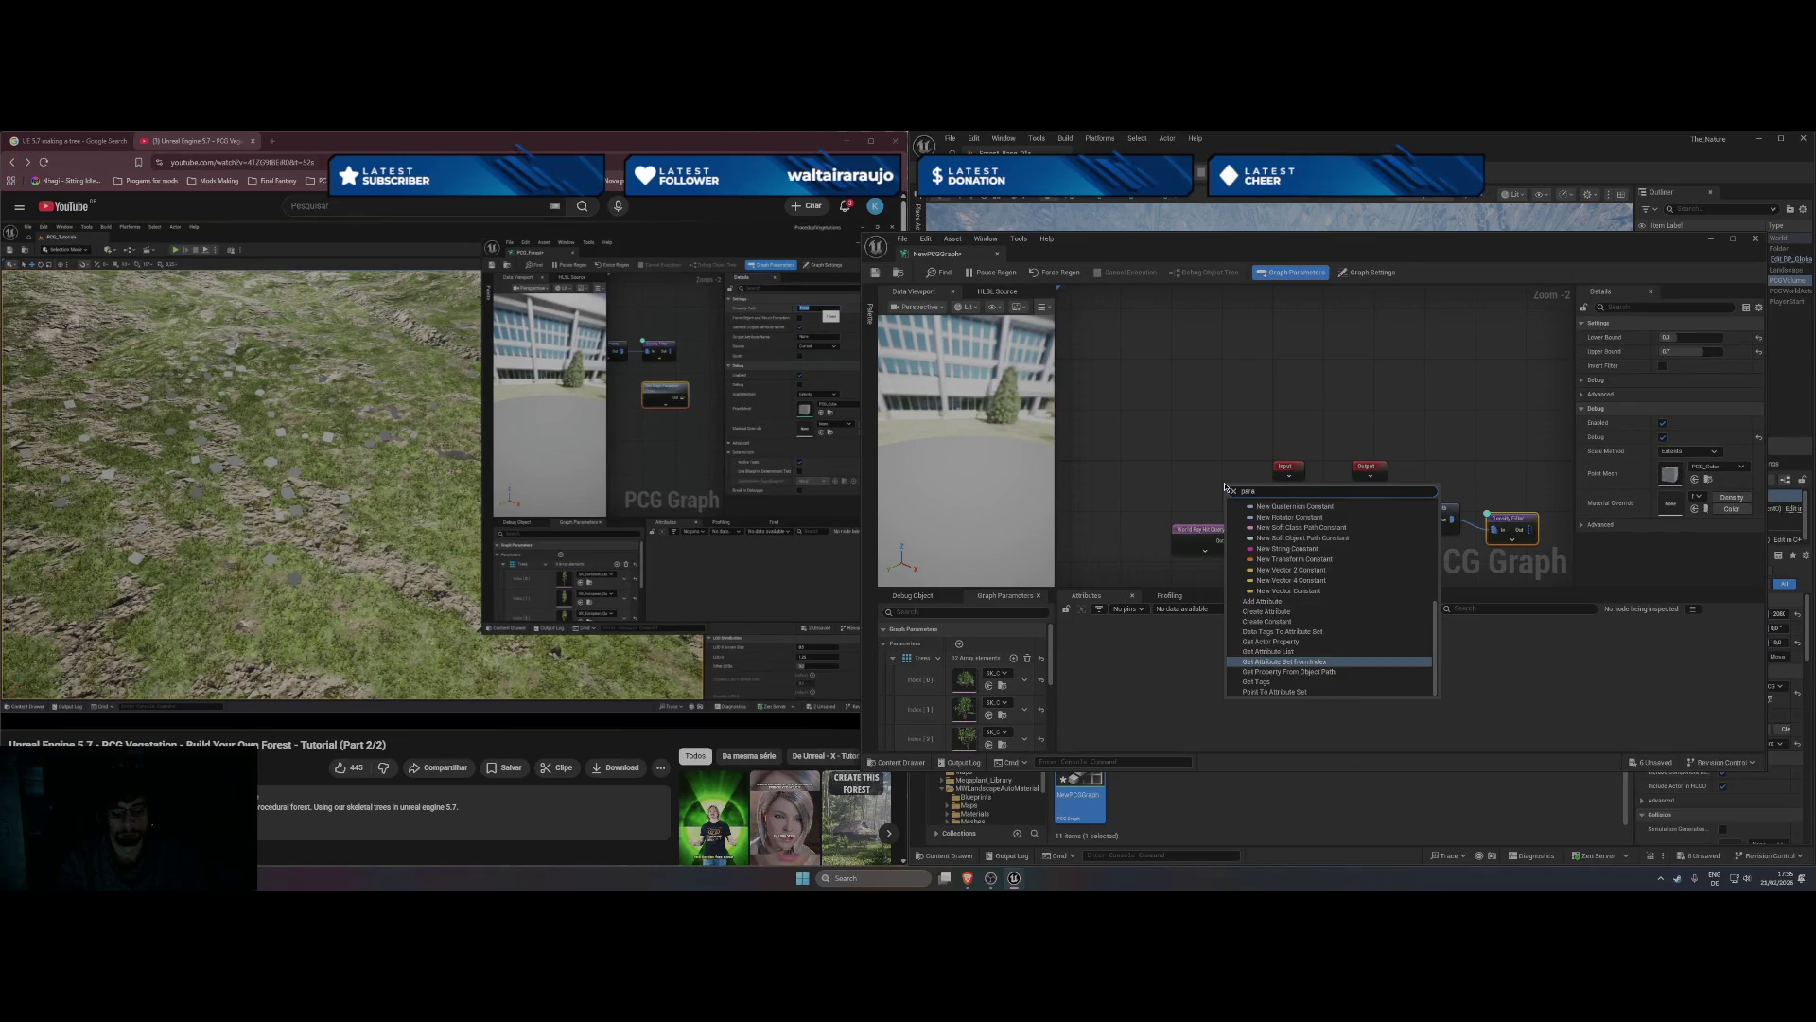
{"action": "type", "text": "m"}
{"action": "type", "text": "et"}
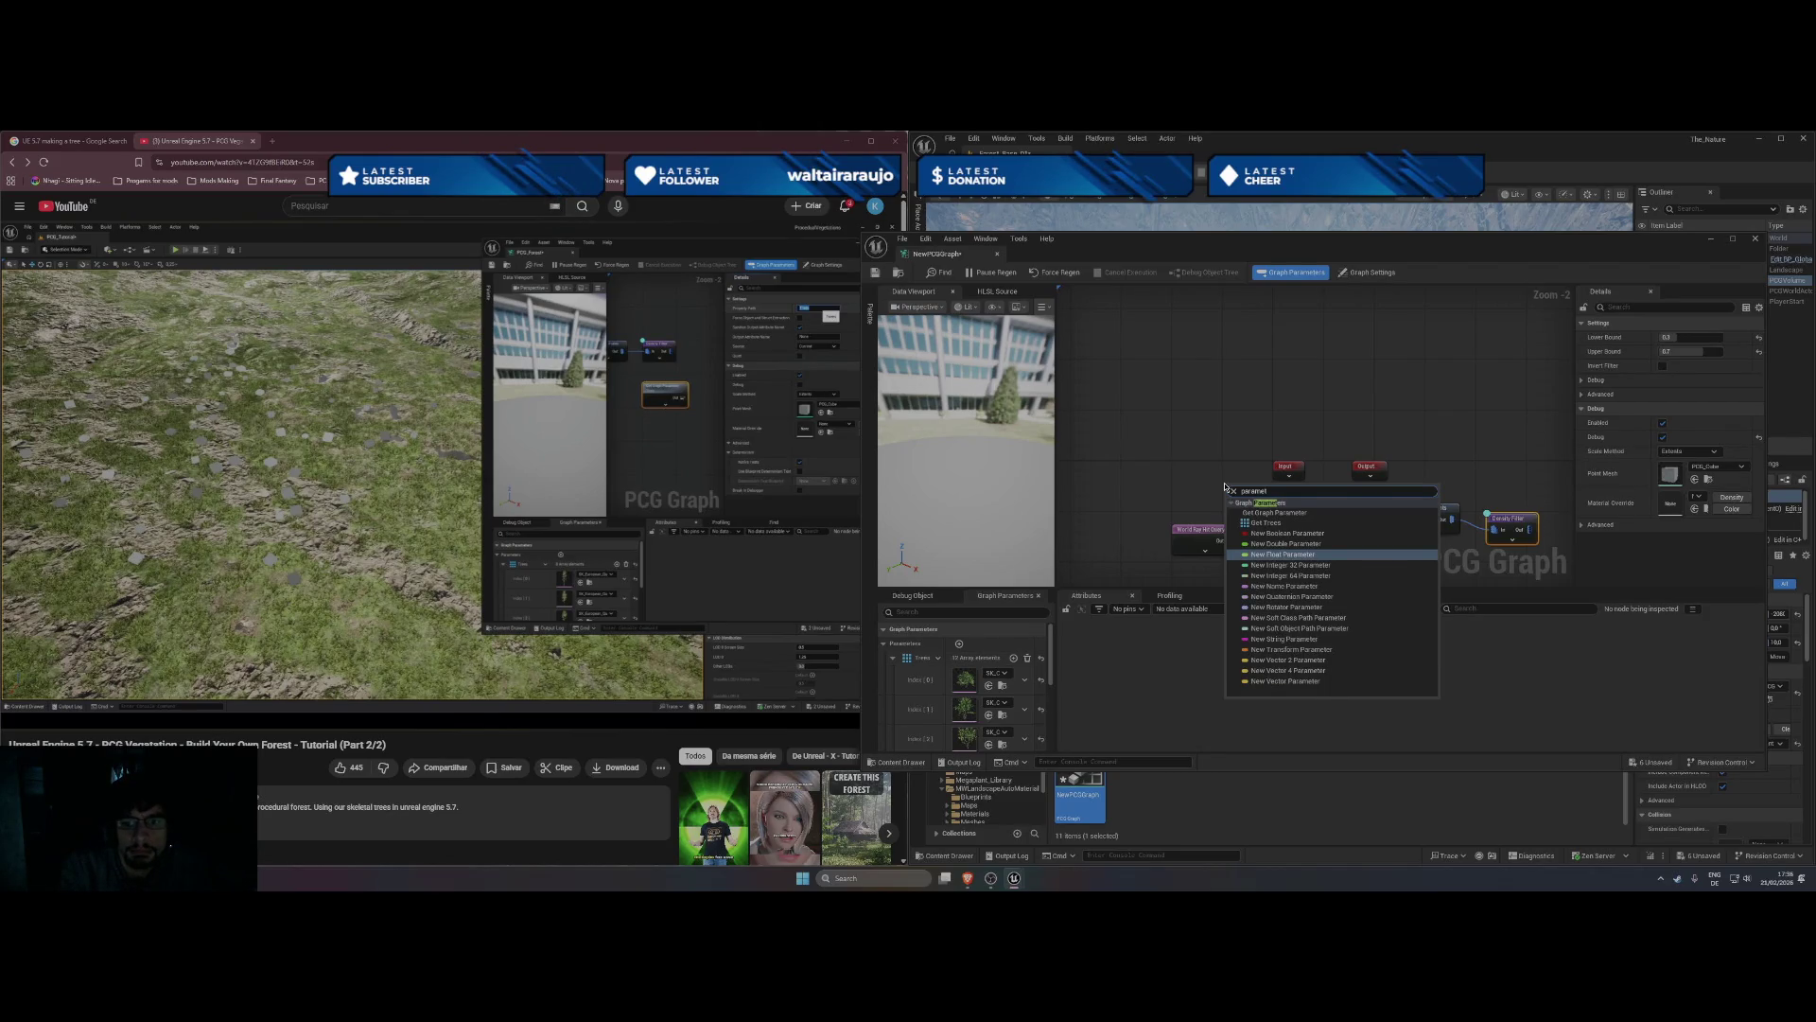
{"action": "key", "text": "Escape"}
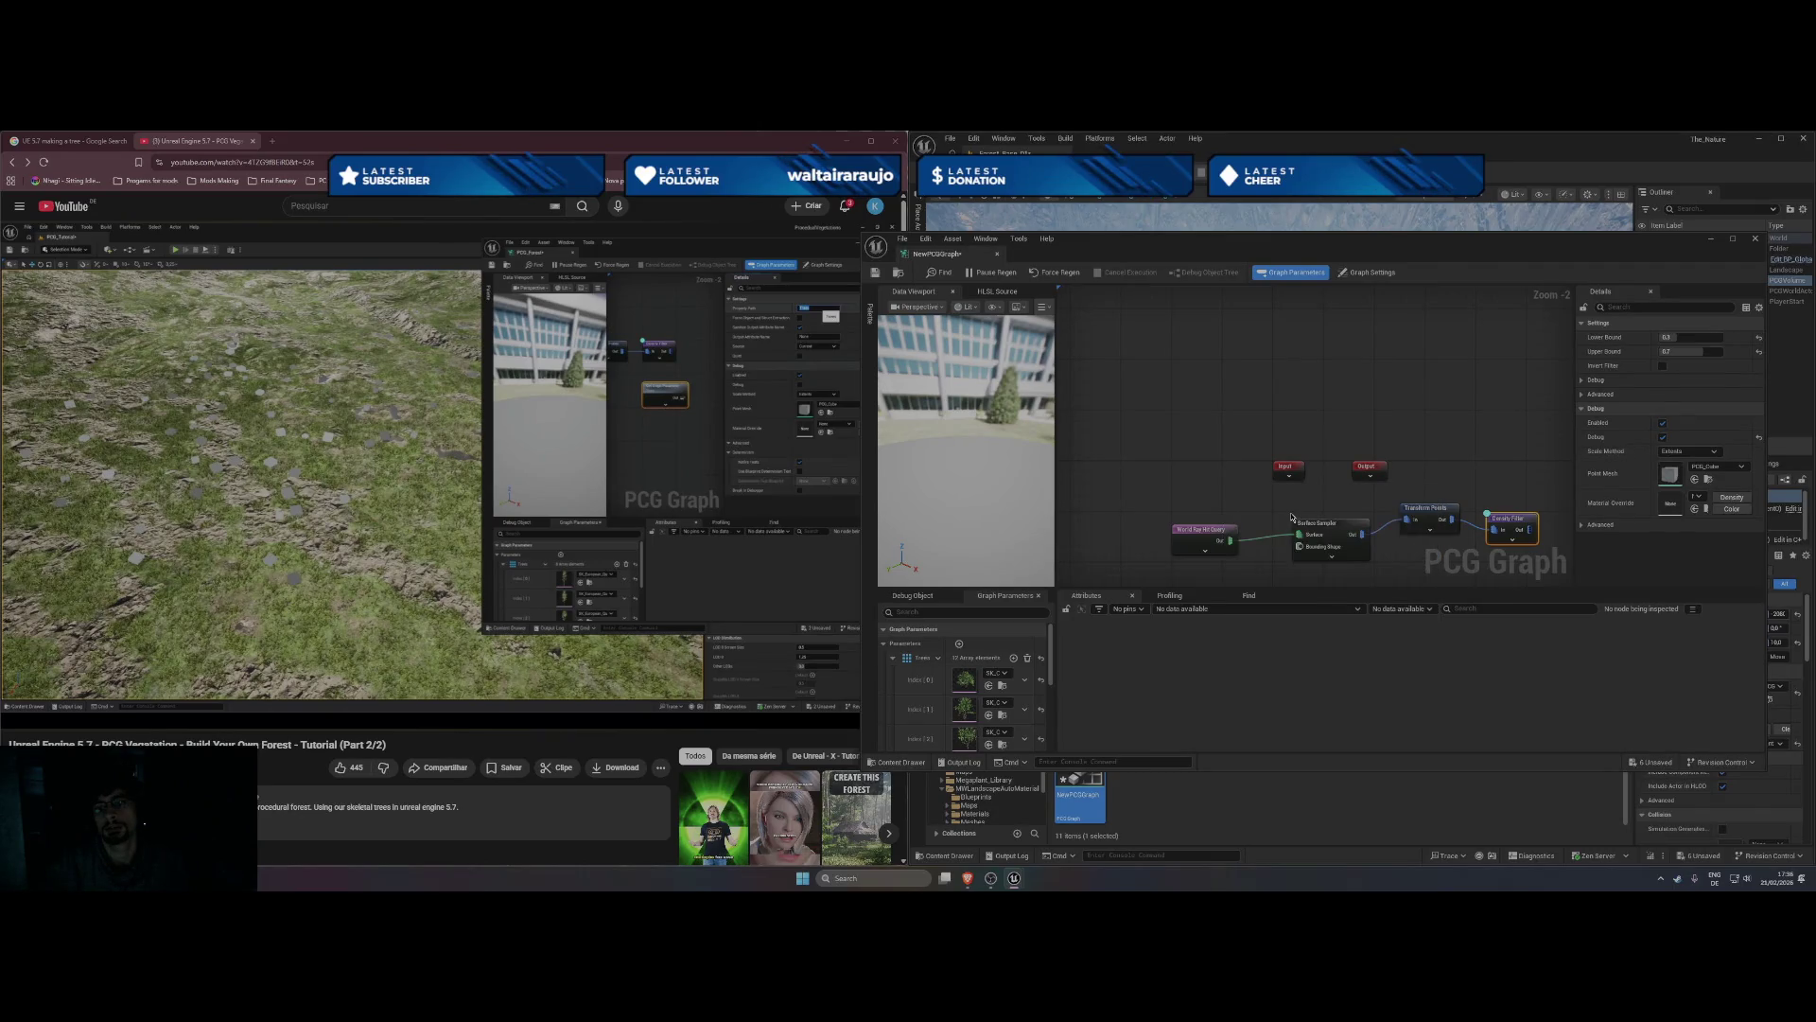
- Move the Get Graph Parameter node up and set its Property Path to 'trees'
{"action": "left_click_drag", "start_coordinate": [1254, 492], "coordinate": [1385, 369]}
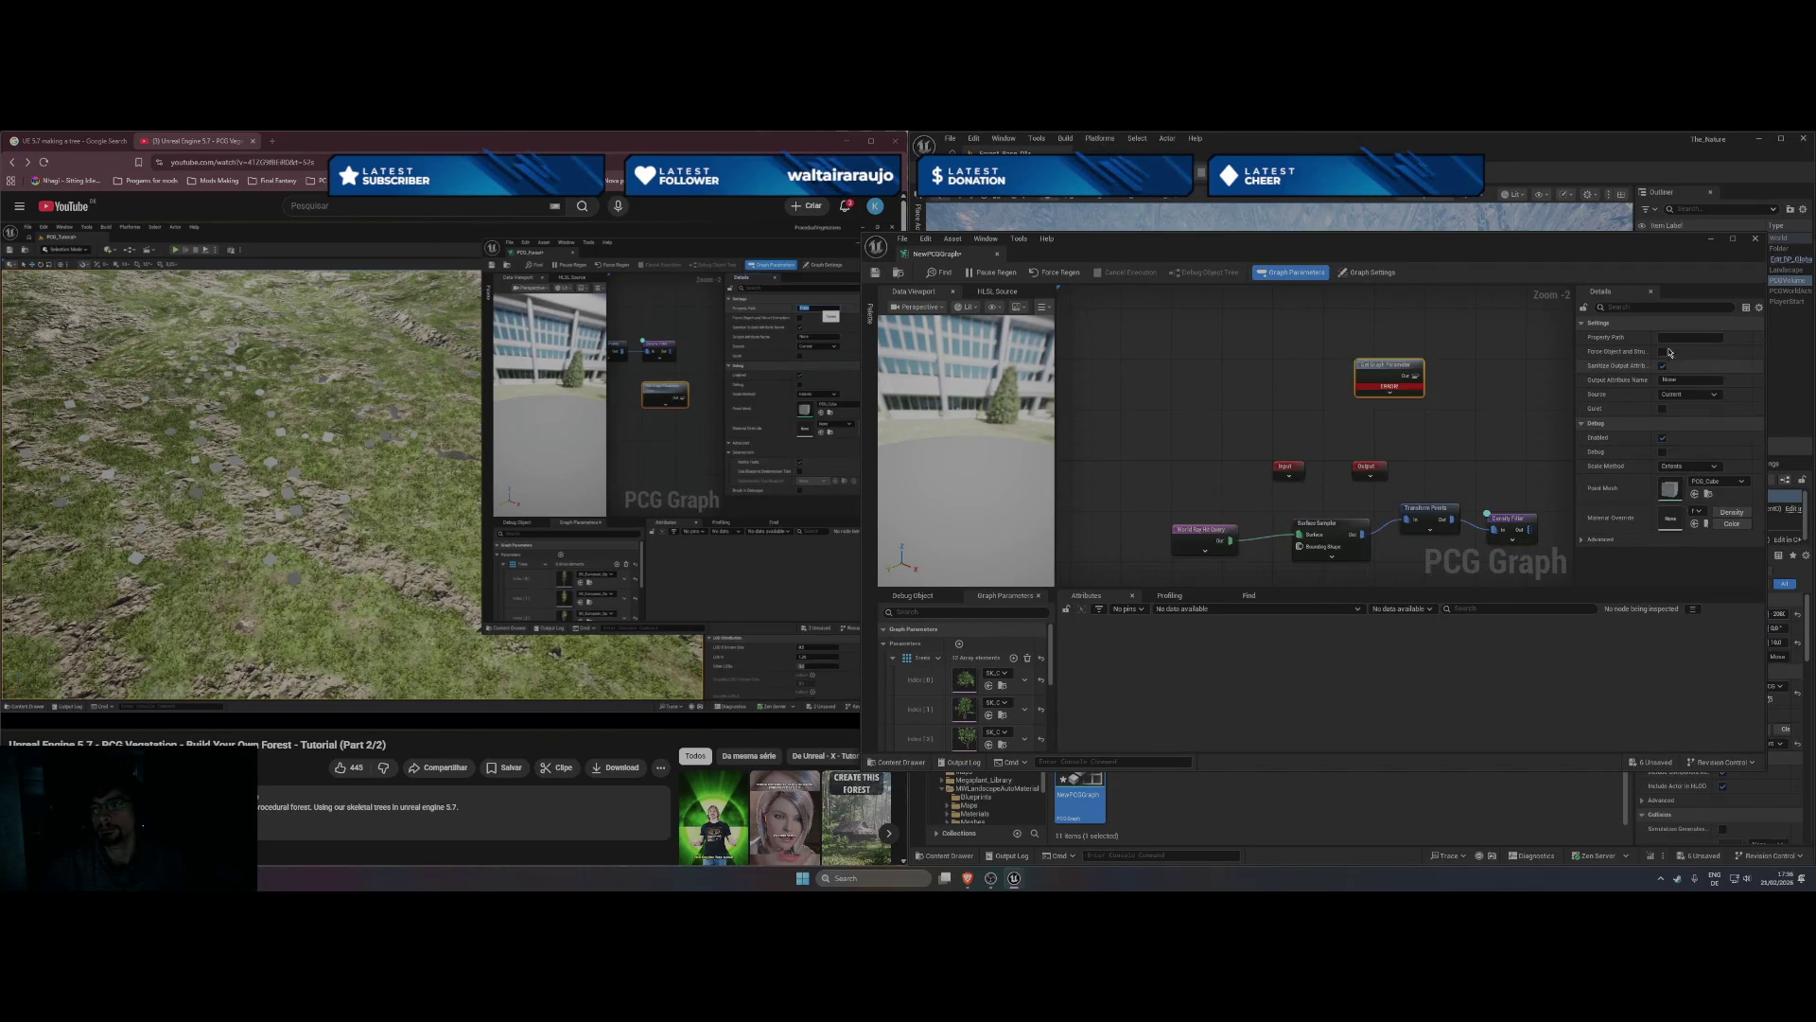
{"action": "type", "text": "Trees"}
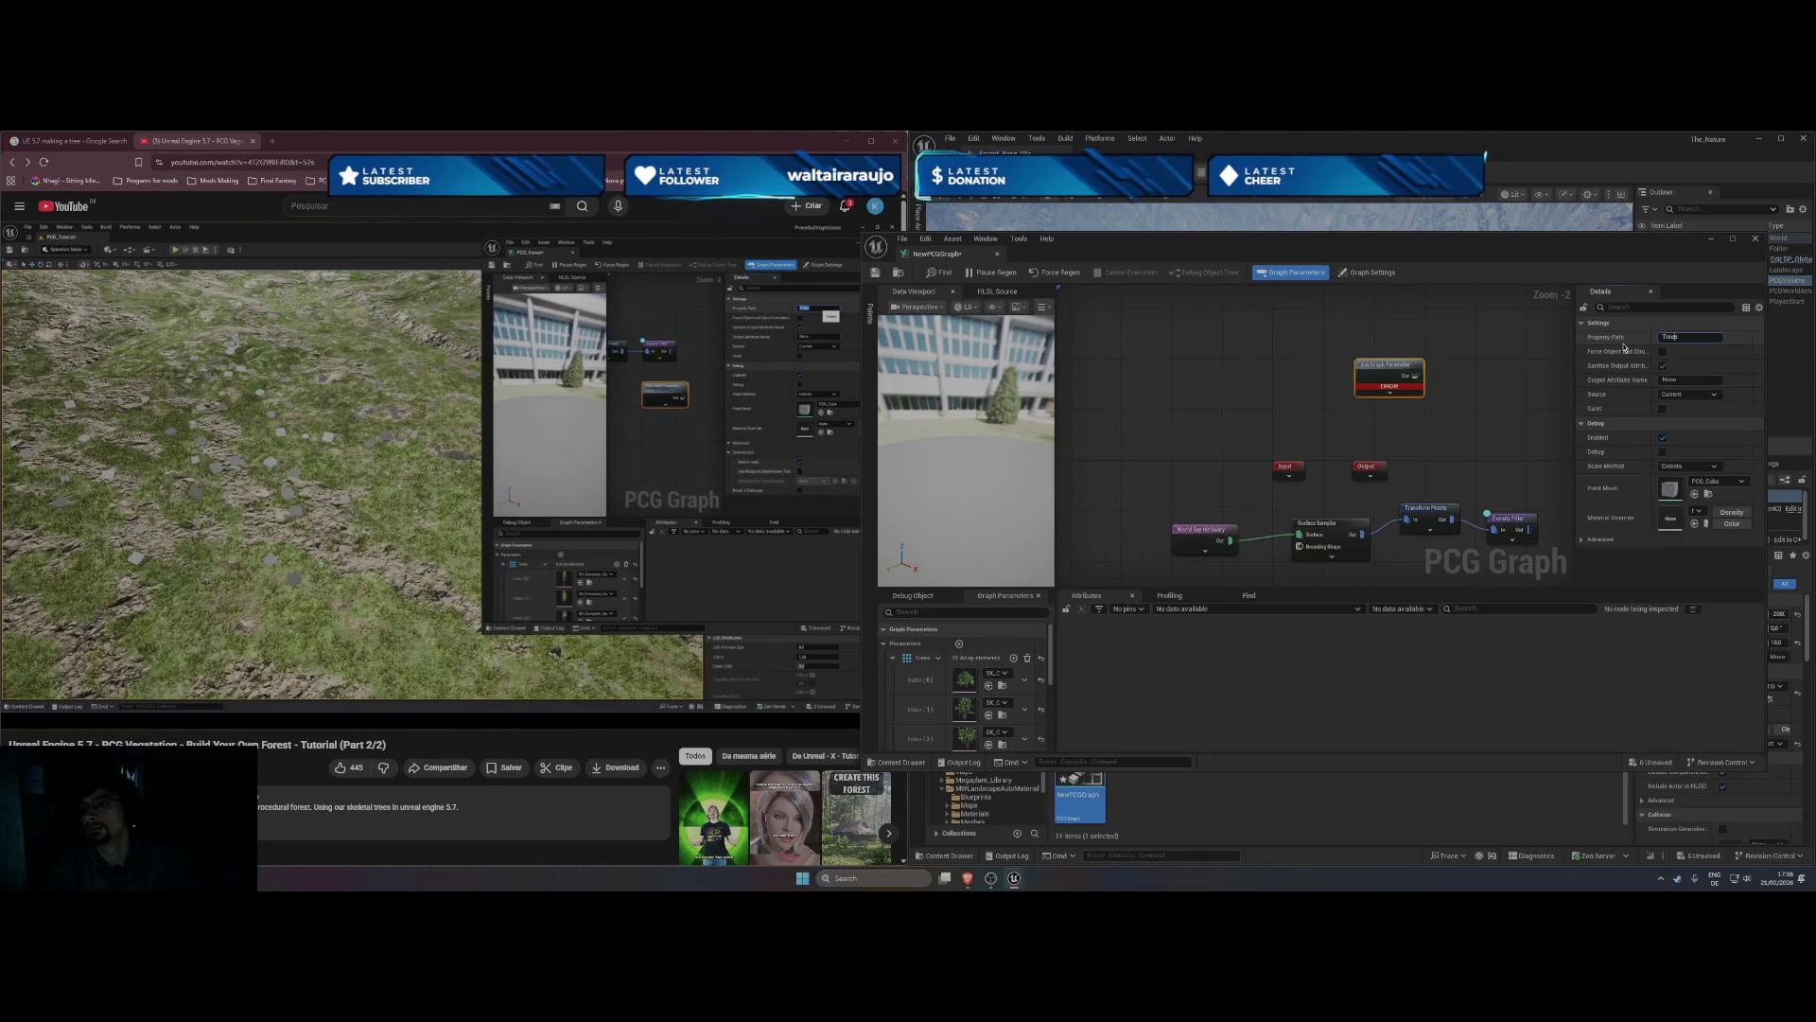
{"action": "key", "text": "Return"}
{"action": "mouse_move", "coordinate": [676, 417]}
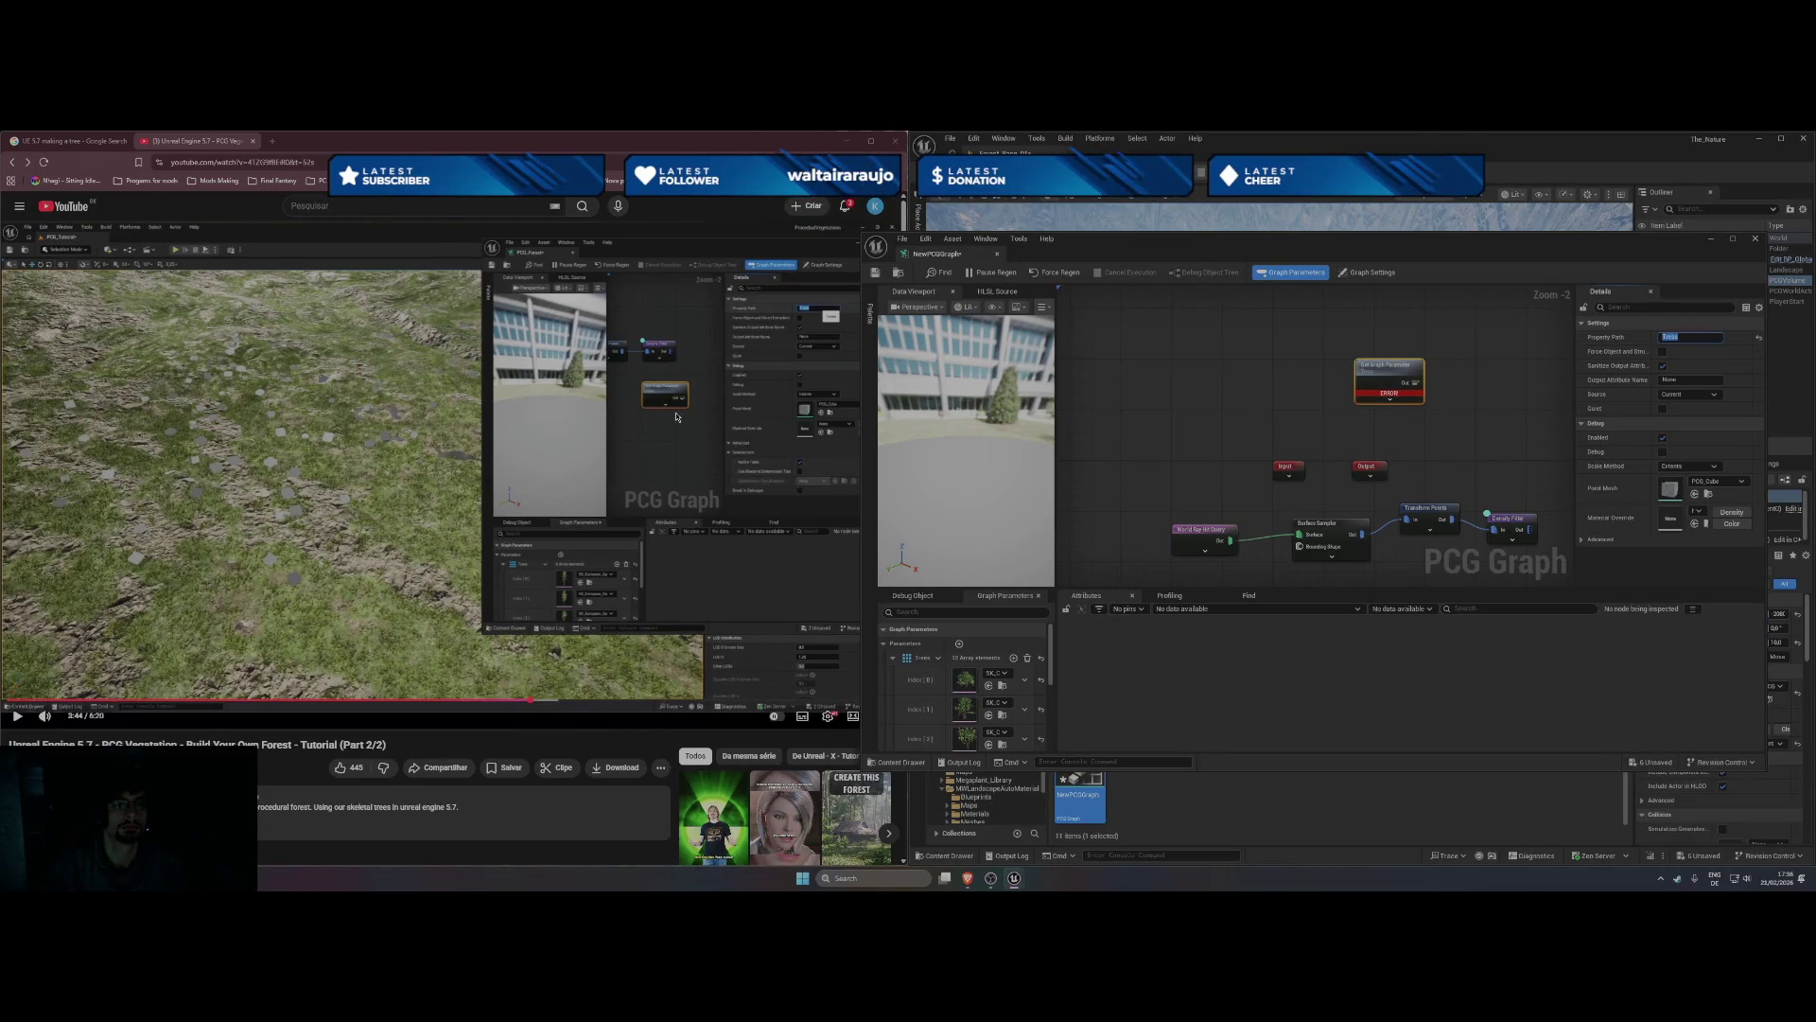
{"action": "left_click", "coordinate": [676, 416]}
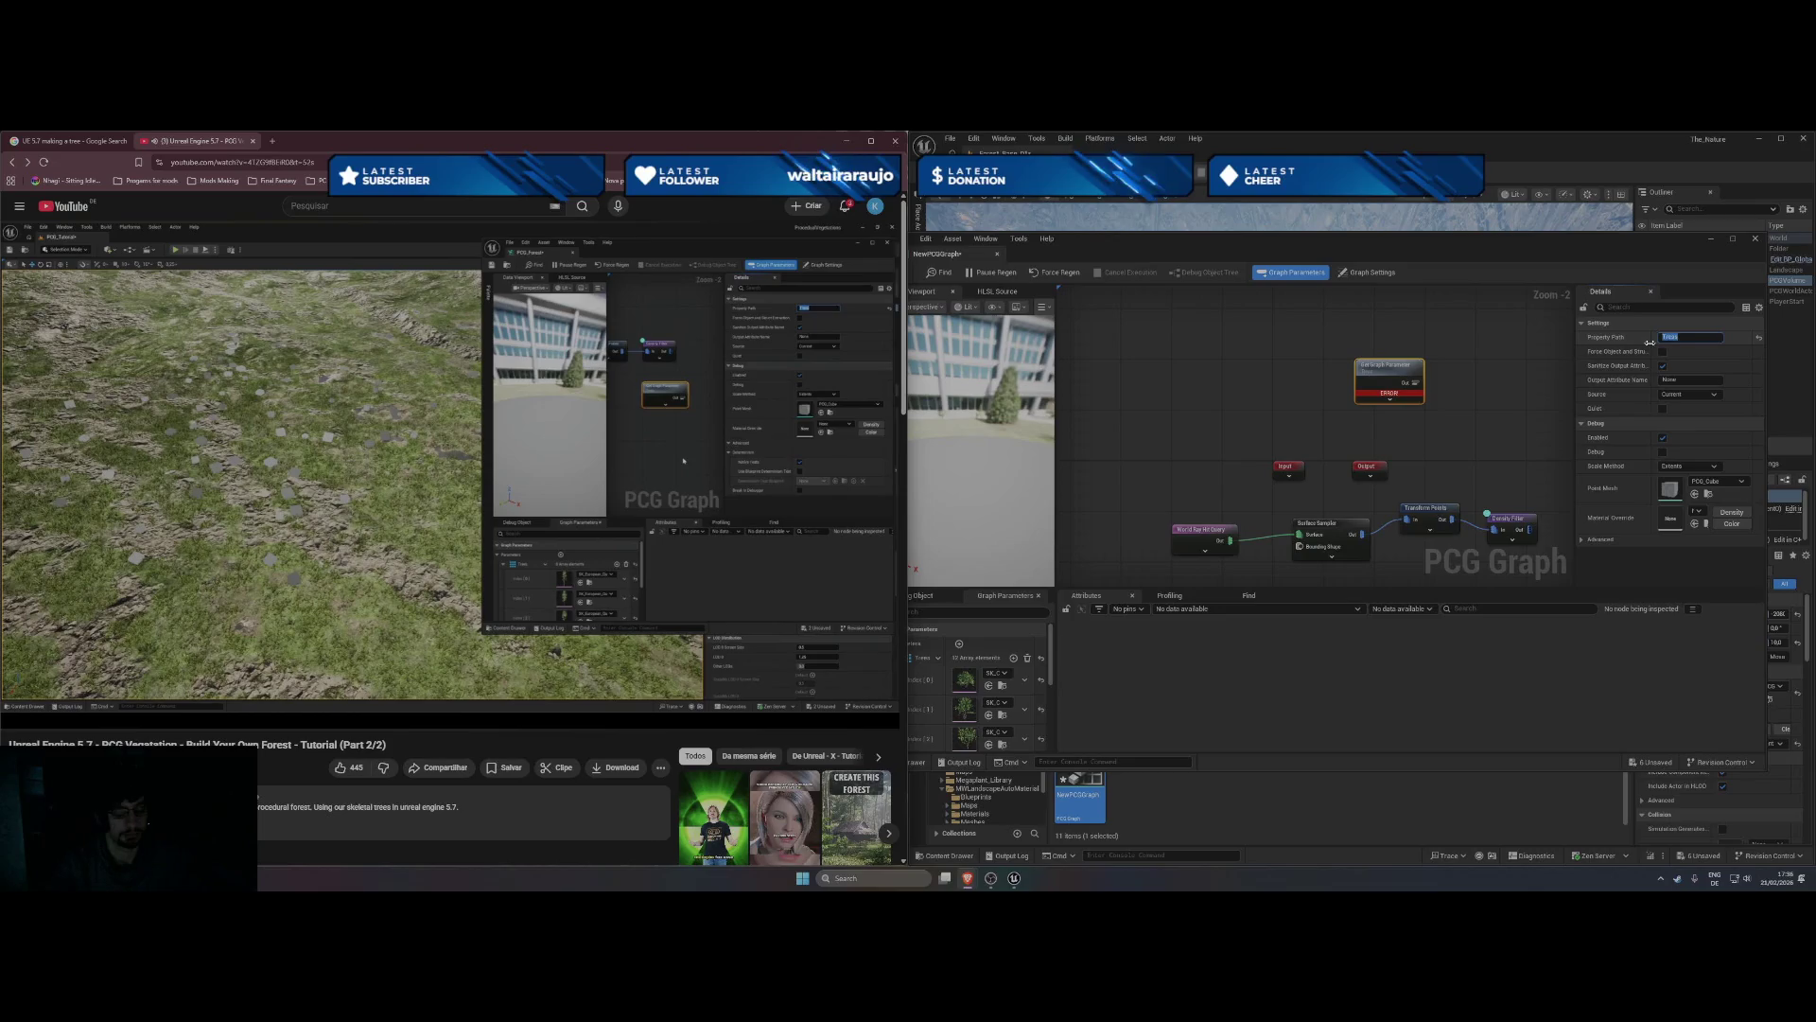
{"action": "key", "text": "t"}
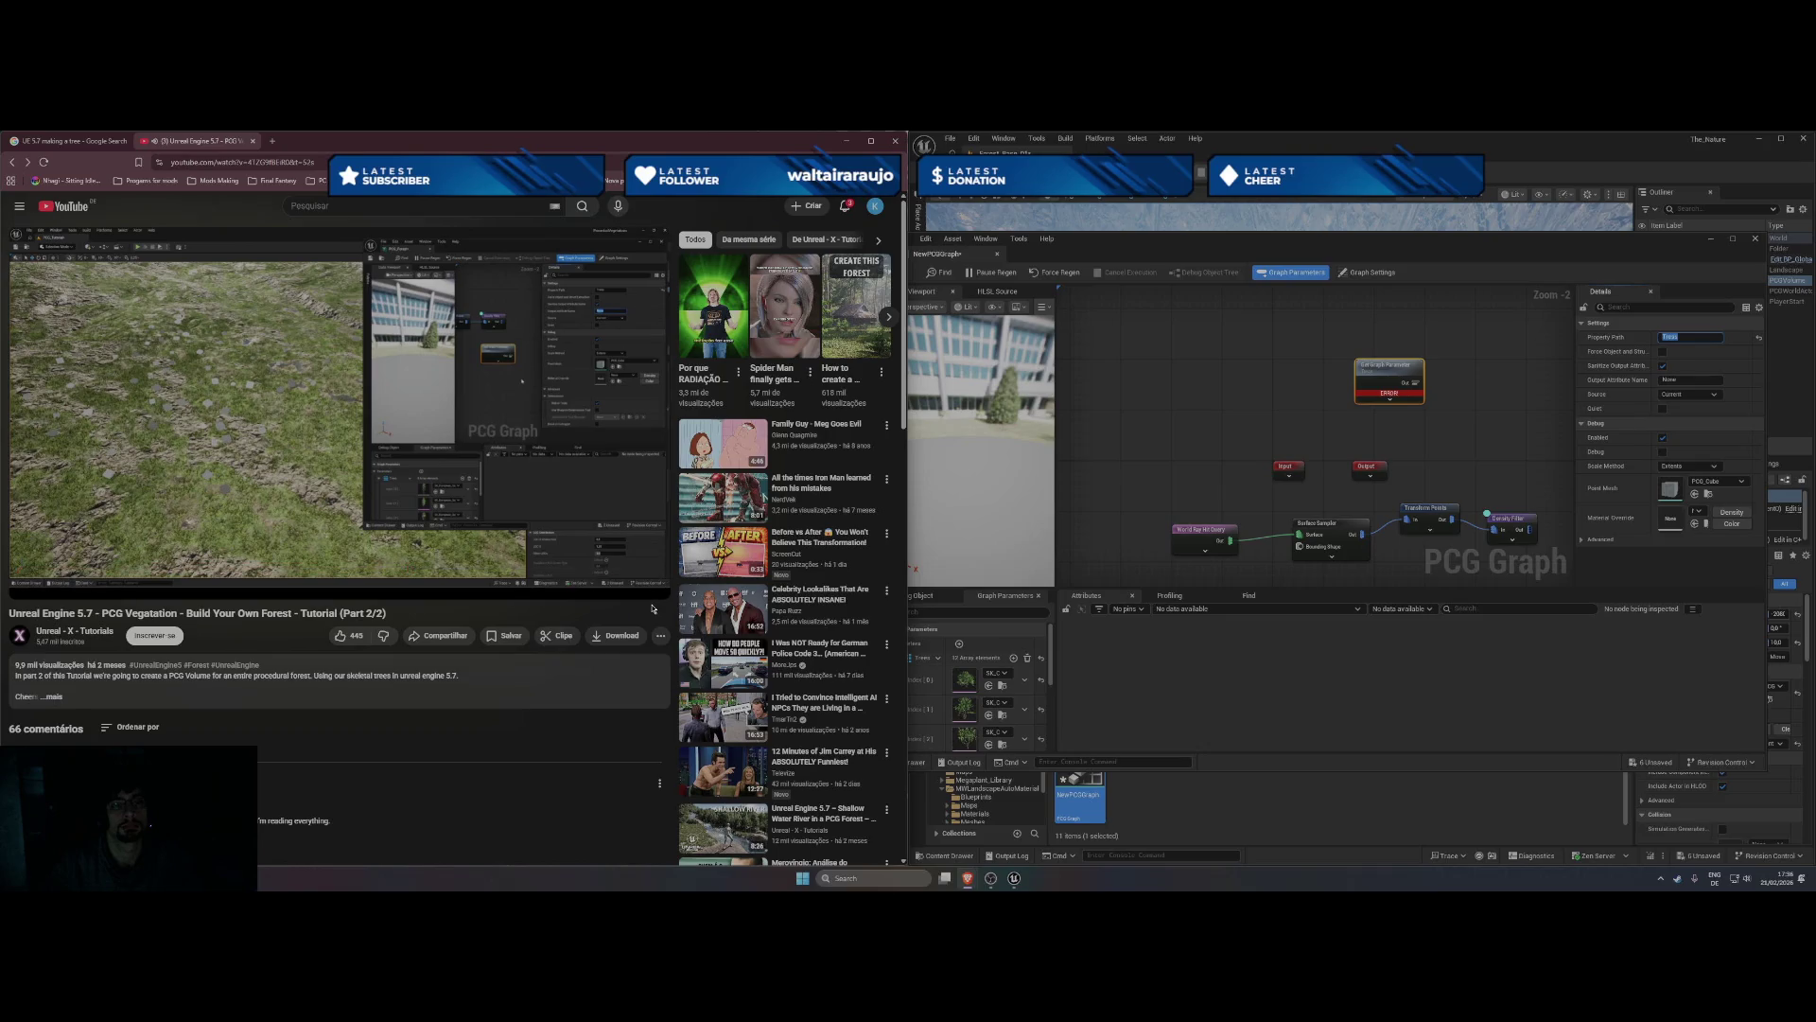
{"action": "key", "text": "t"}
{"action": "key", "text": "k"}
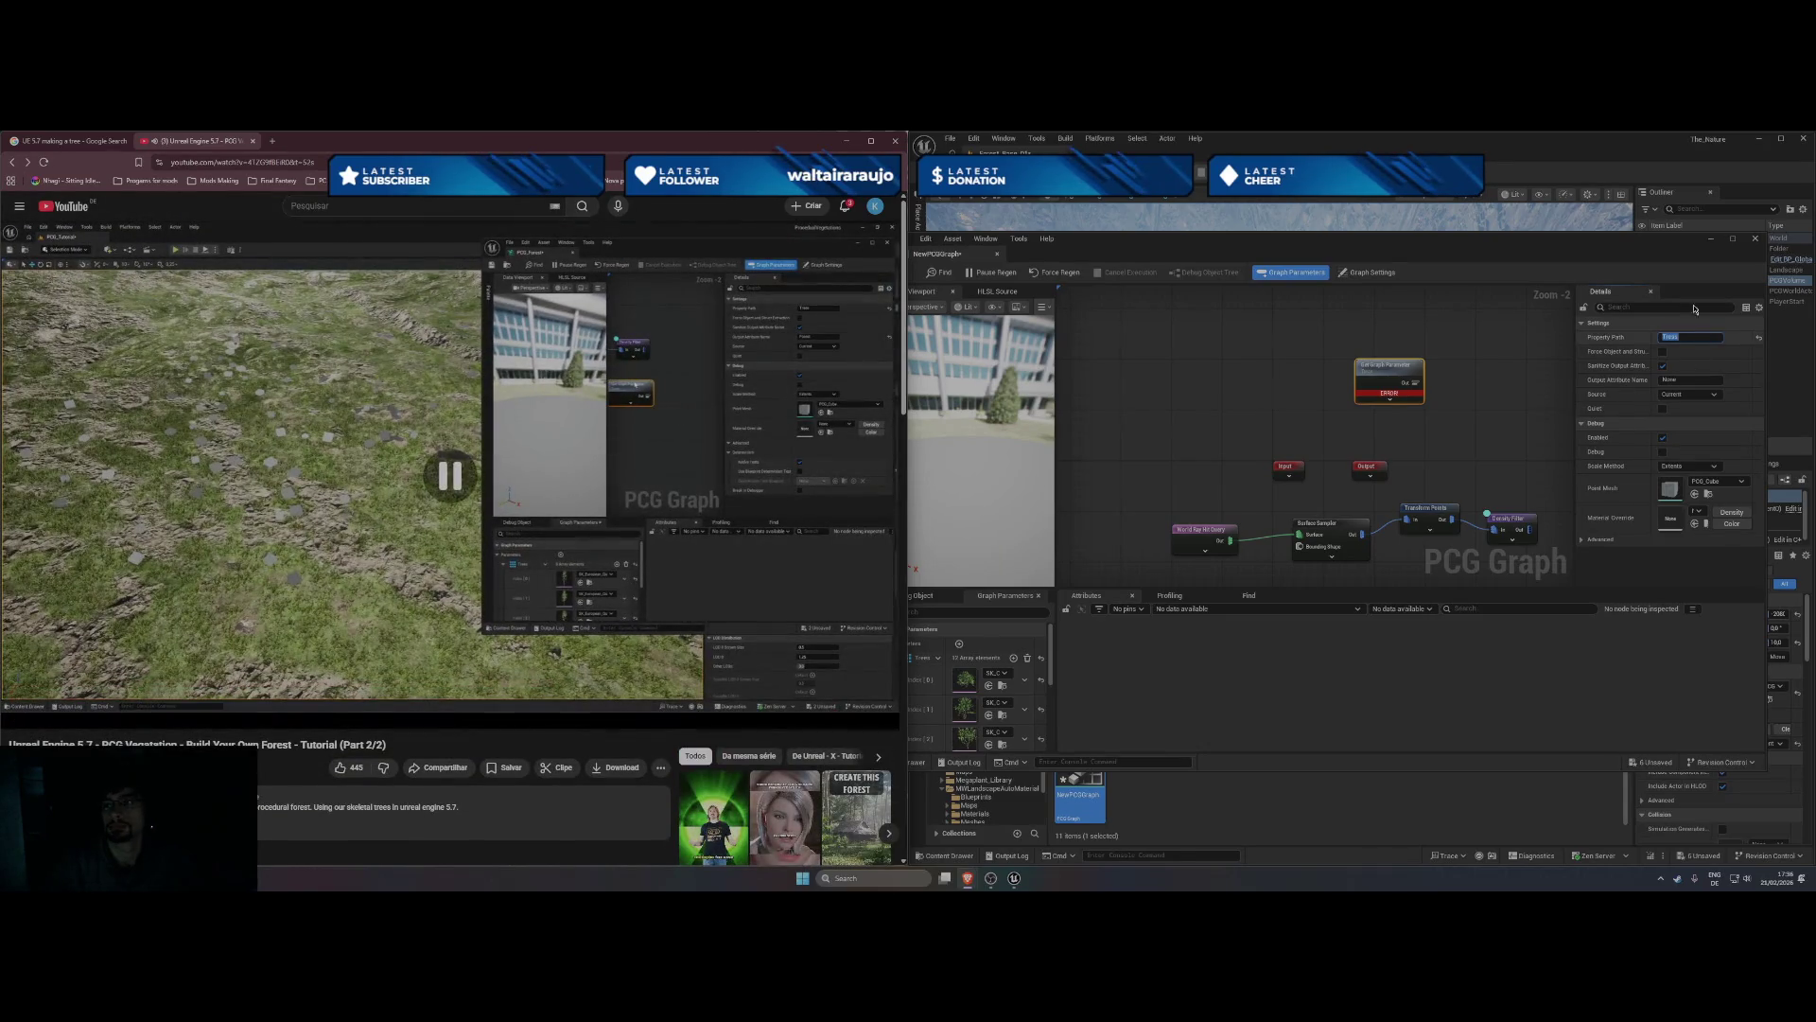
{"action": "left_click", "coordinate": [1713, 342]}
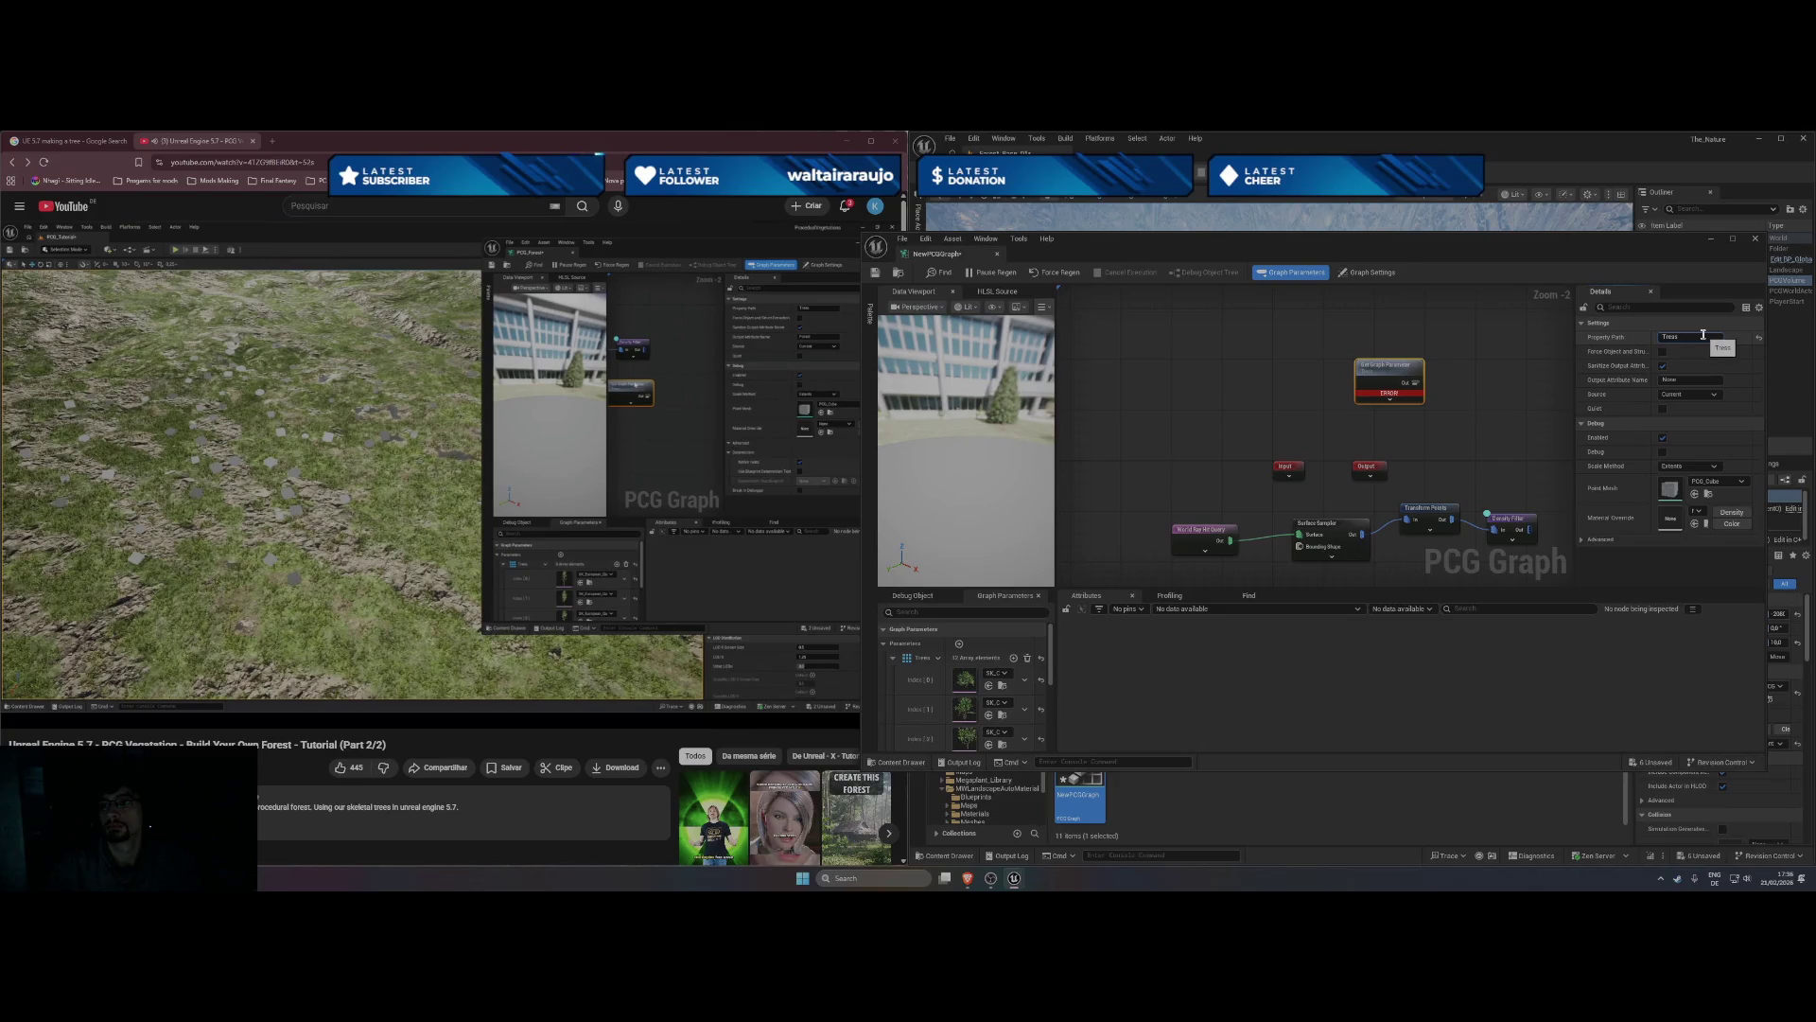
{"action": "key", "text": "BackSpace"}
{"action": "key", "text": "BackSpace"}
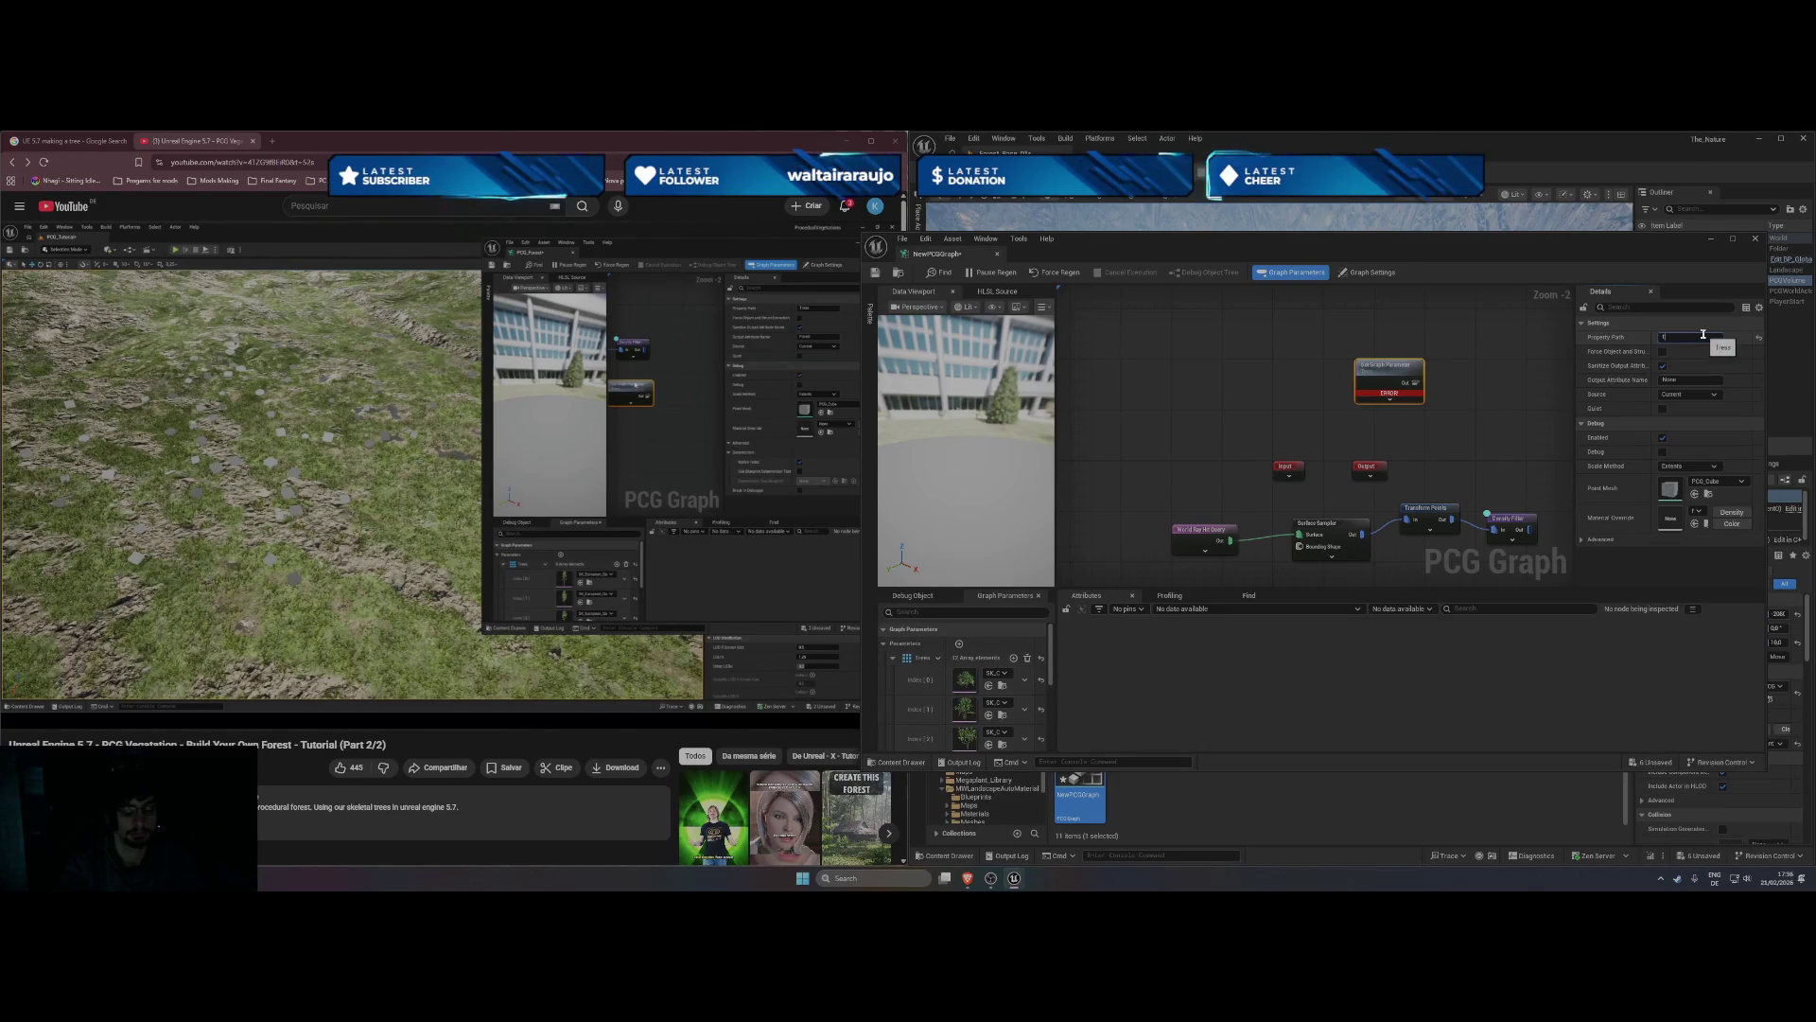
{"action": "type", "text": "rees"}
{"action": "key", "text": "Return"}
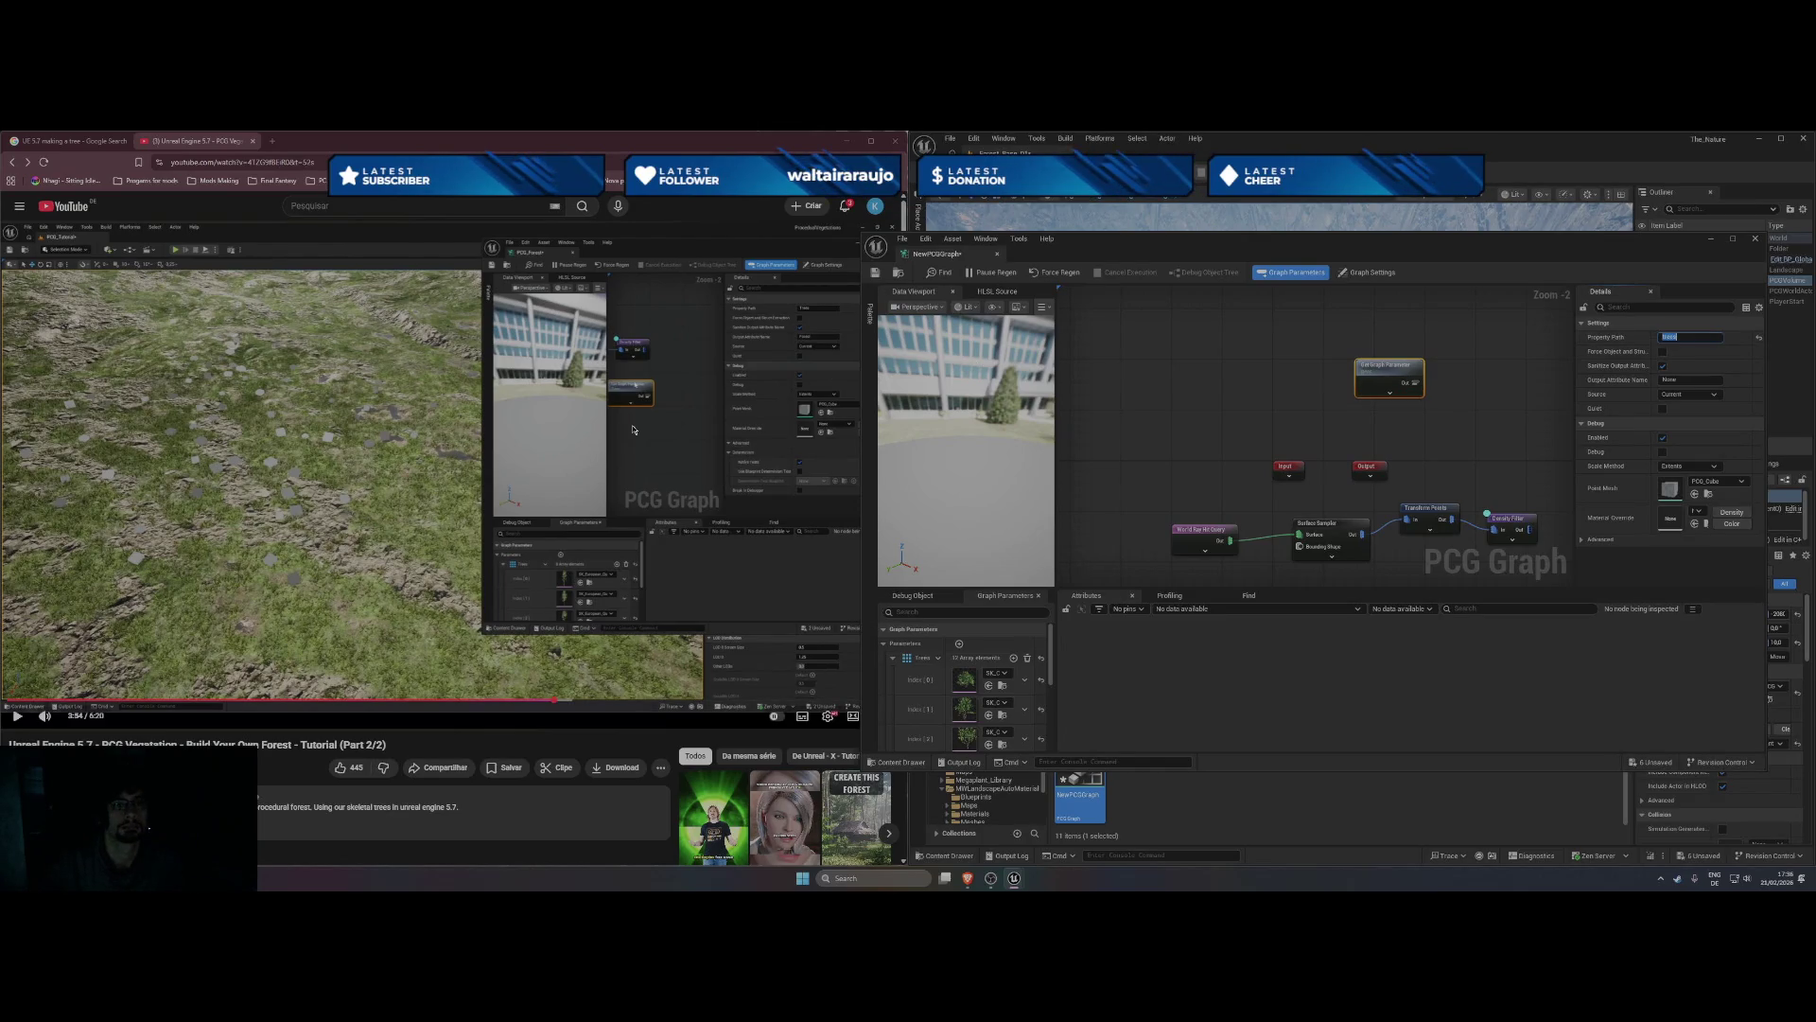
- Set the Get Graph Parameter Output Attribute Name to 'Forest'
{"action": "left_click", "coordinate": [633, 429]}
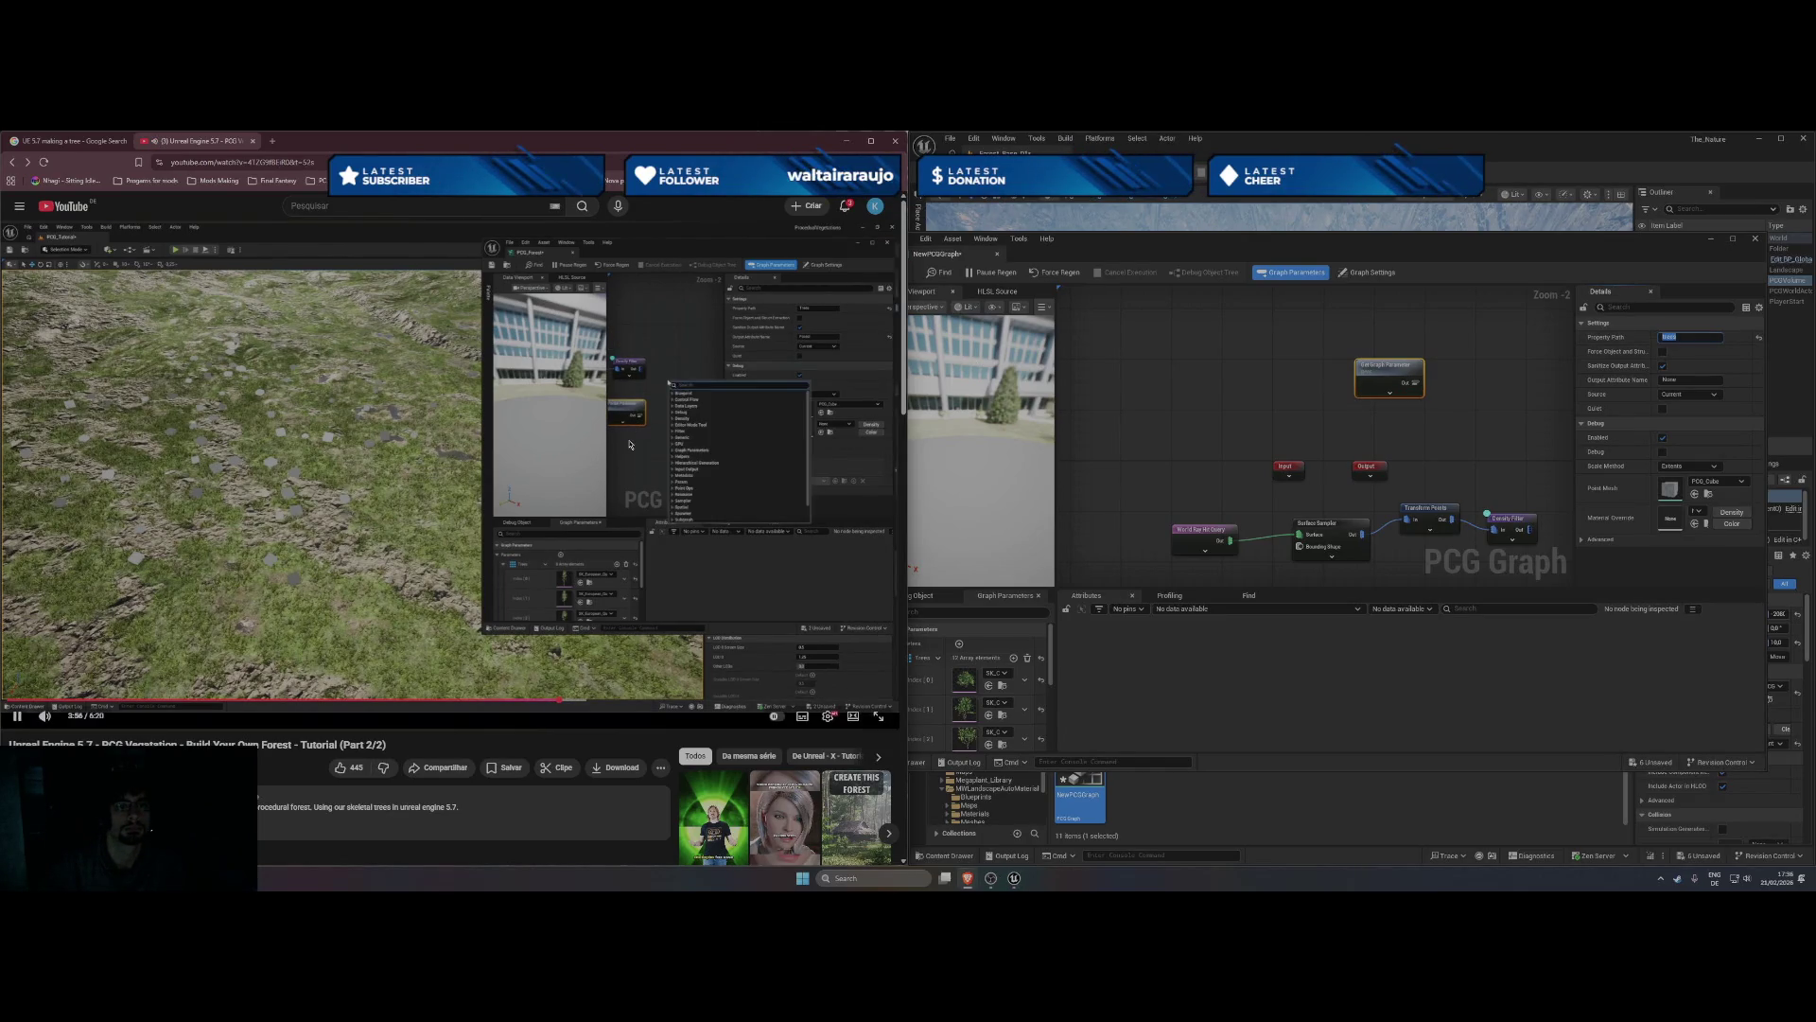
{"action": "left_click", "coordinate": [630, 445]}
{"action": "left_click", "coordinate": [1700, 380]}
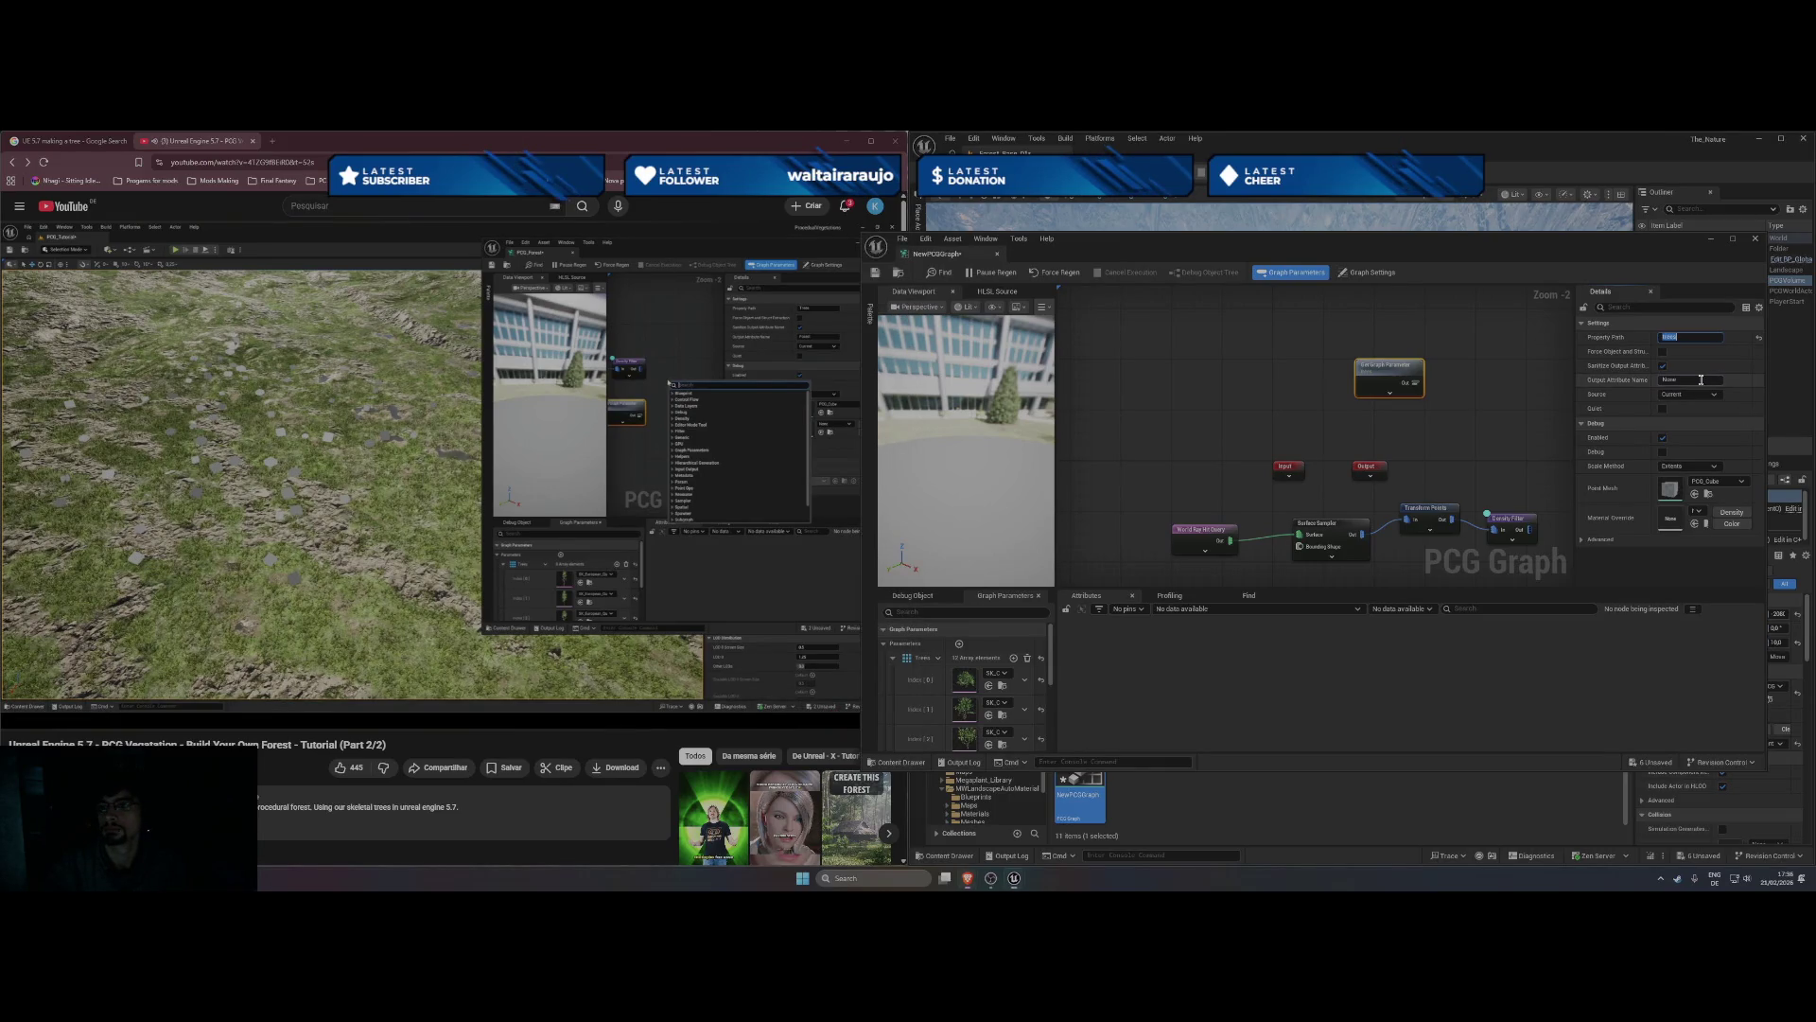
{"action": "type", "text": "Fo"}
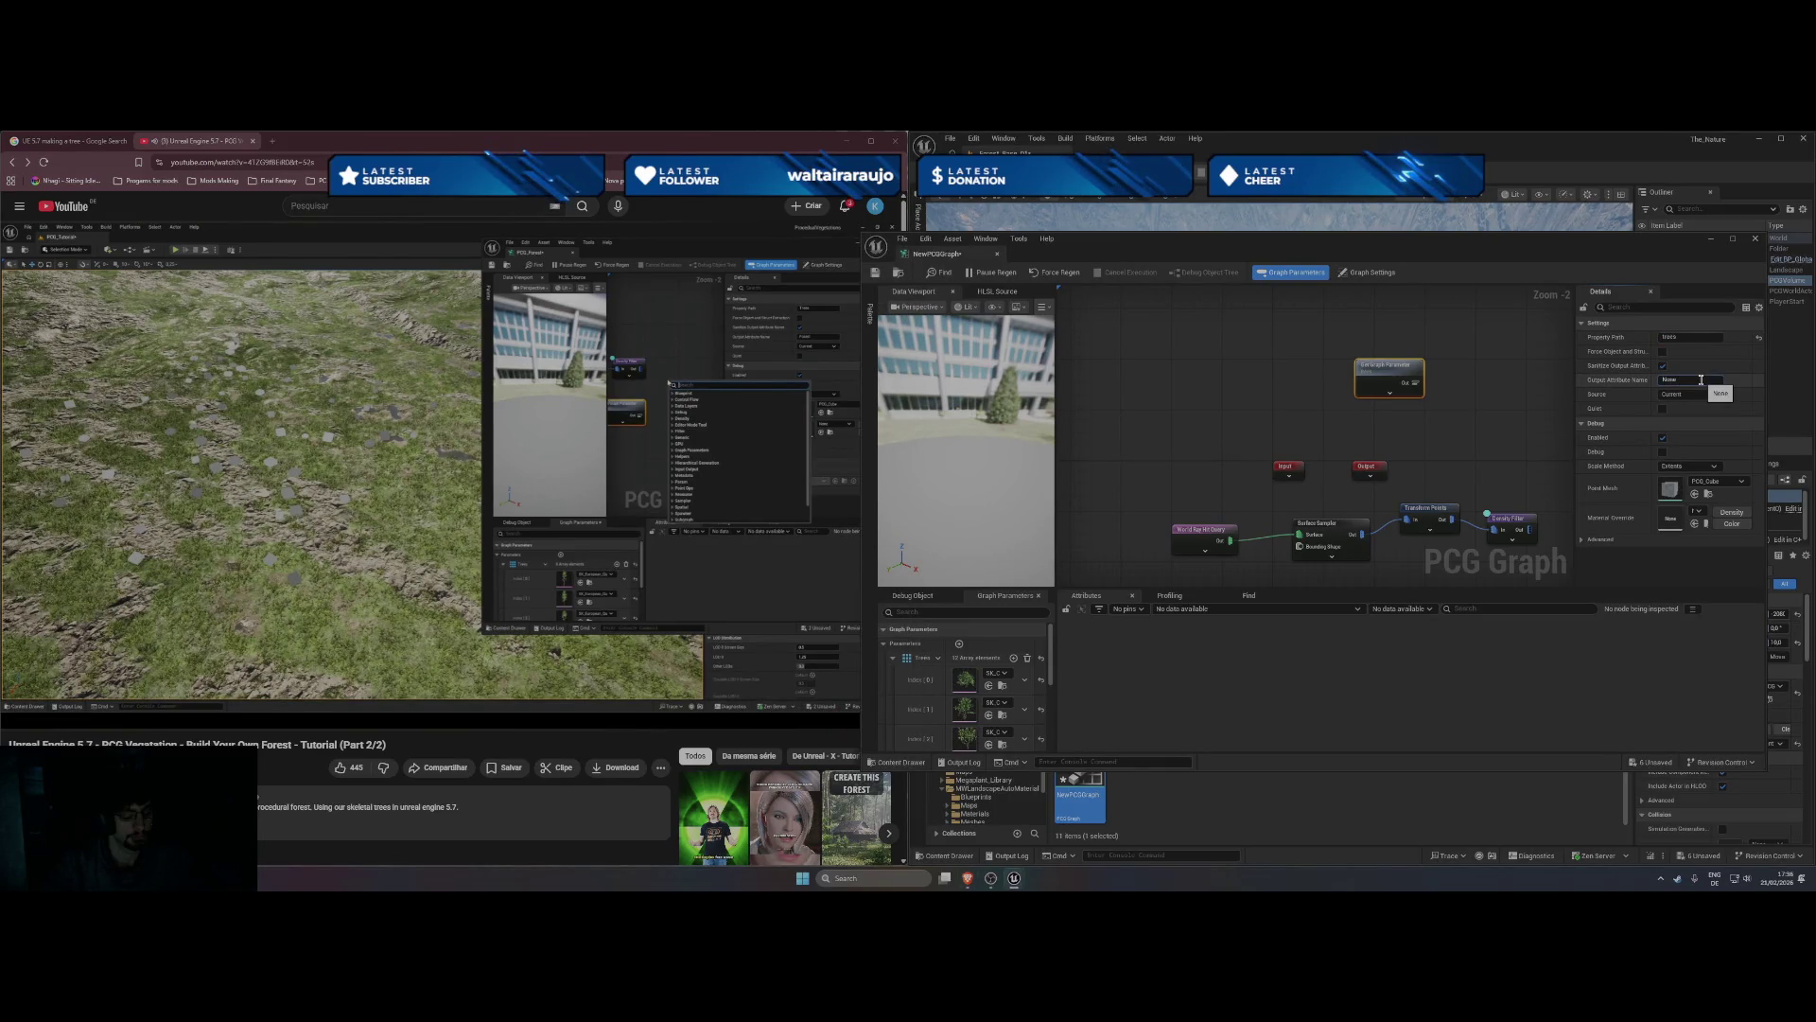
{"action": "type", "text": "rest"}
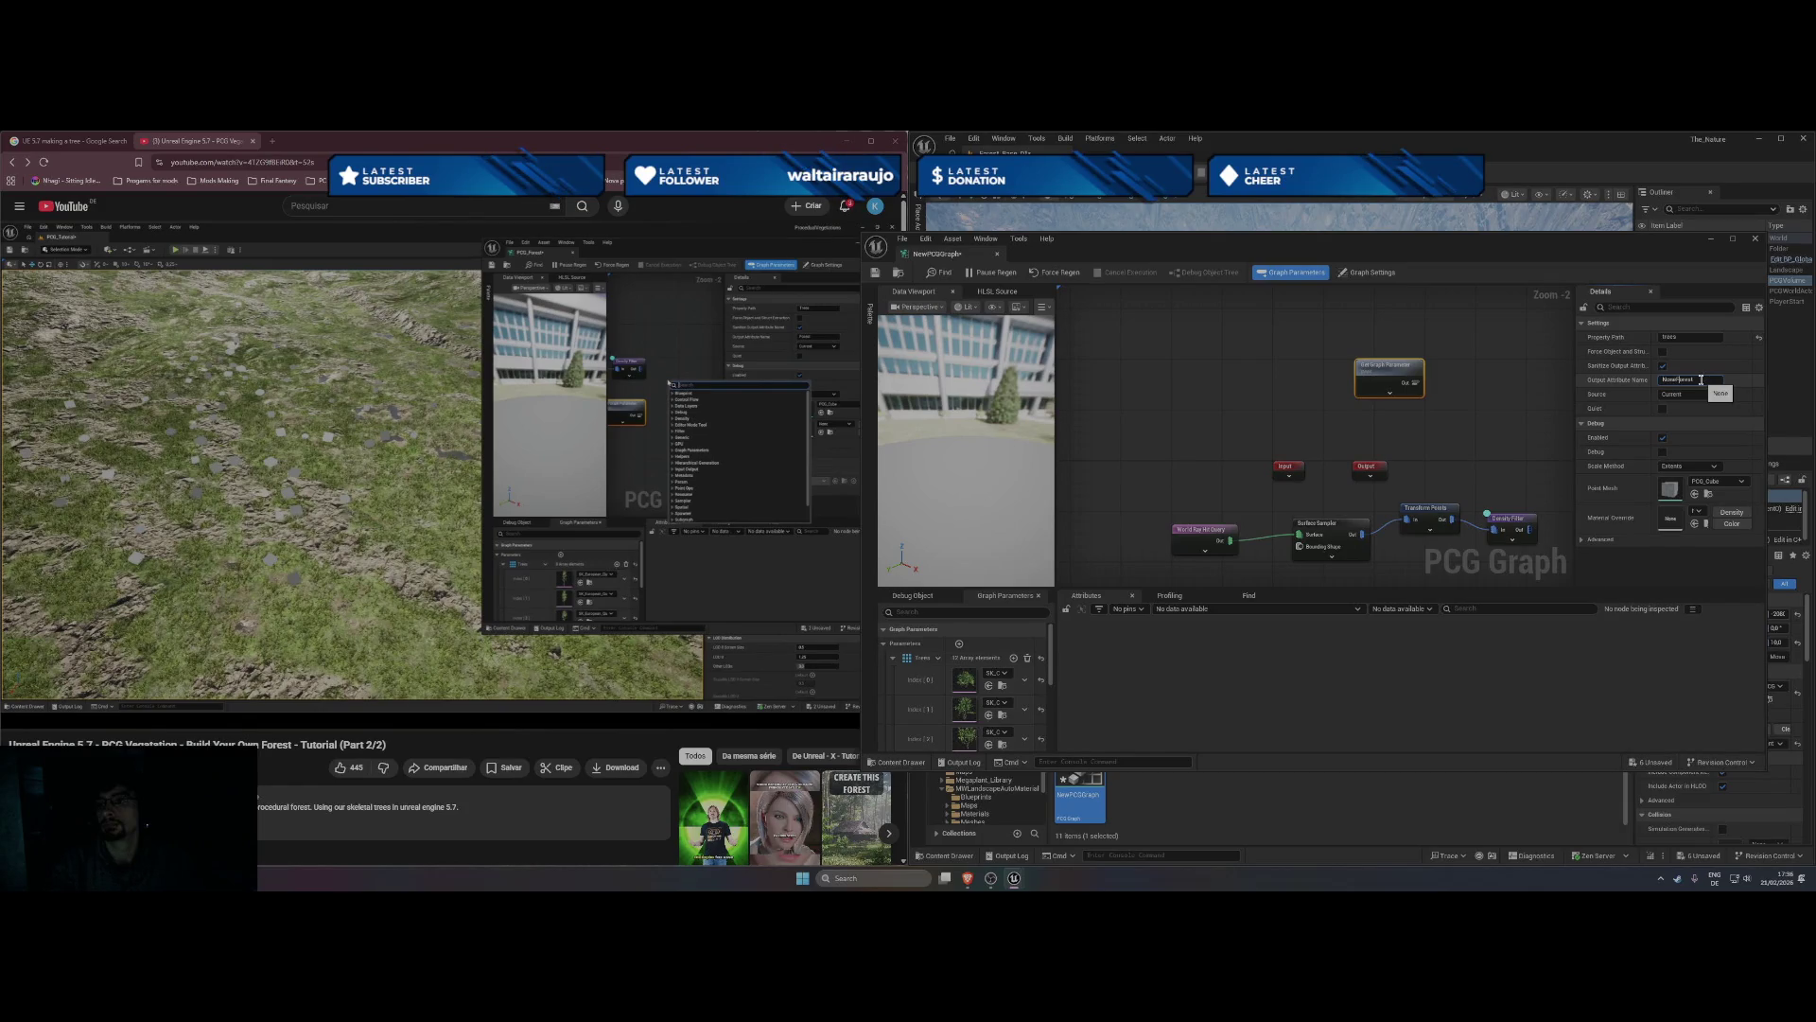
{"action": "key", "text": "Home"}
{"action": "key", "text": "Delete"}
{"action": "key", "text": "Delete"}
{"action": "key", "text": "Delete"}
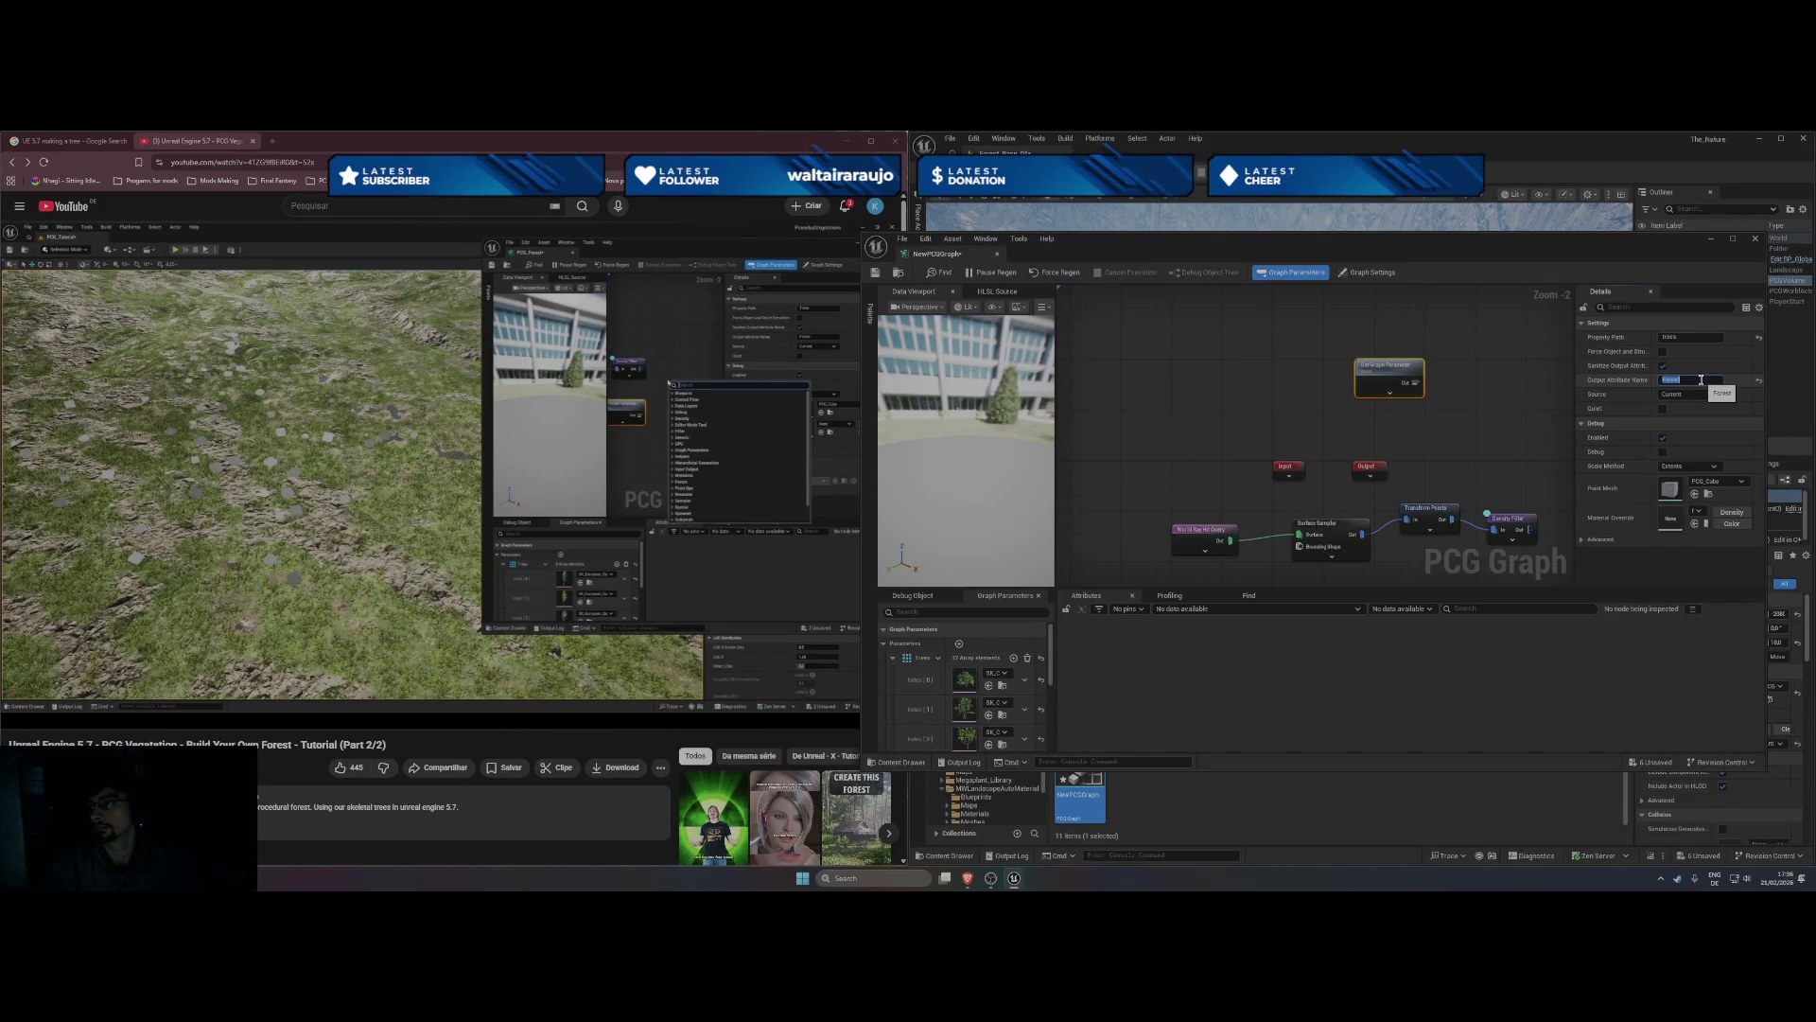
{"action": "left_click", "coordinate": [662, 438]}
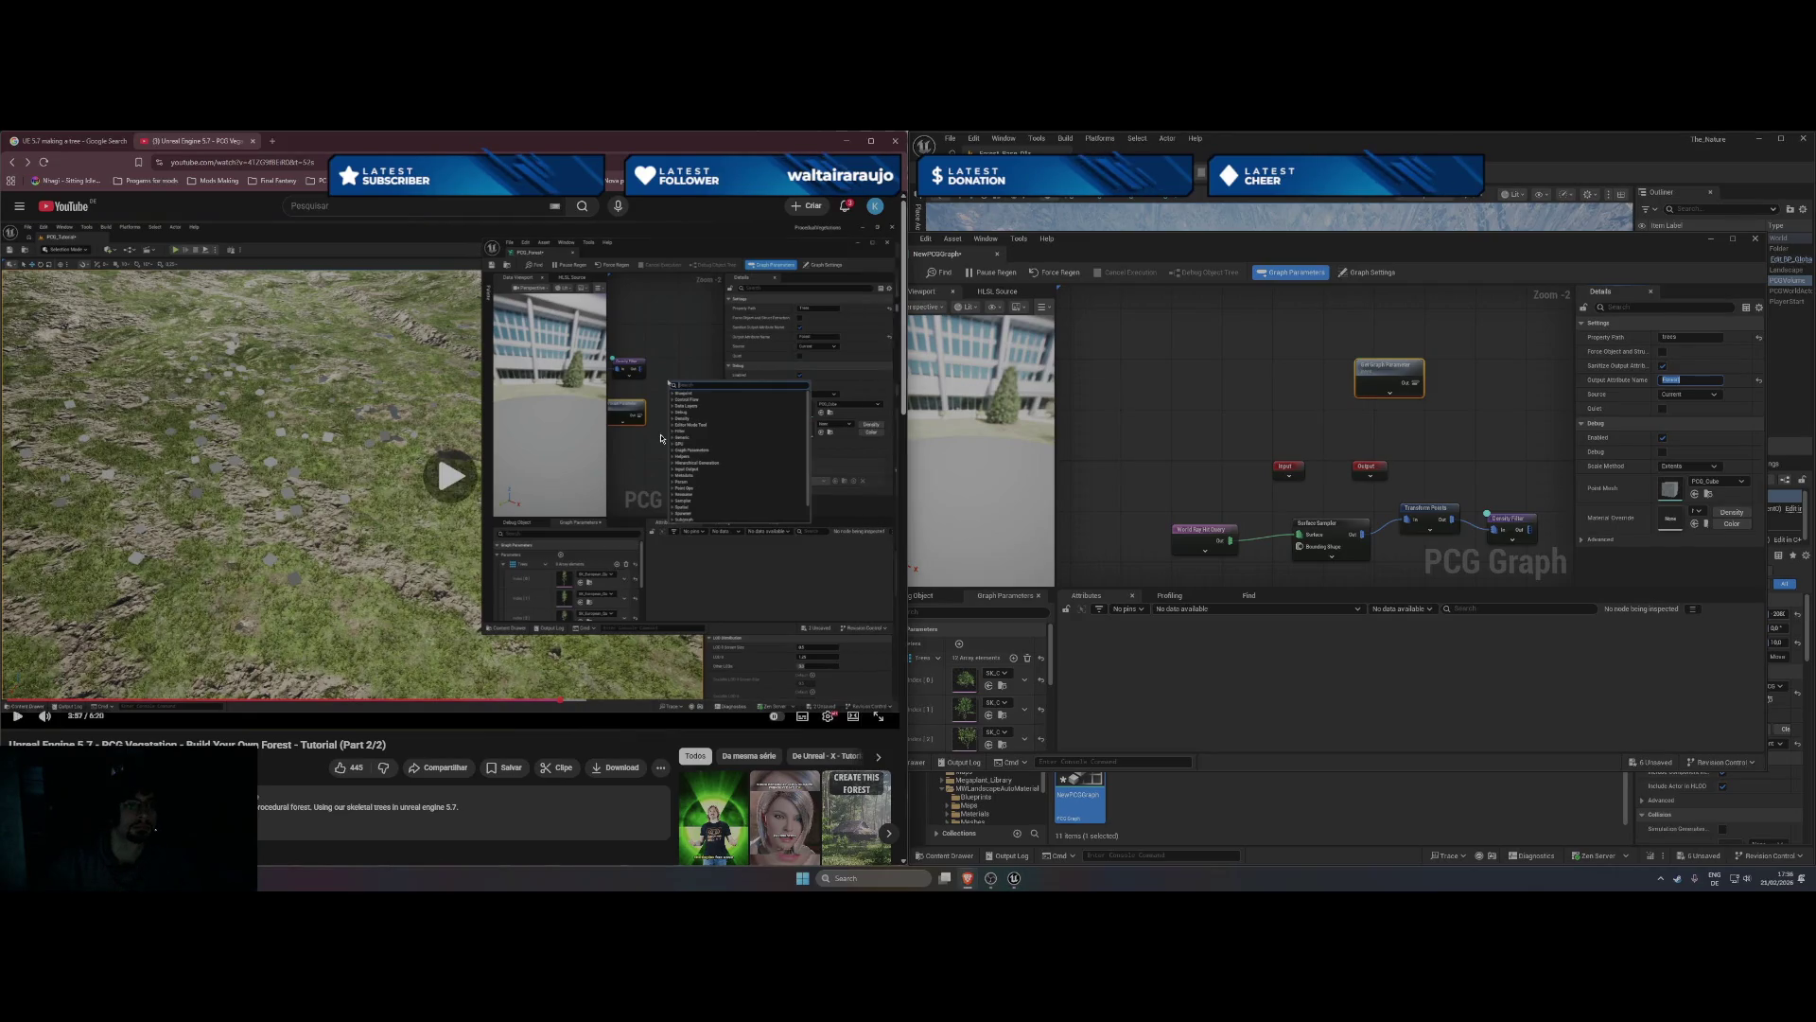
{"action": "left_click", "coordinate": [613, 439]}
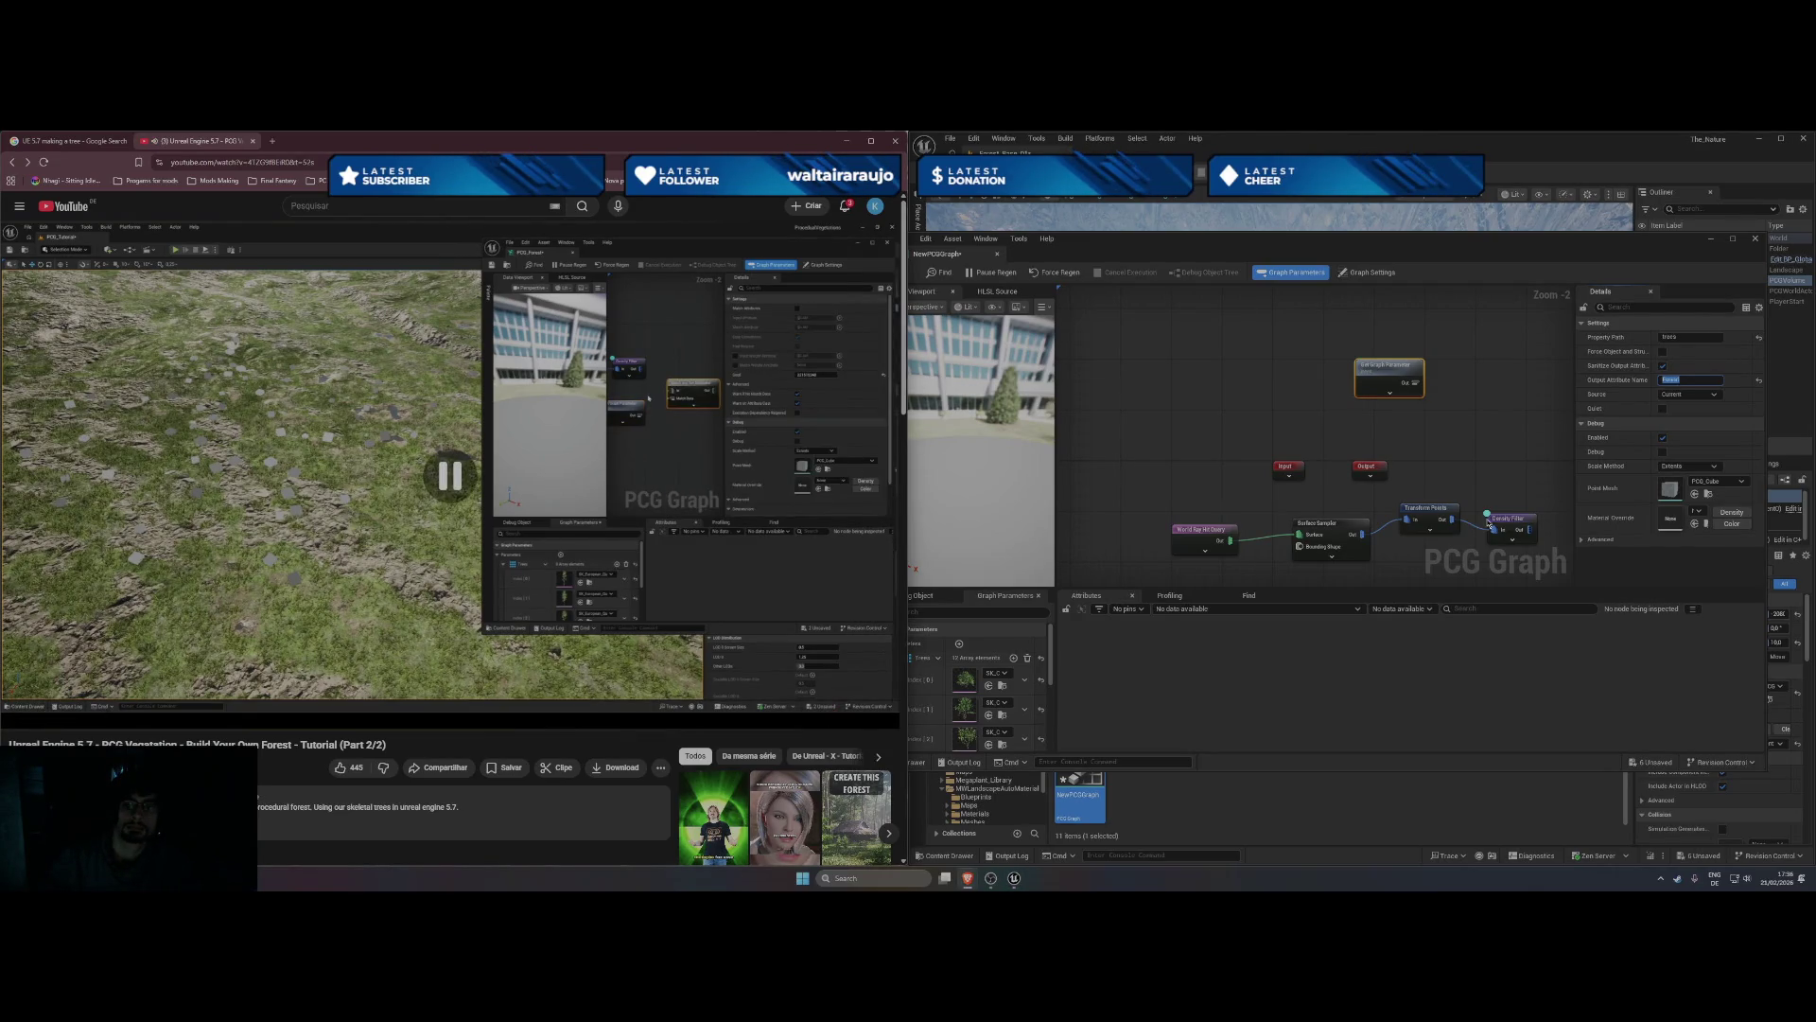
{"action": "left_click", "coordinate": [1454, 462]}
{"action": "right_click", "coordinate": [1454, 462]}
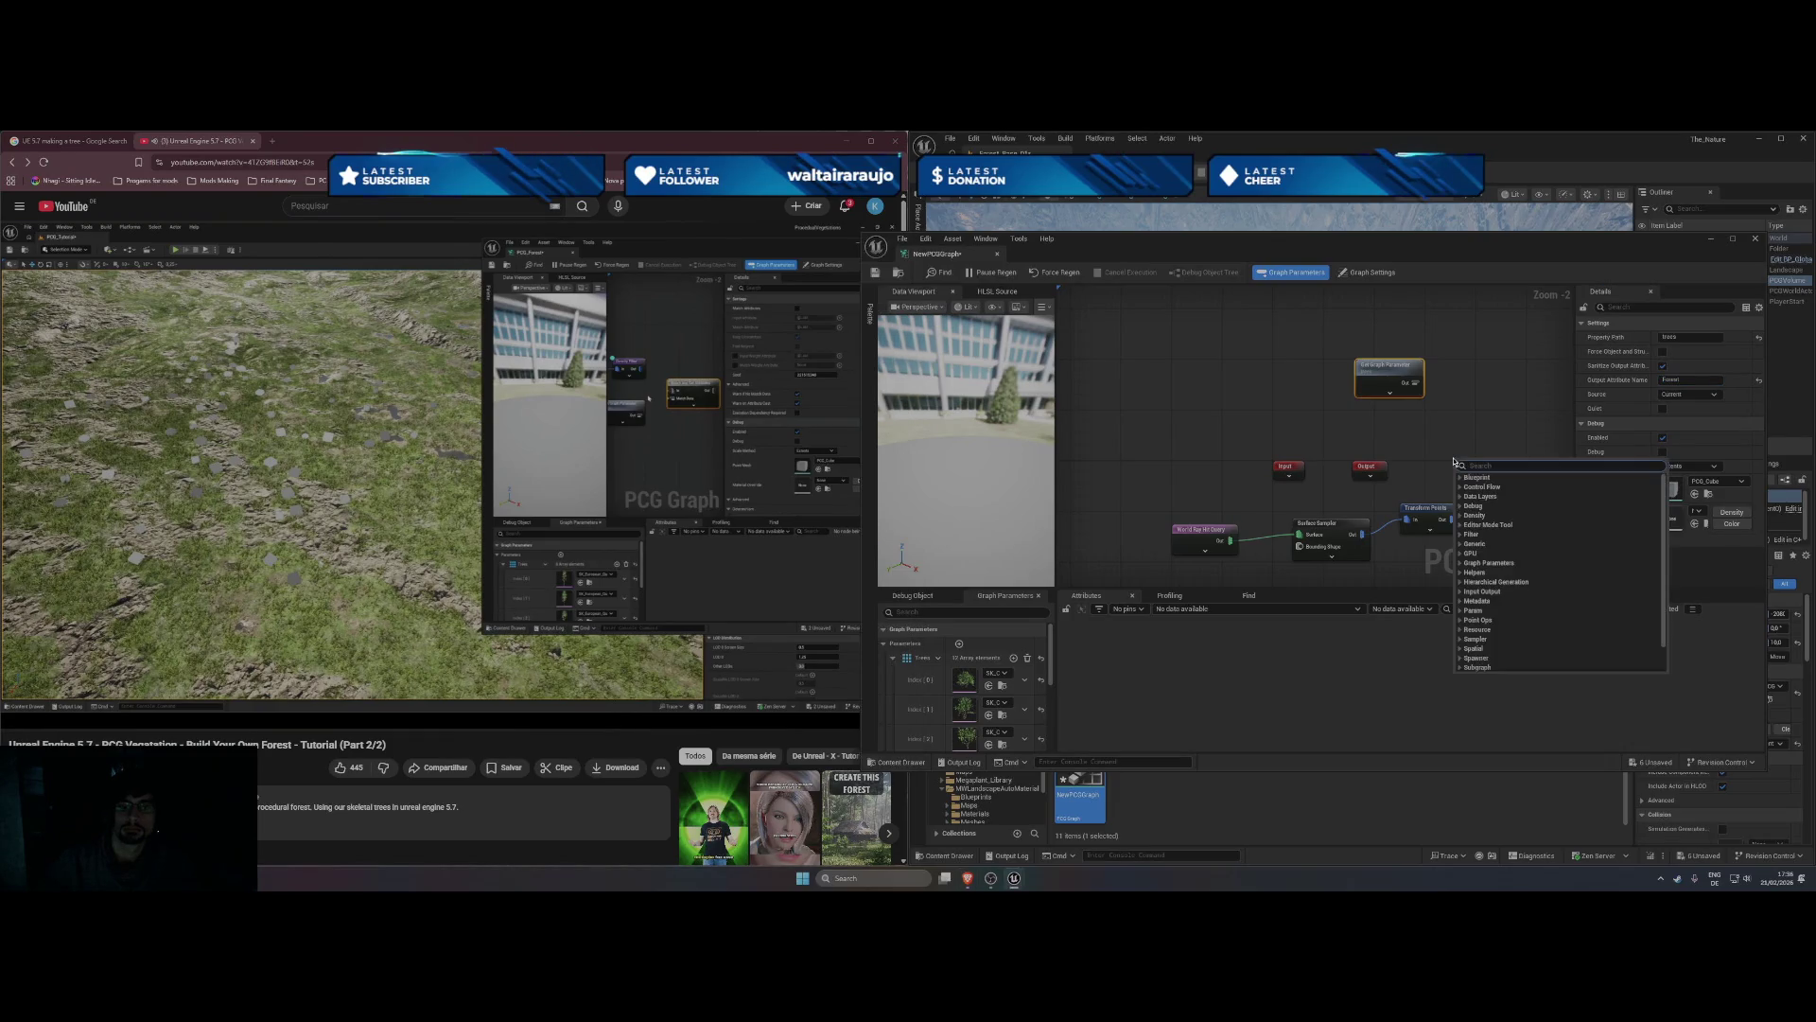
- Try a String Matches node from the 'match' search, then delete it
{"action": "type", "text": "match"}
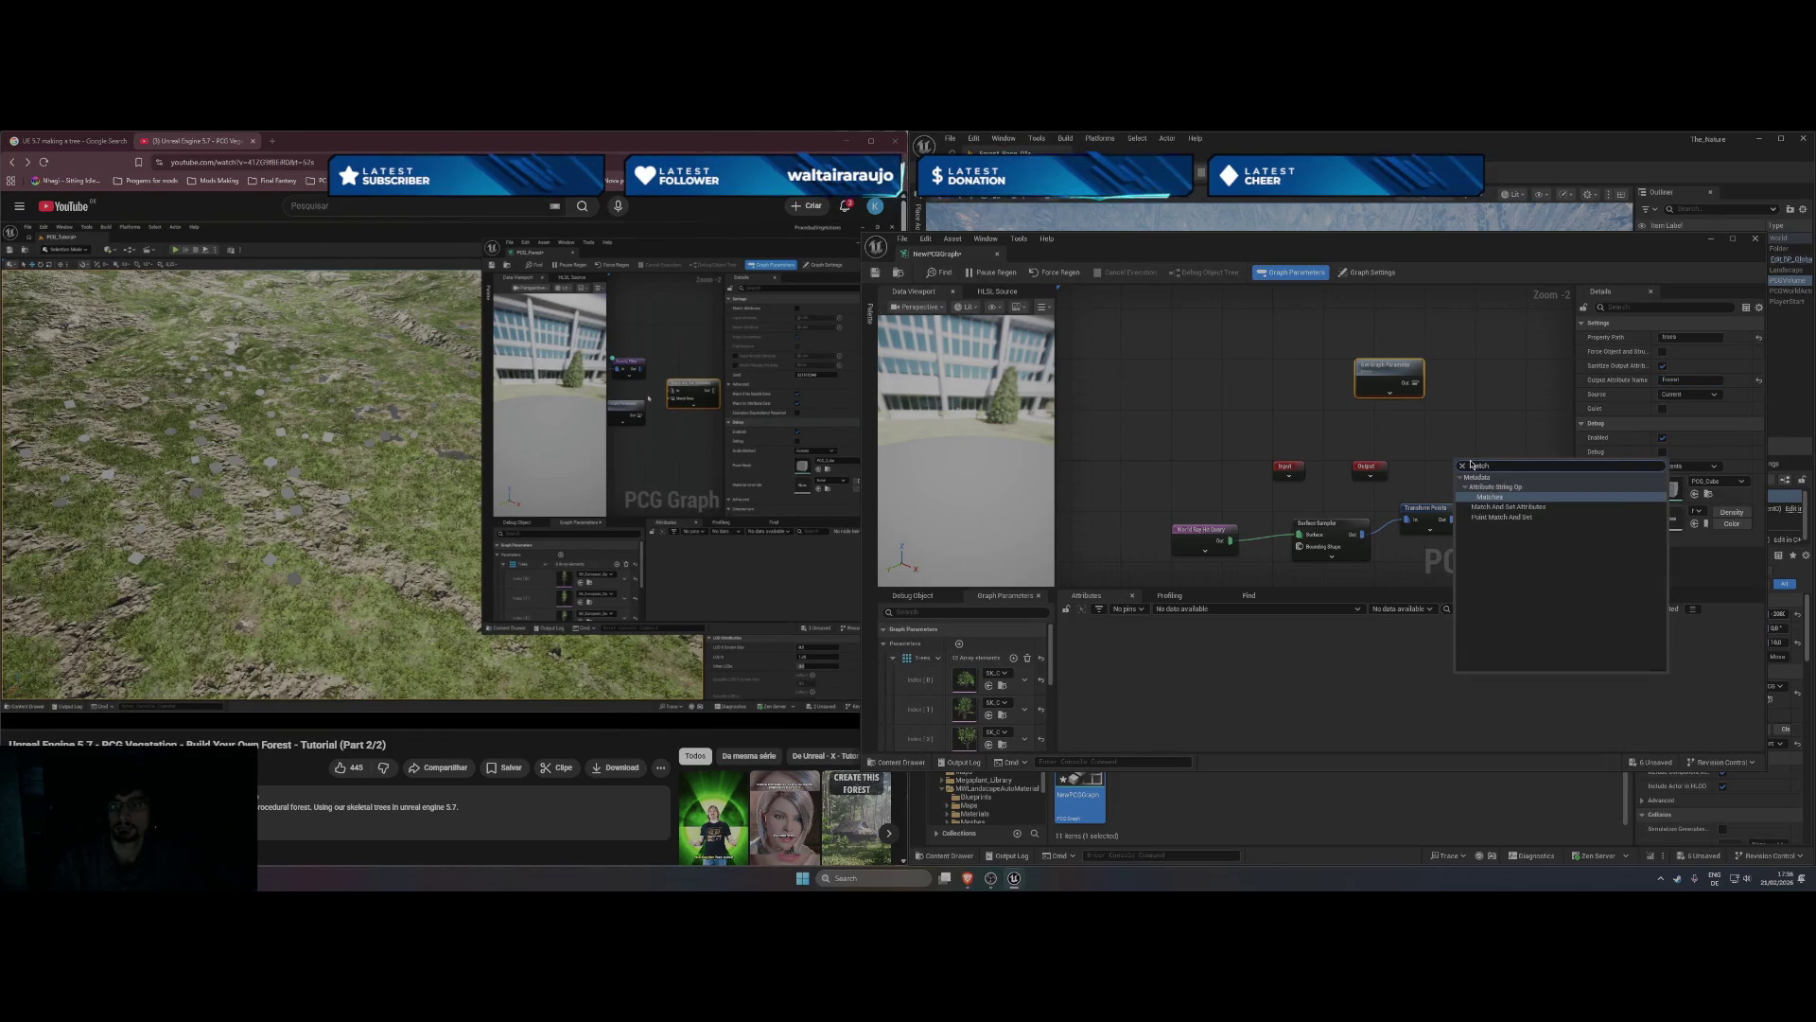
{"action": "left_click", "coordinate": [1498, 494]}
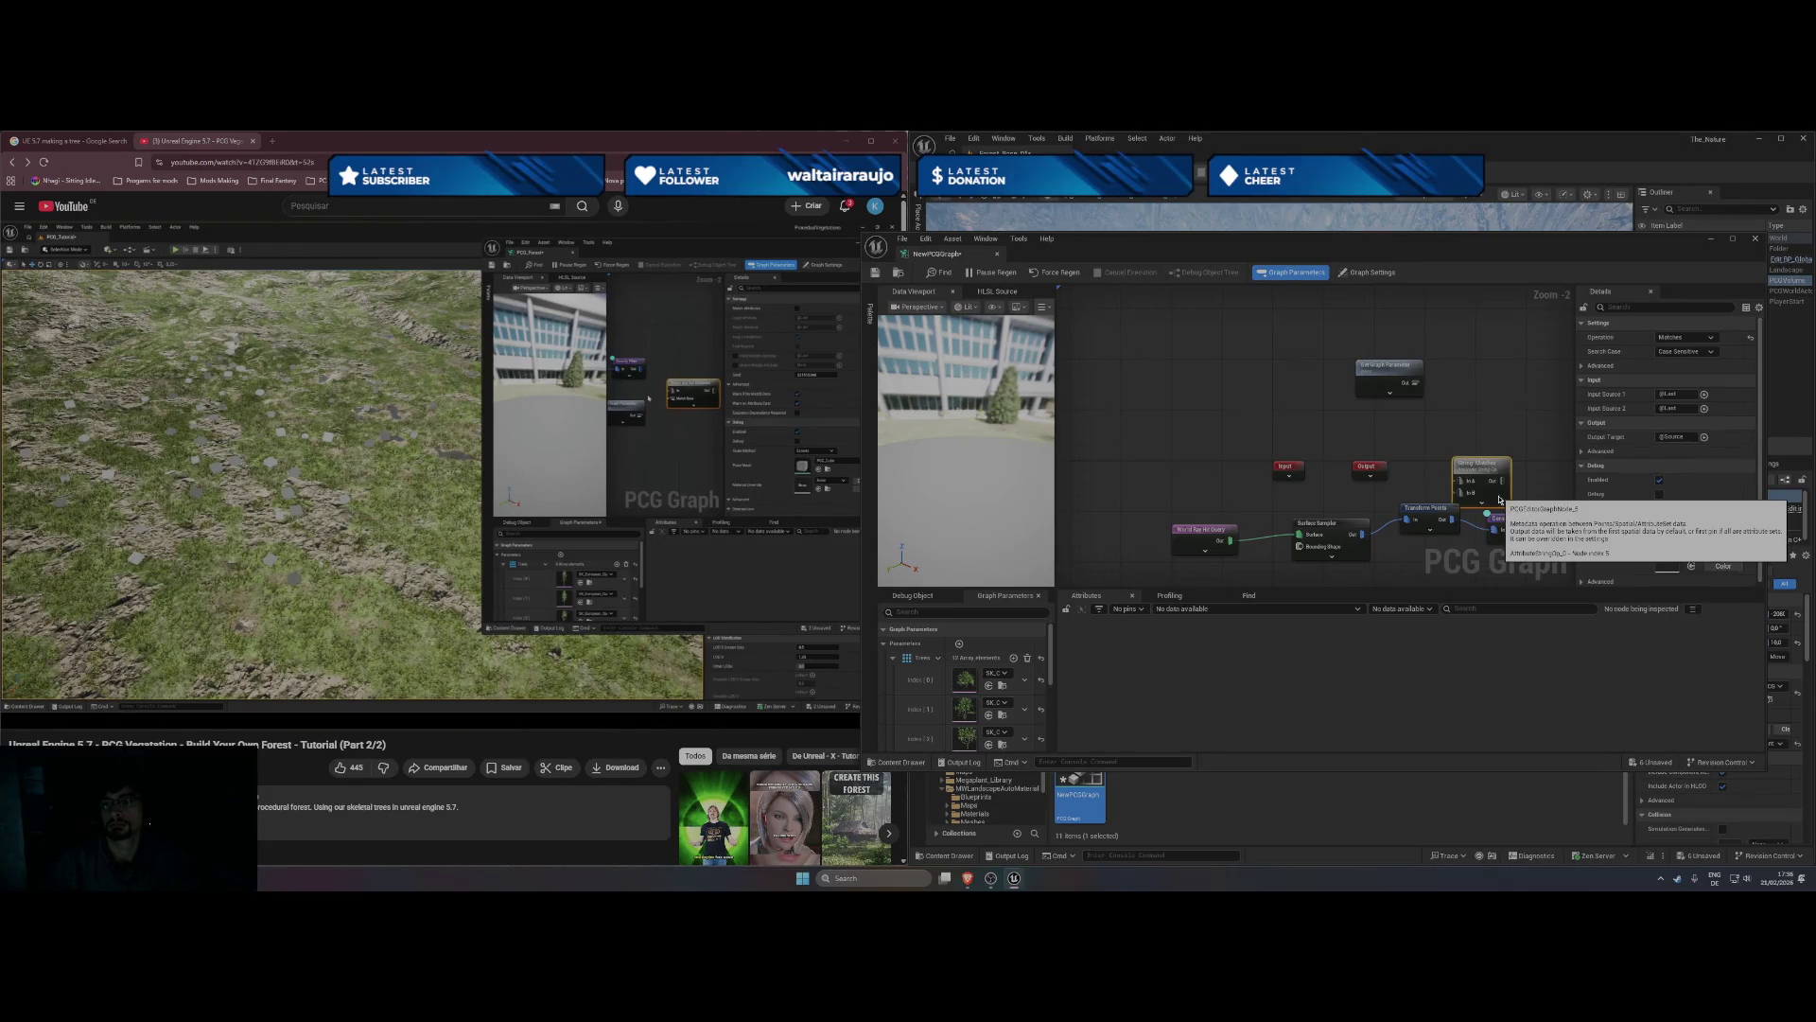
{"action": "left_click_drag", "start_coordinate": [1496, 470], "coordinate": [1506, 396]}
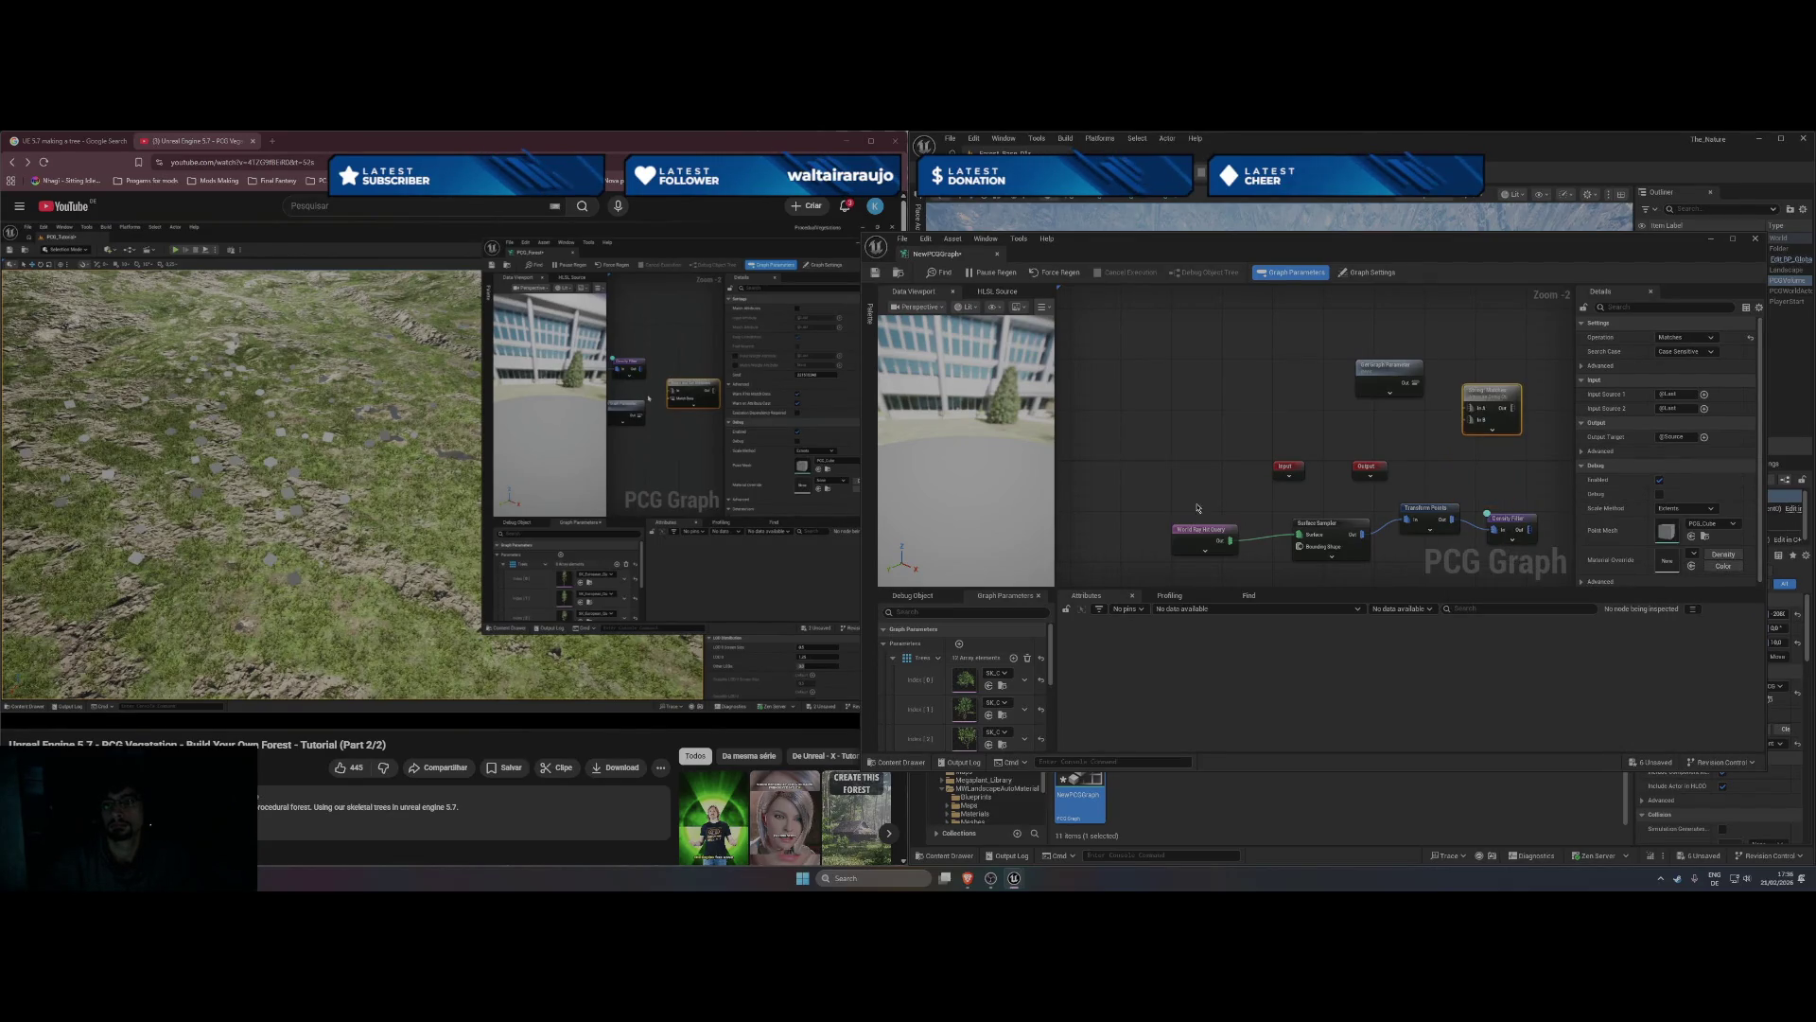
{"action": "left_click", "coordinate": [658, 467]}
{"action": "left_click", "coordinate": [658, 467]}
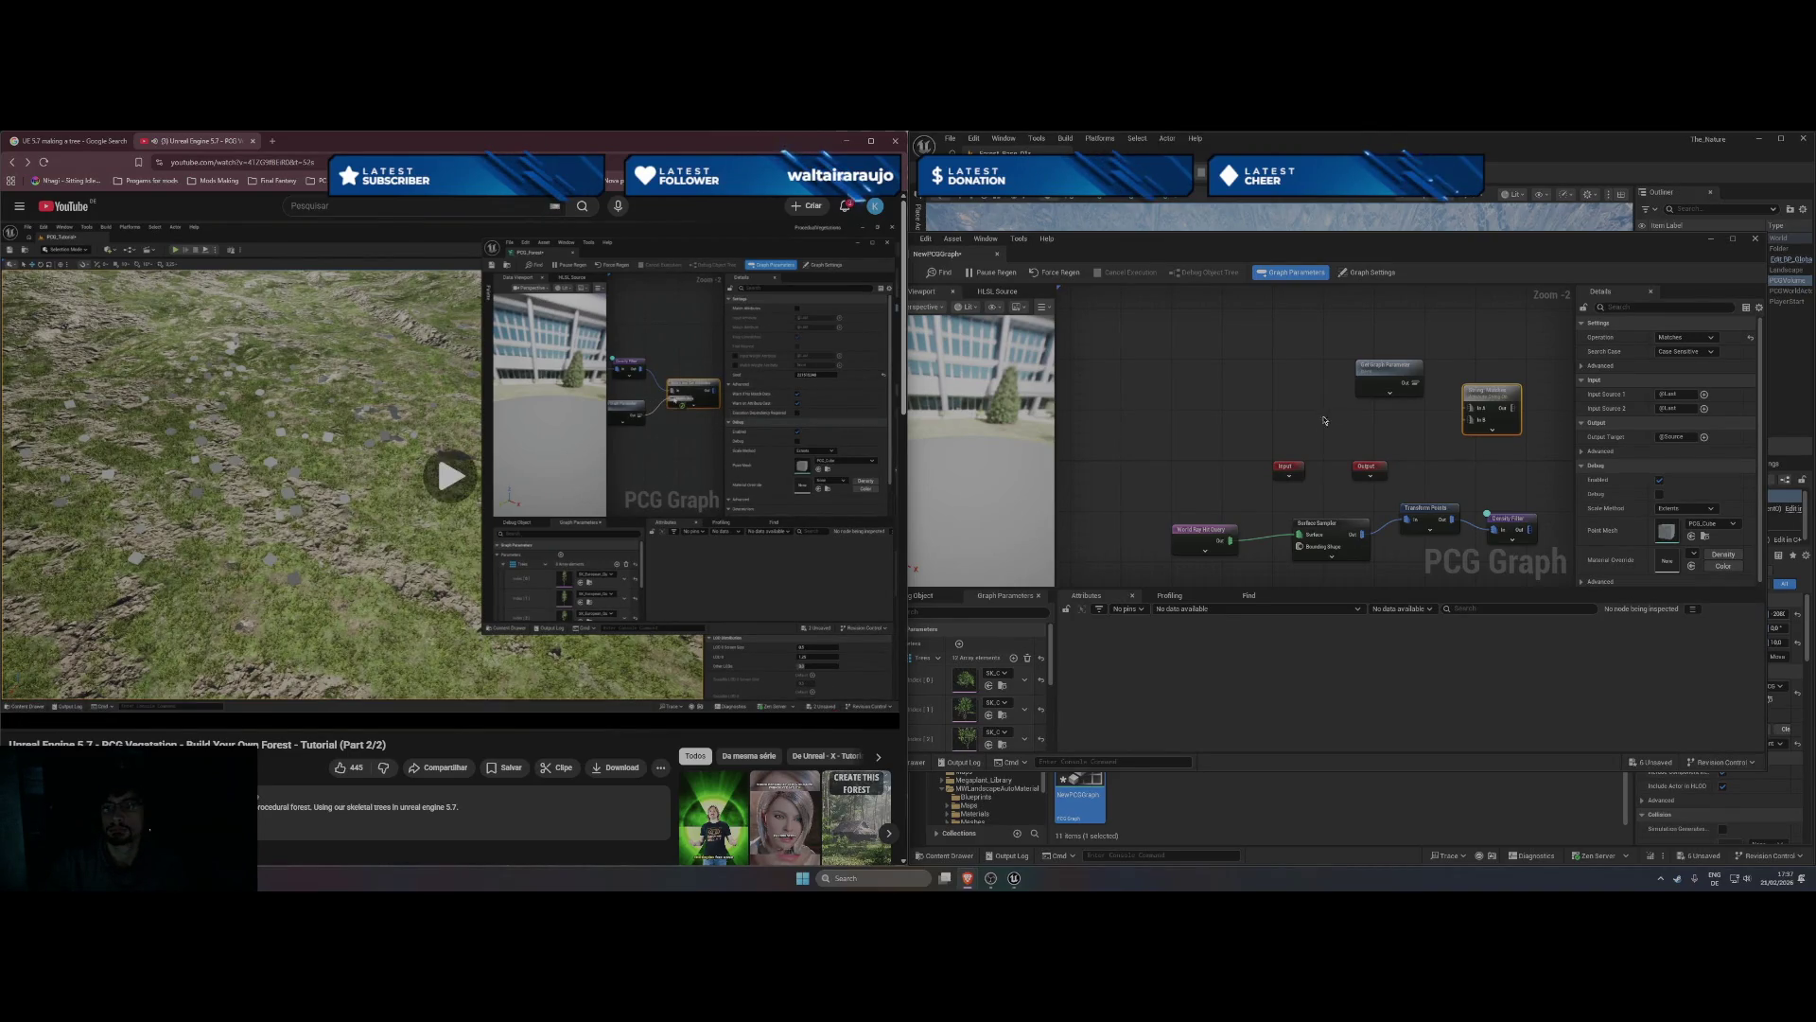
{"action": "left_click_drag", "start_coordinate": [1530, 530], "coordinate": [1470, 408]}
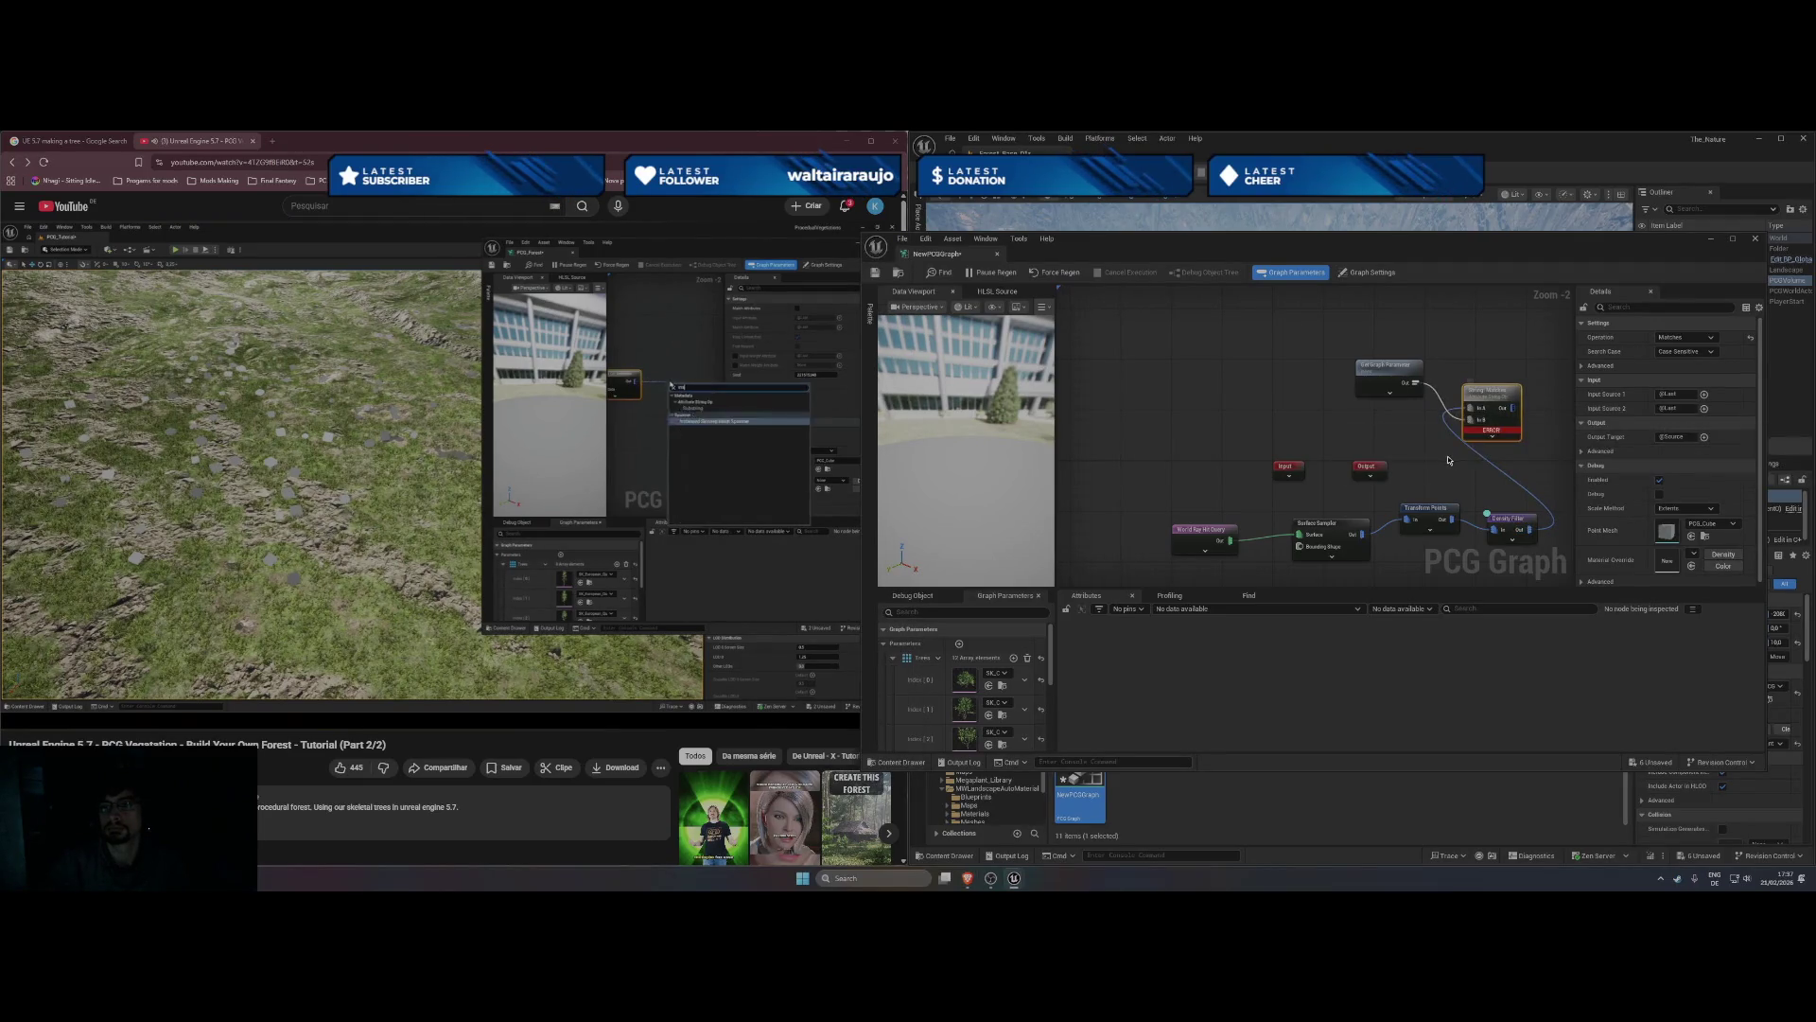
{"action": "left_click", "coordinate": [611, 454]}
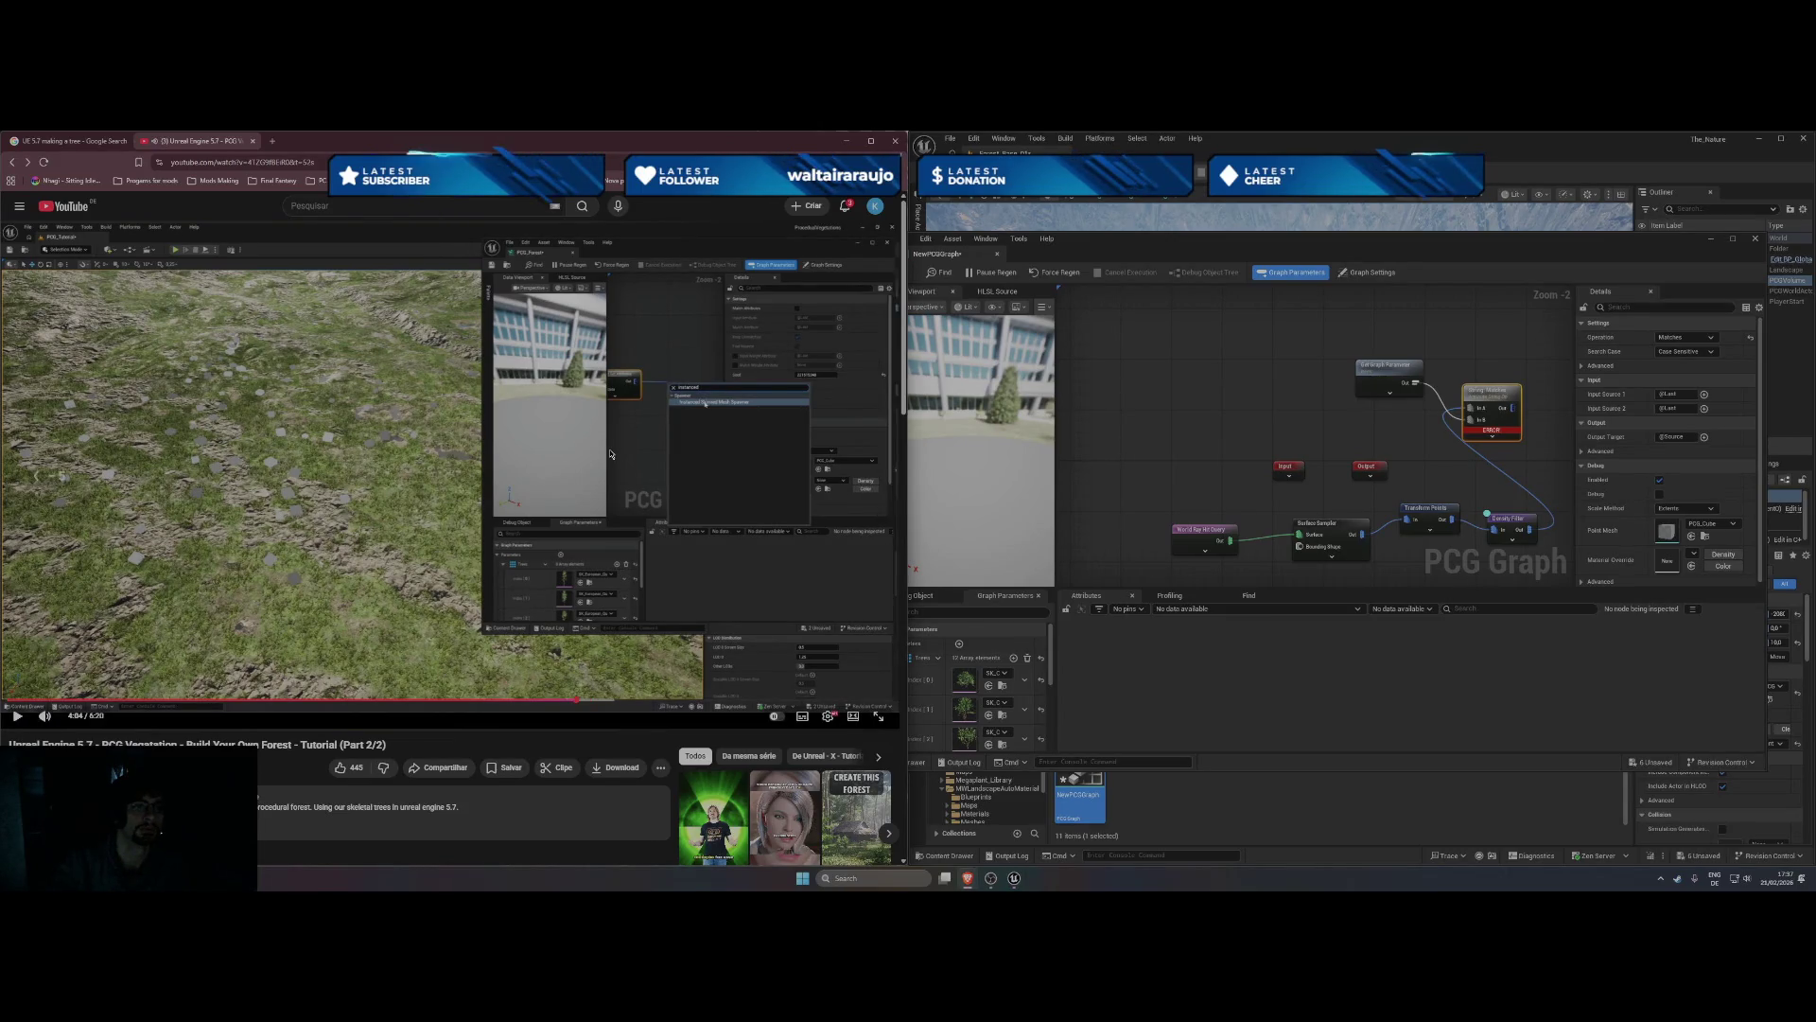
{"action": "key", "text": "Left"}
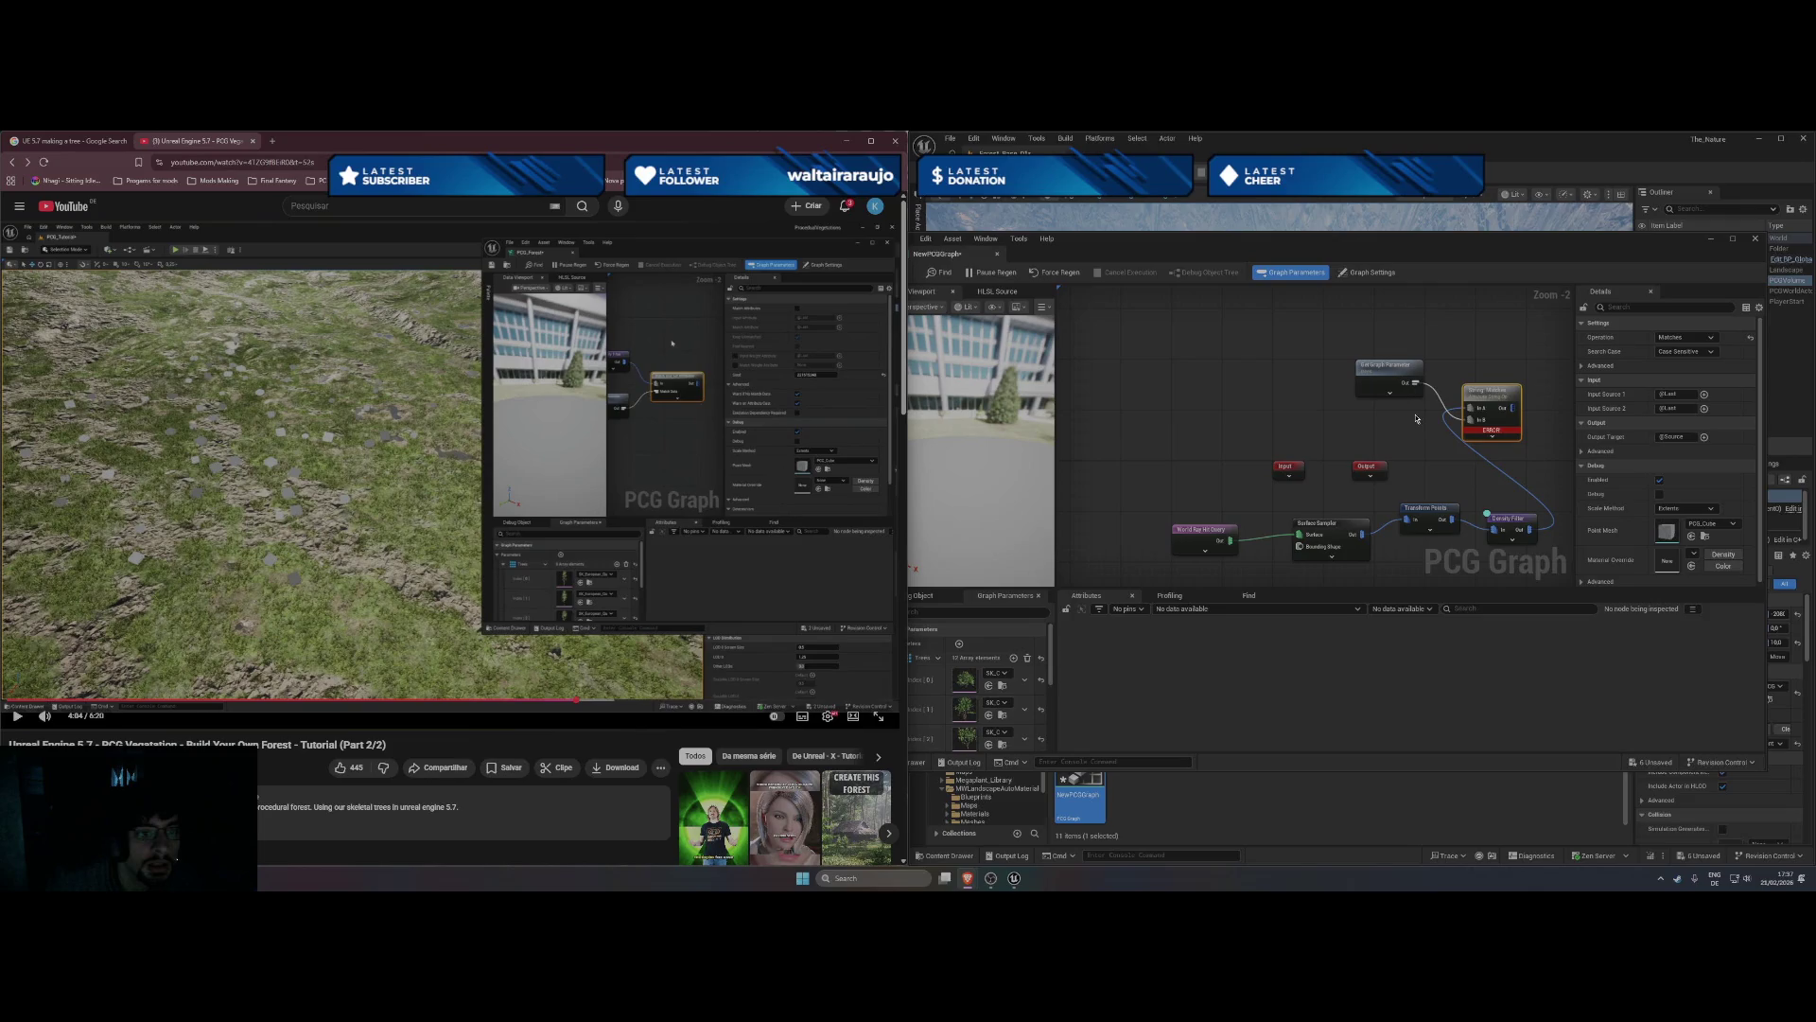
{"action": "right_click", "coordinate": [1499, 396]}
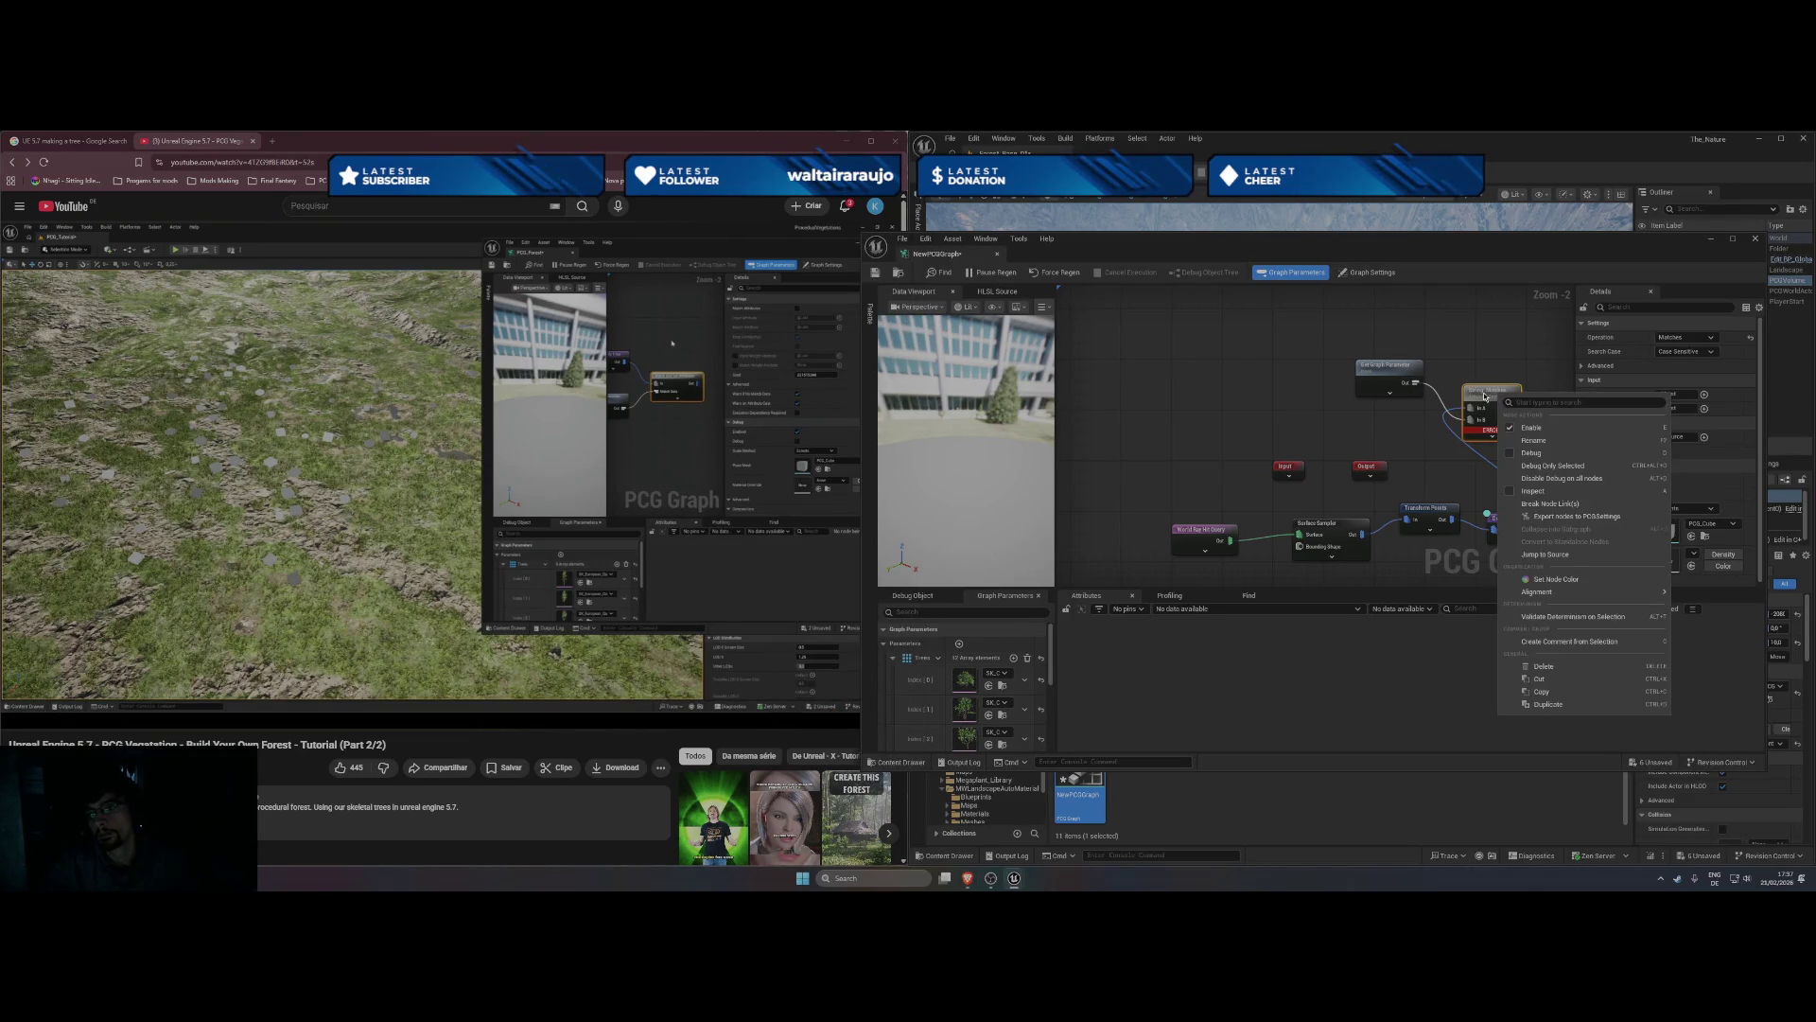
{"action": "left_click", "coordinate": [1494, 402]}
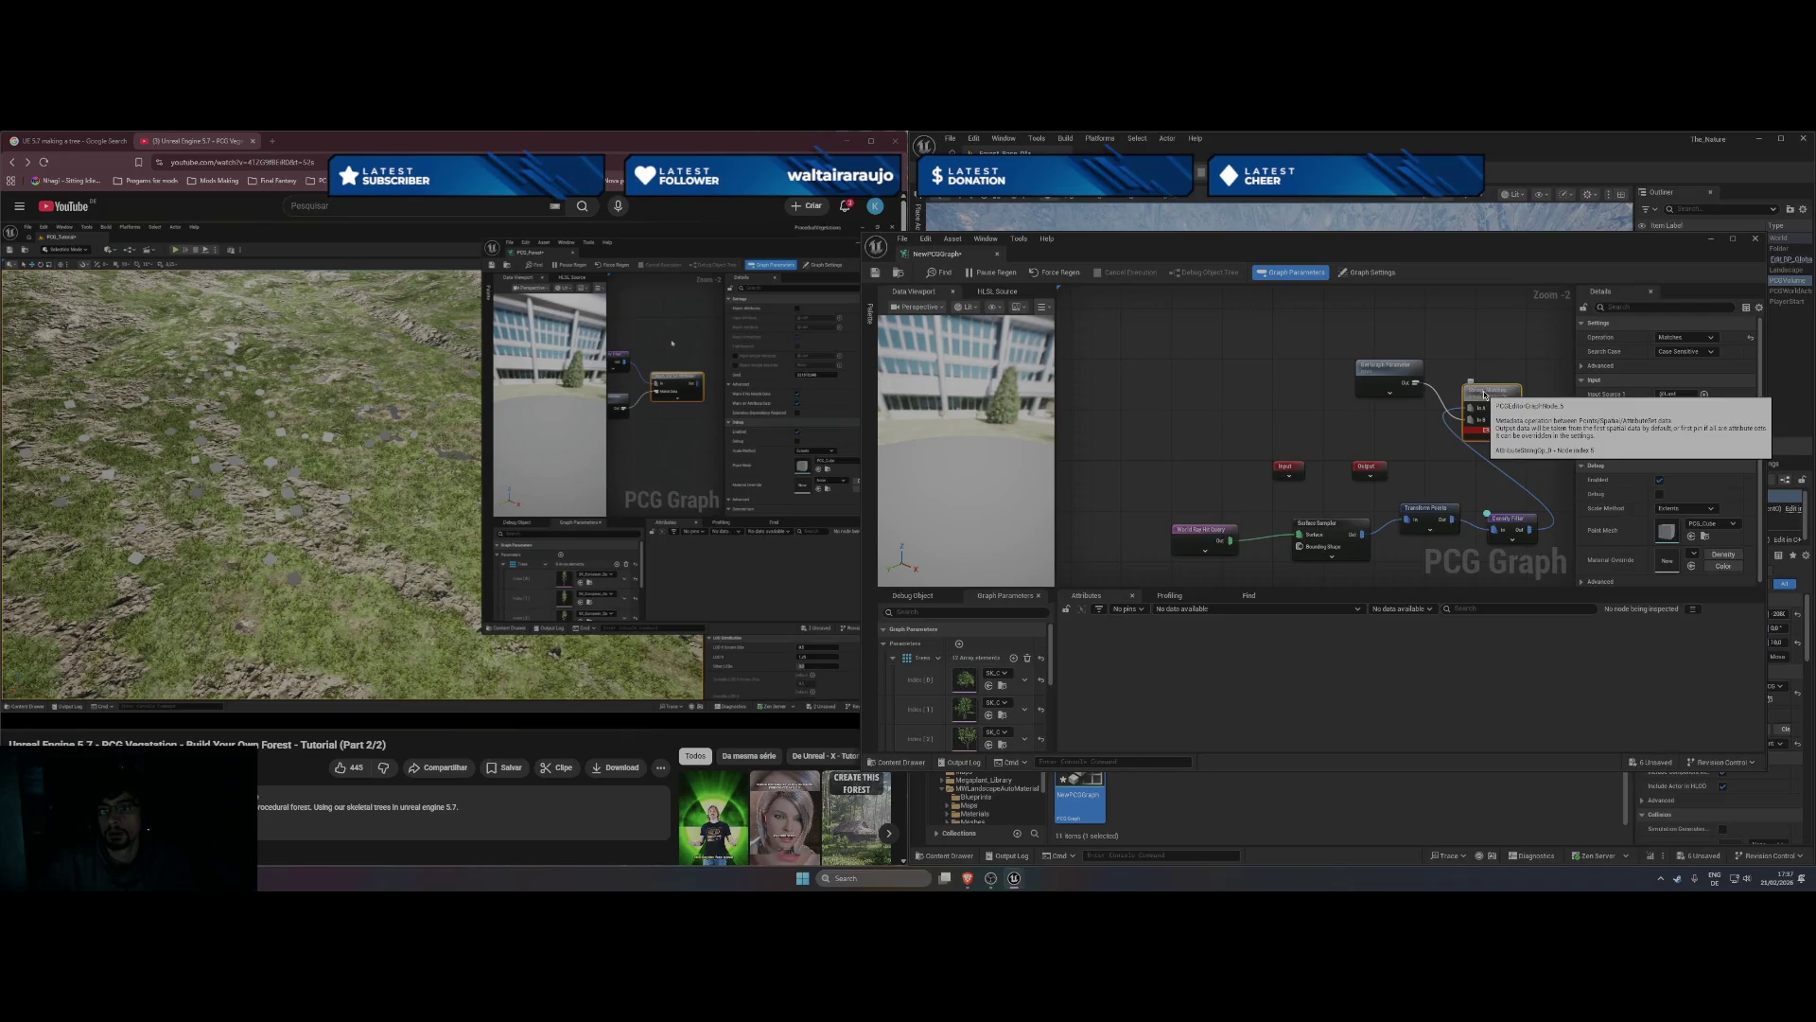
{"action": "key", "text": "Escape"}
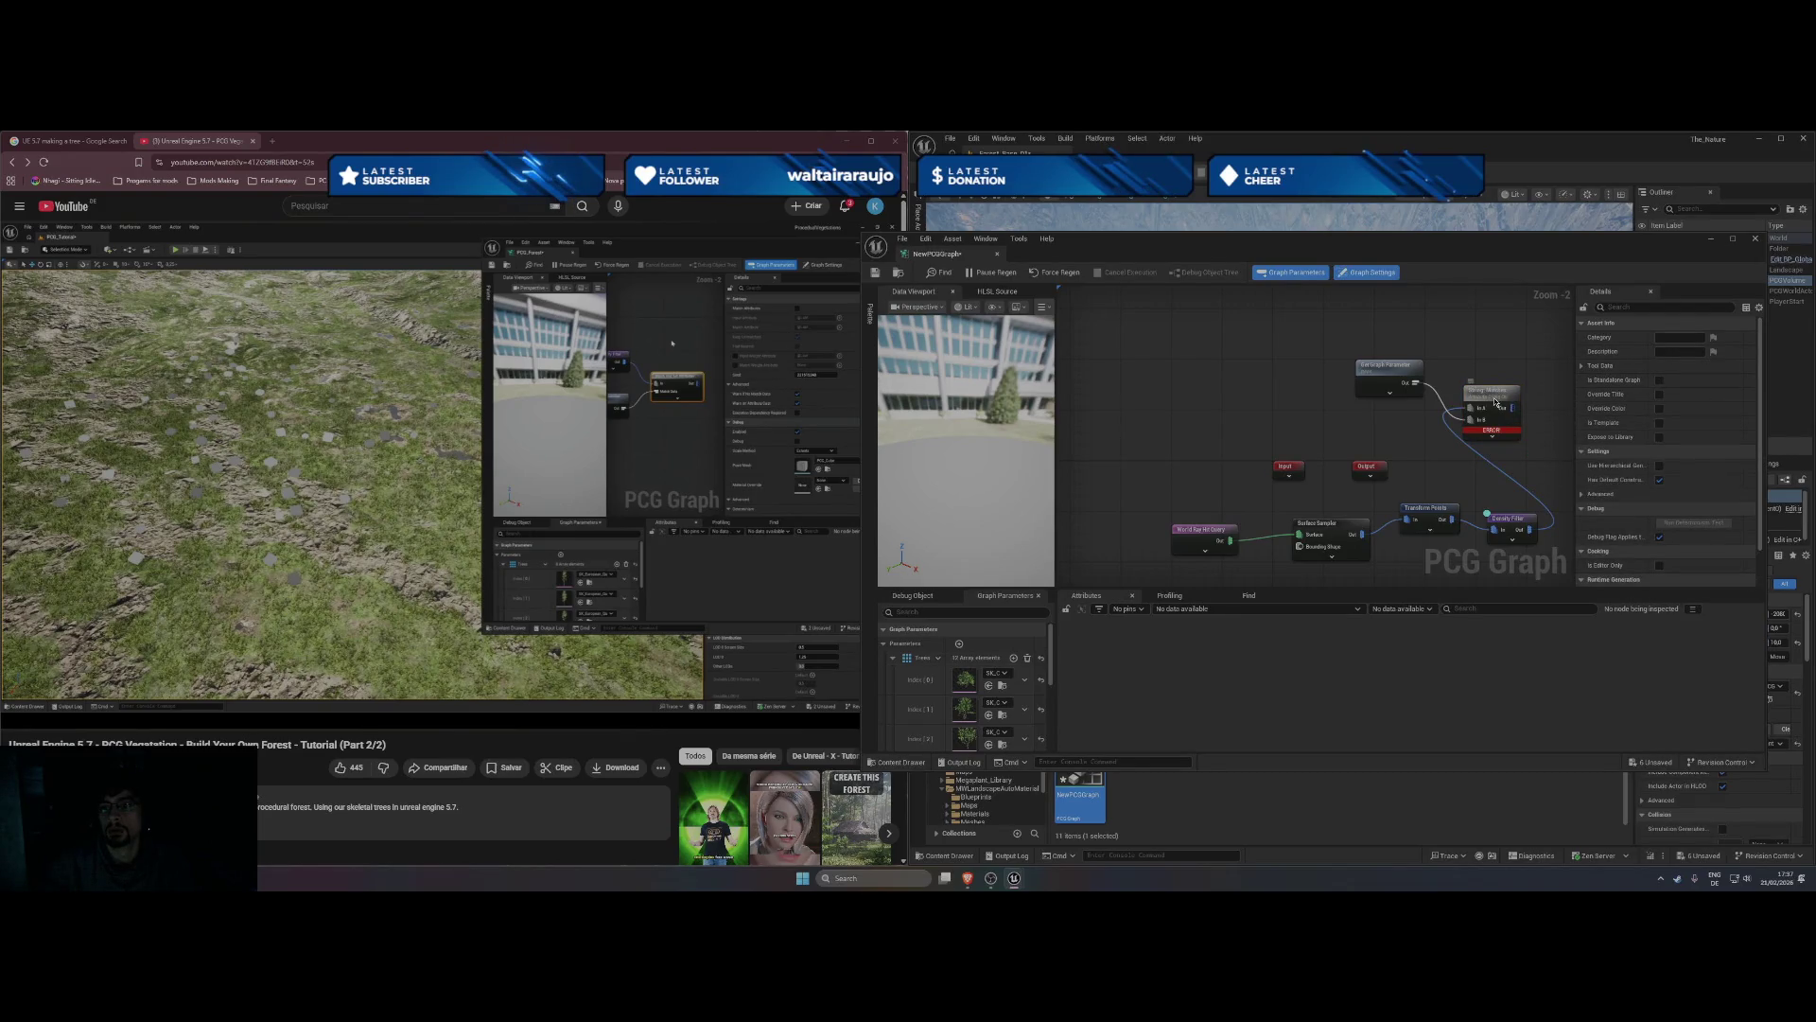
{"action": "key", "text": "Delete"}
- Add Match And Set Attributes, fed by Density Filter Out with Get Graph Parameter as Match Data
{"action": "right_click", "coordinate": [1404, 413]}
{"action": "type", "text": "match"}
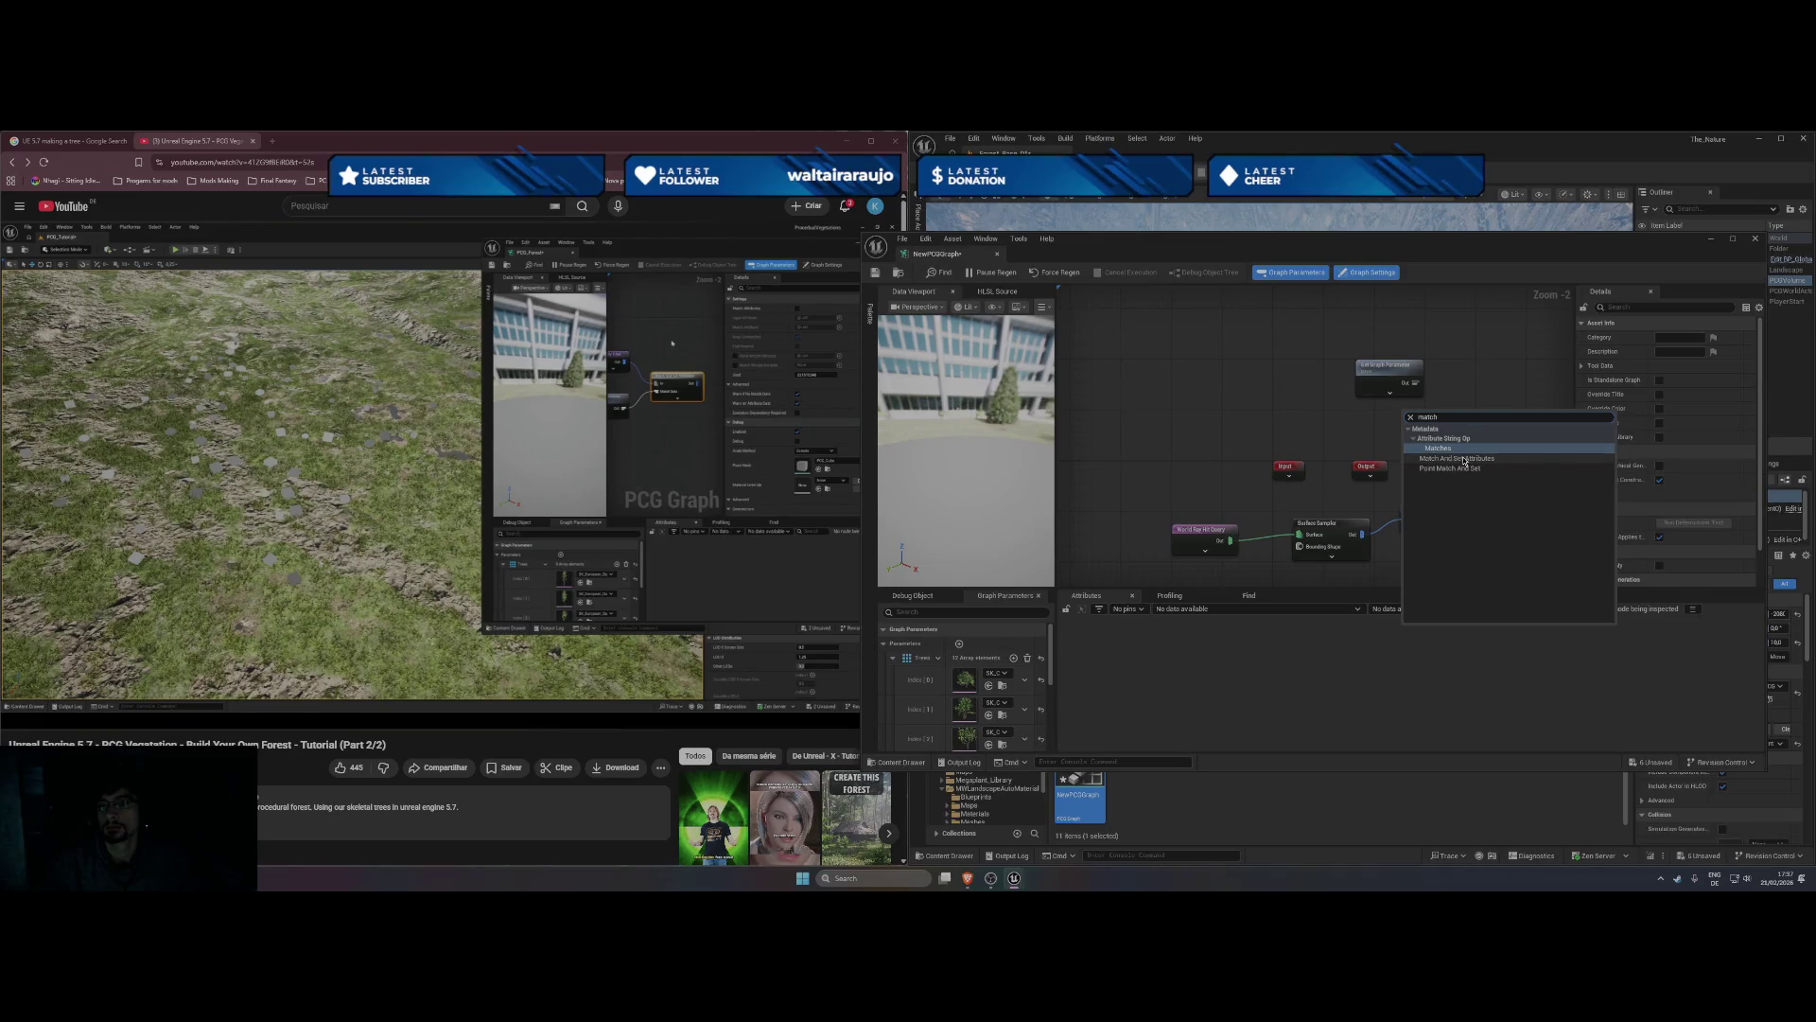
{"action": "left_click", "coordinate": [1464, 460]}
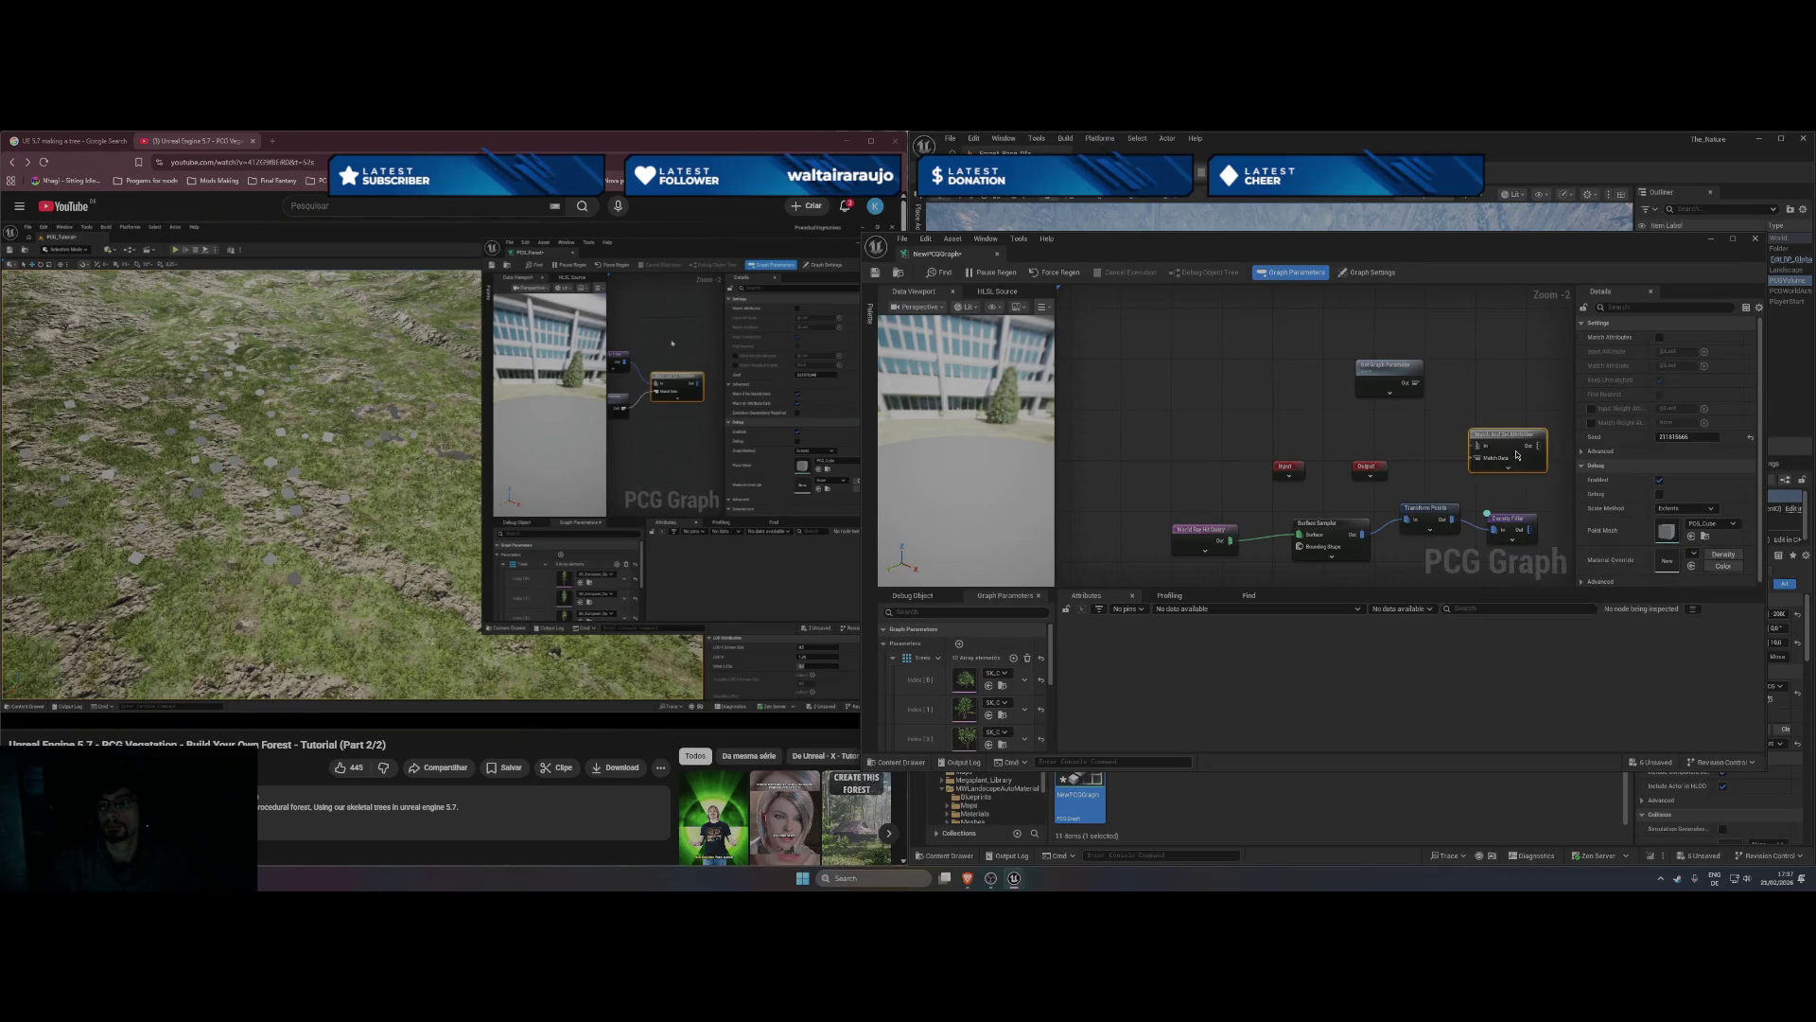
{"action": "left_click_drag", "start_coordinate": [1527, 525], "coordinate": [1476, 446]}
{"action": "left_click_drag", "start_coordinate": [1408, 384], "coordinate": [1478, 457]}
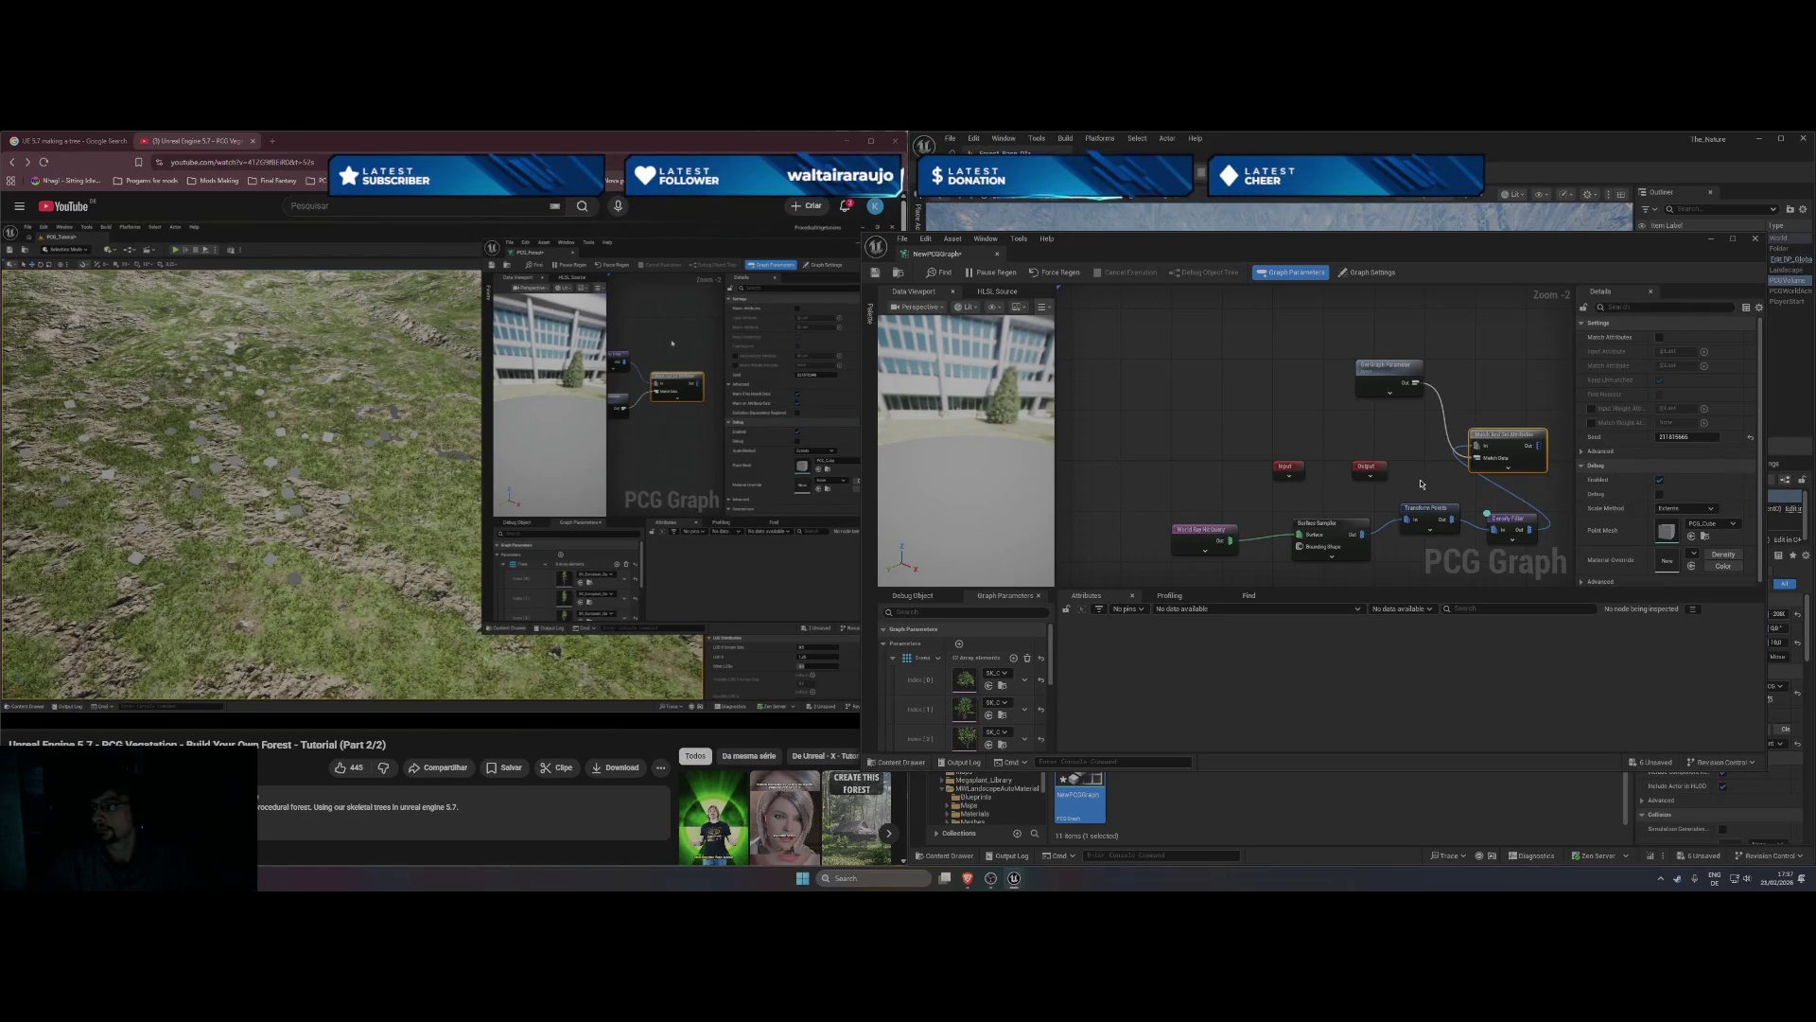
- Pan the graph and move the Get Graph Parameter node below the Density Filter
{"action": "left_click", "coordinate": [439, 442]}
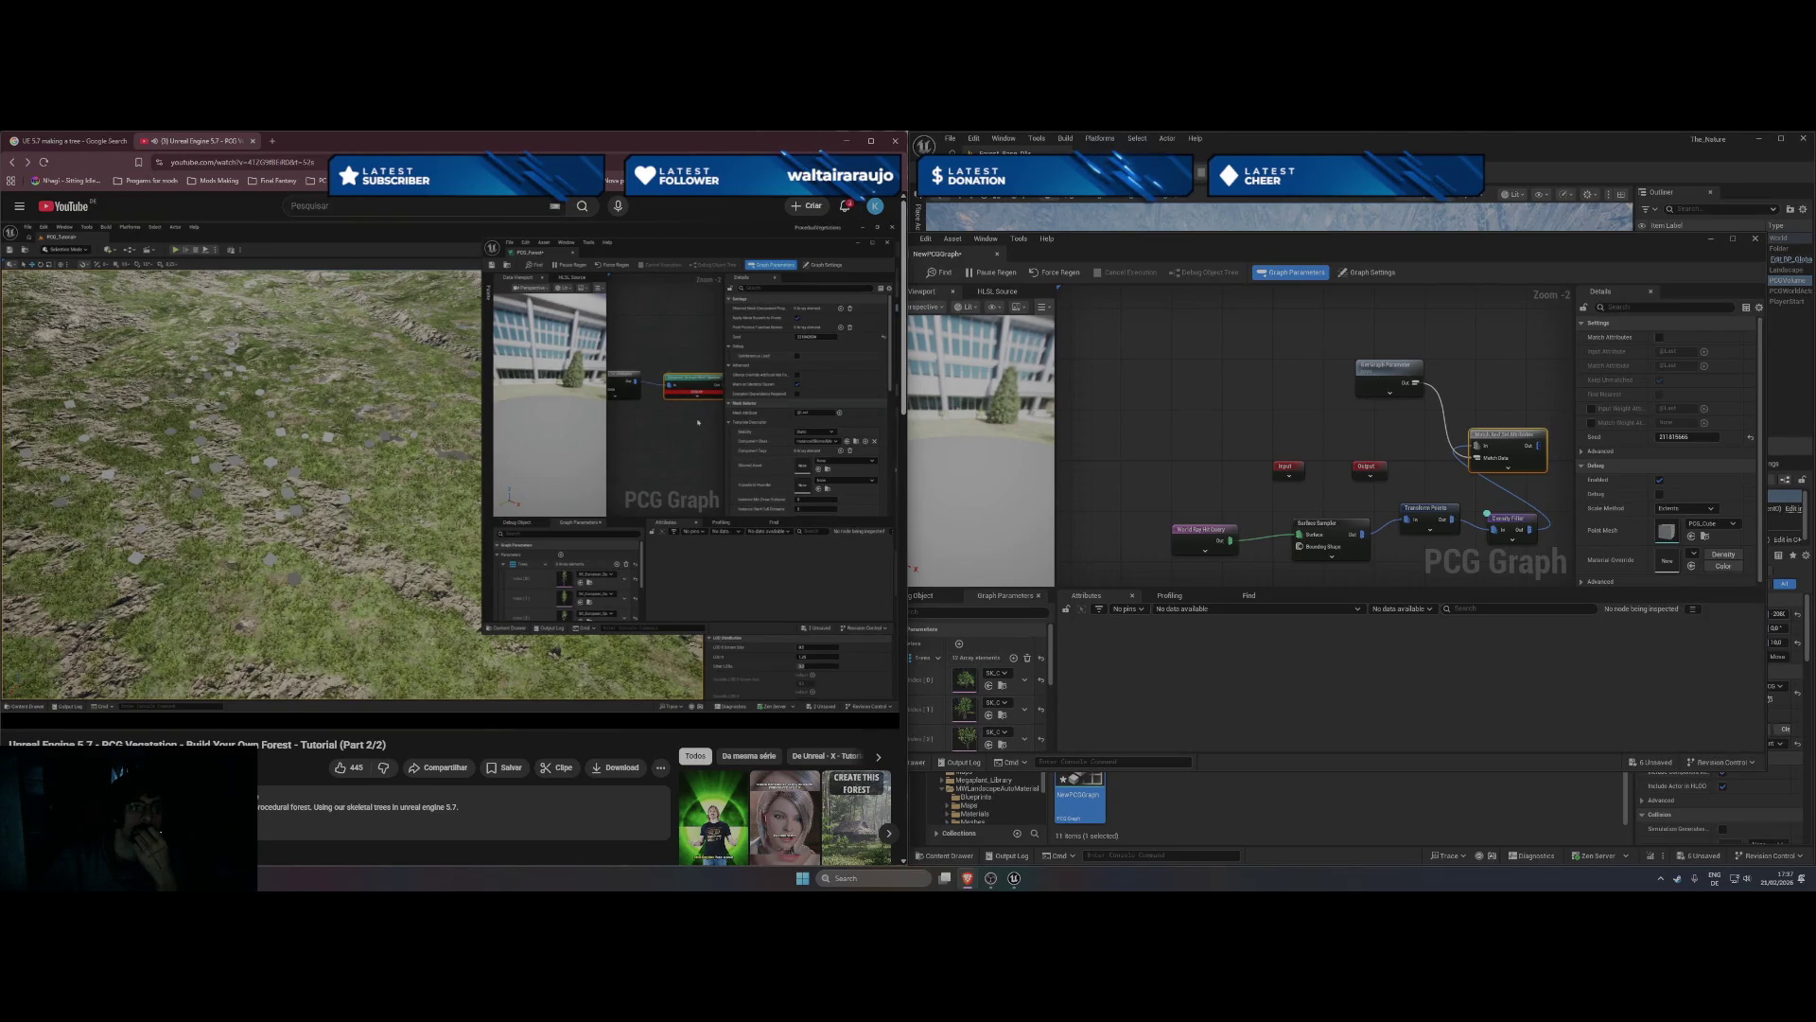
{"action": "left_click", "coordinate": [1417, 456]}
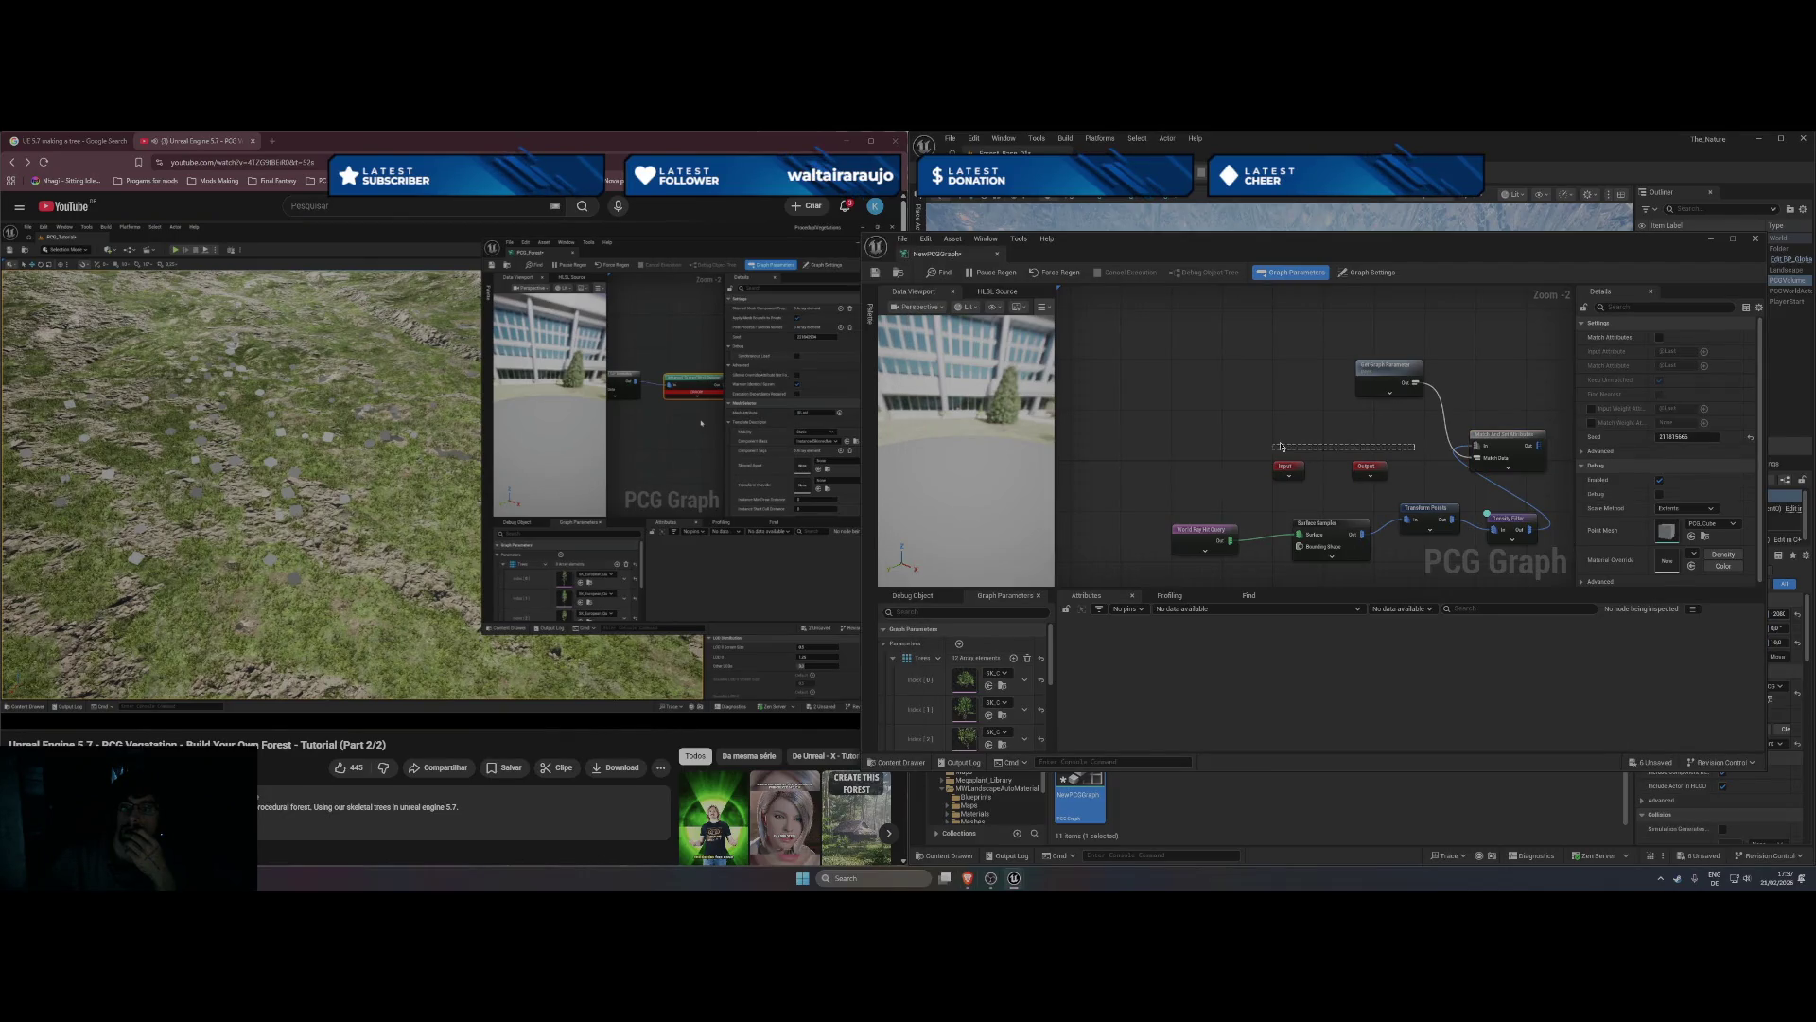
{"action": "mouse_move", "coordinate": [1417, 456]}
{"action": "left_mouse_down"}
{"action": "mouse_move", "coordinate": [1039, 435]}
{"action": "mouse_move", "coordinate": [1341, 448]}
{"action": "left_mouse_up"}
{"action": "mouse_move", "coordinate": [1076, 338]}
{"action": "left_mouse_down"}
{"action": "mouse_move", "coordinate": [1202, 473]}
{"action": "mouse_move", "coordinate": [1221, 553]}
{"action": "mouse_move", "coordinate": [1193, 534]}
{"action": "left_mouse_up"}
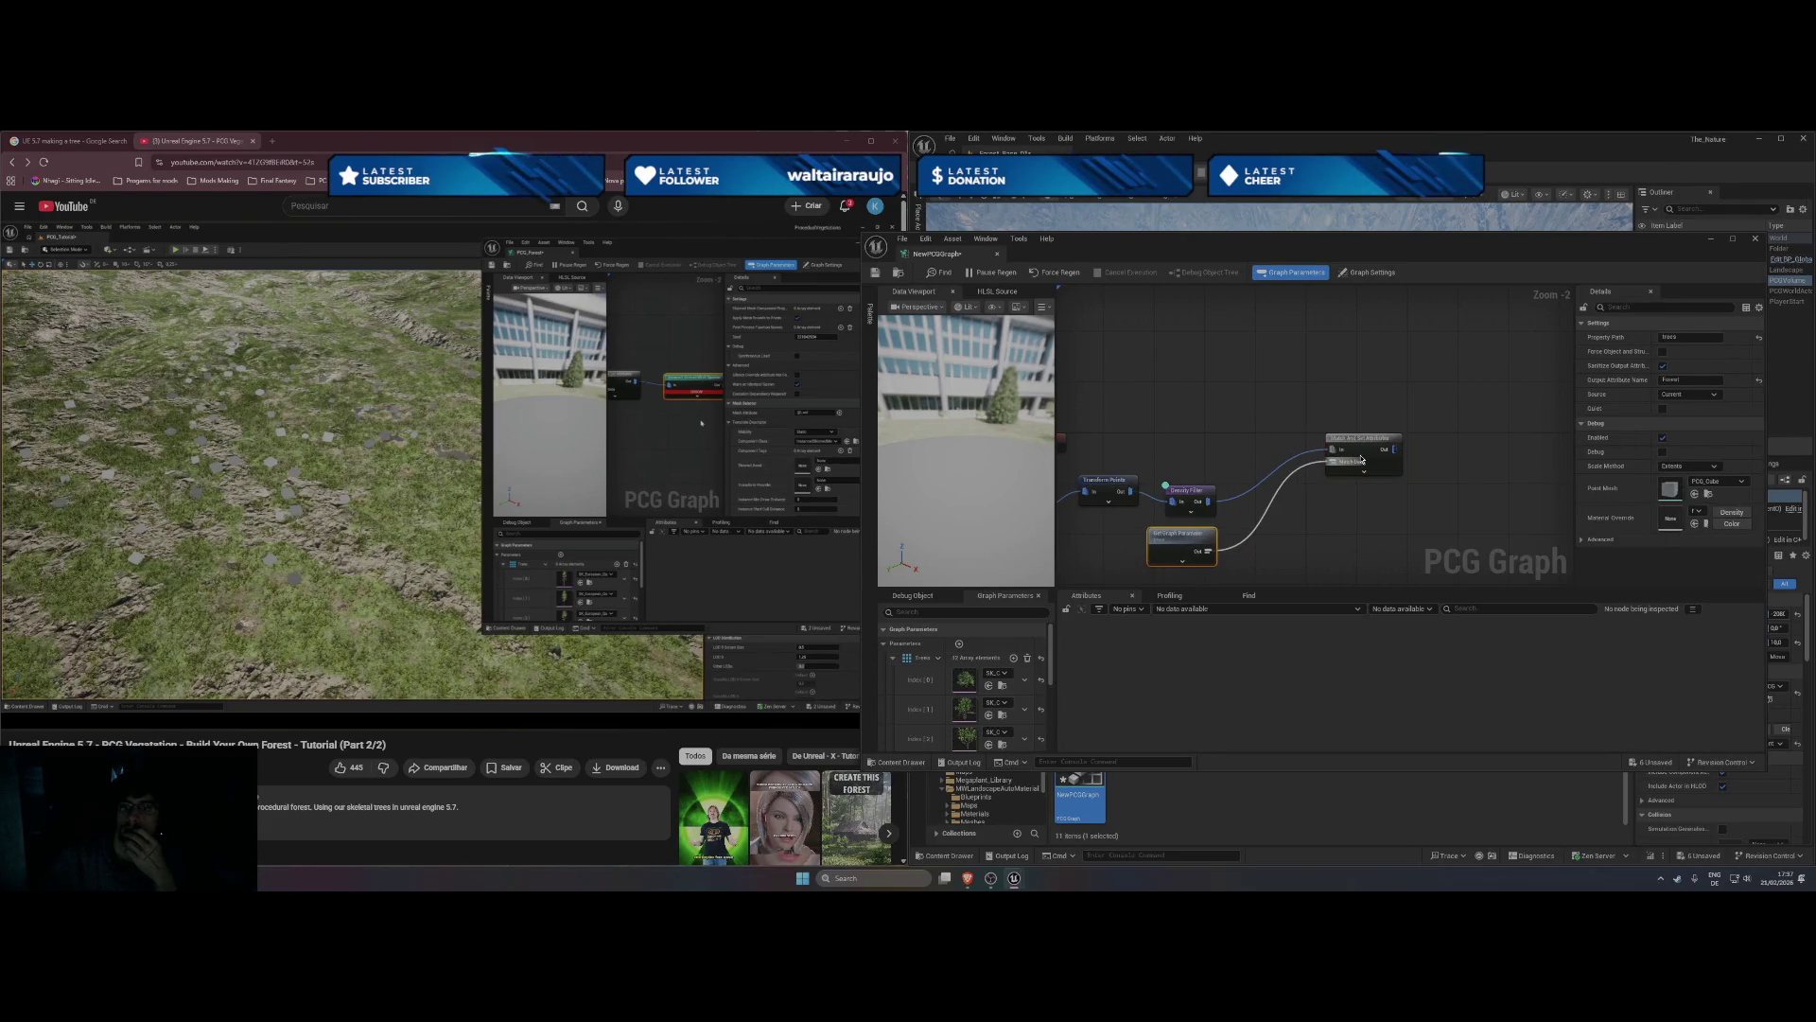
- Add an Instanced Skinned Mesh Spawner and feed the Match And Set Attributes output into it
{"action": "left_click_drag", "start_coordinate": [1363, 438], "coordinate": [1291, 487]}
{"action": "right_click", "coordinate": [1360, 498]}
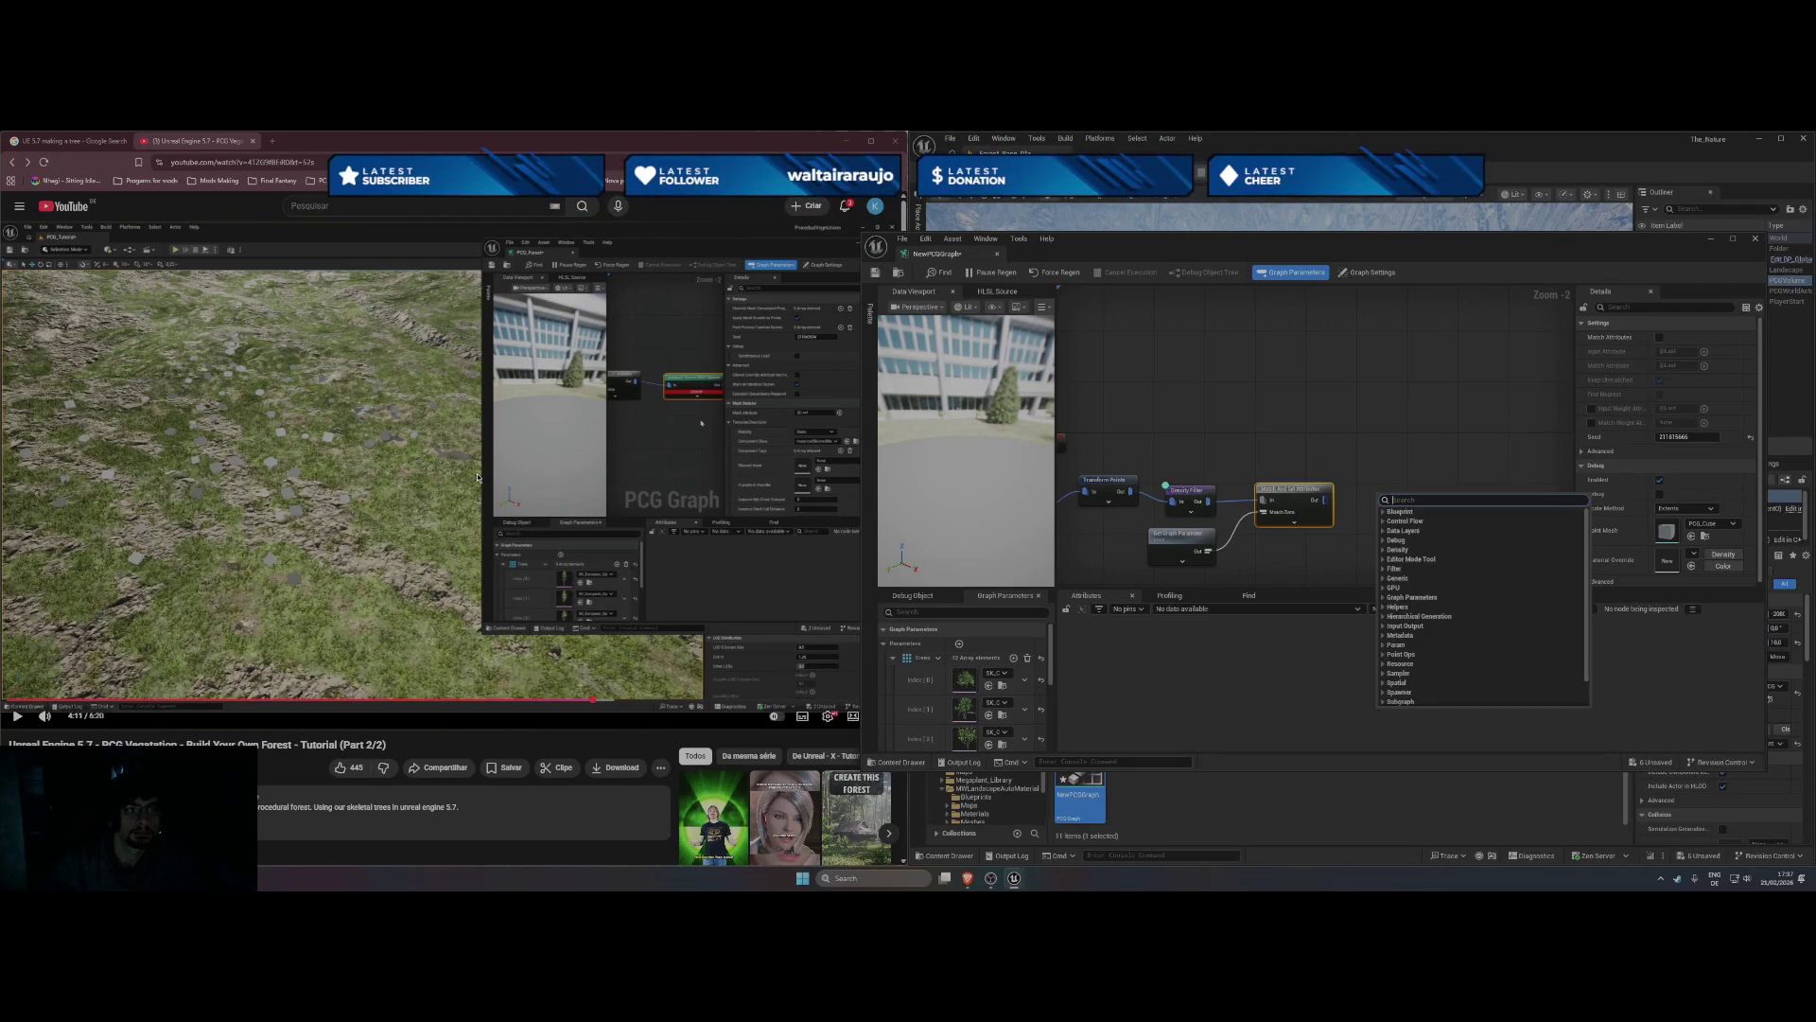
{"action": "type", "text": "skinn"}
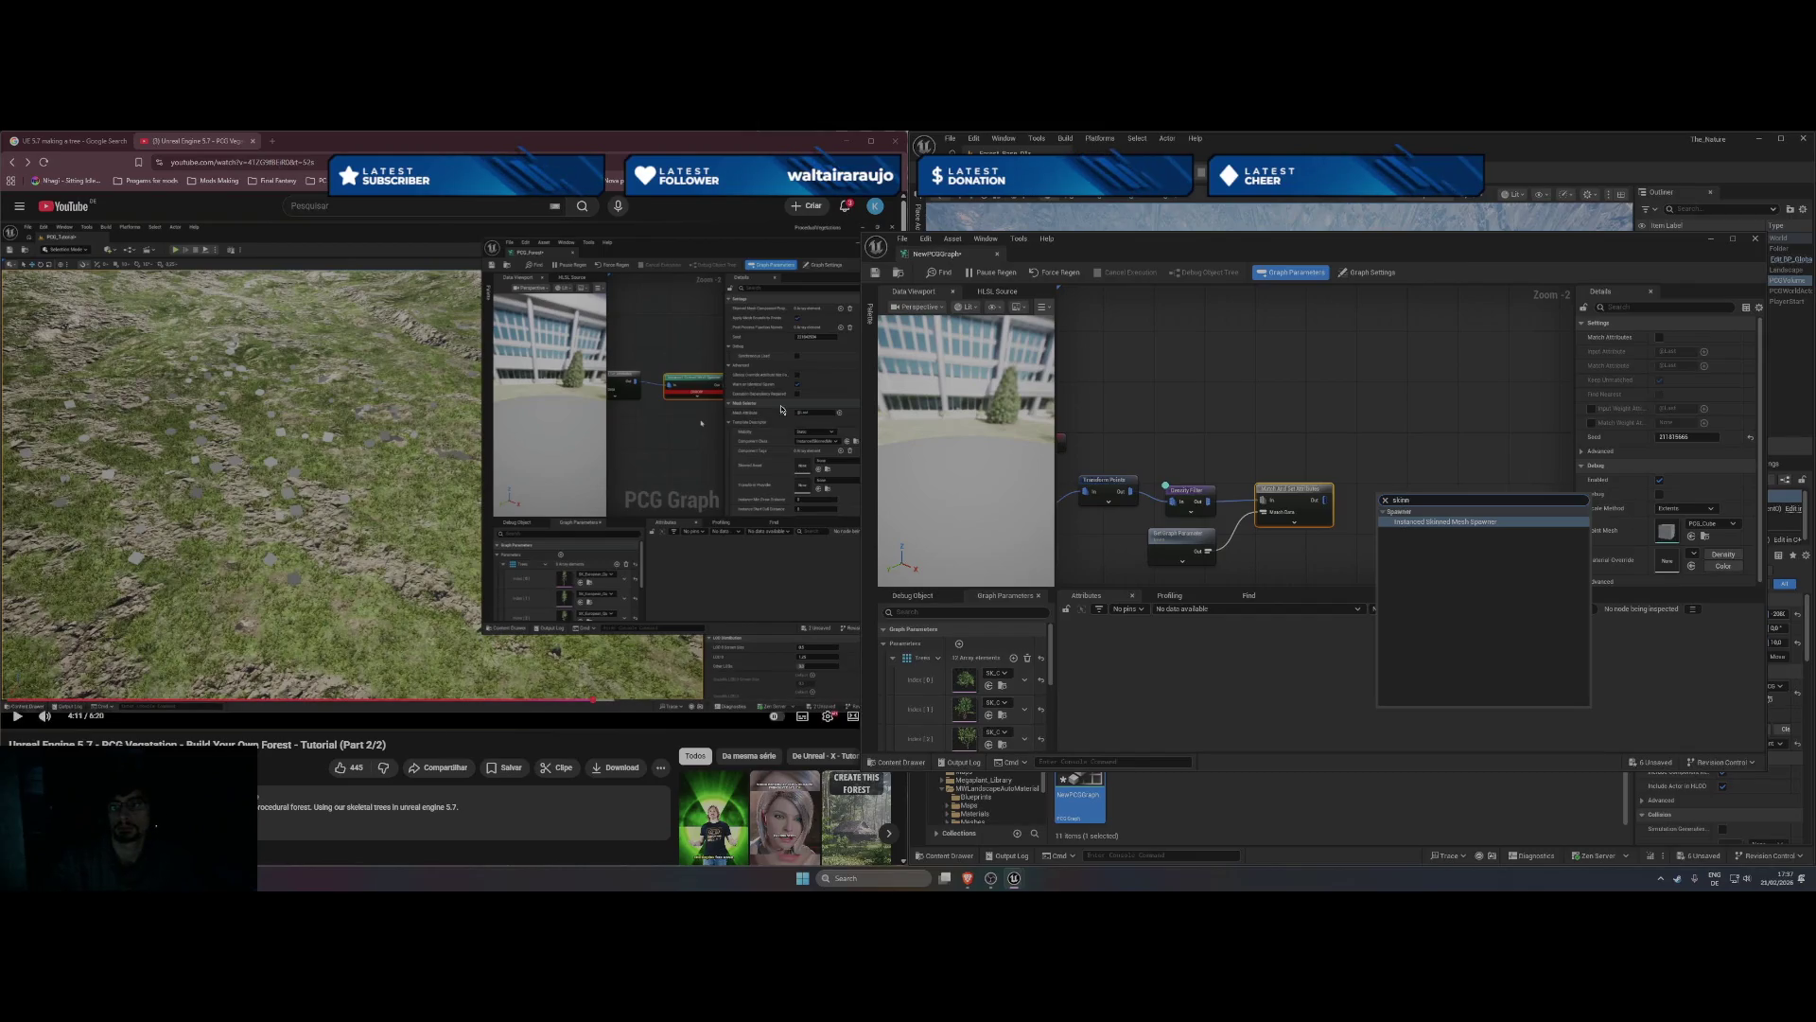
{"action": "key", "text": "Return"}
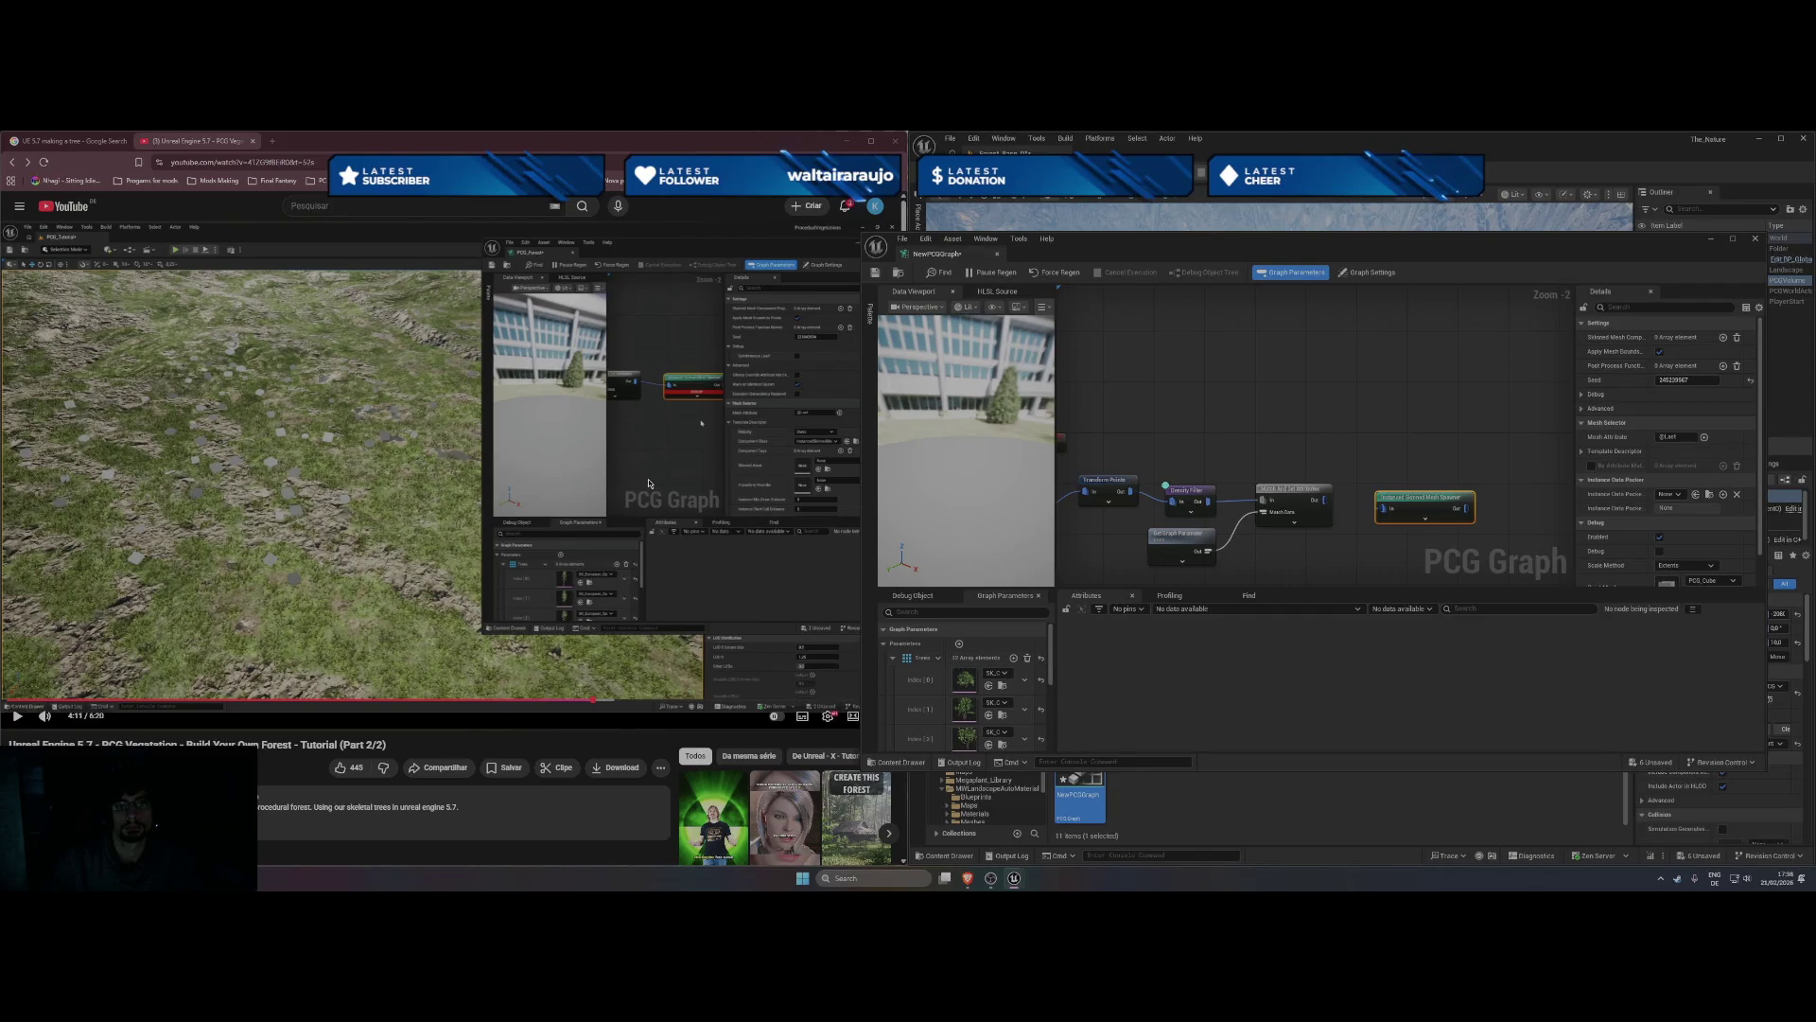
{"action": "left_click_drag", "start_coordinate": [1323, 500], "coordinate": [1371, 515]}
- Watch a bit more of the tutorial, pause it, and bring the PCG graph back to front
{"action": "left_click", "coordinate": [763, 492]}
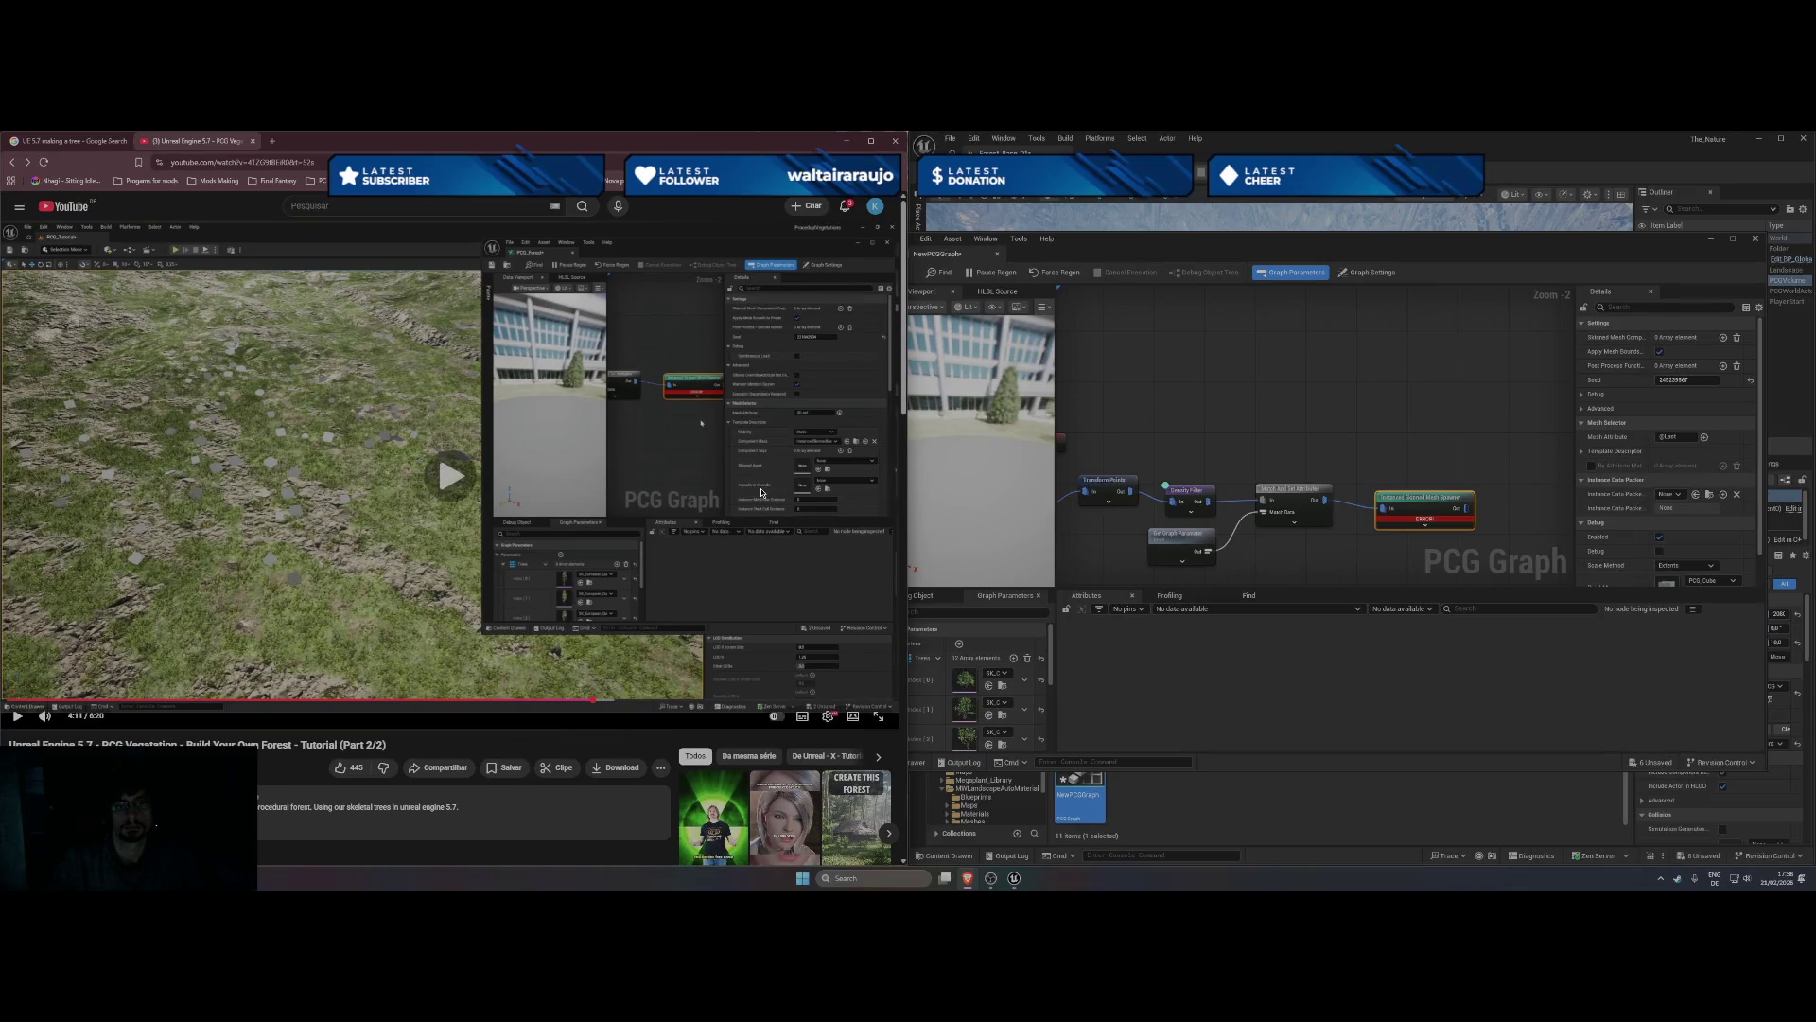
{"action": "left_click", "coordinate": [762, 492]}
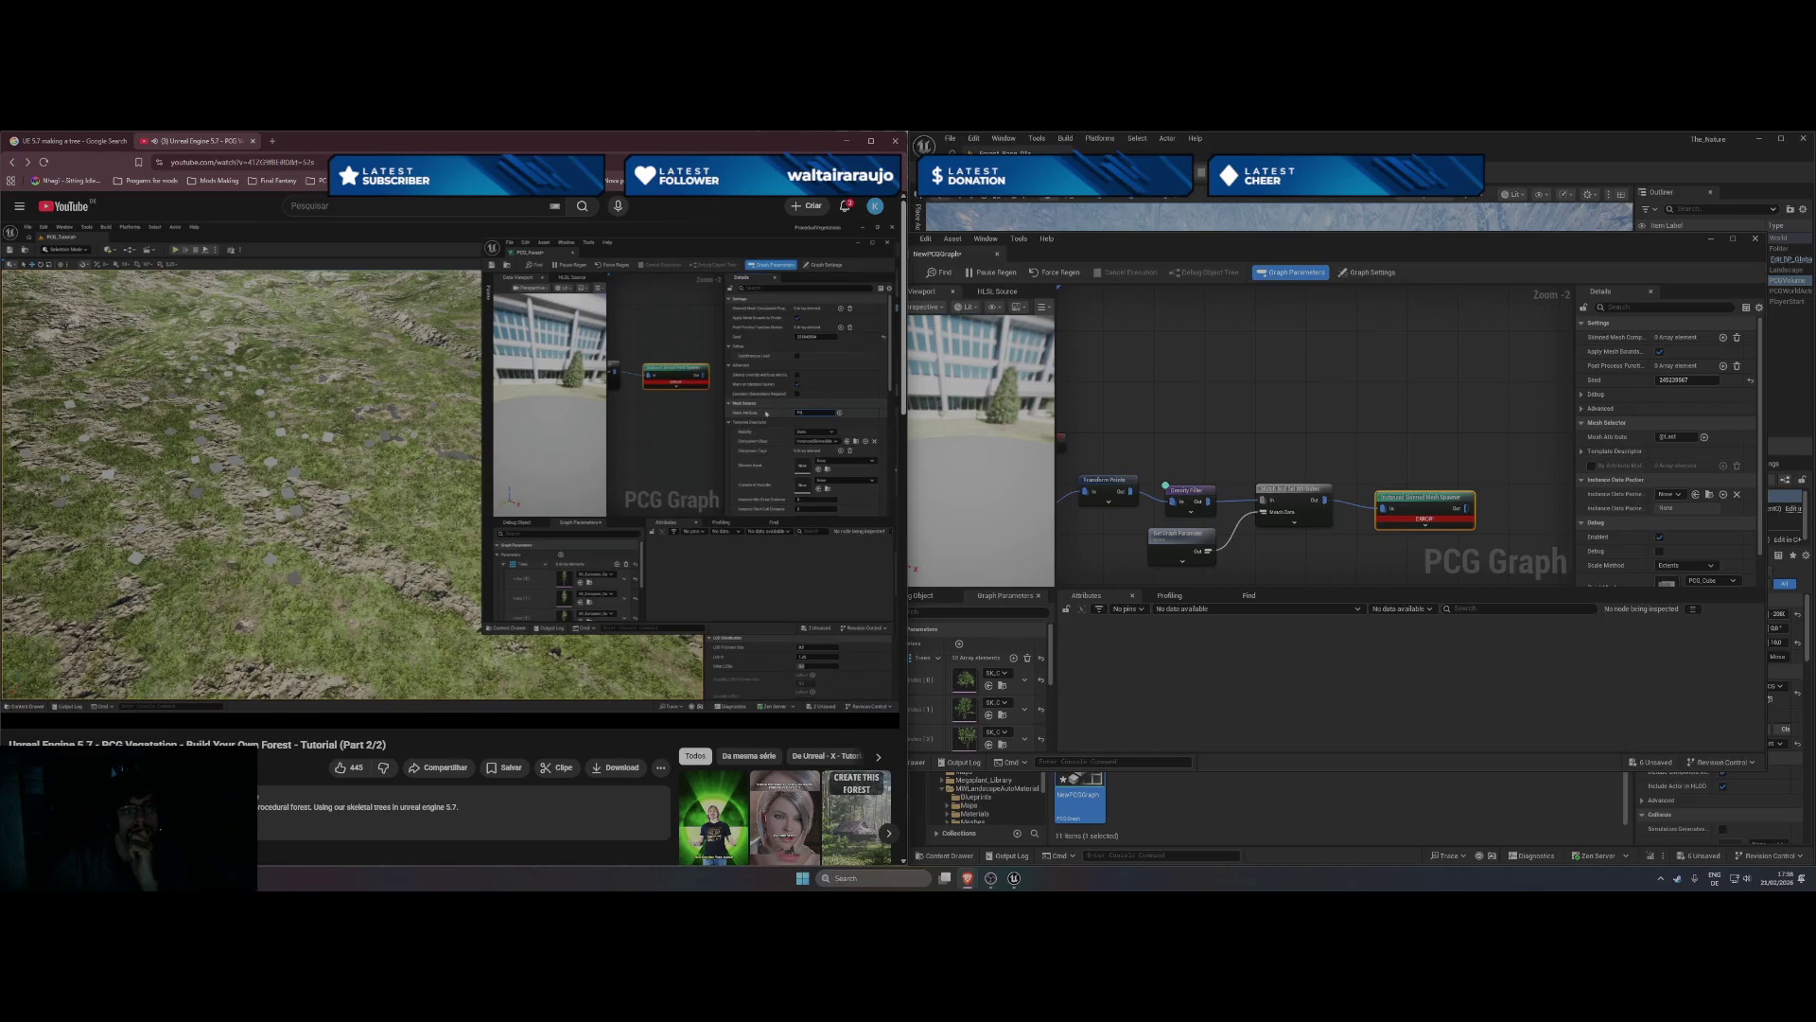
{"action": "key", "text": "space"}
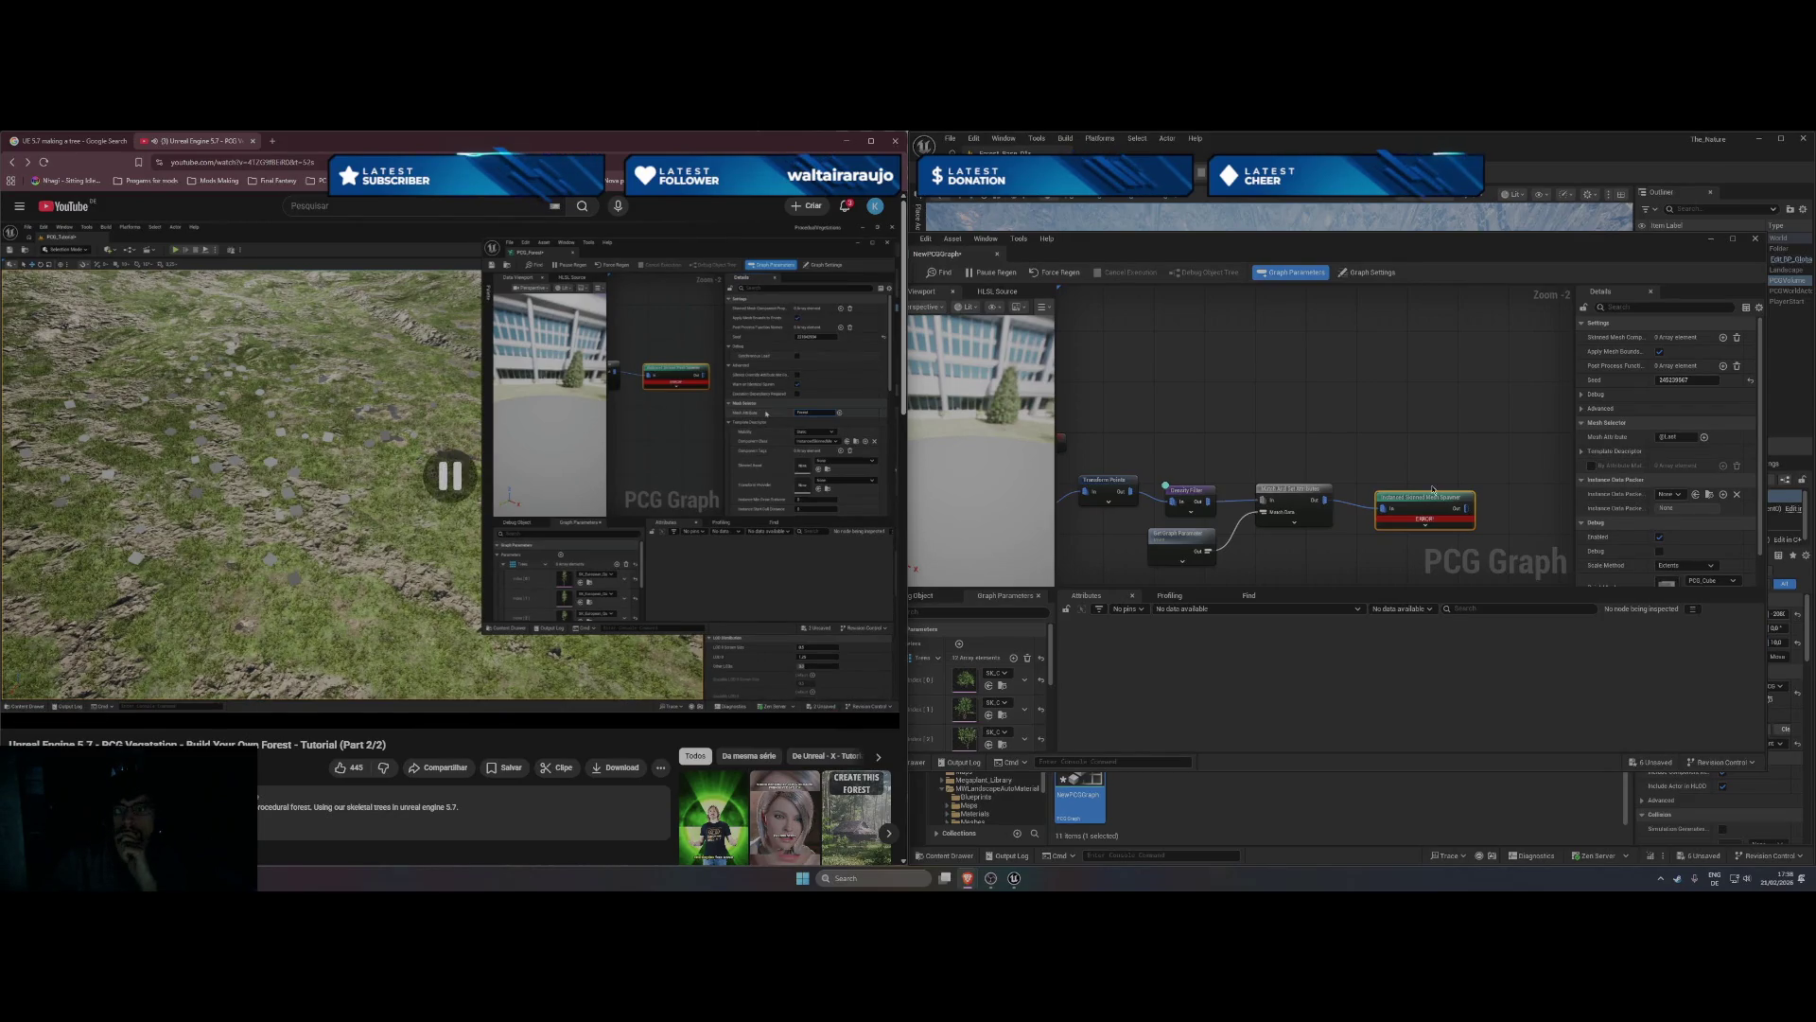
{"action": "left_click", "coordinate": [1434, 492]}
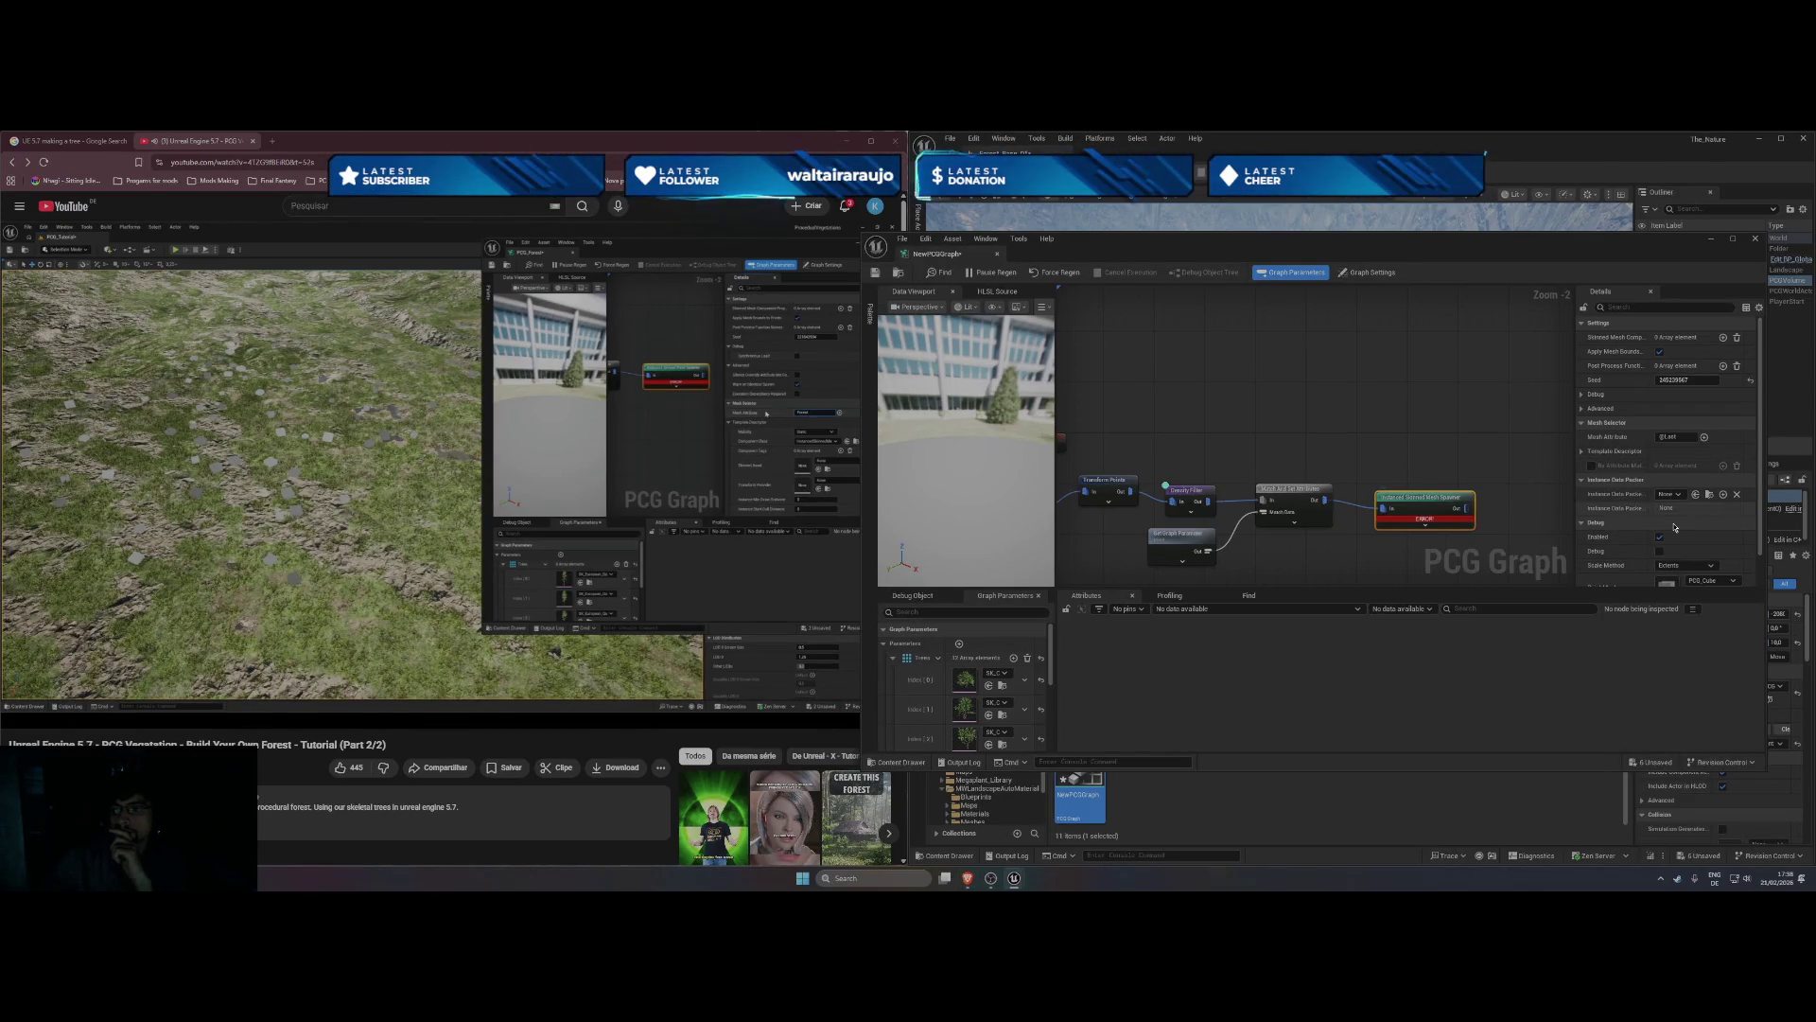
- Enter Forest as the spawner's Mesh Attribute and move the graph editor aside to show the trees
{"action": "left_click", "coordinate": [1687, 437]}
{"action": "type", "text": "Forest"}
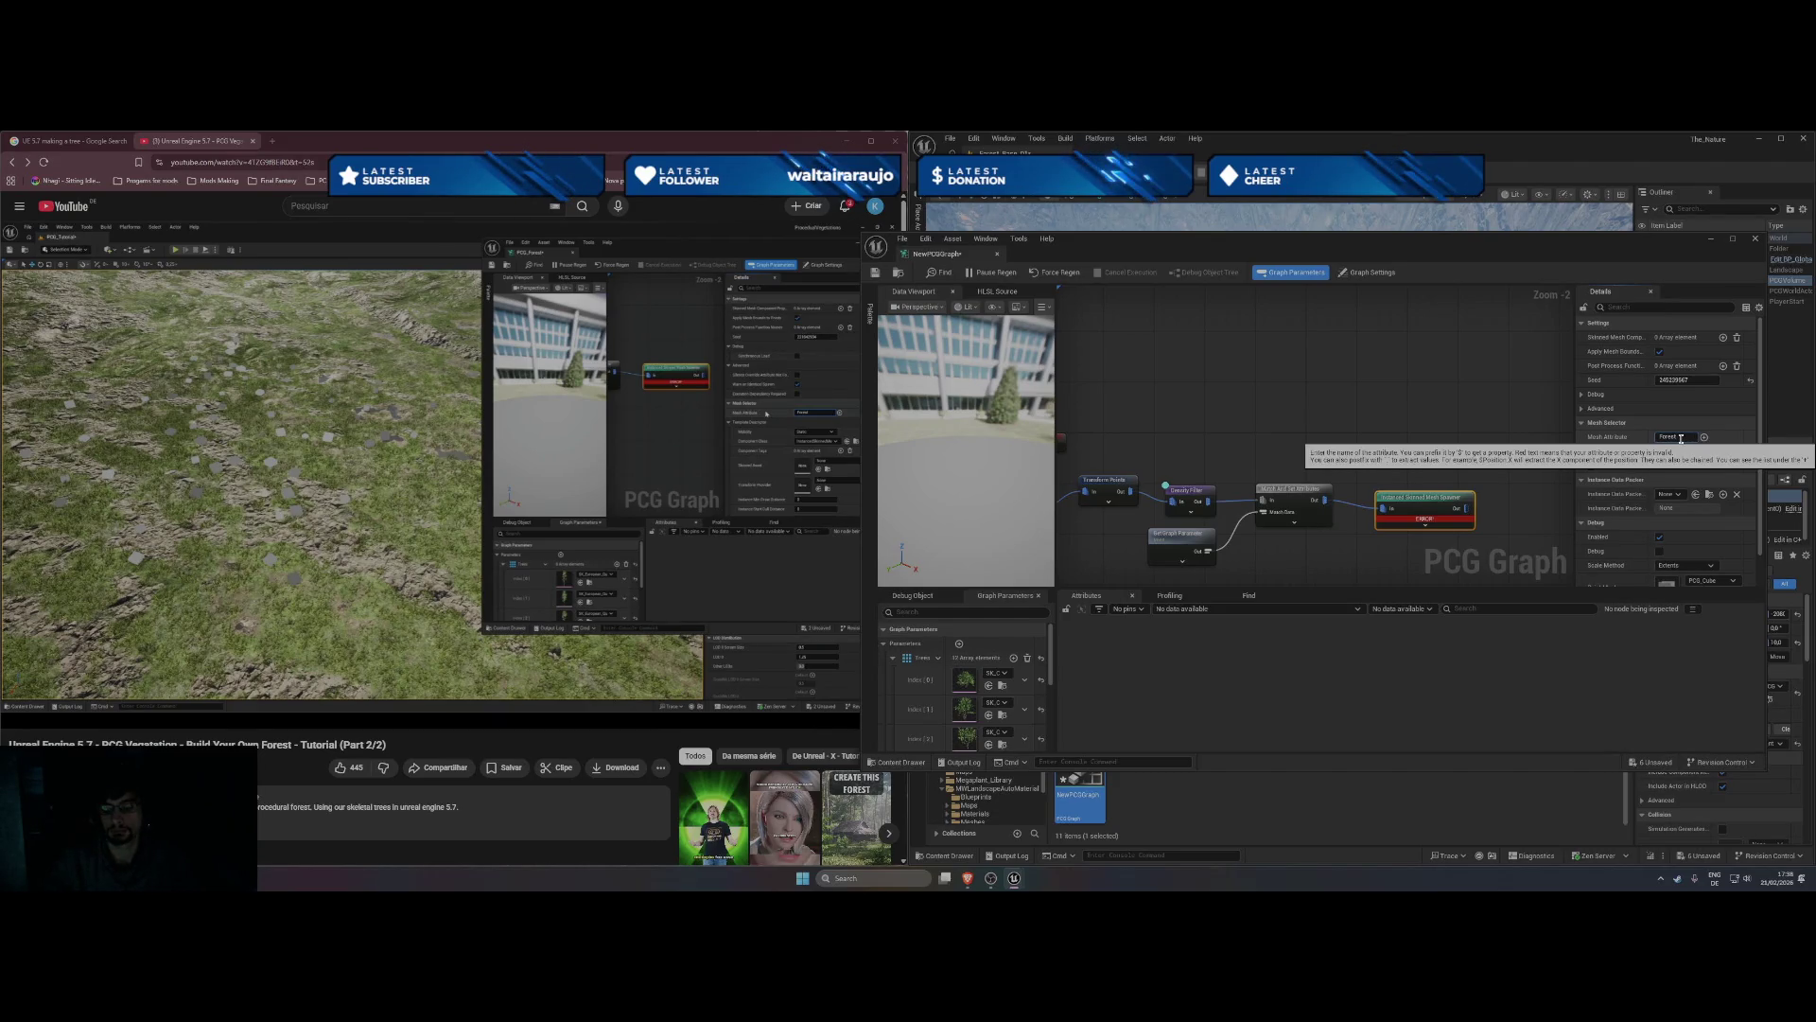
{"action": "key", "text": "Return"}
{"action": "left_click", "coordinate": [712, 438]}
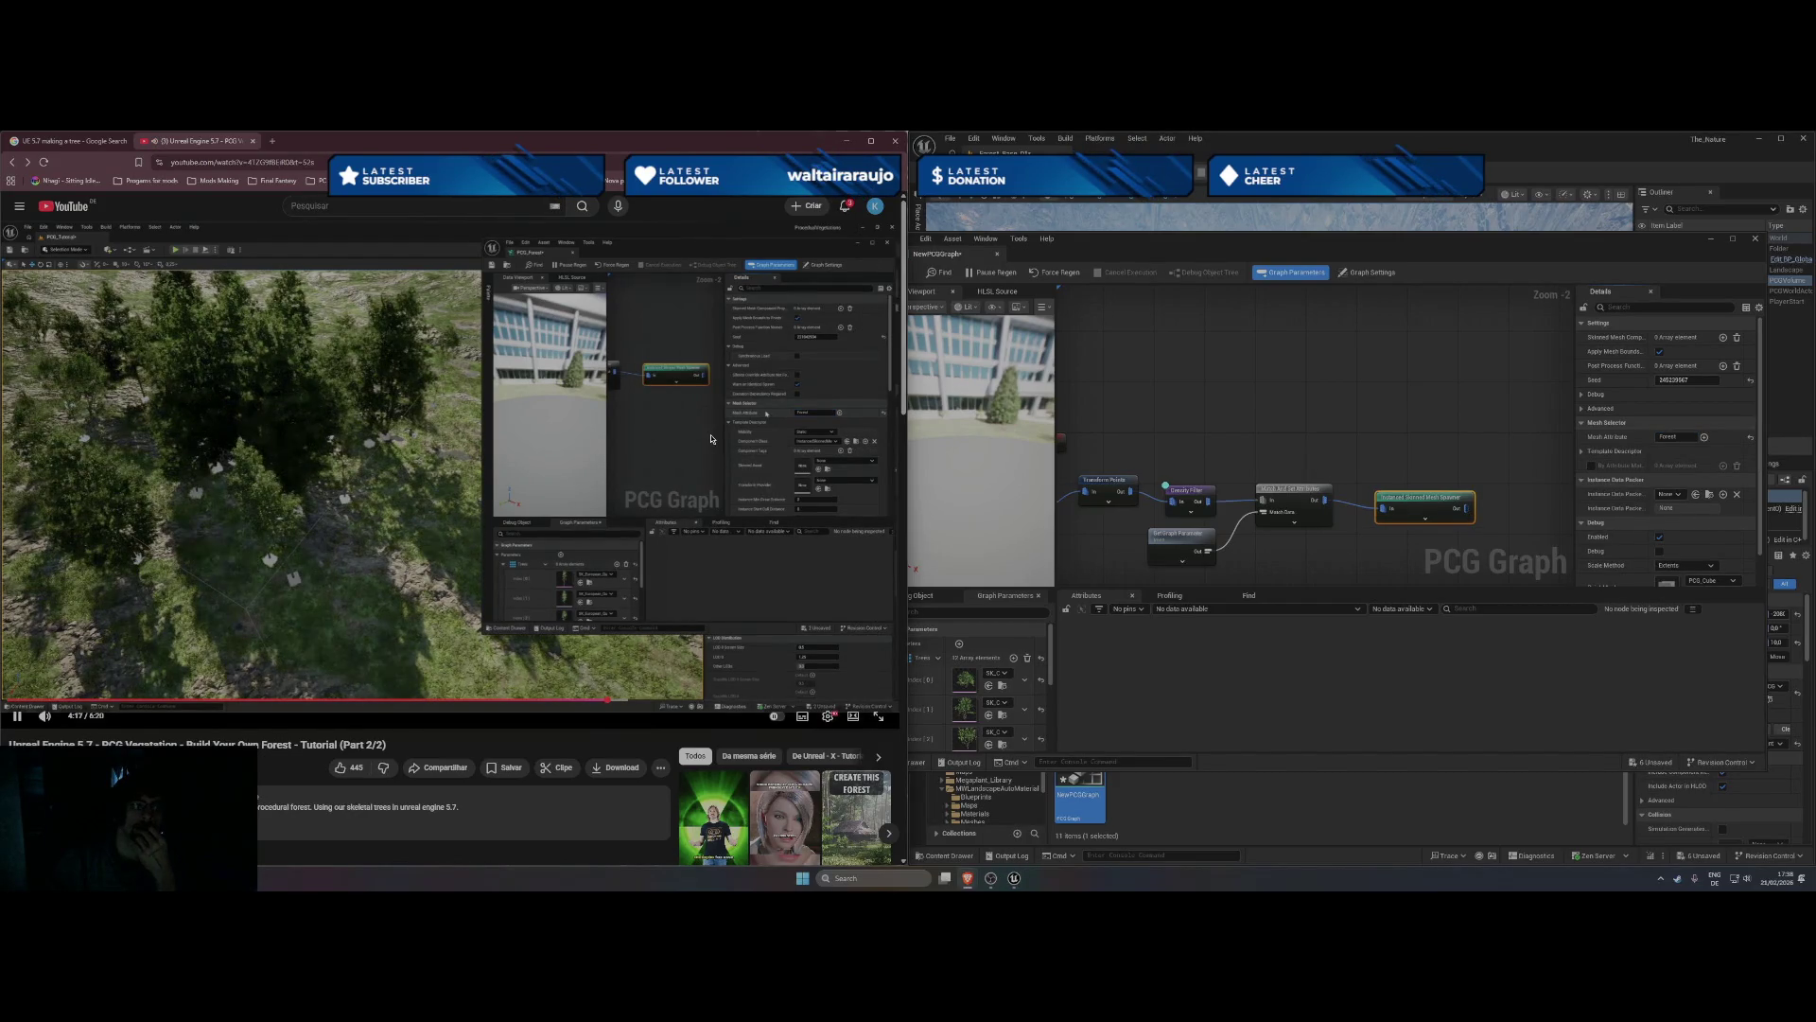
{"action": "left_click_drag", "start_coordinate": [1505, 259], "coordinate": [713, 288]}
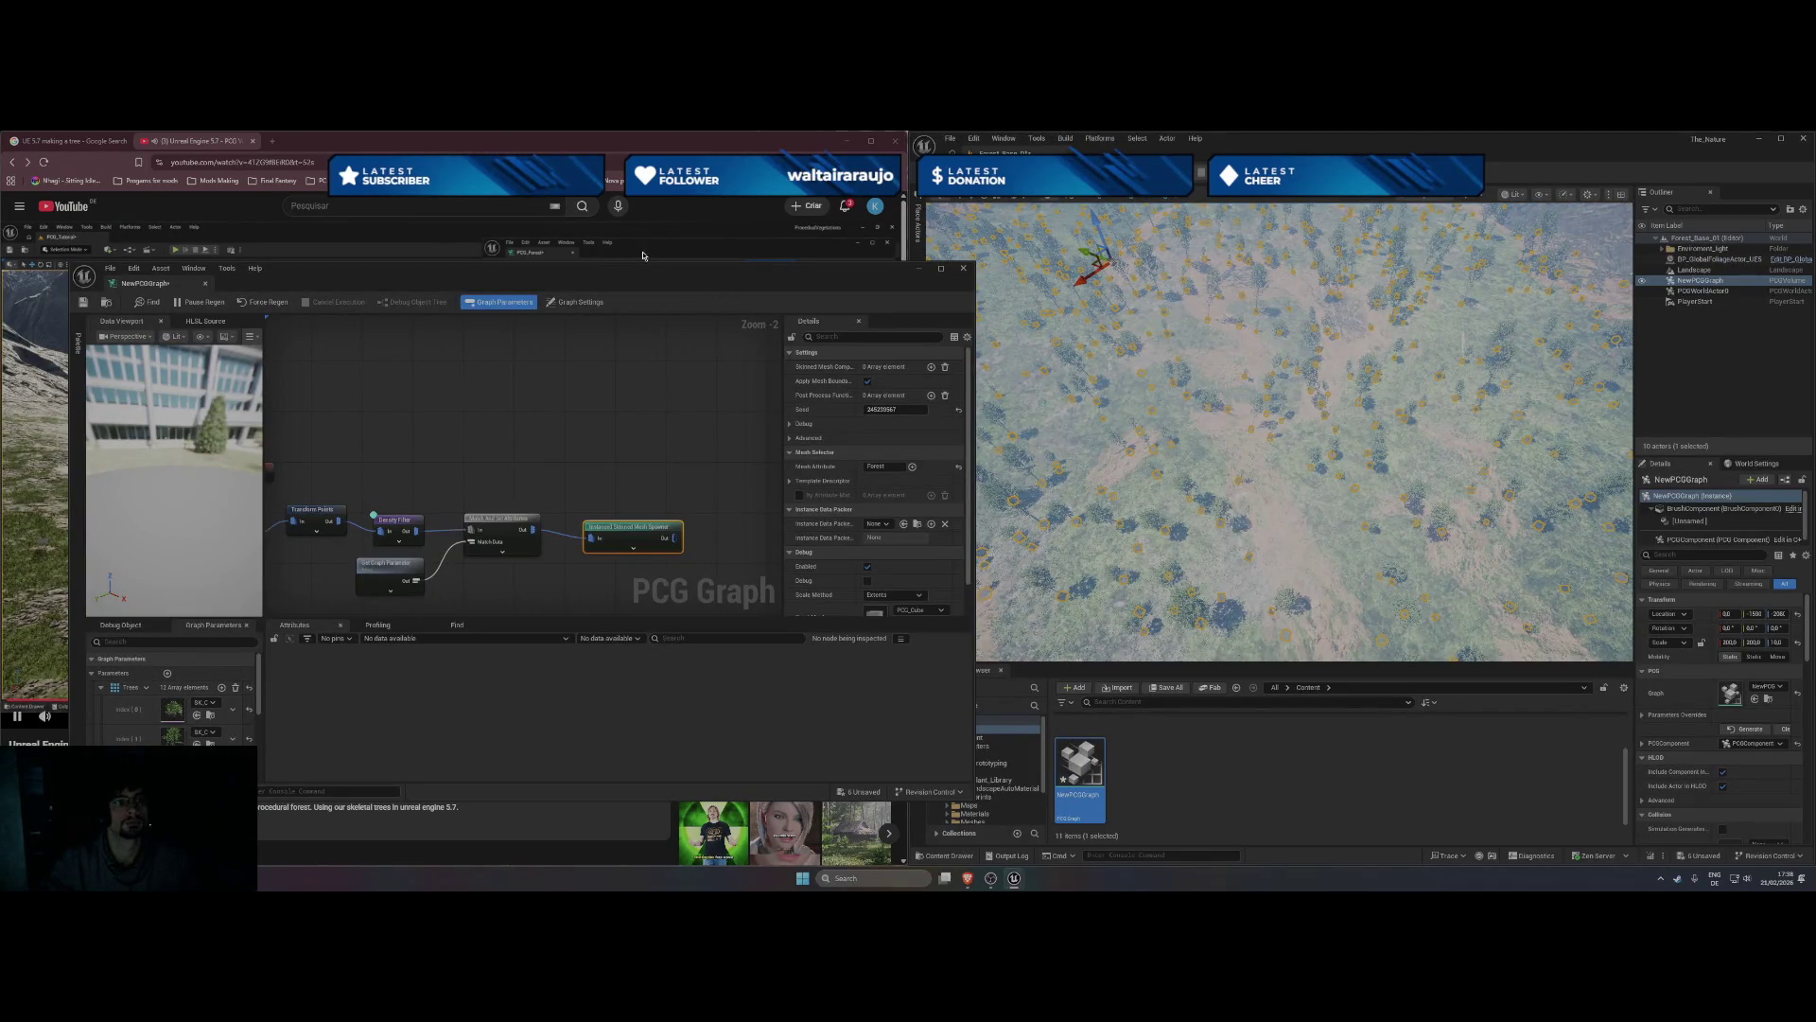
- Toggle playback of the tutorial video a few times
{"action": "left_click", "coordinate": [670, 231]}
{"action": "left_click", "coordinate": [672, 230]}
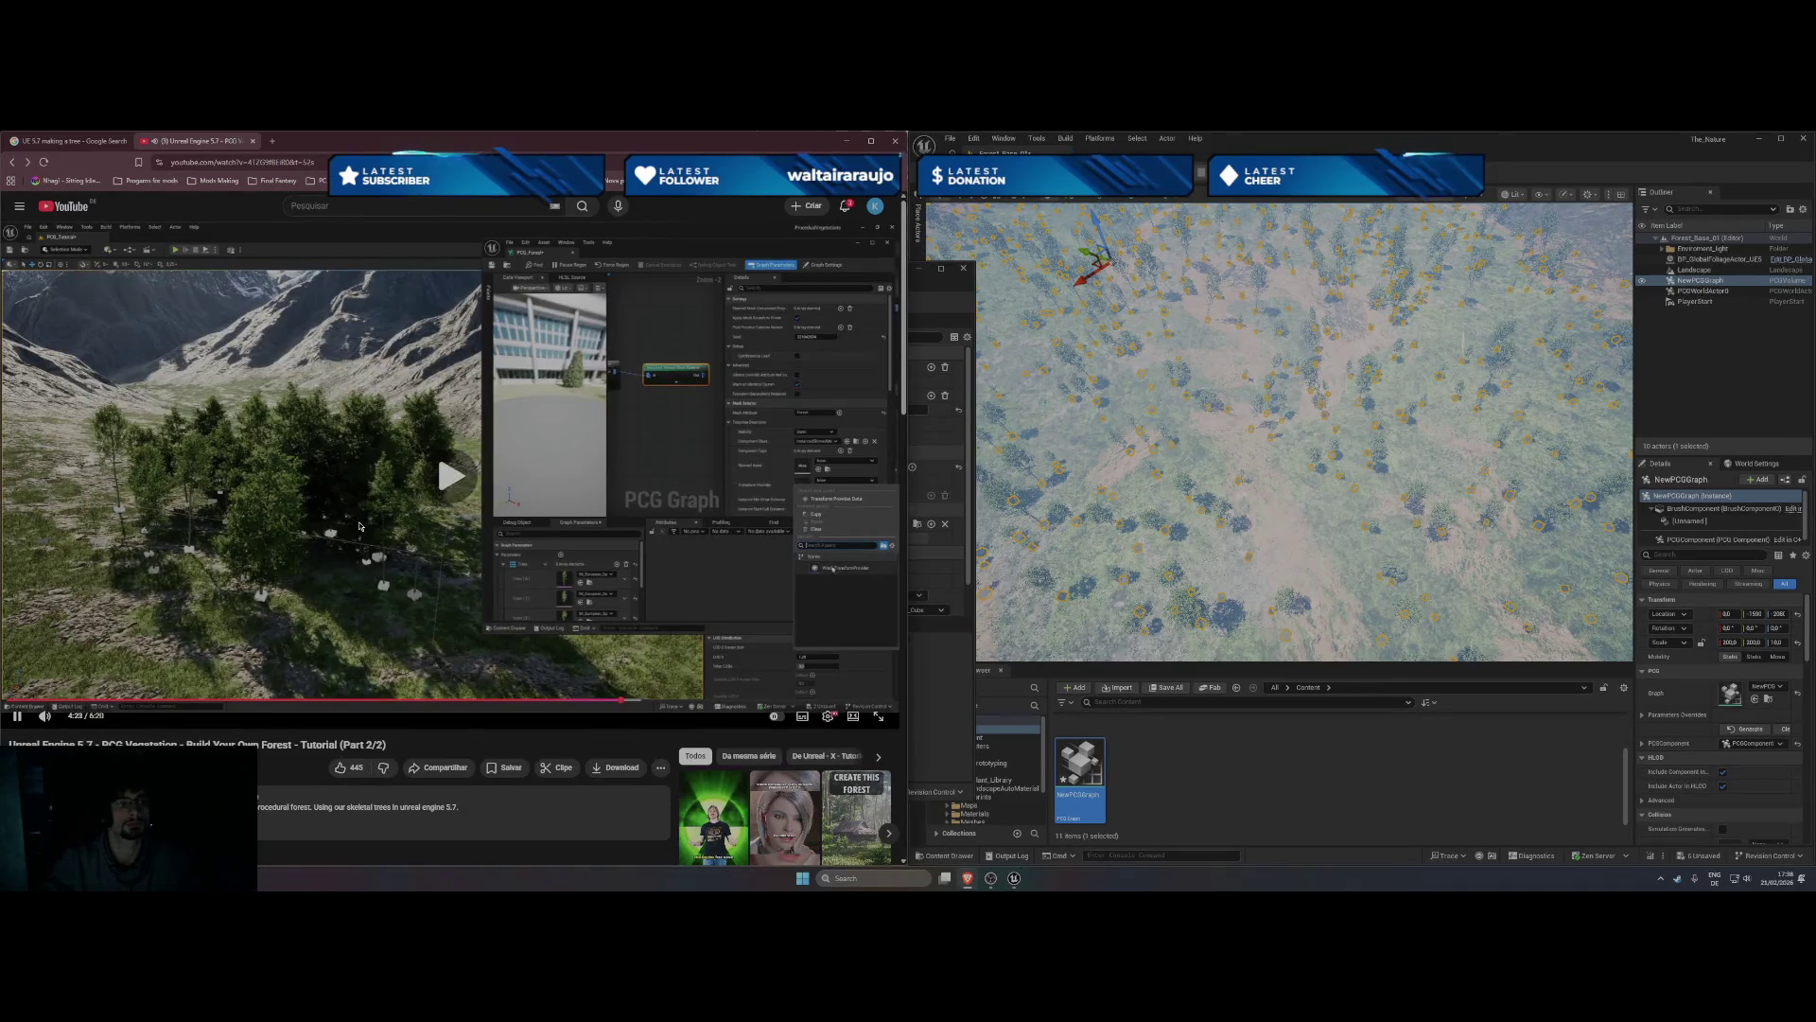
{"action": "left_click", "coordinate": [672, 230]}
{"action": "left_click", "coordinate": [1206, 463]}
- Fly the viewport camera across the generated forest, then move the PCG graph editor beside the video
{"action": "scroll", "coordinate": [1206, 463], "scroll_direction": "up", "scroll_amount": 10}
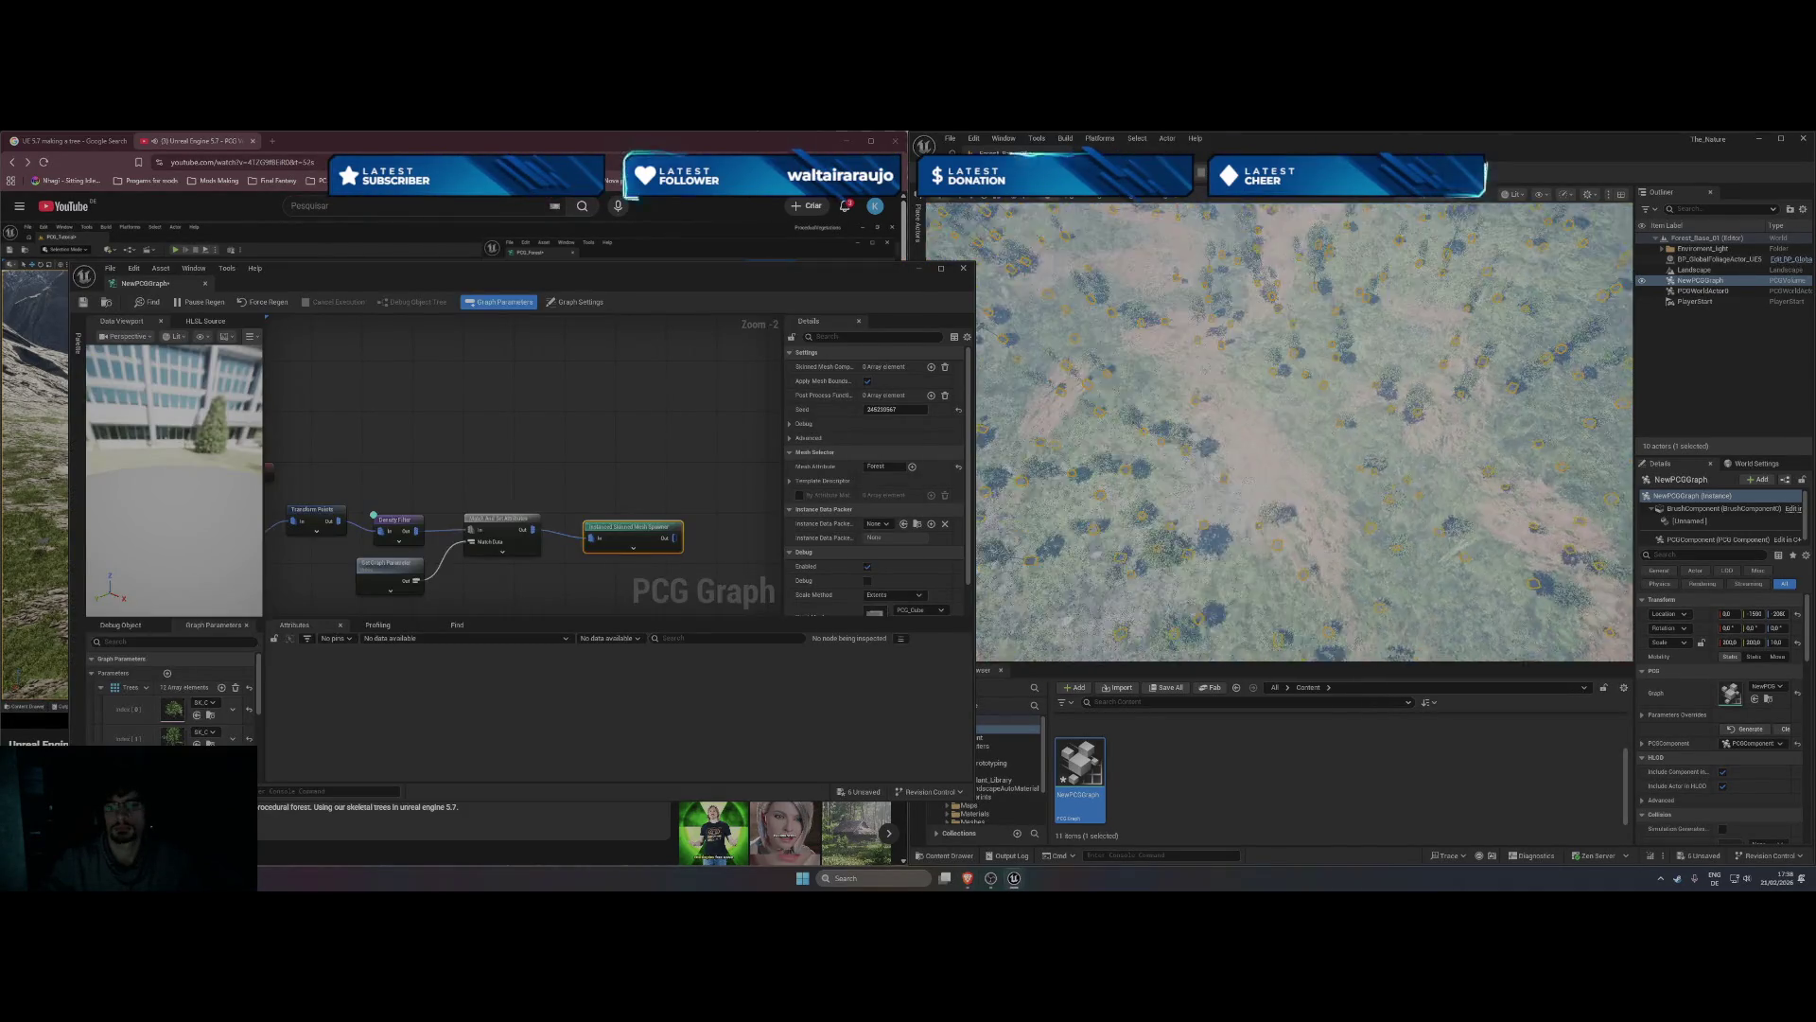
{"action": "left_click_drag", "start_coordinate": [1158, 568], "coordinate": [1158, 752]}
{"action": "left_click_drag", "start_coordinate": [1305, 432], "coordinate": [1348, 431]}
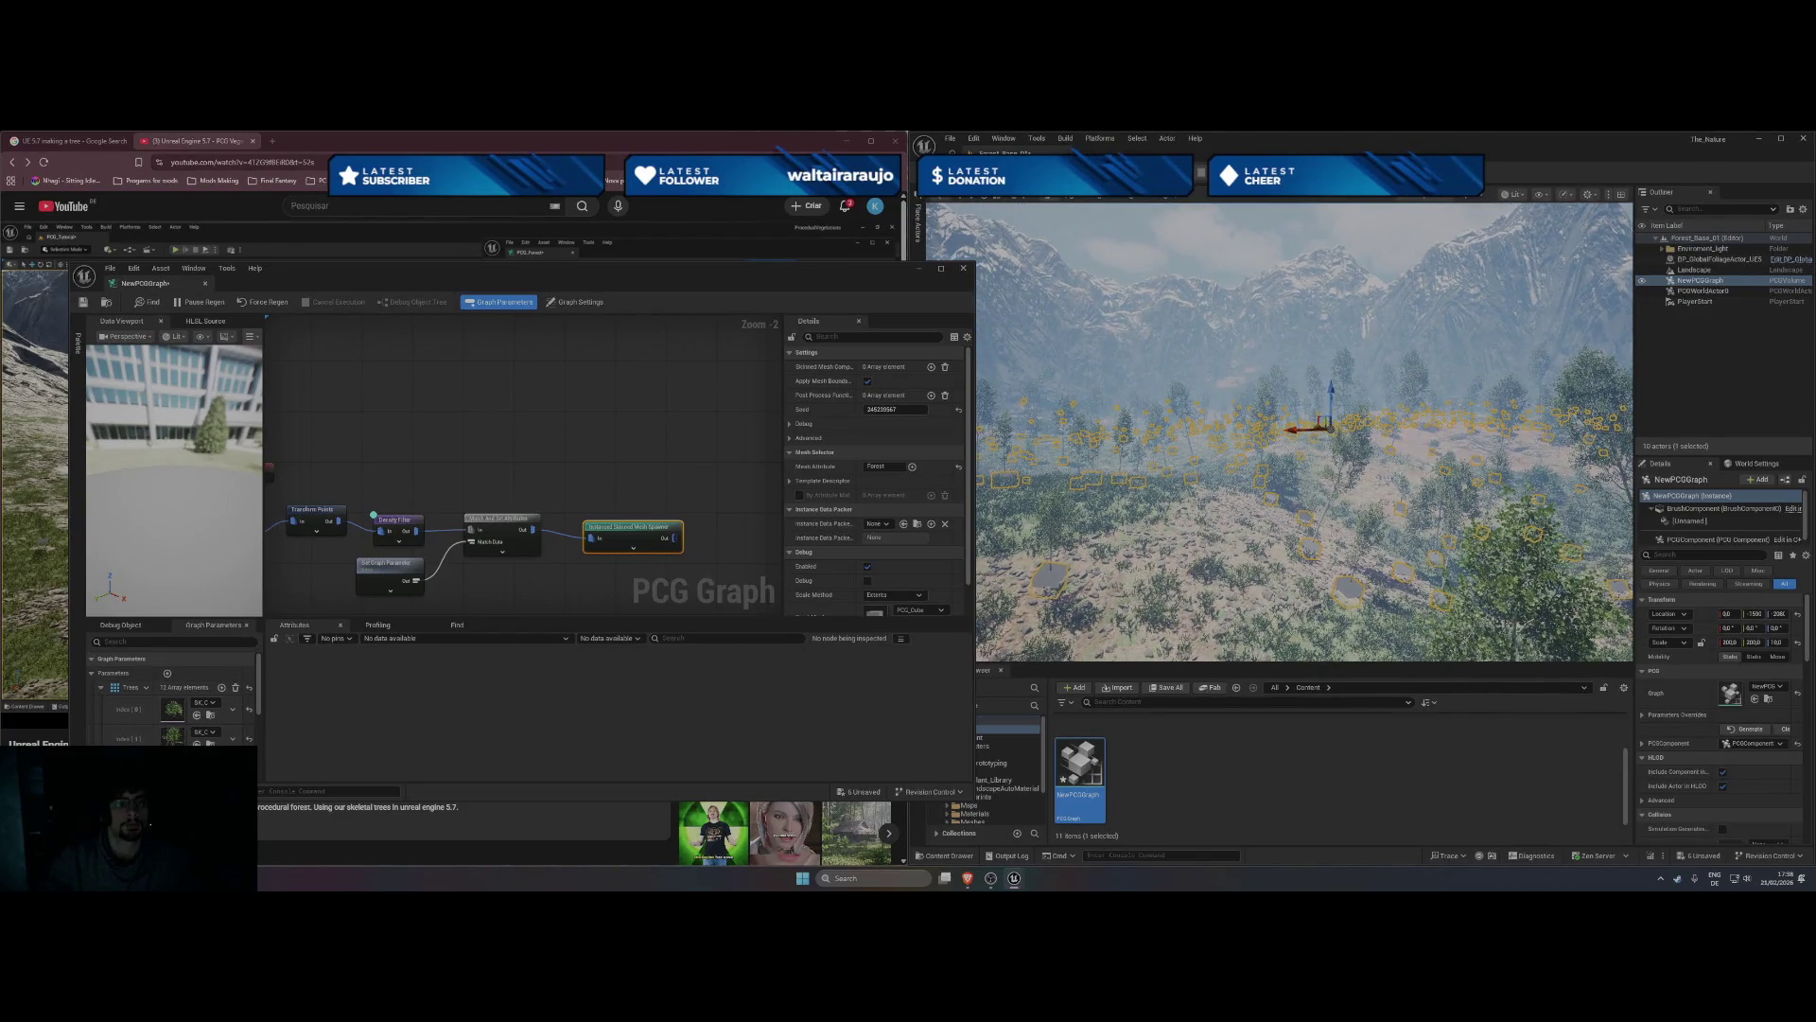
{"action": "left_click_drag", "start_coordinate": [716, 285], "coordinate": [1513, 285]}
{"action": "mouse_move", "coordinate": [582, 465]}
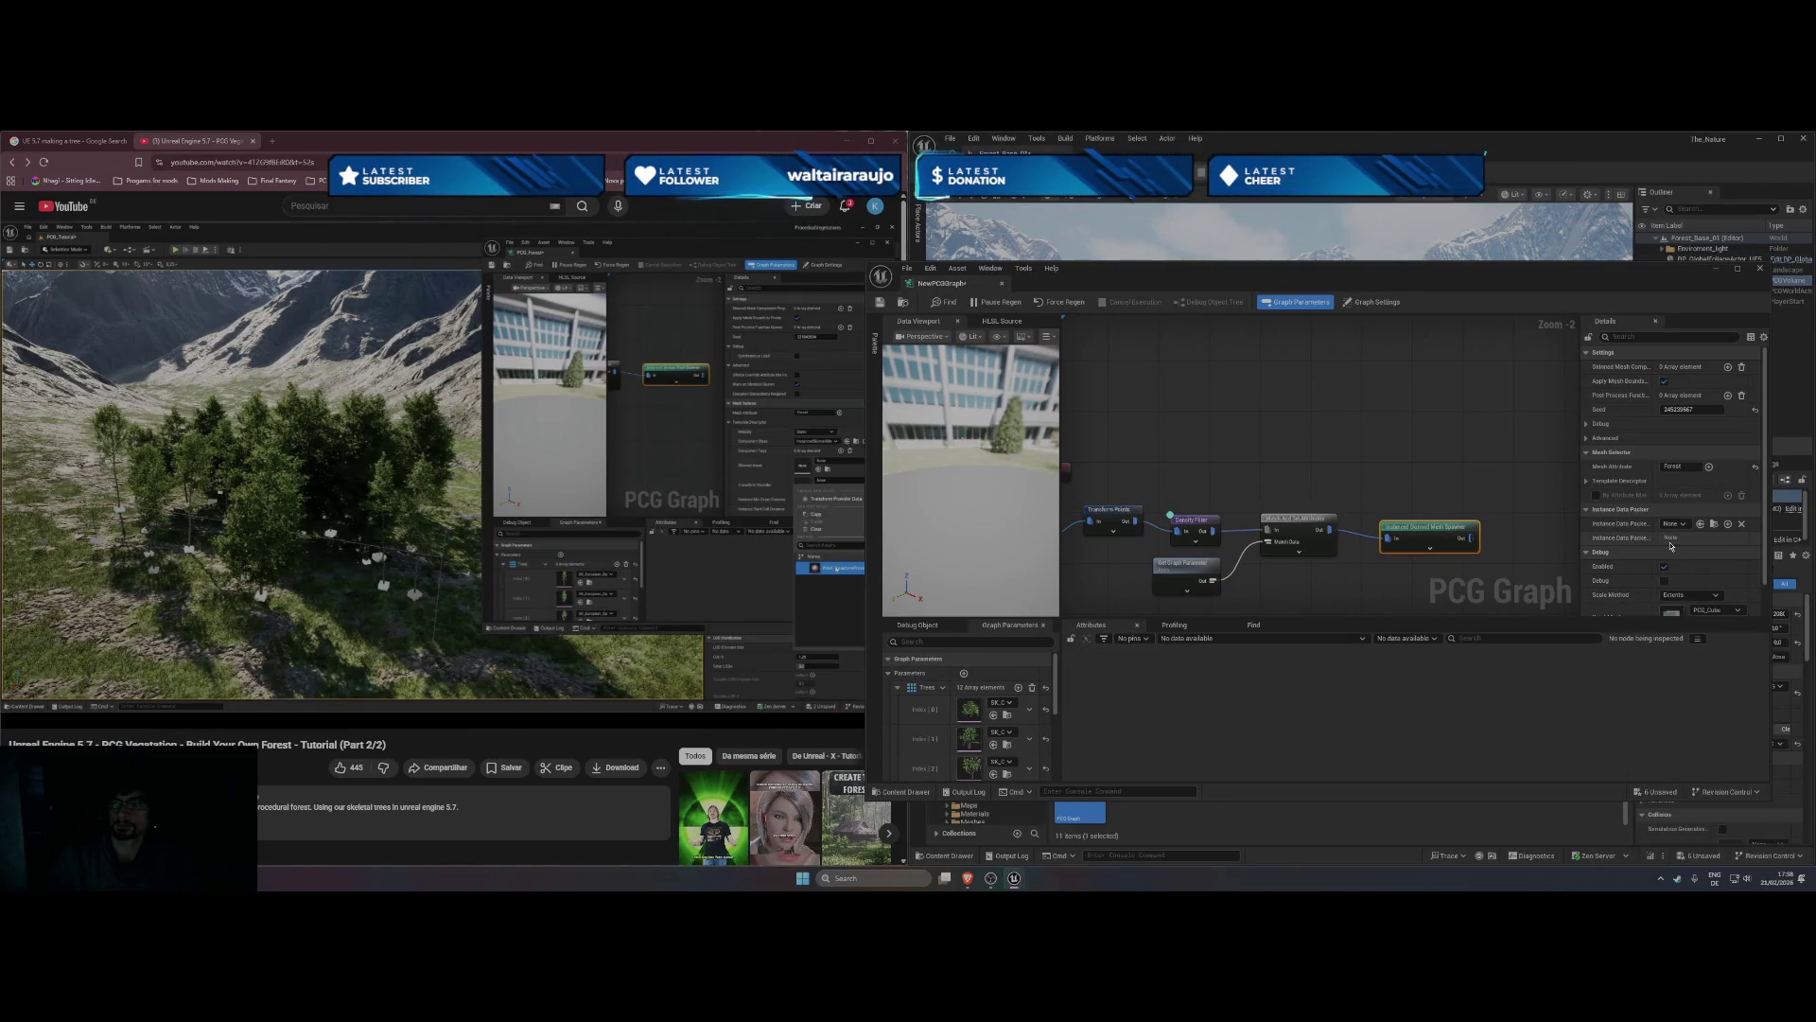
- Expand the spawner's Template Descriptor settings in Details
{"action": "scroll", "coordinate": [1631, 547], "scroll_direction": "down", "scroll_amount": 2}
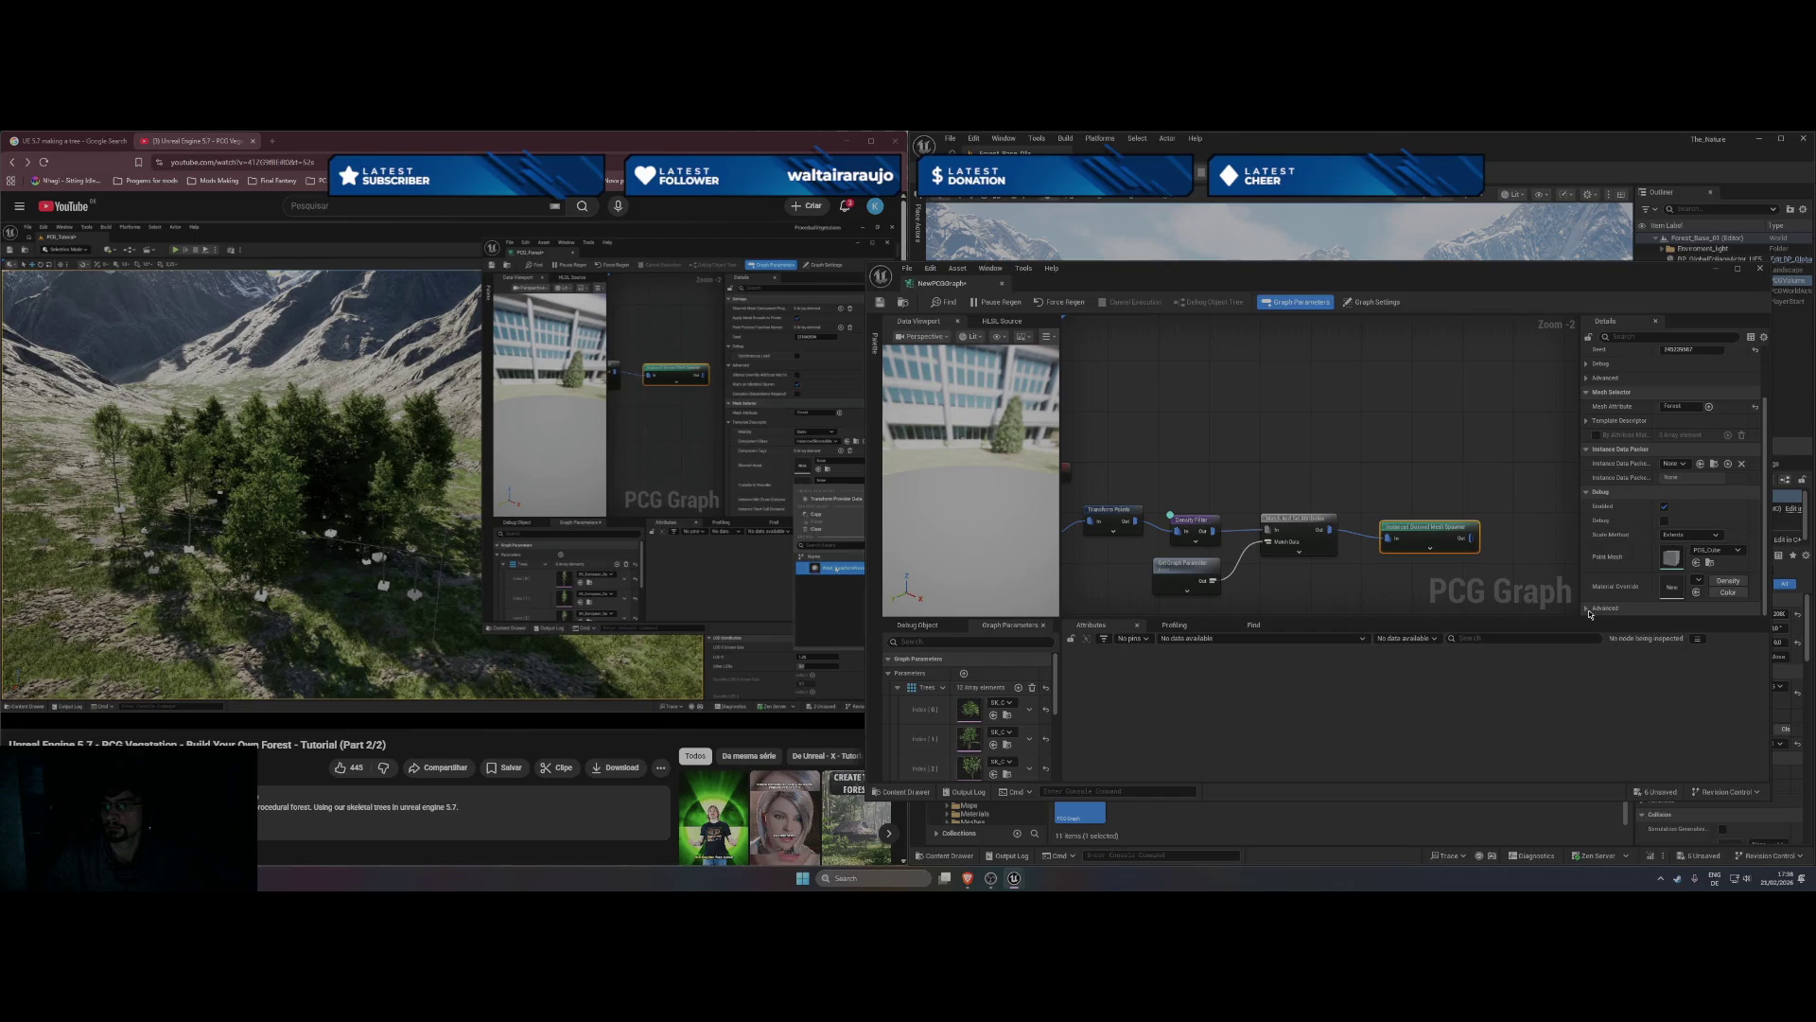
{"action": "scroll", "coordinate": [1622, 572], "scroll_direction": "down", "scroll_amount": 1}
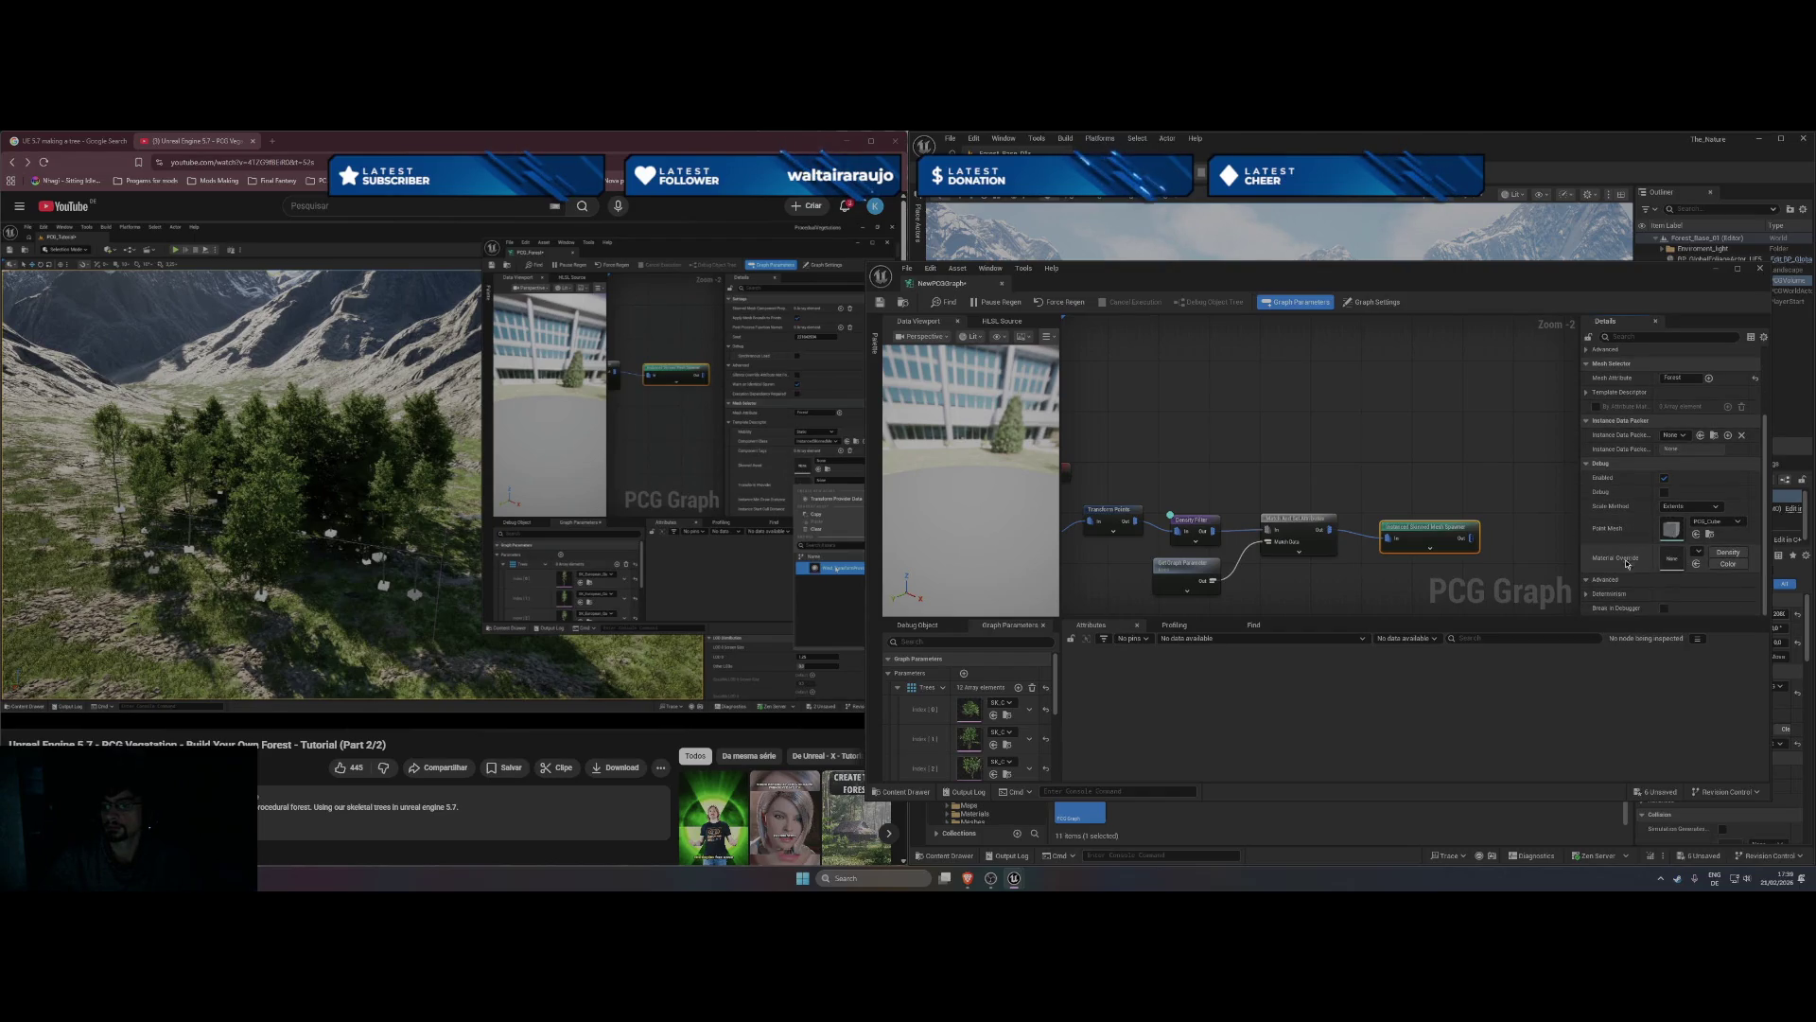
{"action": "scroll", "coordinate": [1620, 568], "scroll_direction": "up", "scroll_amount": 3}
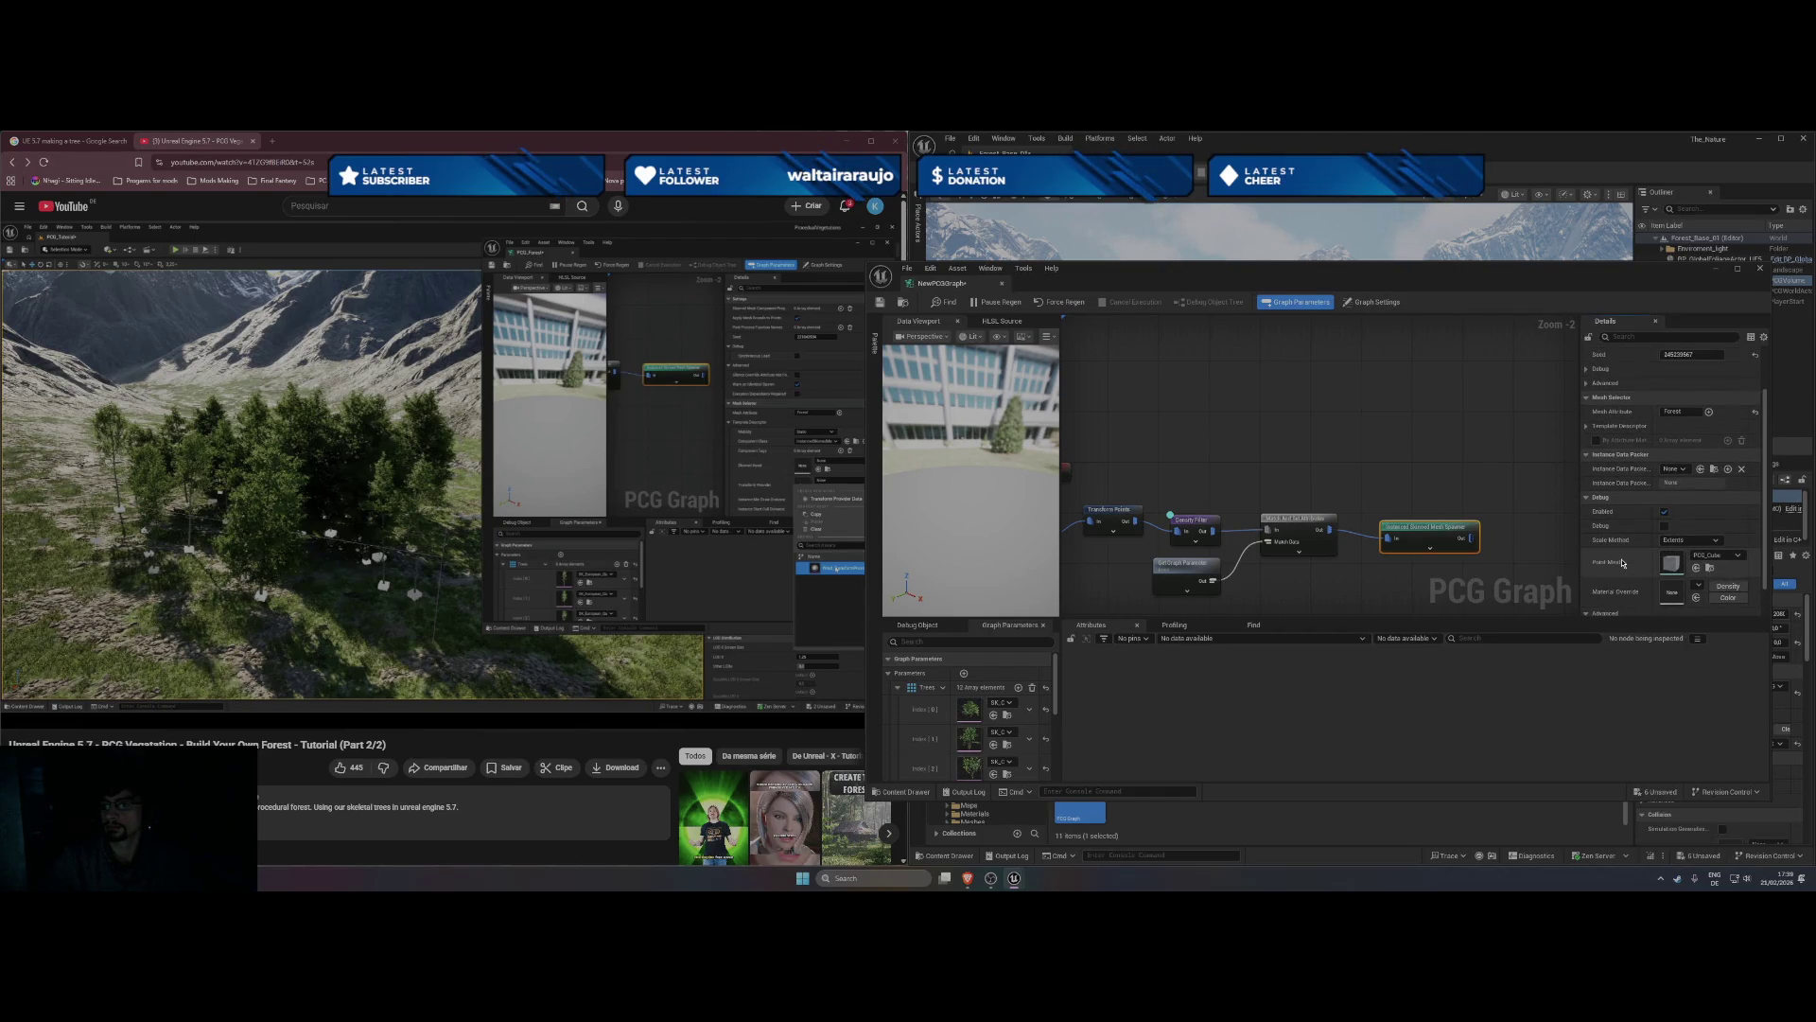
{"action": "mouse_move", "coordinate": [709, 532]}
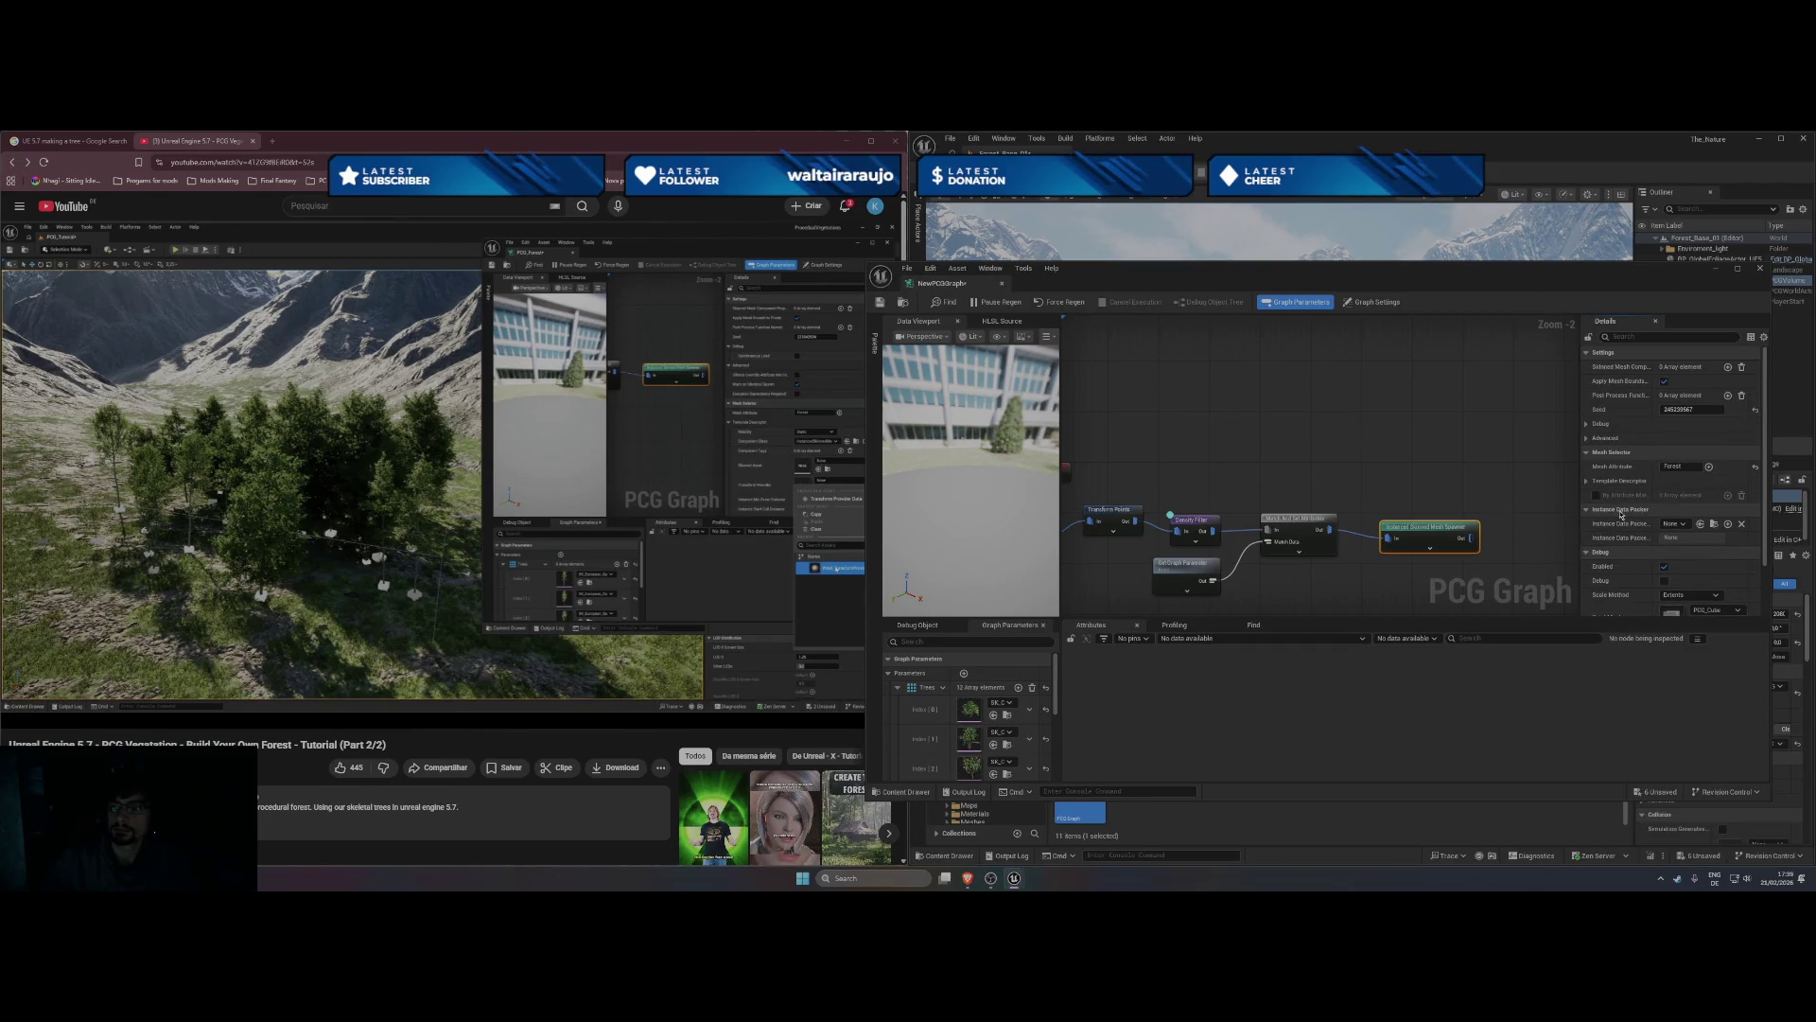
{"action": "left_click", "coordinate": [1586, 481]}
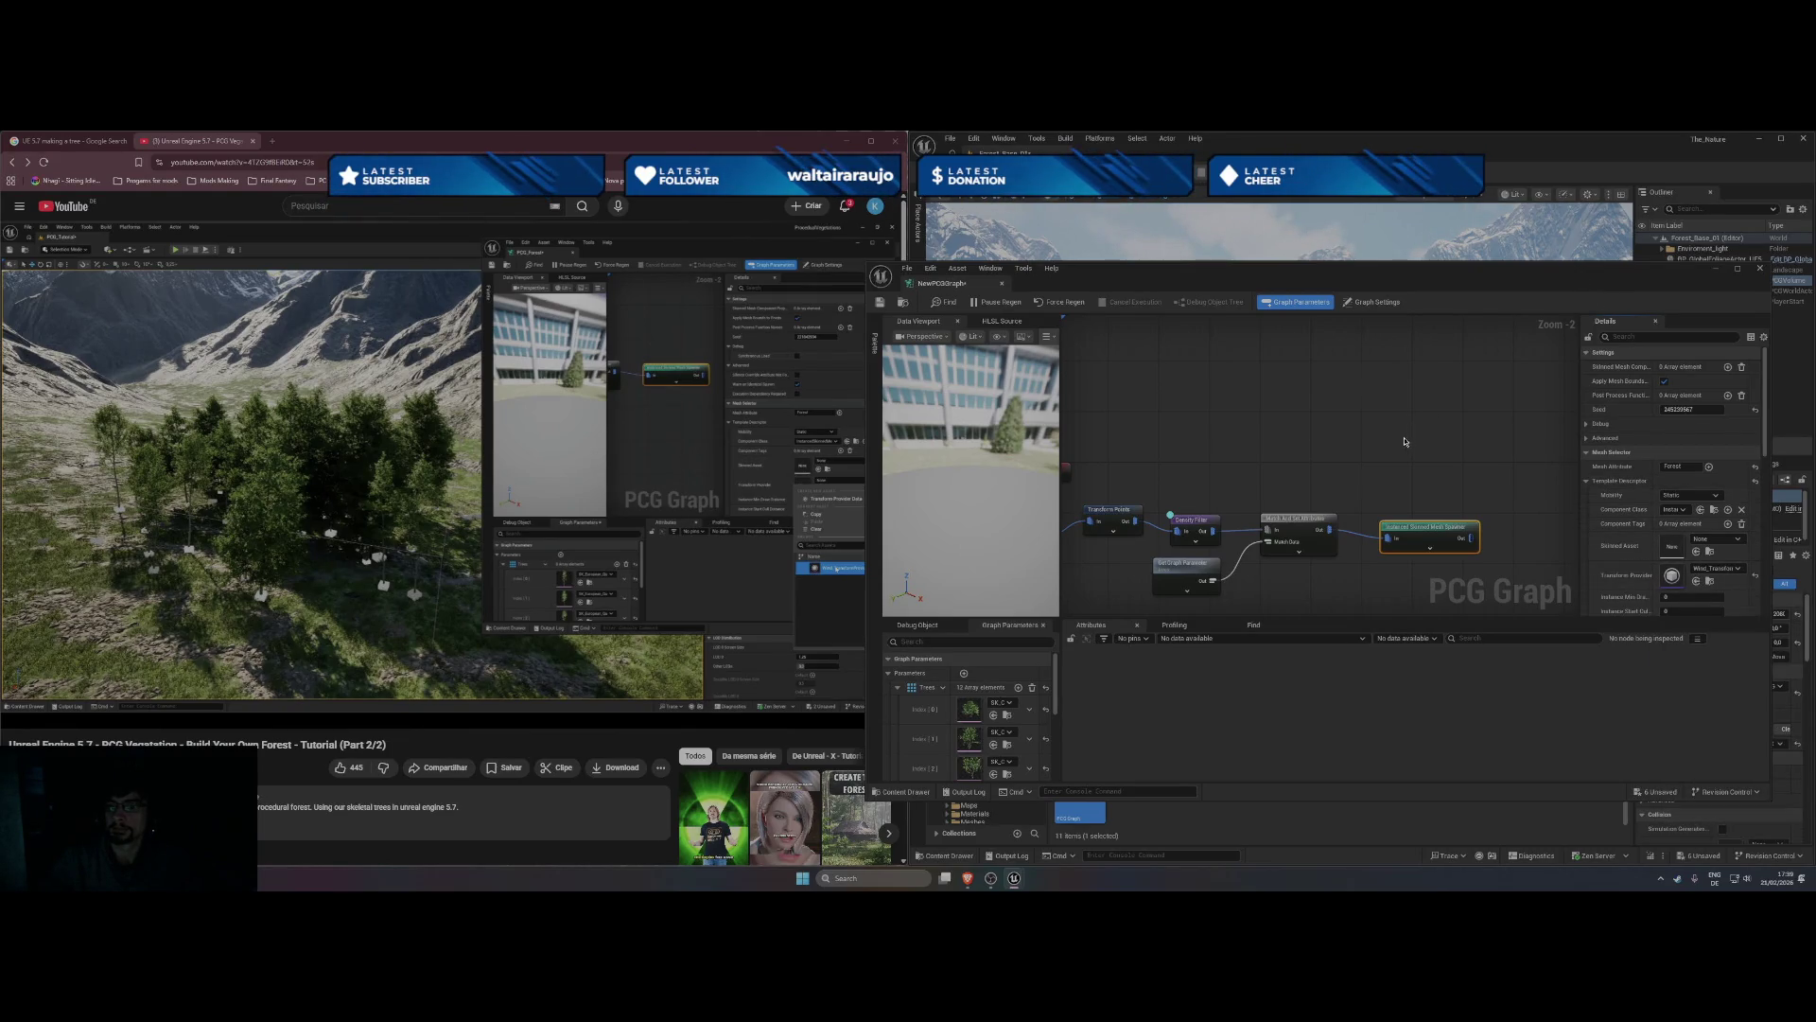
- Select the Density Filter node and drag its bound down to about 0.31
{"action": "left_click", "coordinate": [1204, 527]}
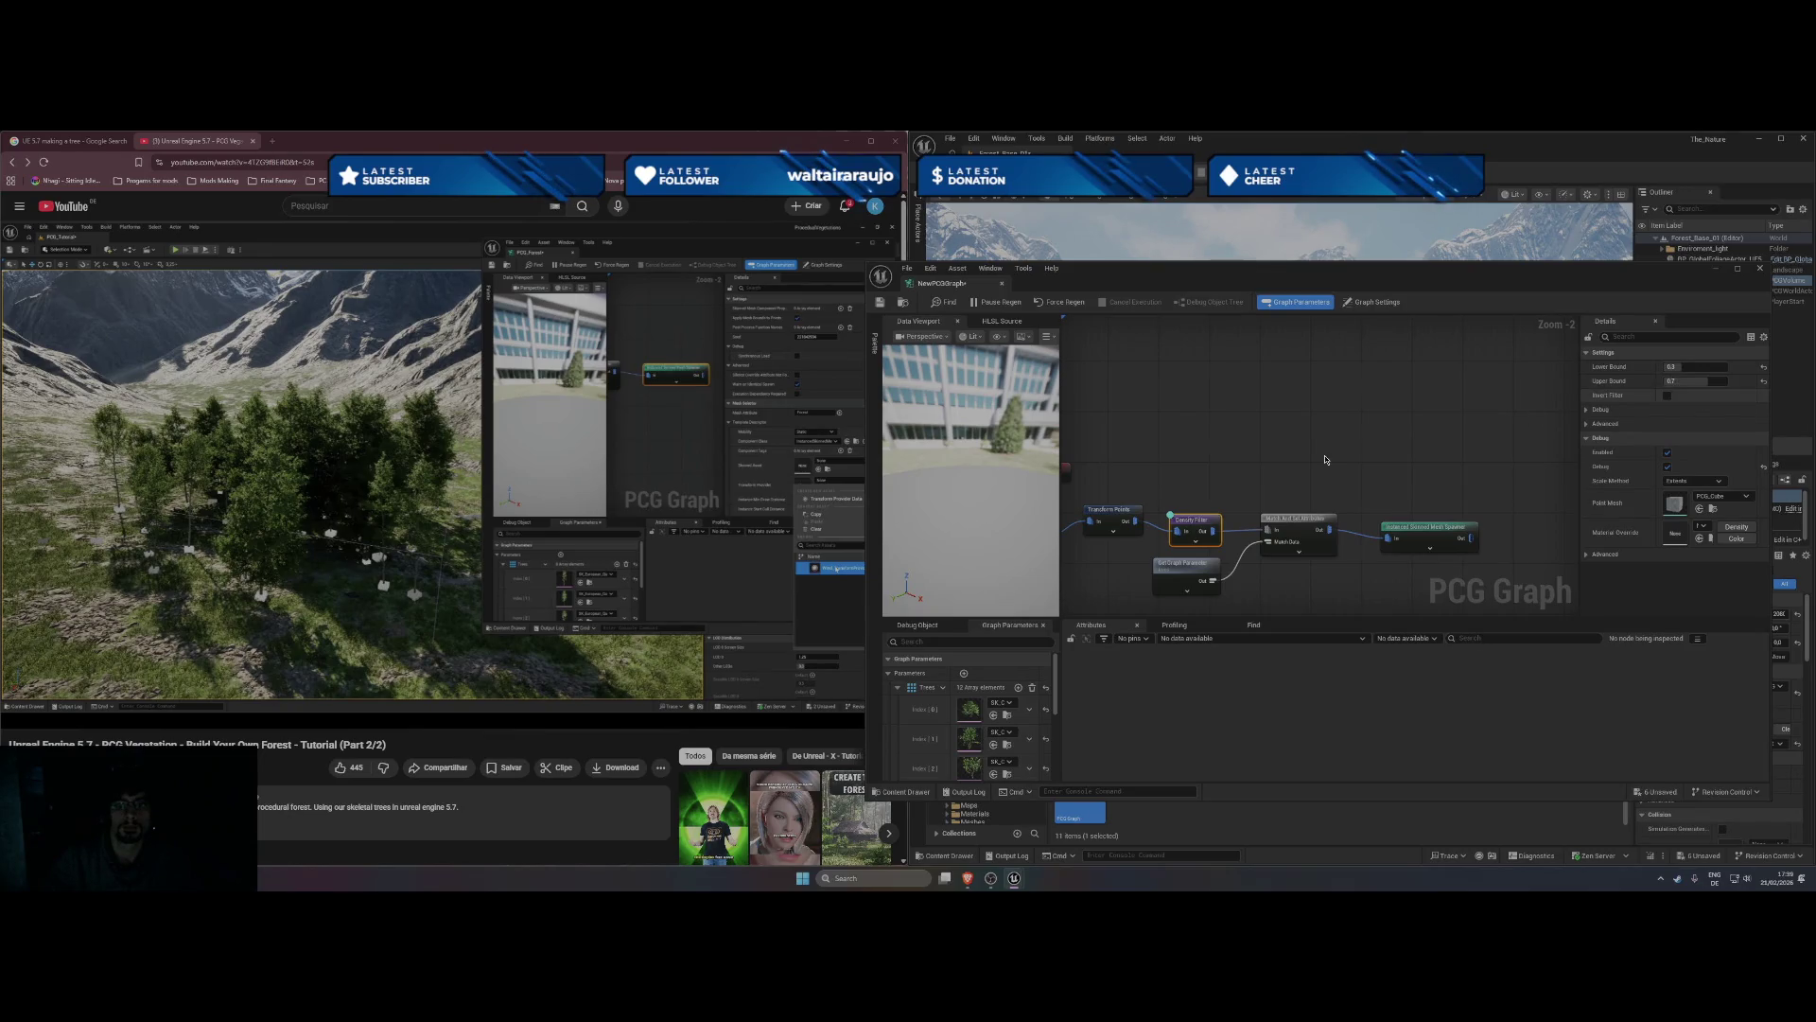
{"action": "left_click_drag", "start_coordinate": [1455, 277], "coordinate": [614, 287]}
{"action": "left_click_drag", "start_coordinate": [852, 388], "coordinate": [887, 388]}
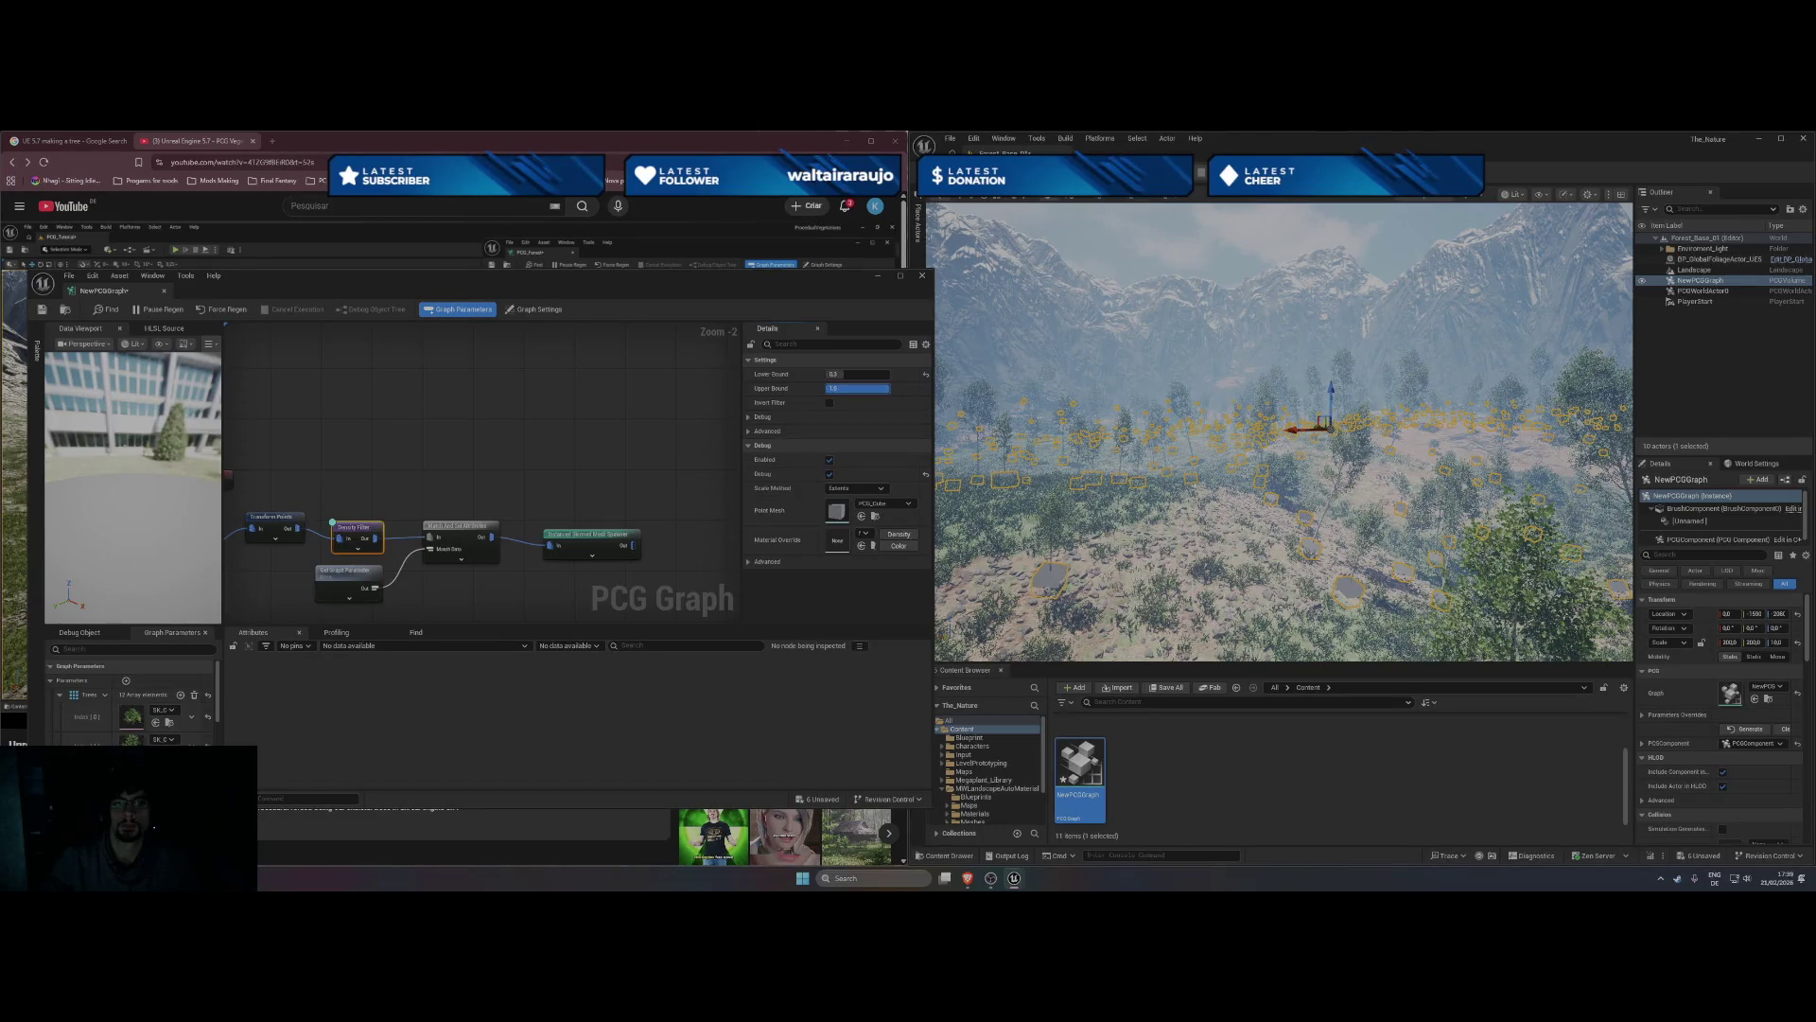
{"action": "scroll", "coordinate": [1284, 432], "scroll_direction": "up", "scroll_amount": 5}
{"action": "left_click_drag", "start_coordinate": [1284, 431], "coordinate": [1283, 365]}
{"action": "scroll", "coordinate": [1284, 432], "scroll_direction": "up", "scroll_amount": 5}
{"action": "scroll", "coordinate": [1284, 431], "scroll_direction": "down", "scroll_amount": 10}
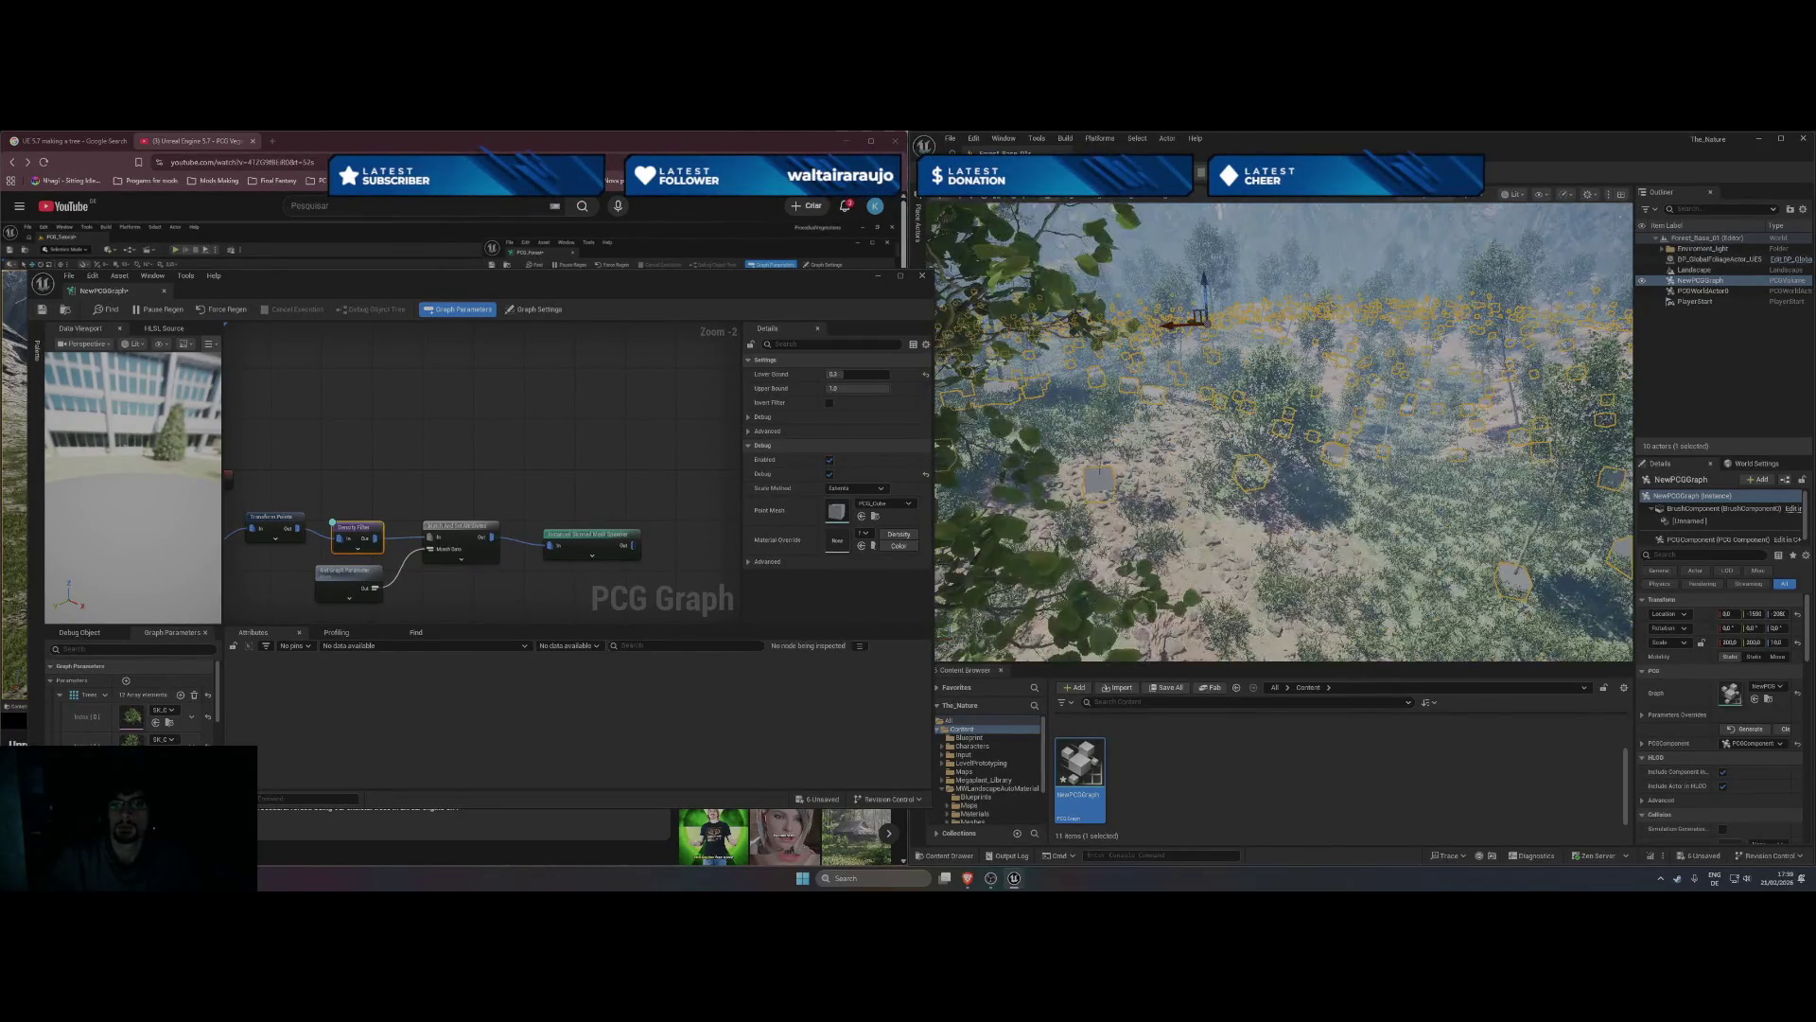
{"action": "scroll", "coordinate": [1284, 432], "scroll_direction": "up", "scroll_amount": 3}
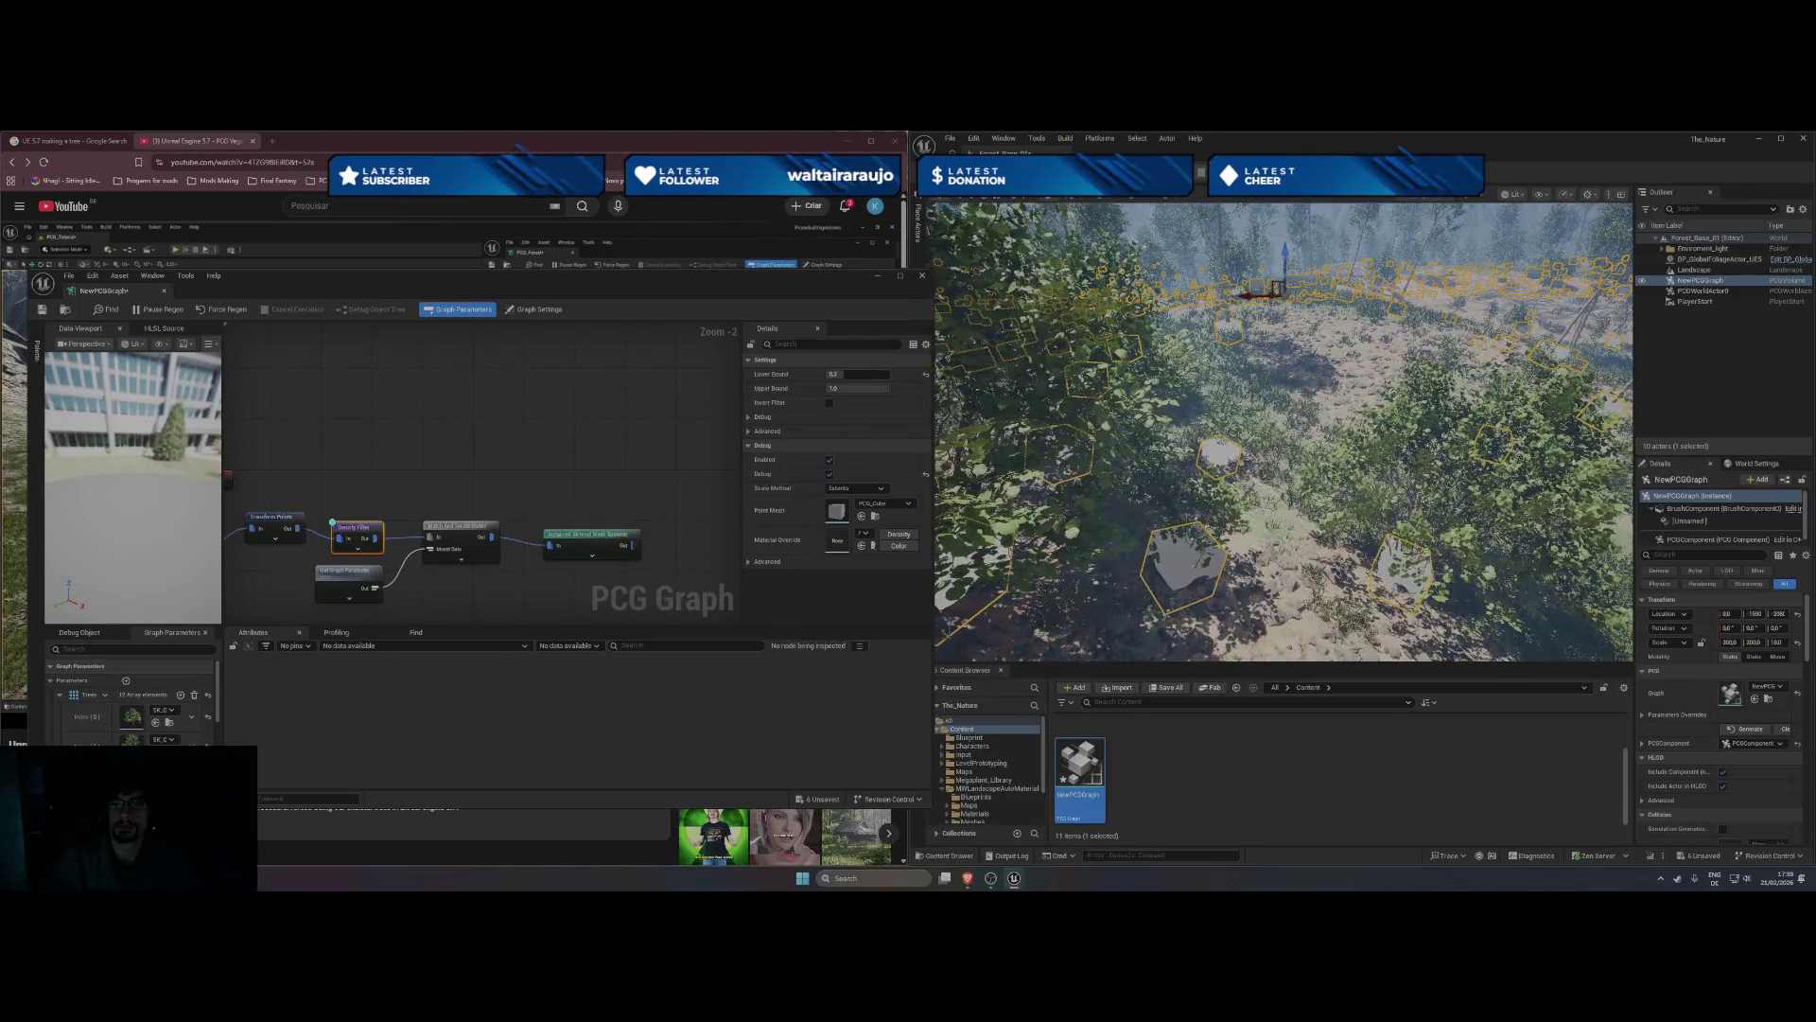
{"action": "scroll", "coordinate": [1283, 432], "scroll_direction": "up", "scroll_amount": 5}
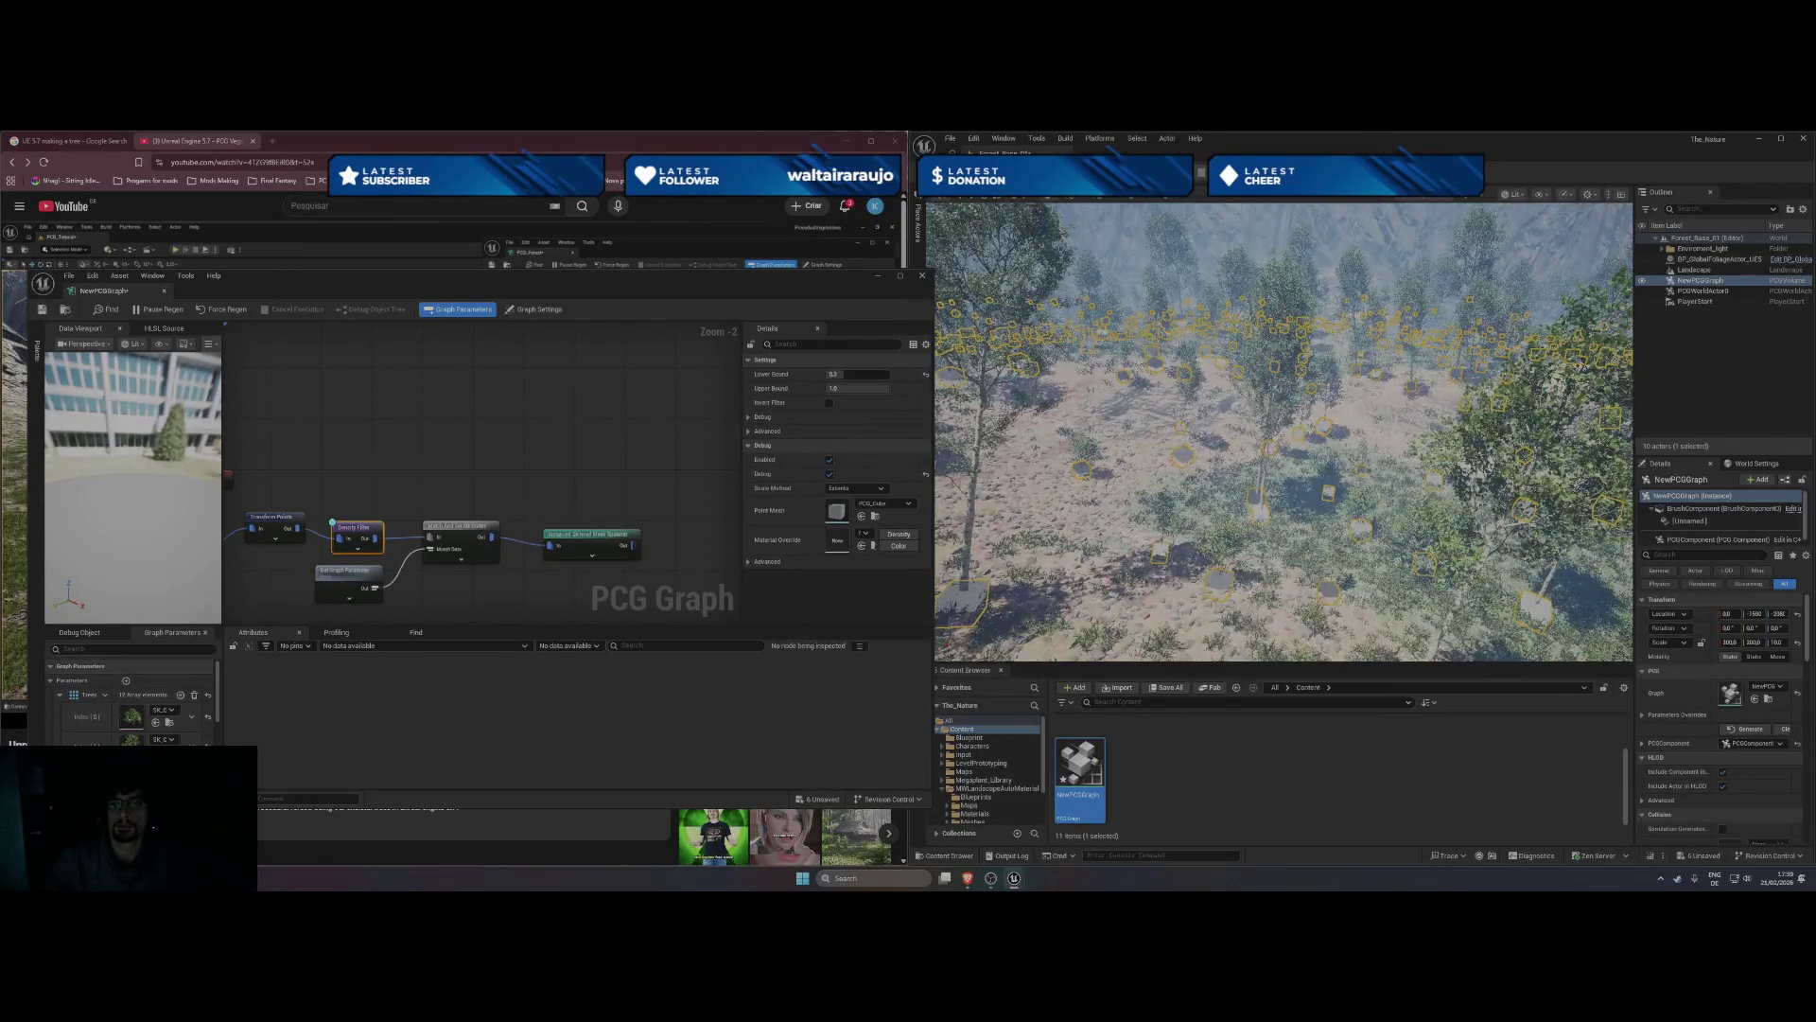
{"action": "scroll", "coordinate": [1284, 432], "scroll_direction": "down", "scroll_amount": 5}
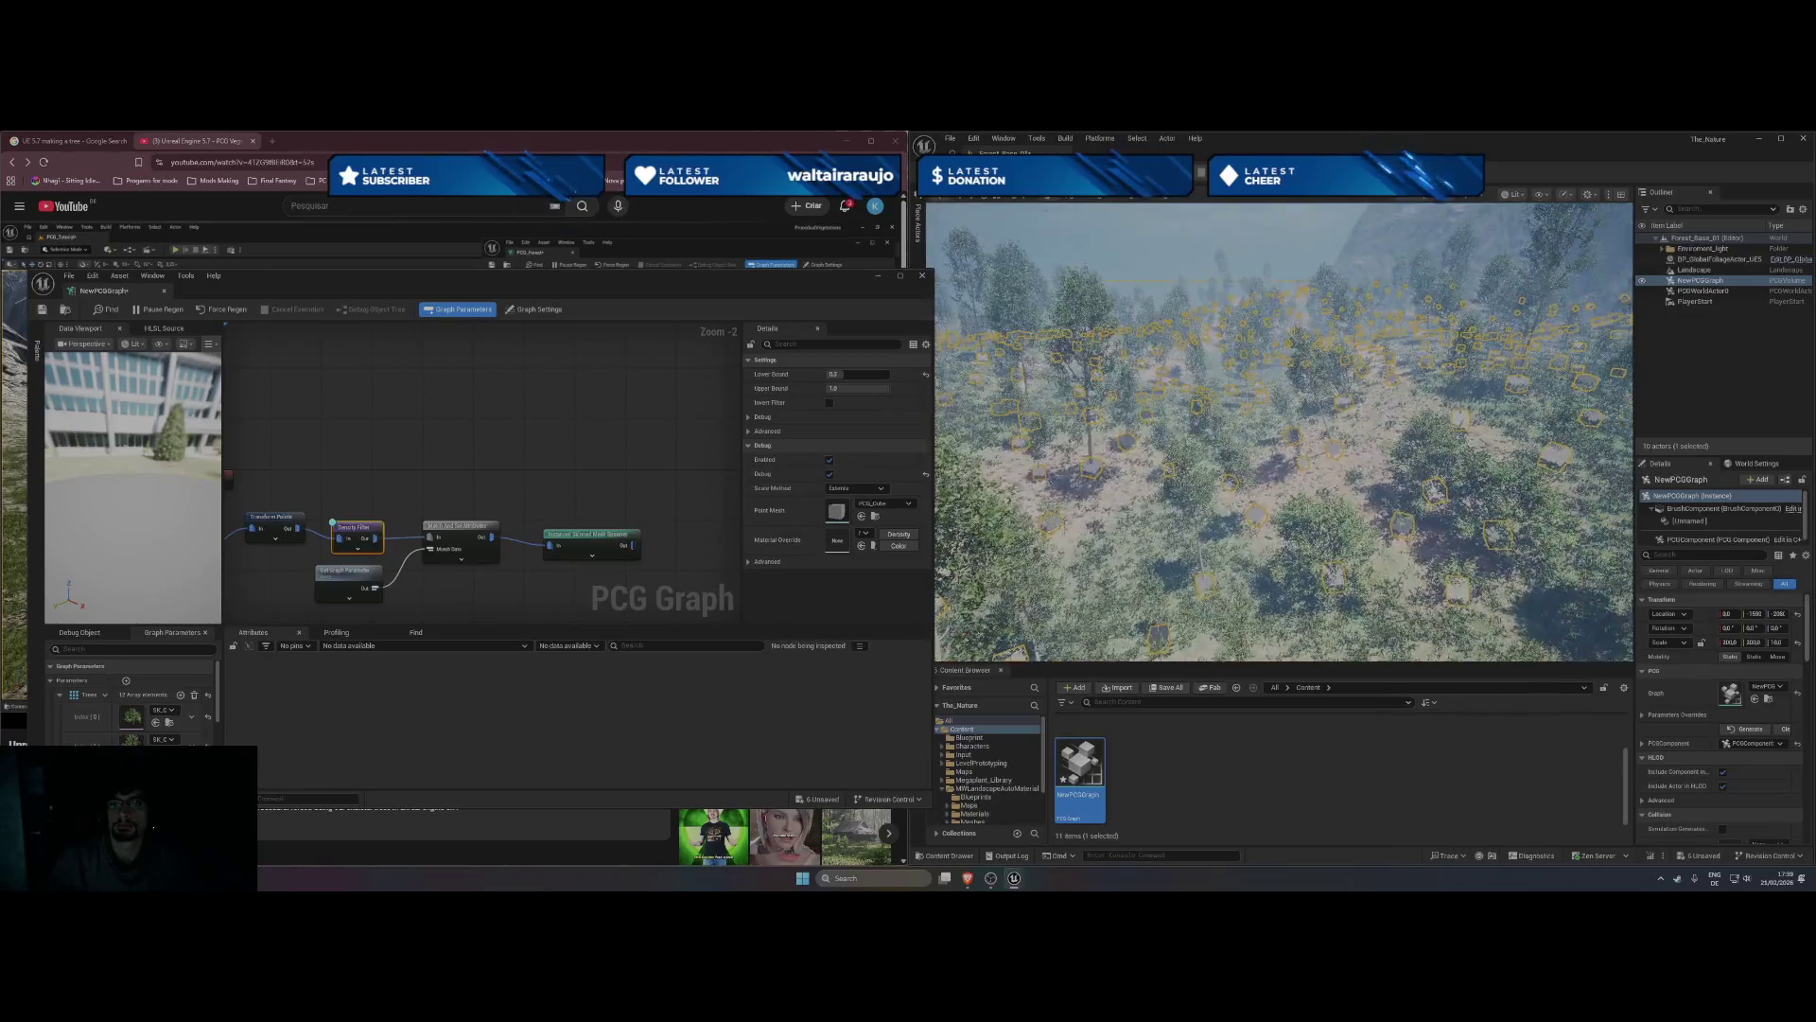
{"action": "scroll", "coordinate": [1284, 432], "scroll_direction": "down", "scroll_amount": 5}
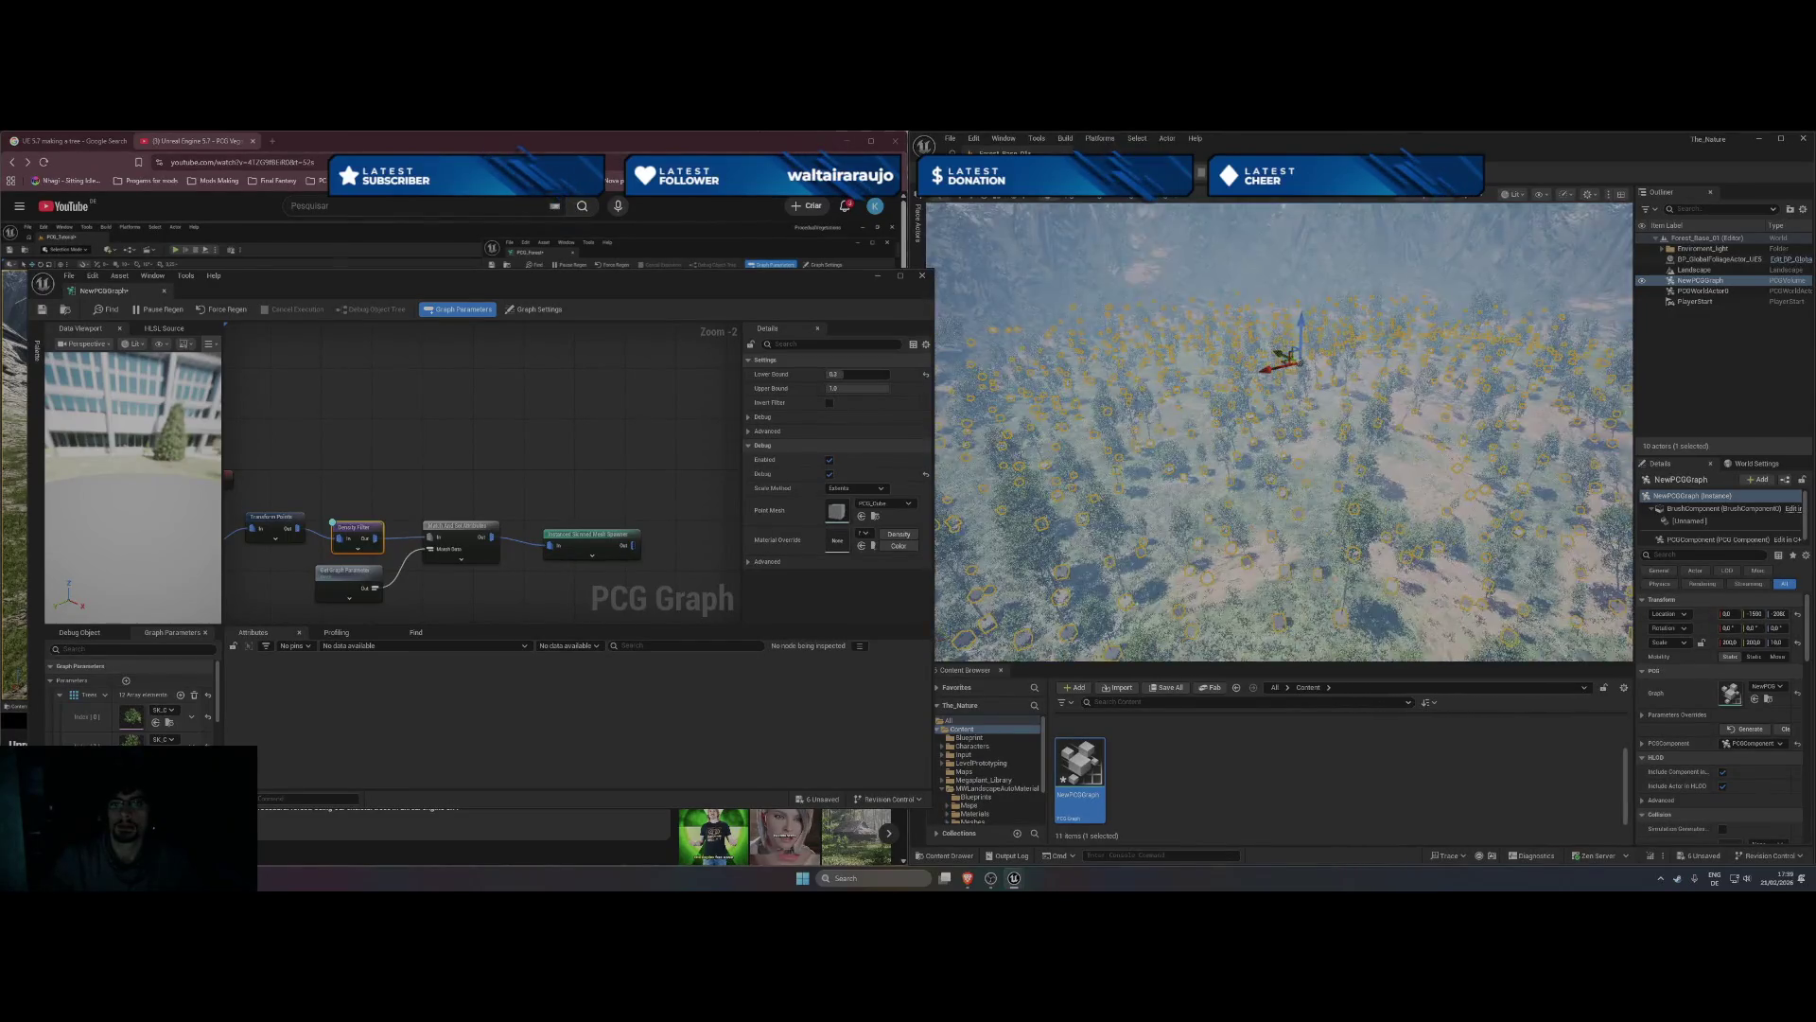
{"action": "scroll", "coordinate": [1283, 432], "scroll_direction": "up", "scroll_amount": 5}
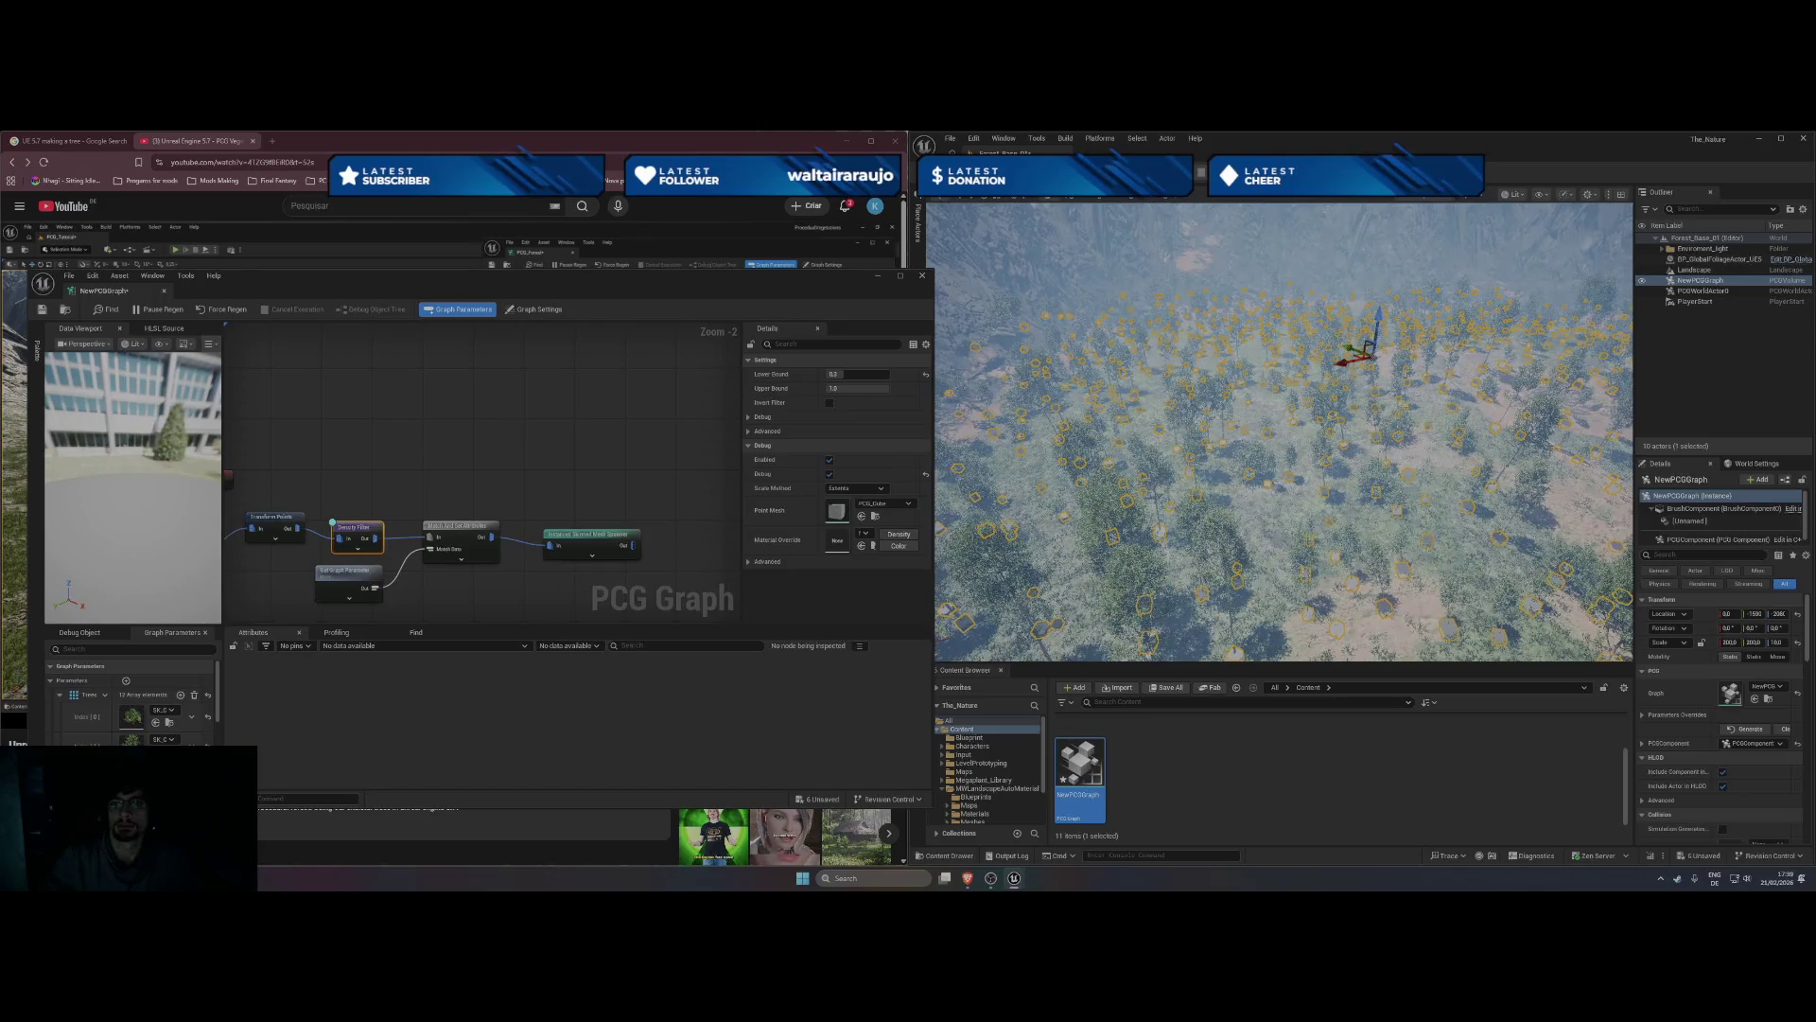
{"action": "scroll", "coordinate": [1061, 447], "scroll_direction": "down", "scroll_amount": 1}
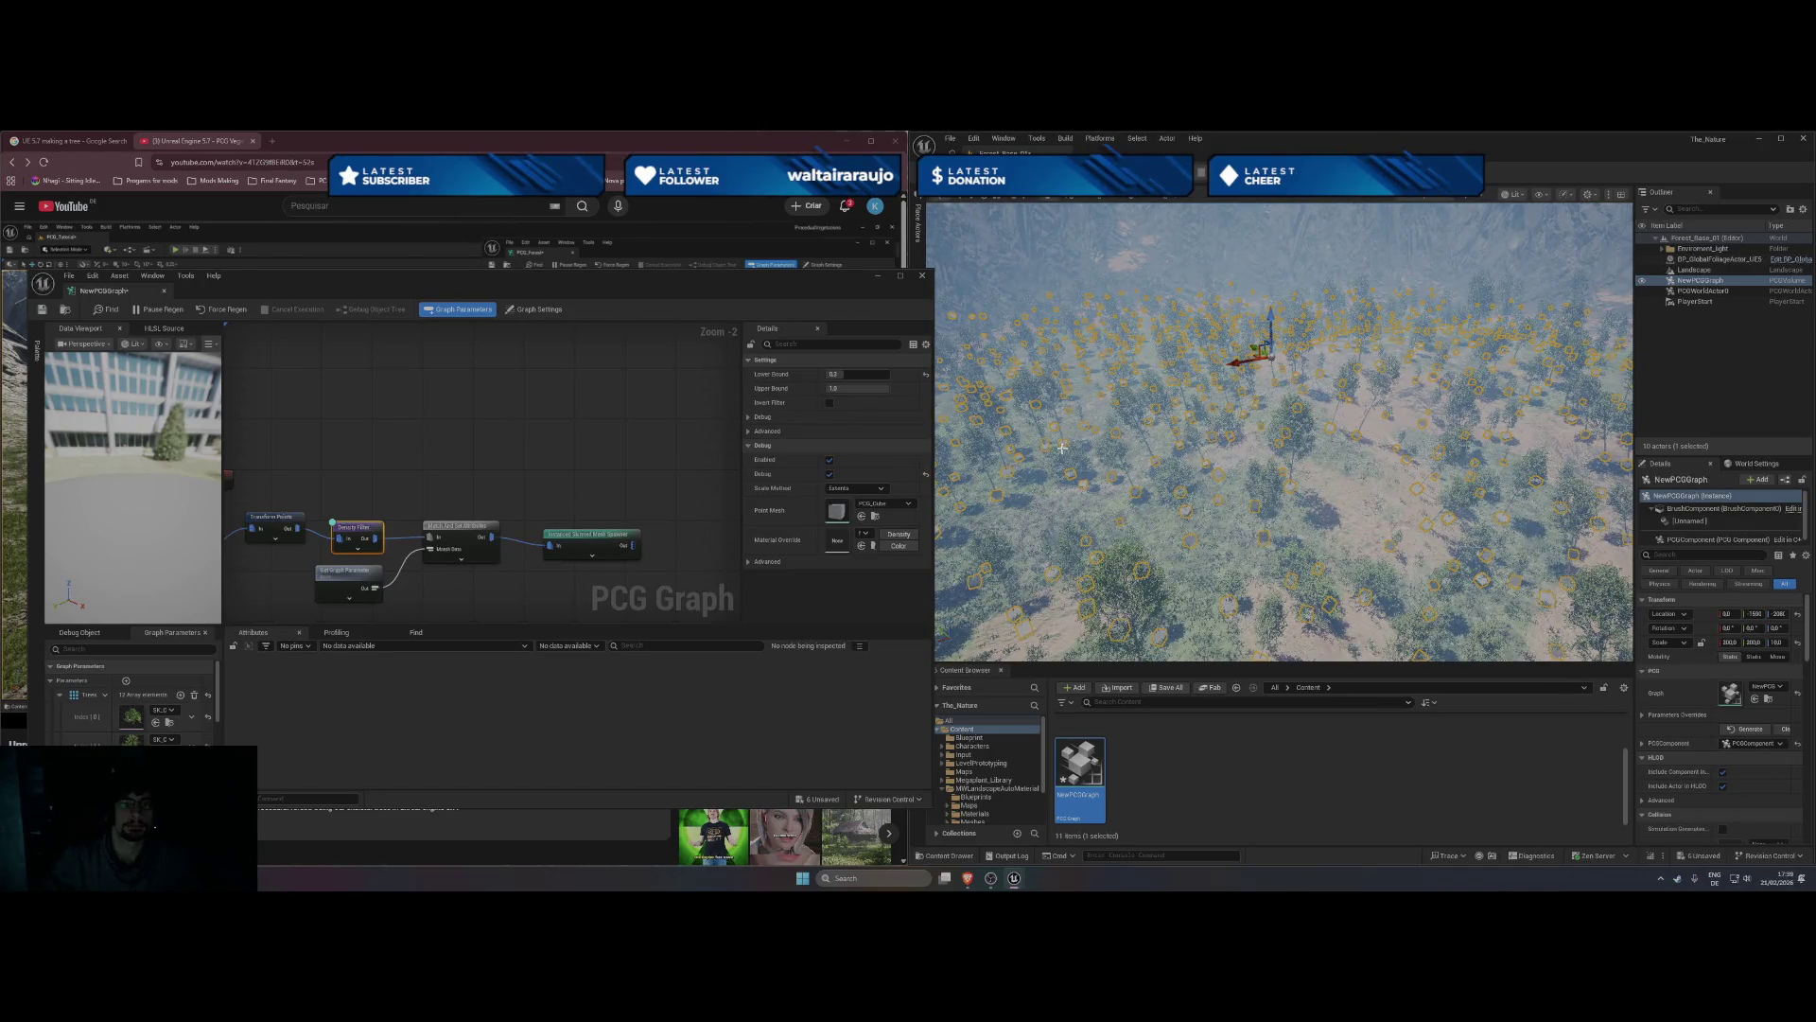
{"action": "left_click", "coordinate": [856, 374]}
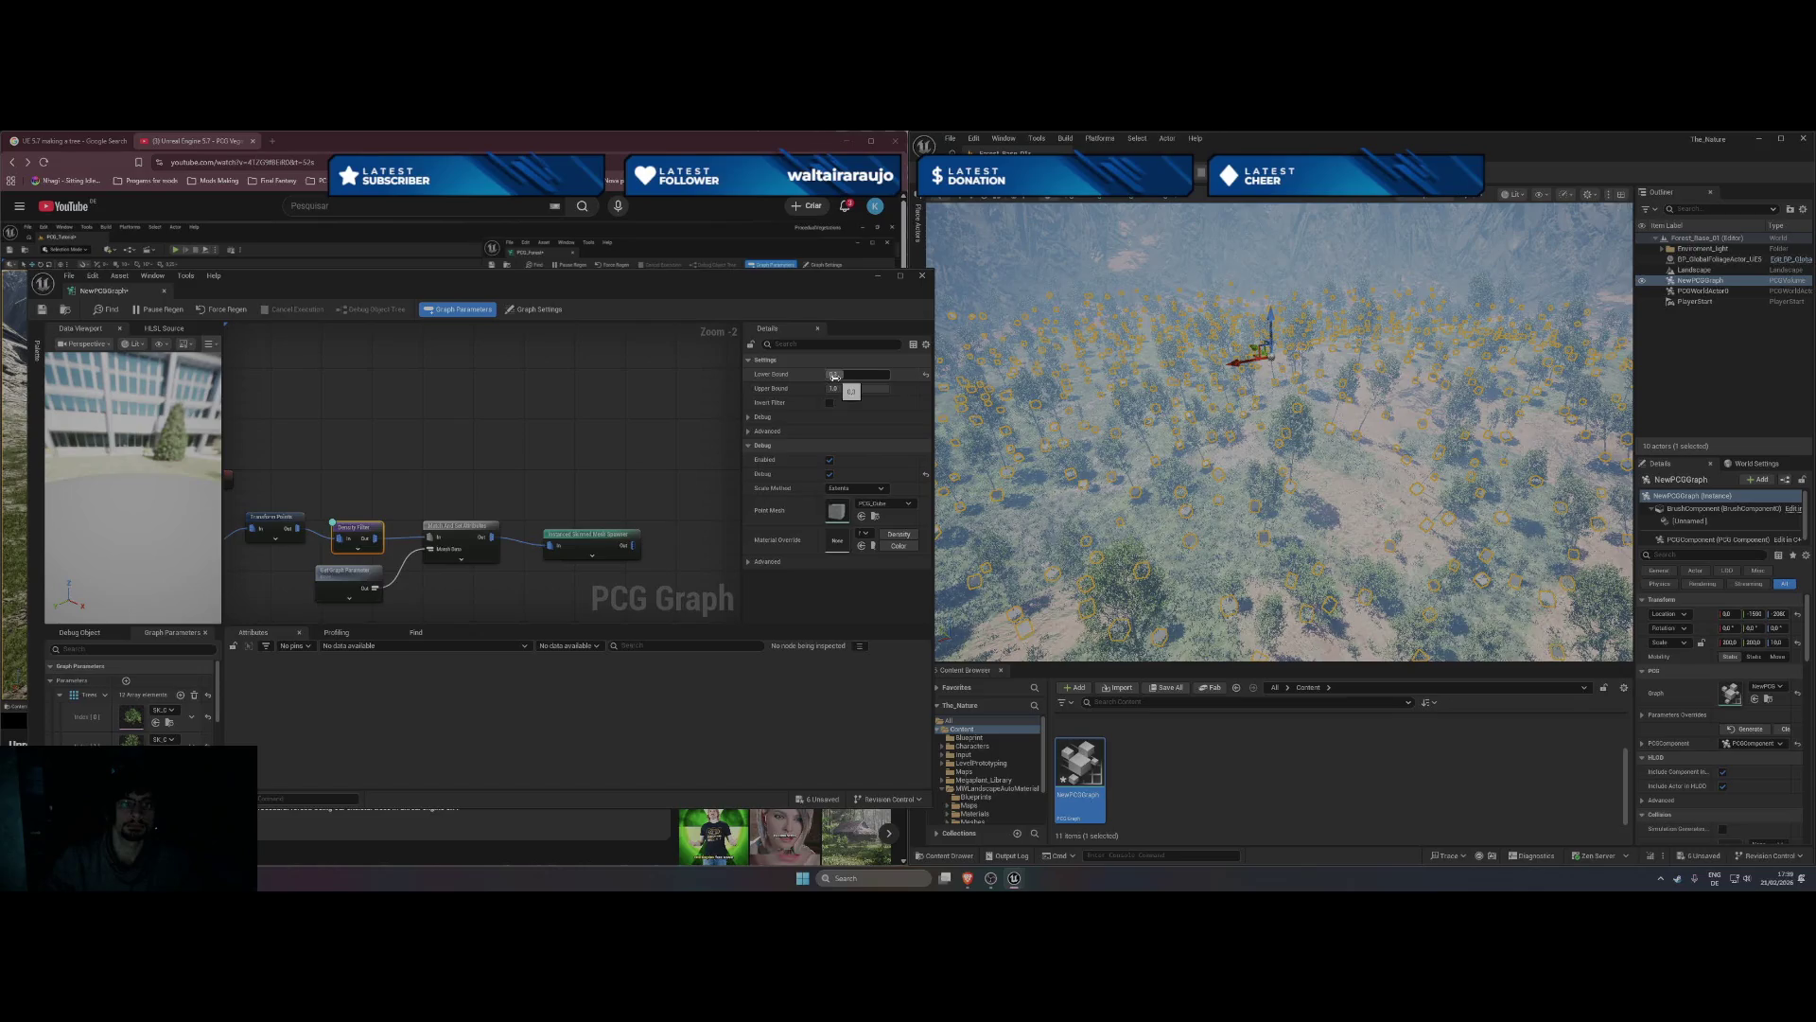
- Set the Density Filter's Lower Bound to 0.2008, then drag it down to about 0.1
{"action": "type", "text": "0.2008"}
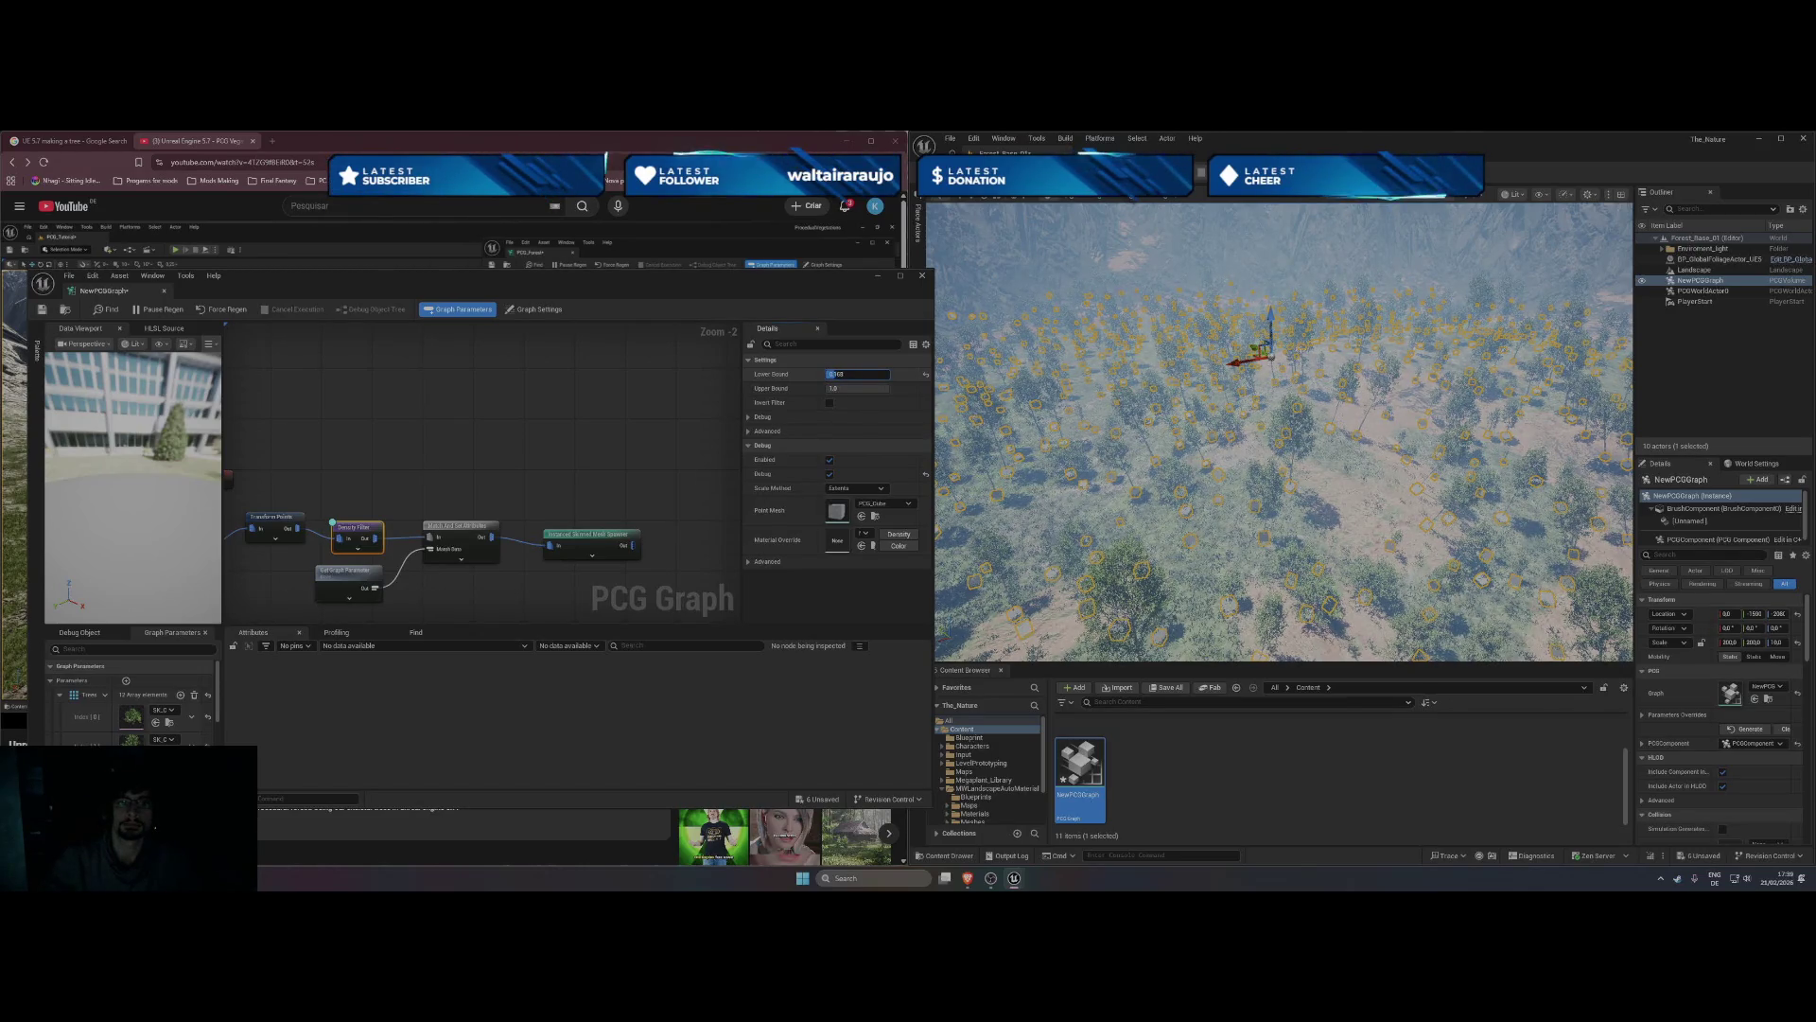
{"action": "left_click", "coordinate": [926, 378]}
{"action": "left_click_drag", "start_coordinate": [862, 370], "coordinate": [837, 371]}
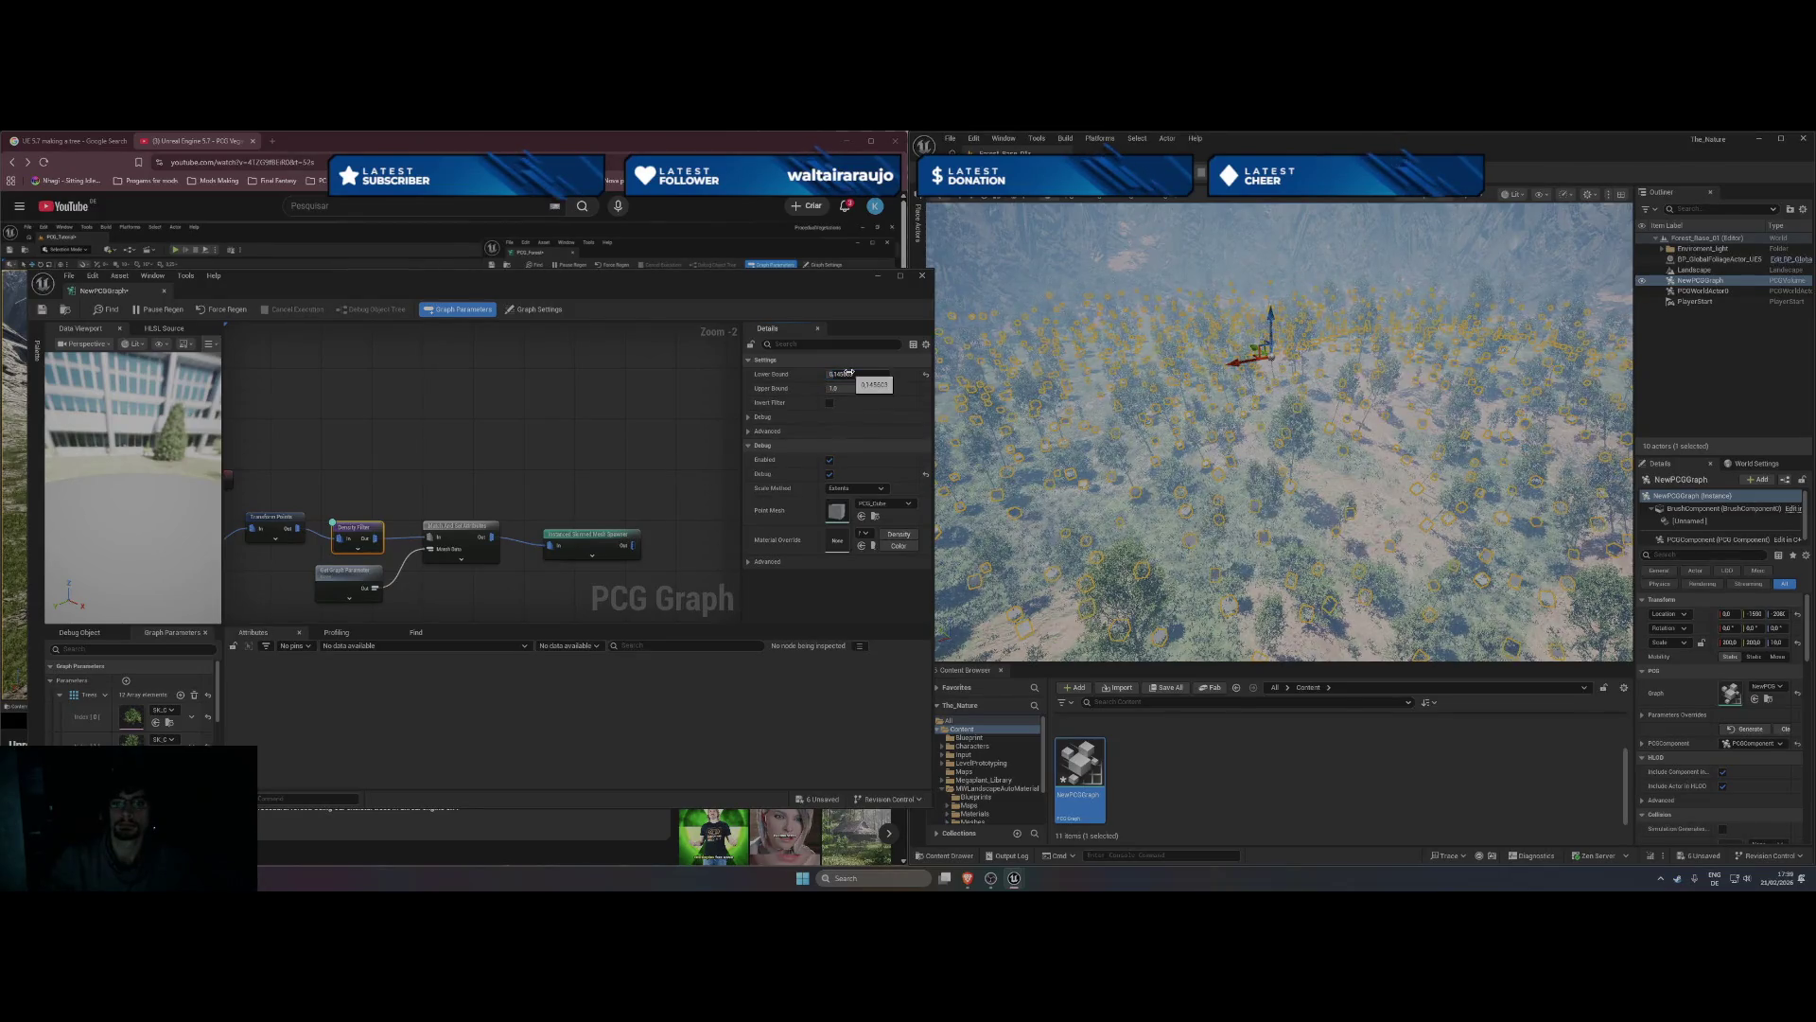
{"action": "mouse_move", "coordinate": [837, 371]}
{"action": "left_mouse_down"}
{"action": "mouse_move", "coordinate": [819, 371]}
{"action": "mouse_move", "coordinate": [848, 373]}
{"action": "left_mouse_up"}
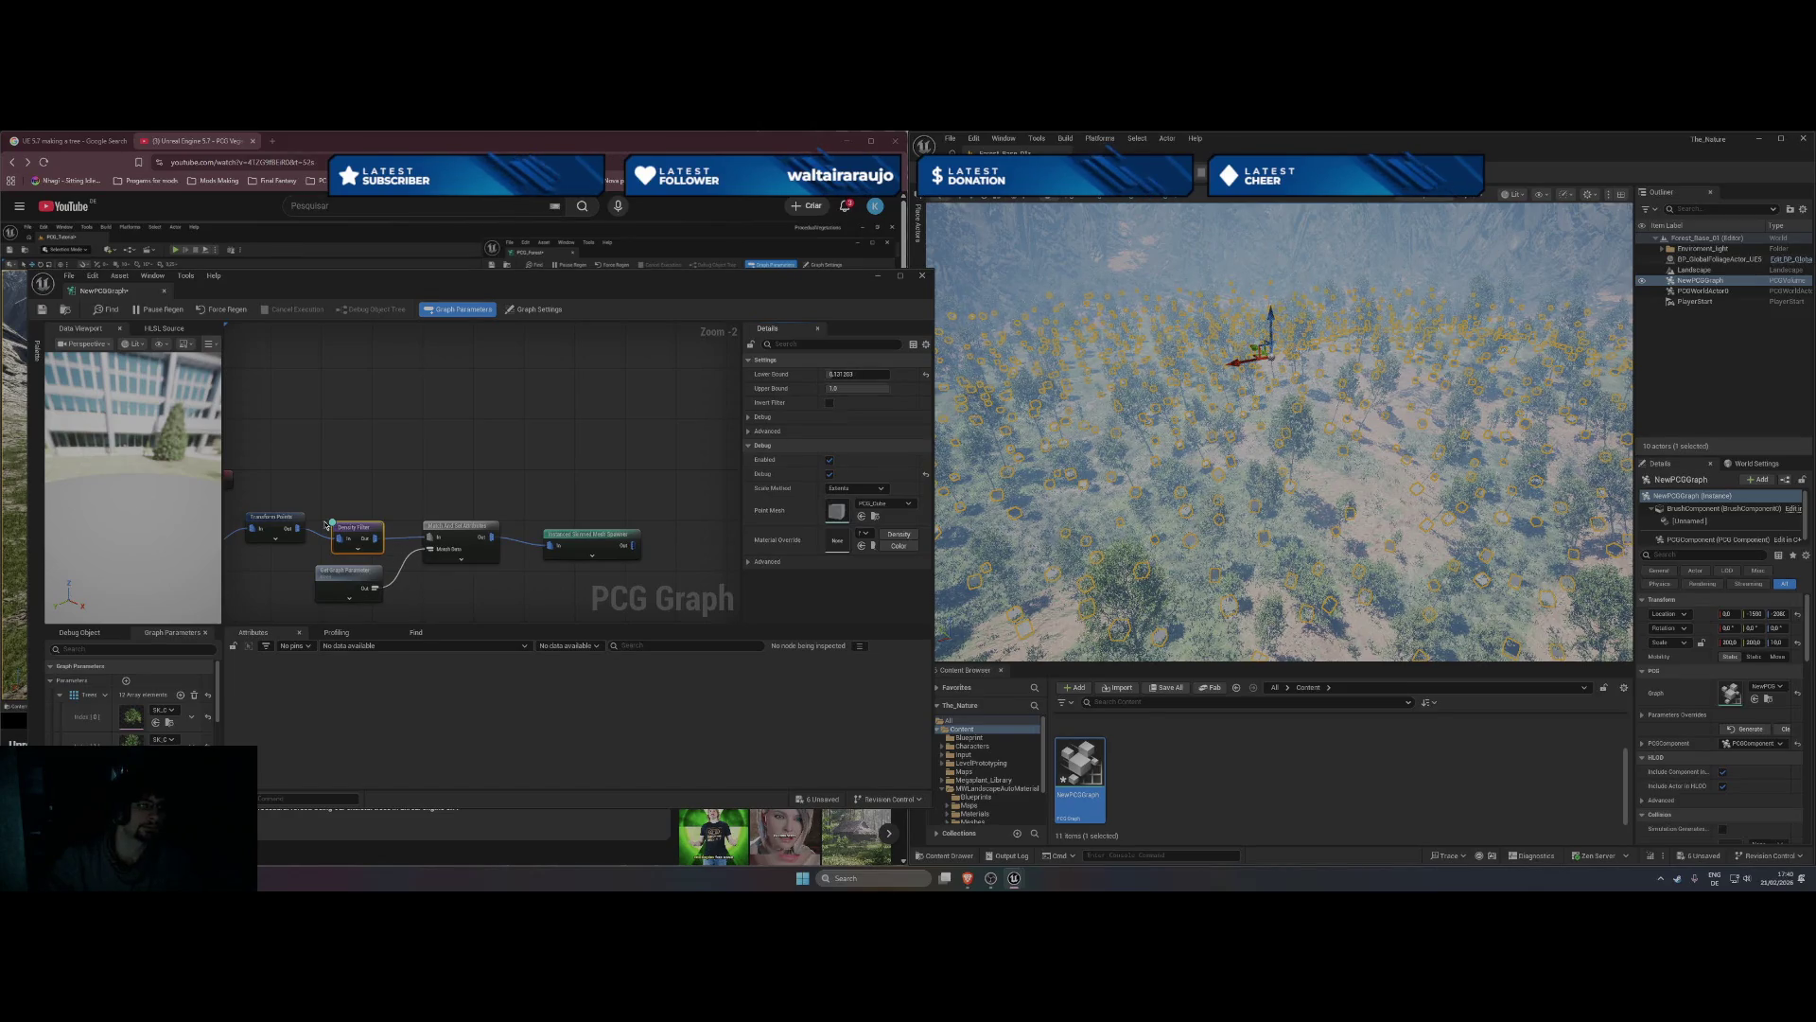
{"action": "left_click", "coordinate": [274, 524]}
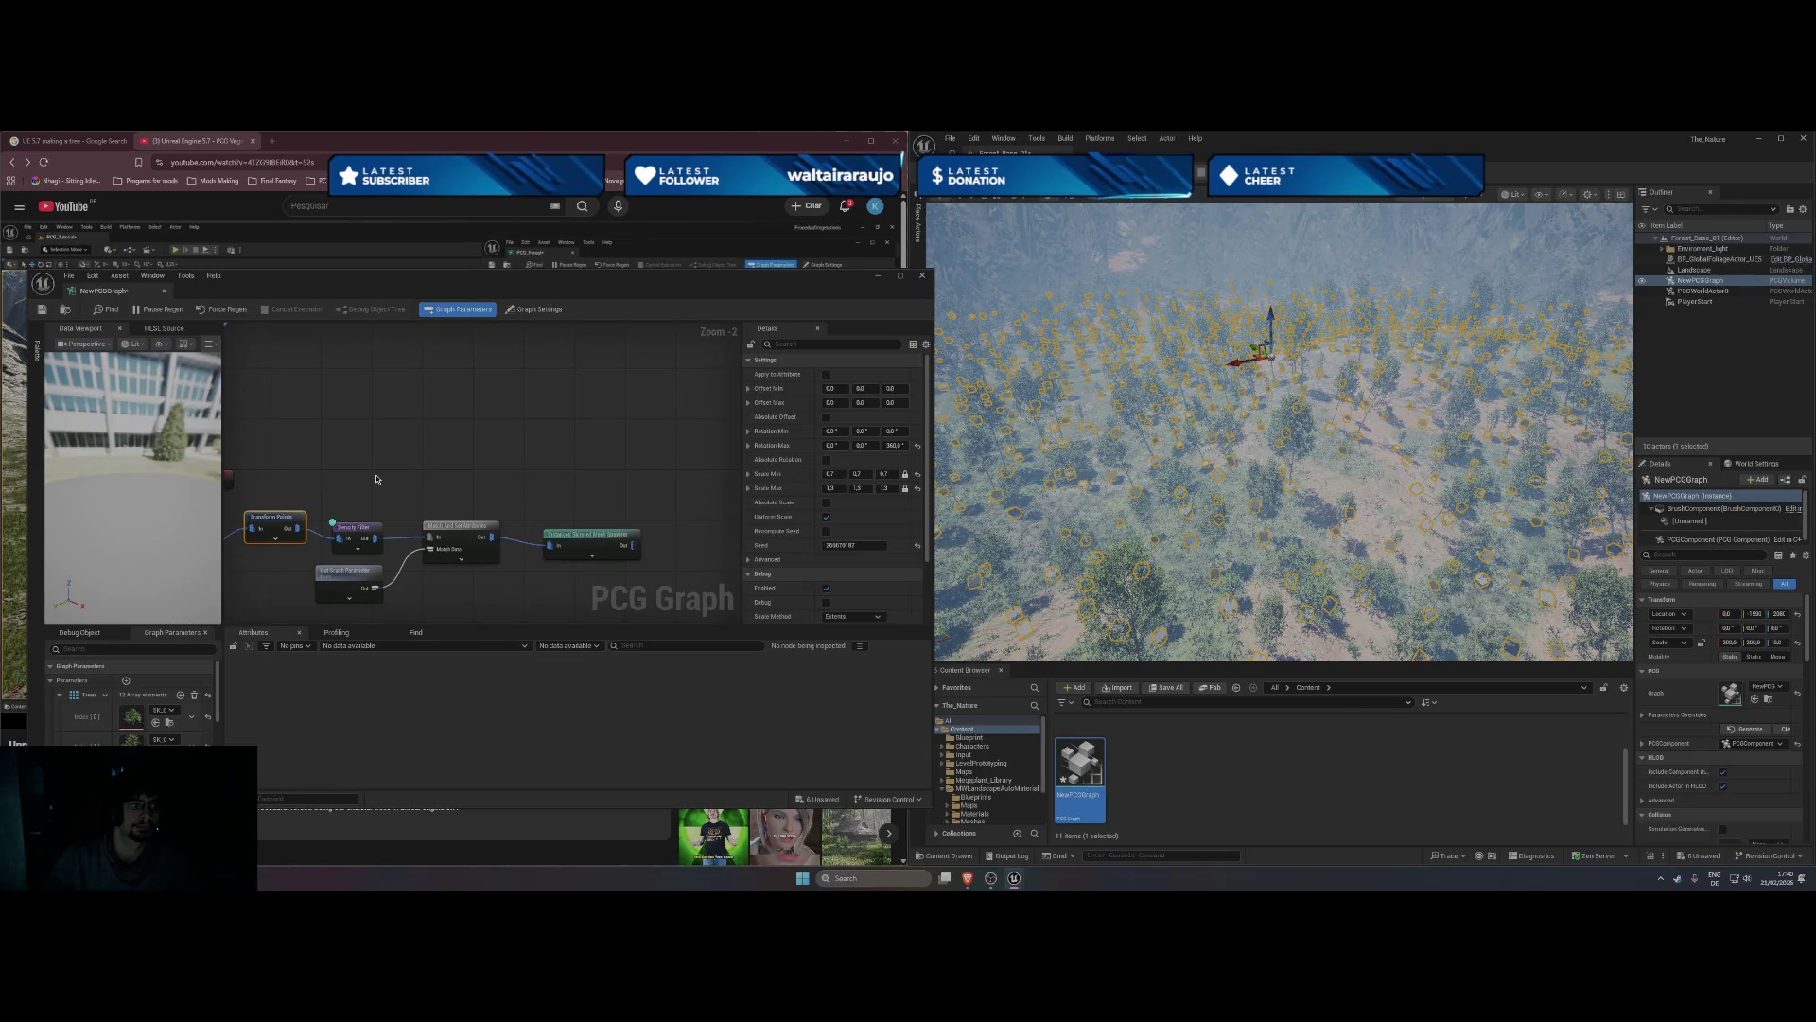
- Set the Surface Sampler's Points Per Squared Meter to 0.1, after briefly trying 0.2
{"action": "left_click_drag", "start_coordinate": [376, 479], "coordinate": [457, 487]}
{"action": "left_click", "coordinate": [345, 530]}
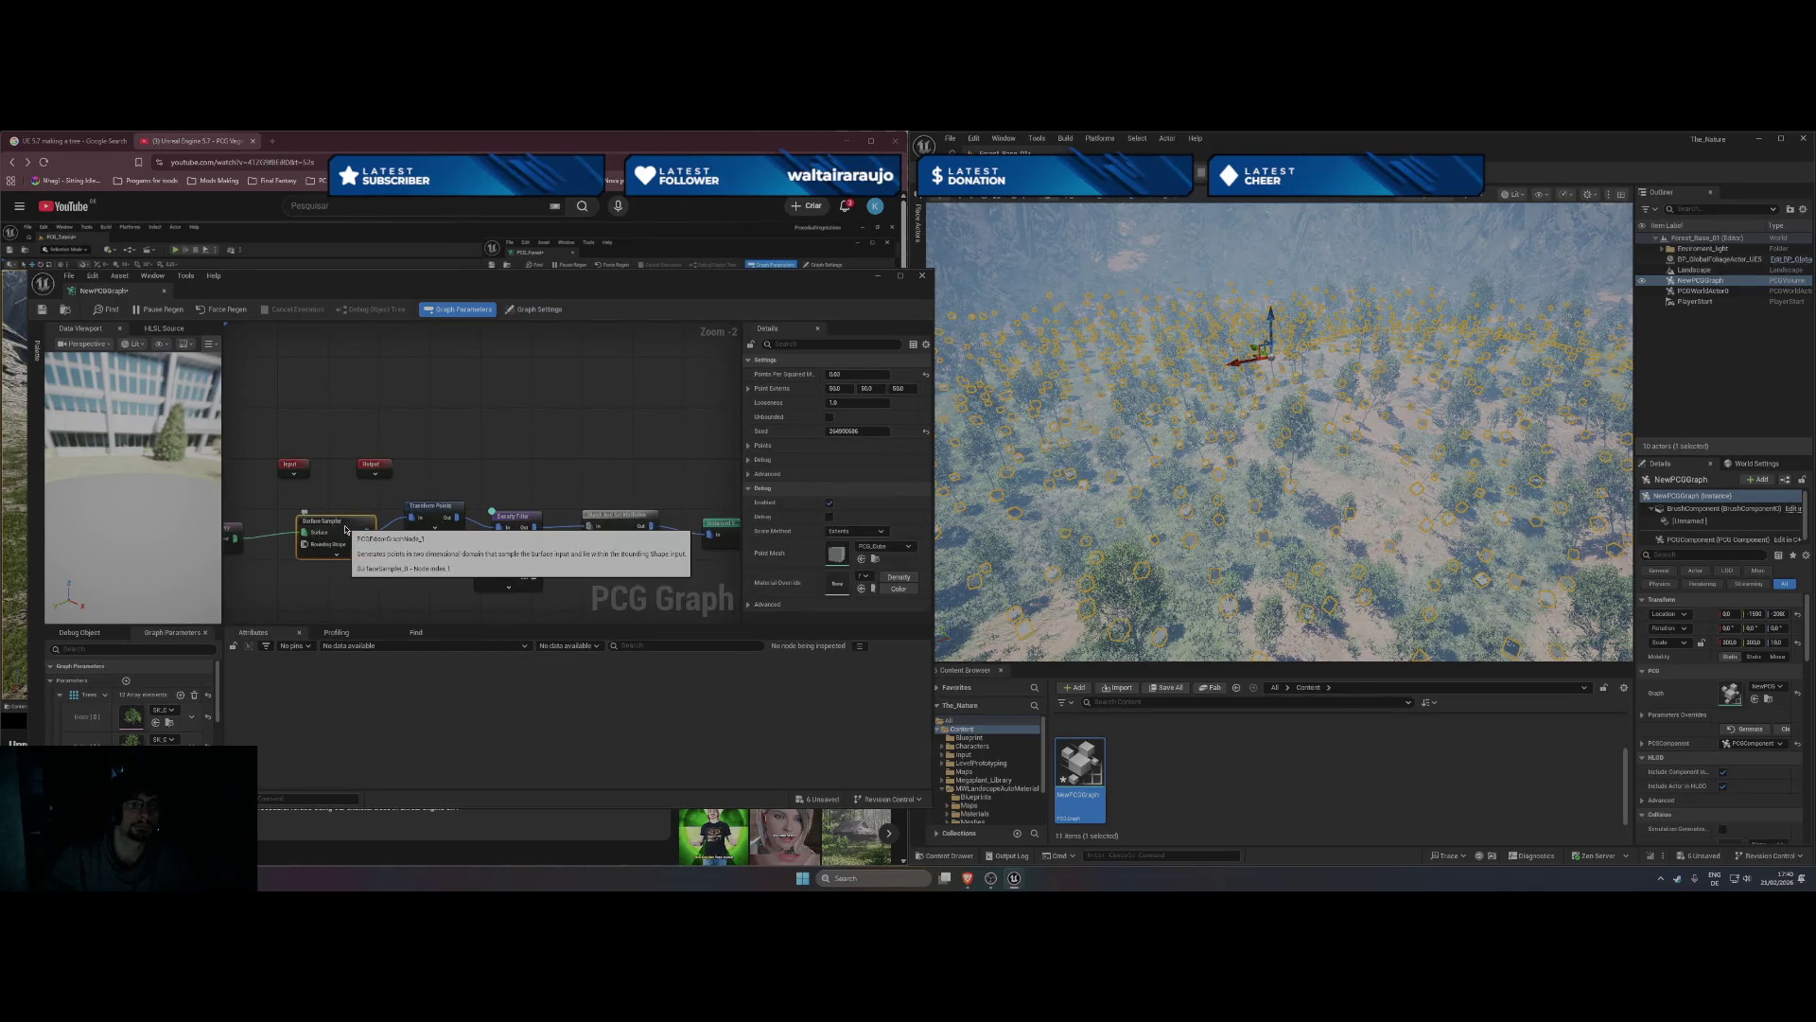
{"action": "type", "text": "0.1"}
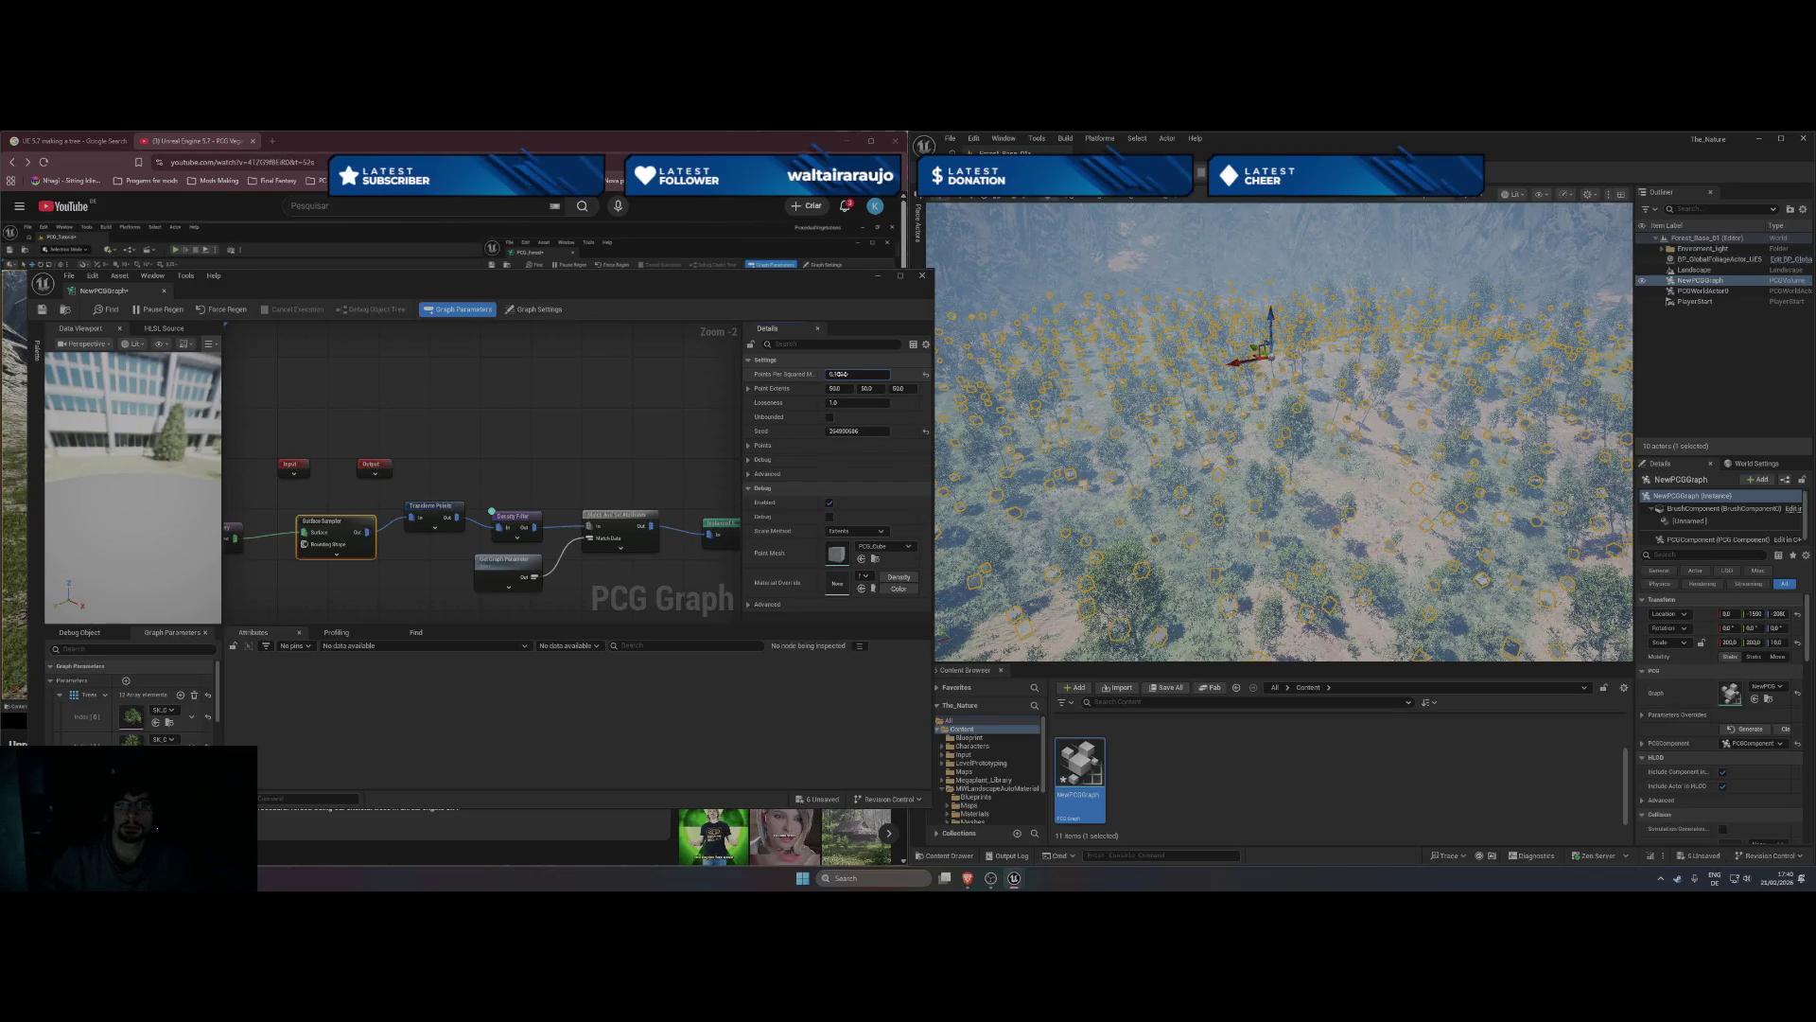
{"action": "key", "text": "Return"}
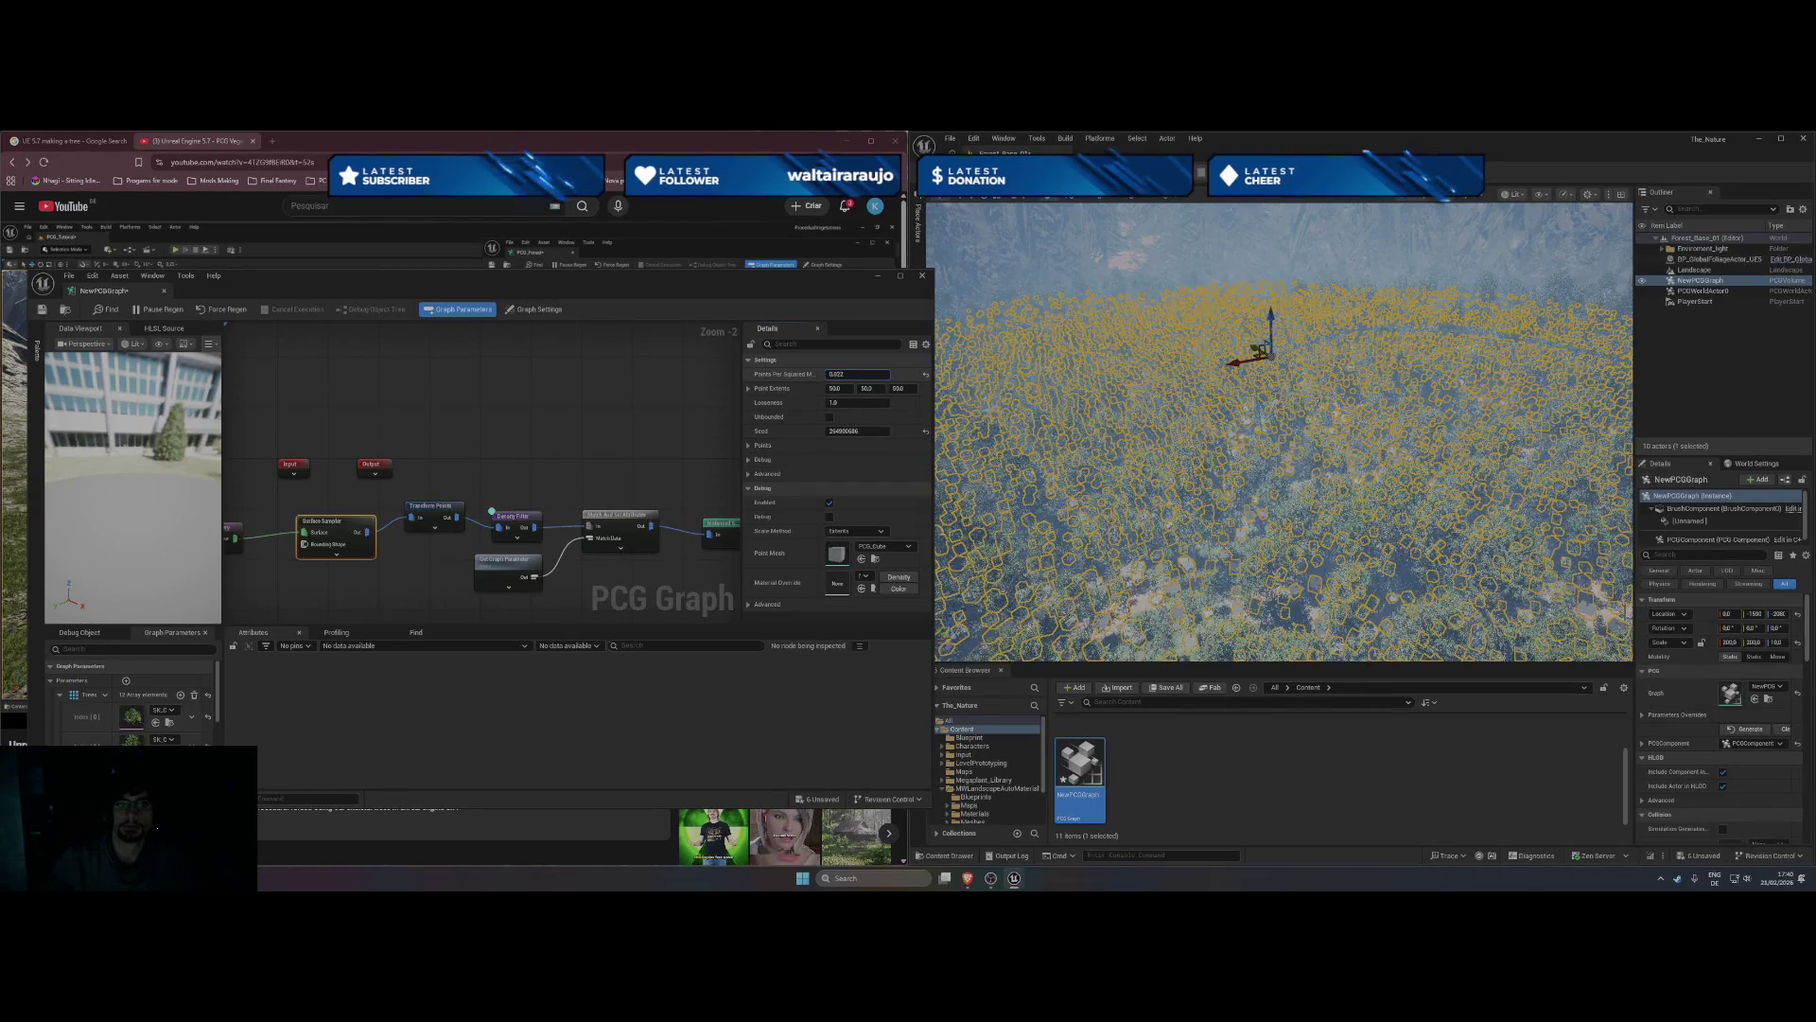
{"action": "left_click", "coordinate": [845, 374]}
{"action": "left_click_drag", "start_coordinate": [856, 374], "coordinate": [880, 373]}
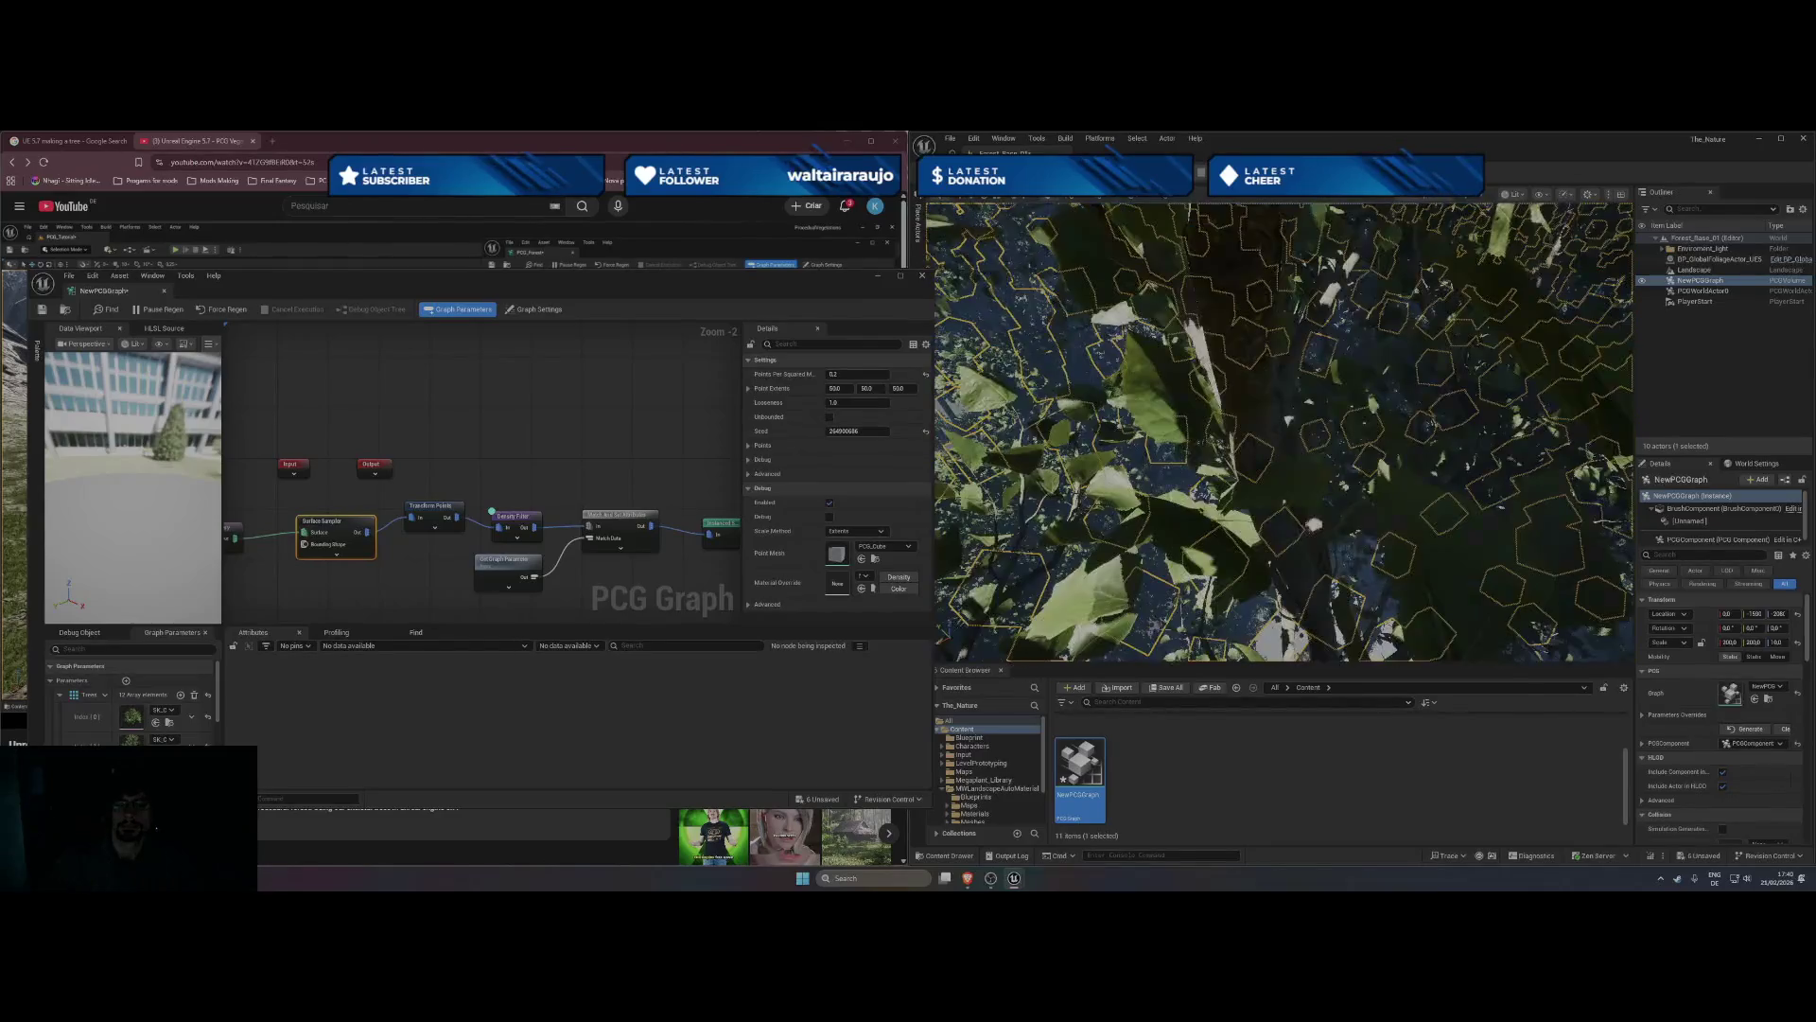
{"action": "left_click", "coordinate": [851, 373]}
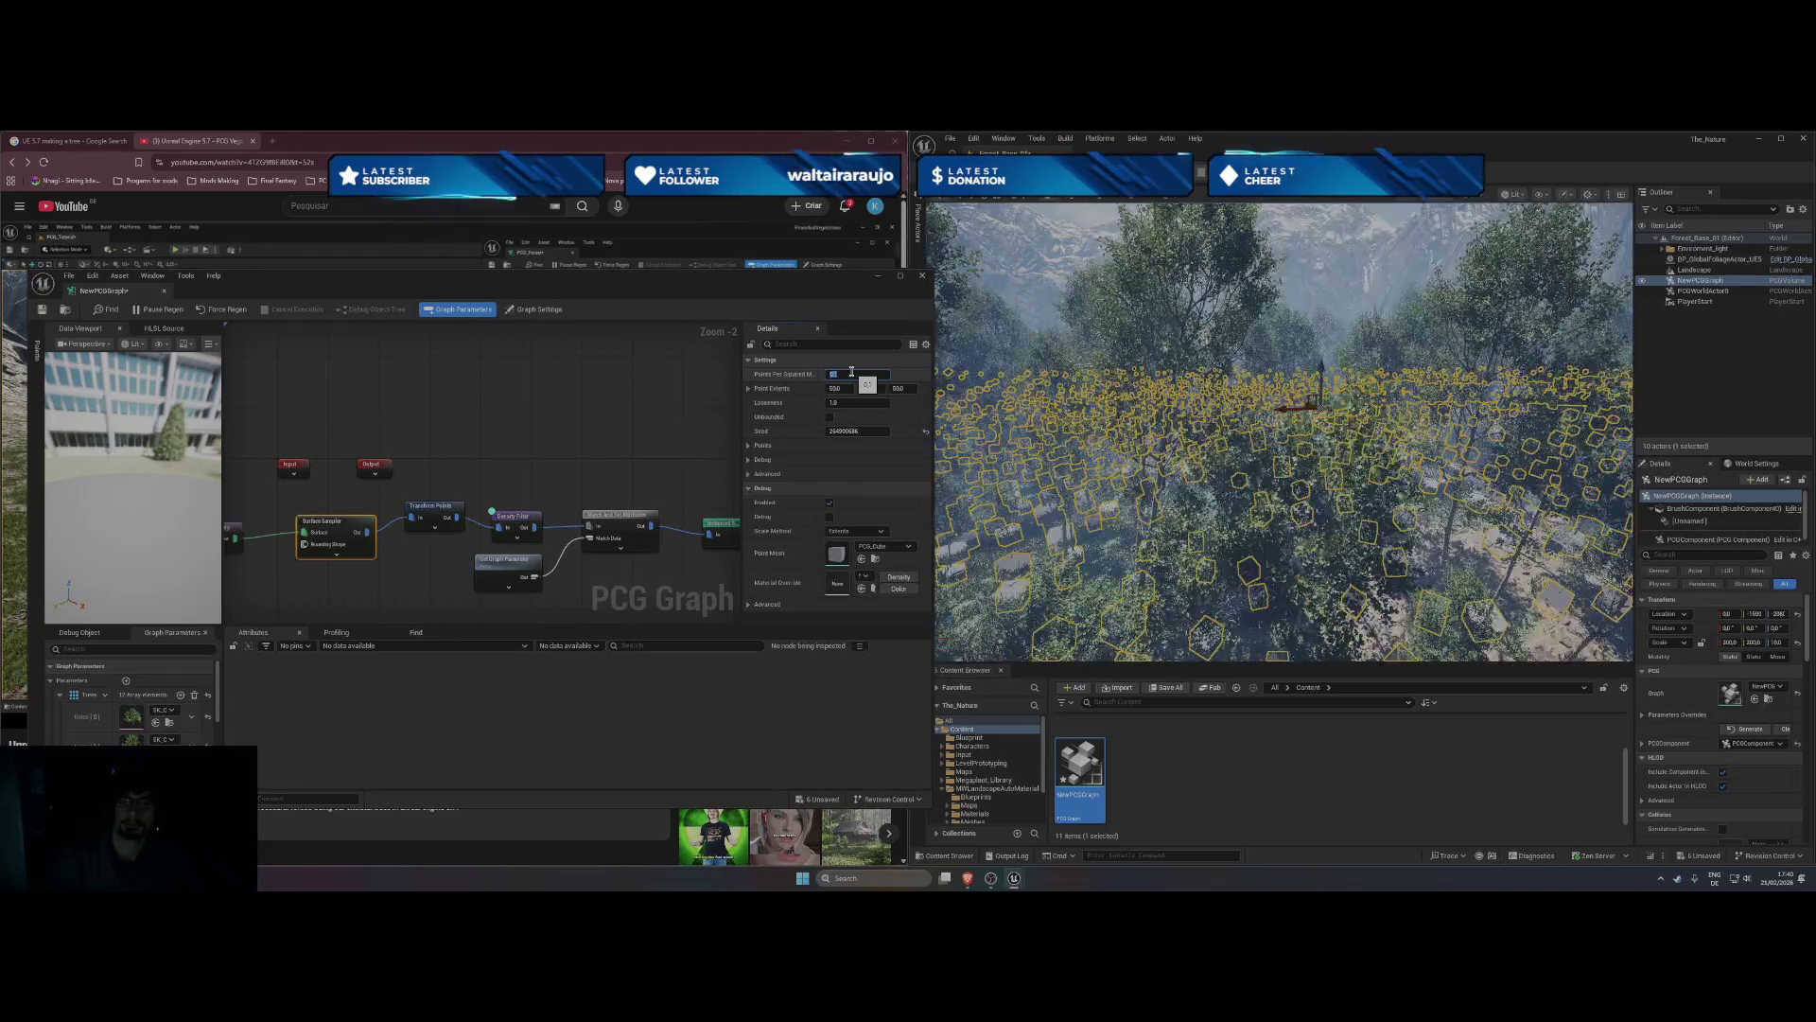
{"action": "key", "text": "Return"}
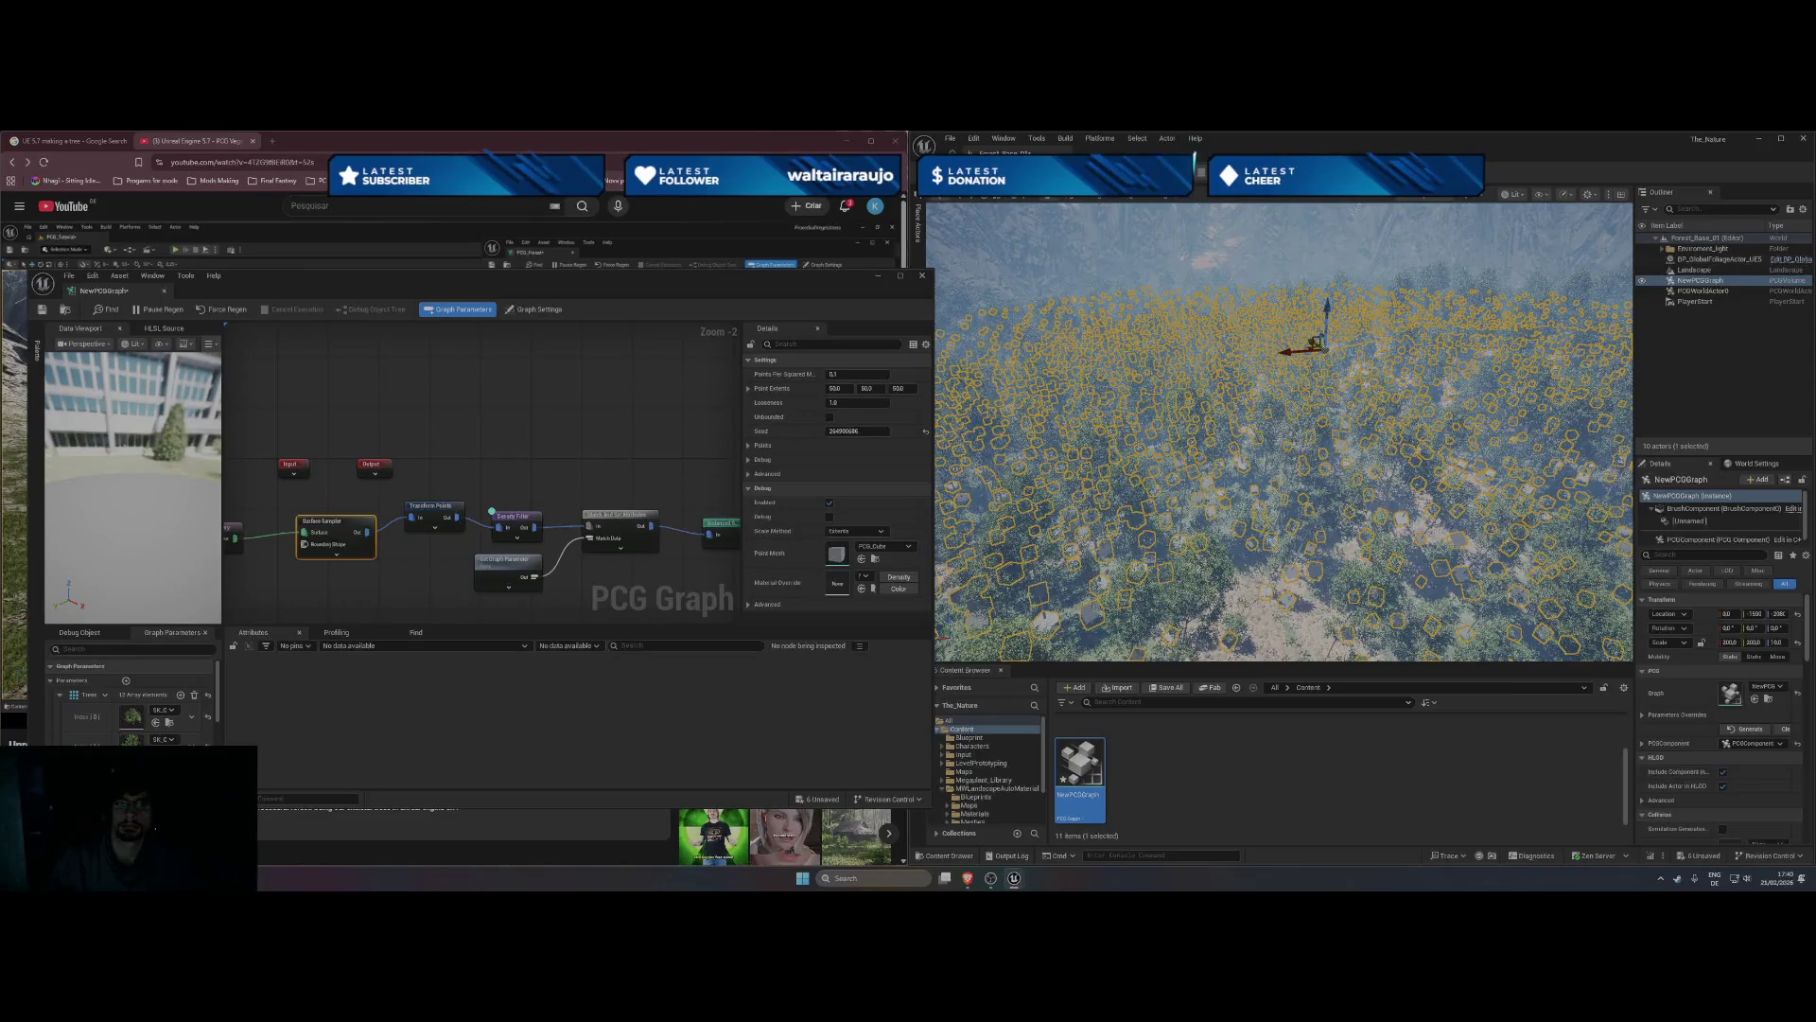
{"action": "left_click", "coordinate": [513, 517]}
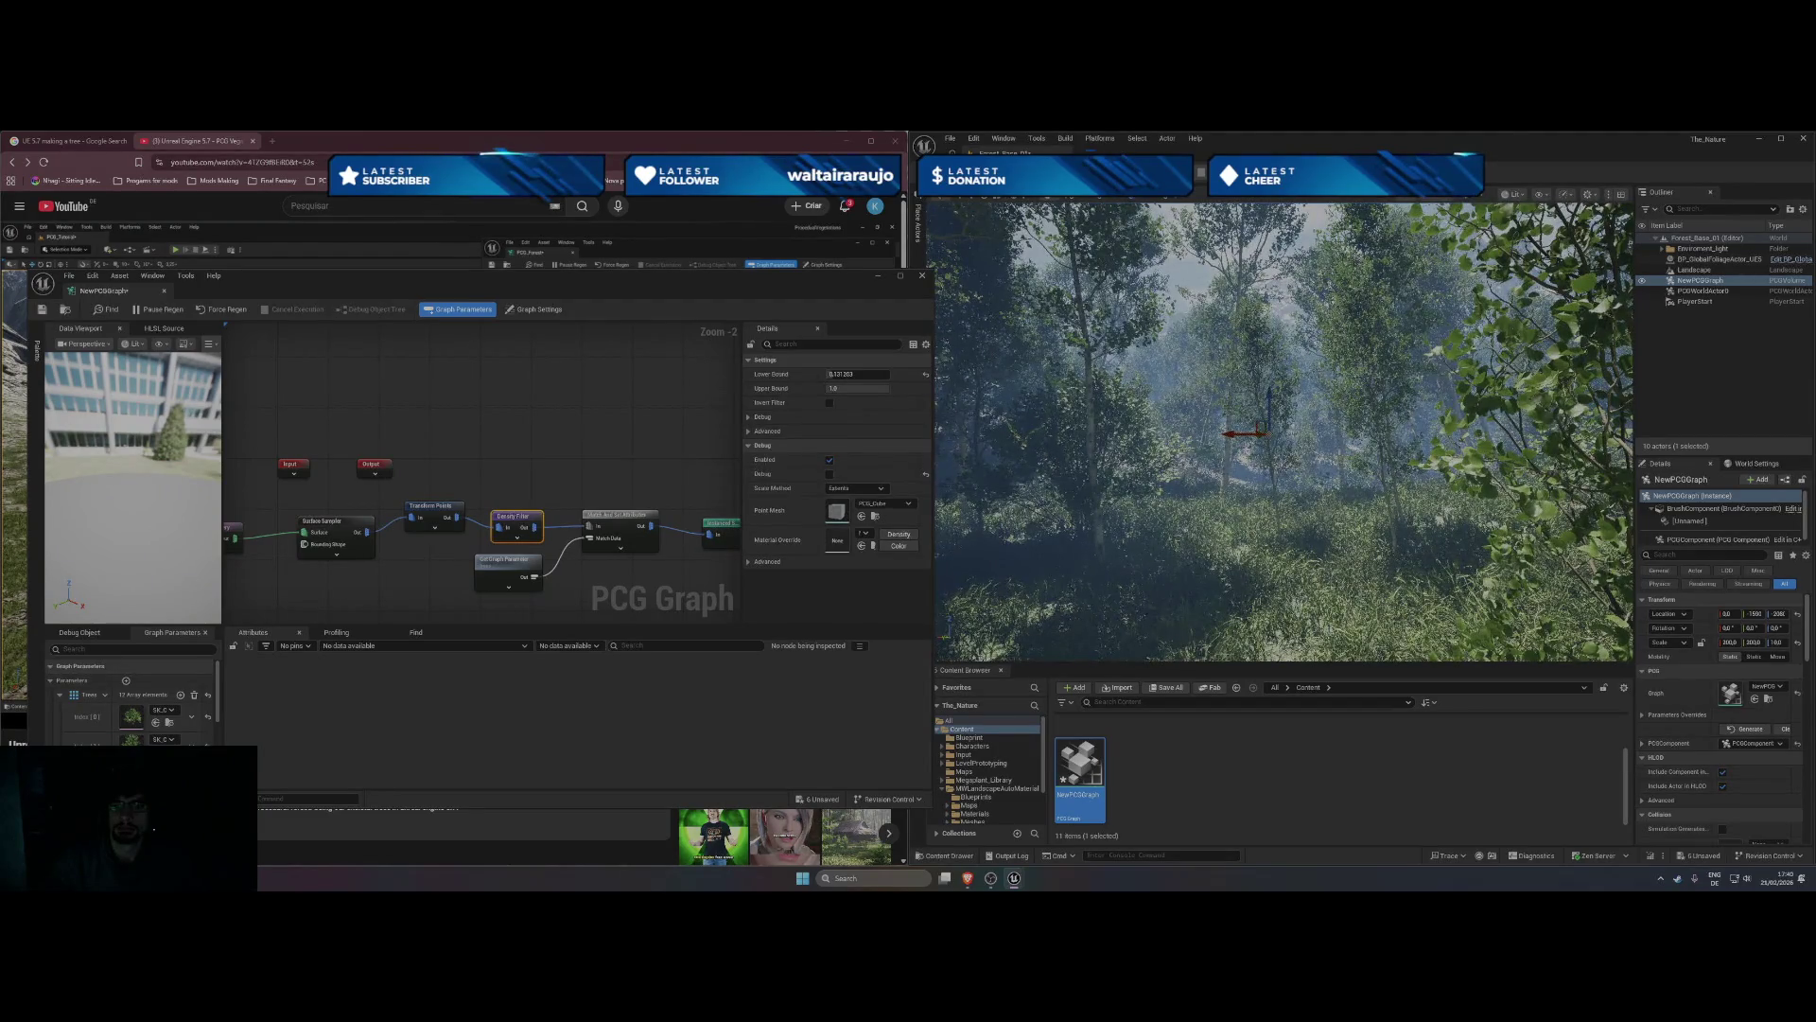
- Open the viewport camera speed settings, then pause and resume the tutorial video
{"action": "left_click", "coordinate": [1362, 194]}
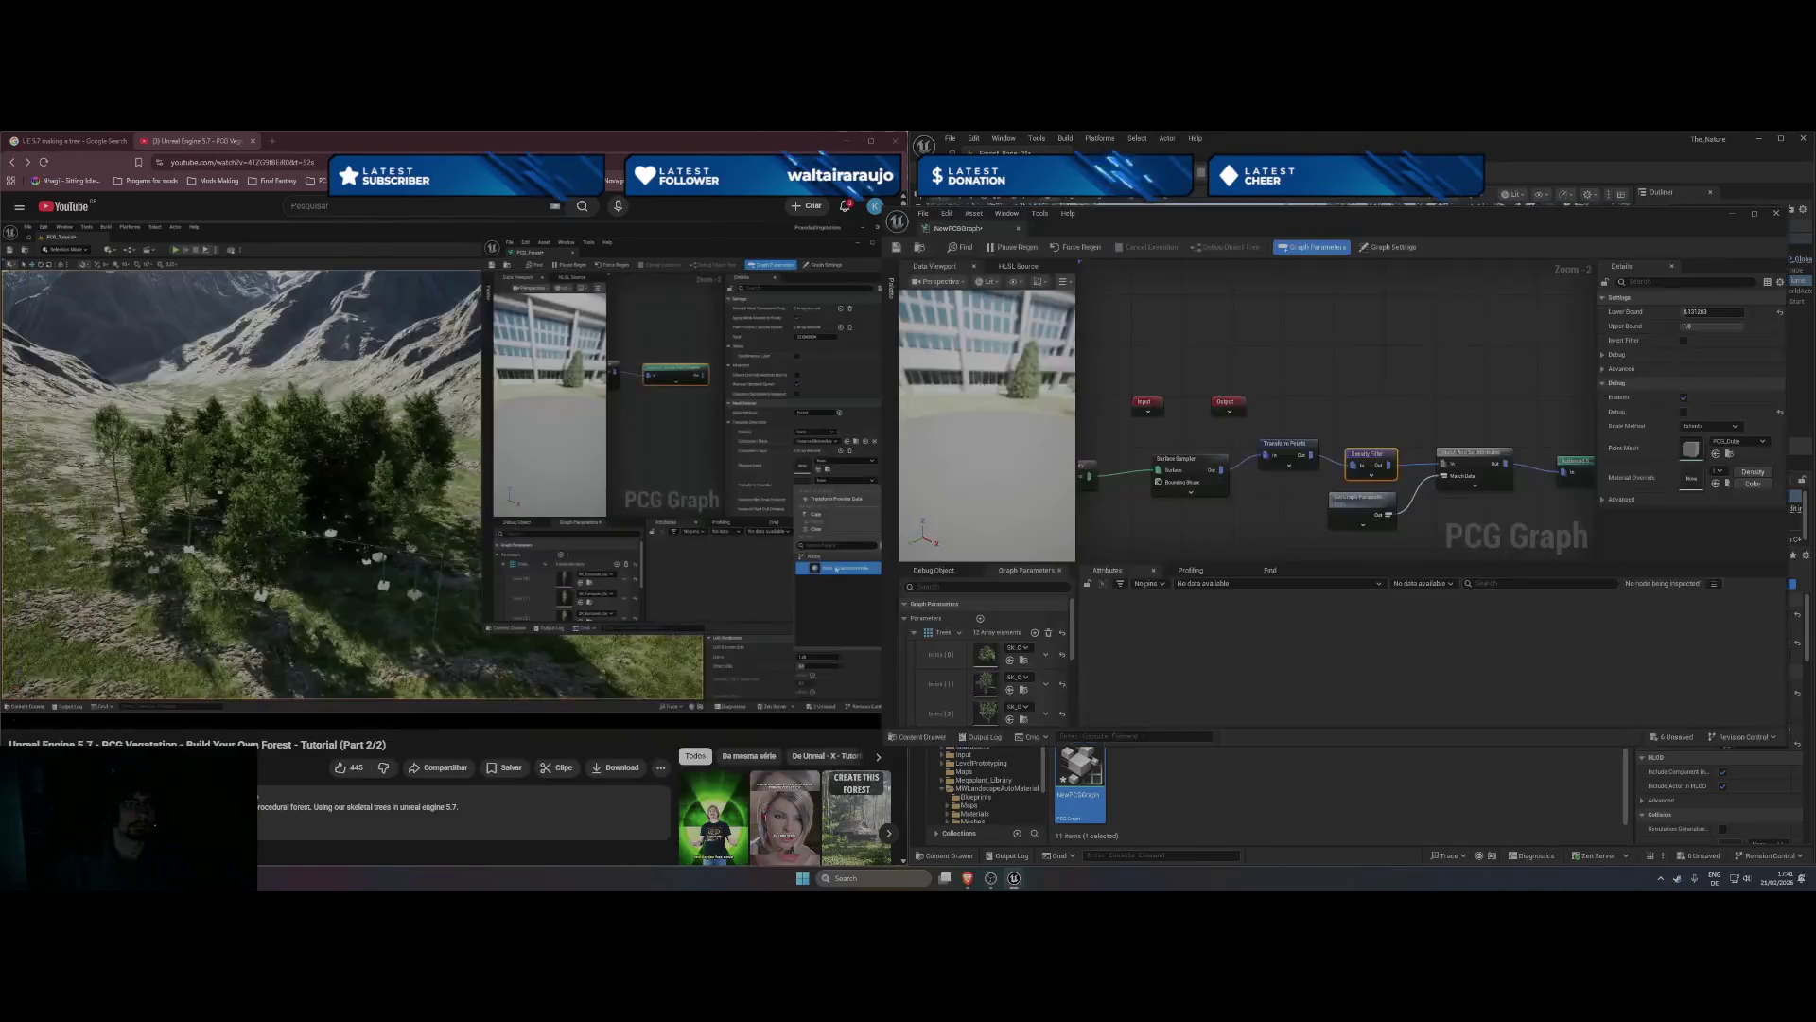
{"action": "left_click", "coordinate": [477, 456]}
{"action": "left_click", "coordinate": [478, 456]}
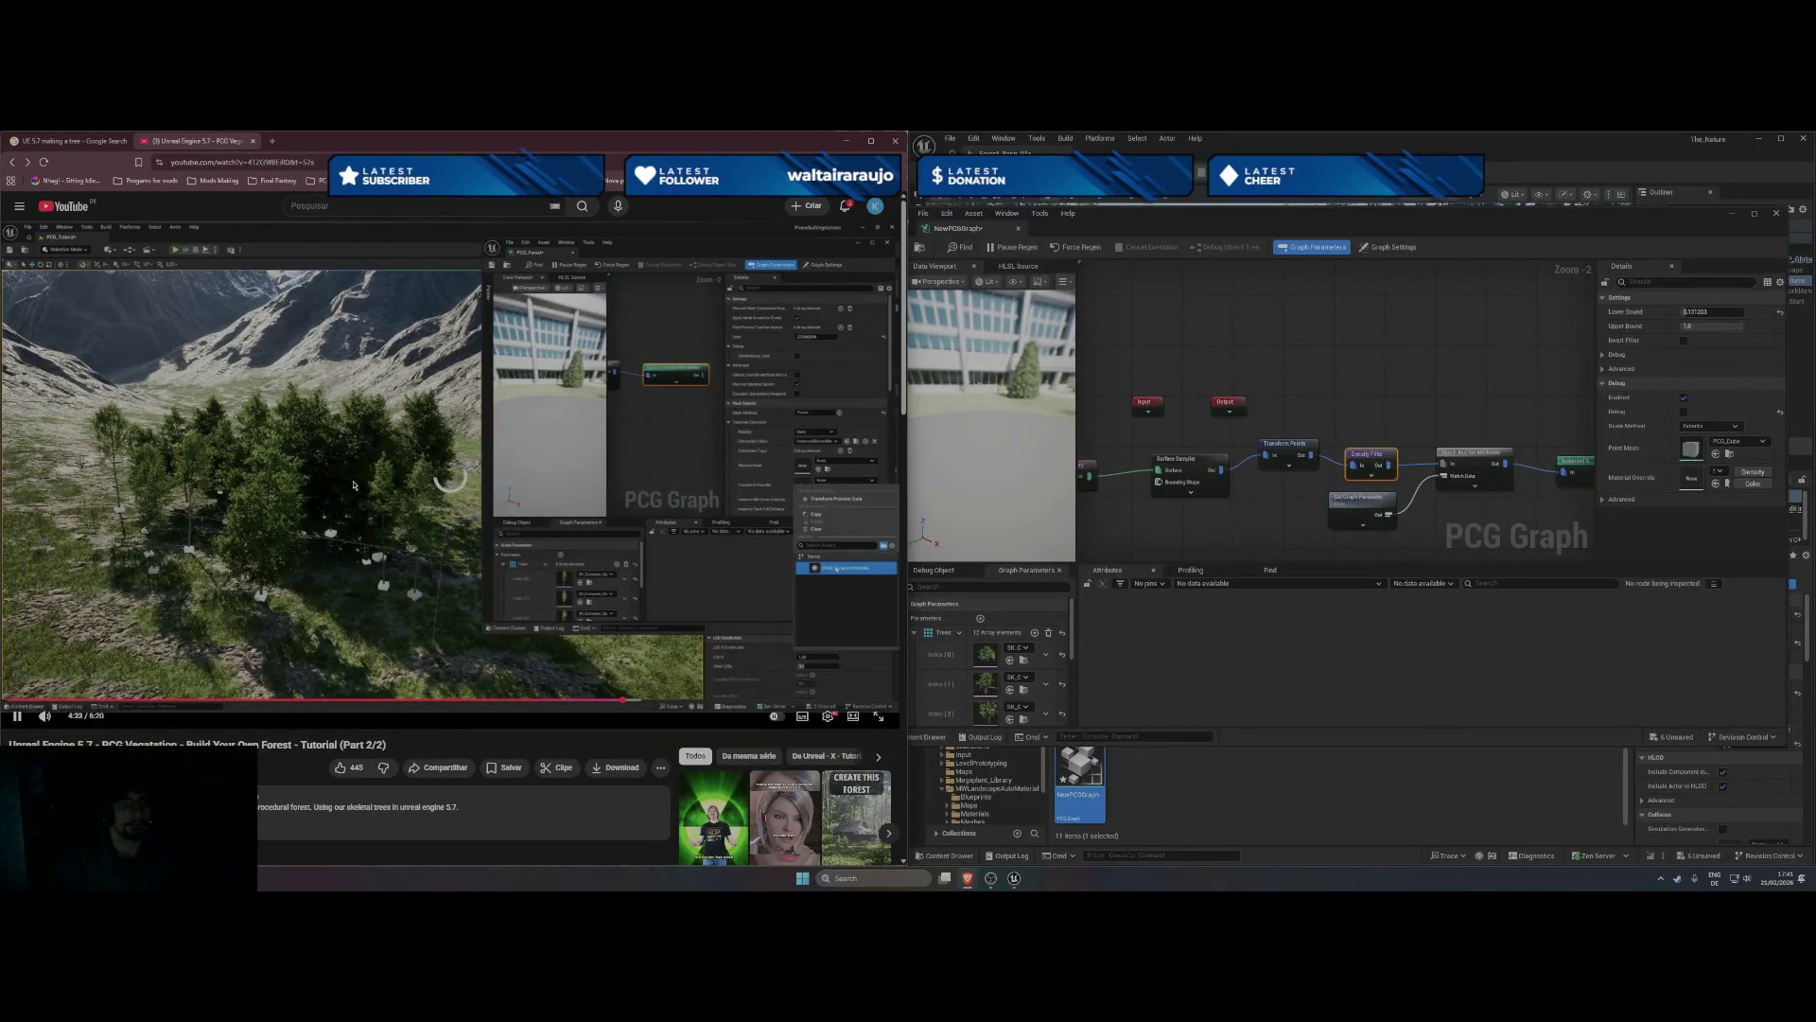
- Inspect the instanced spawner and Transform Points node settings, panning and zooming the graph
{"action": "left_click", "coordinate": [1576, 470]}
{"action": "left_click_drag", "start_coordinate": [1436, 530], "coordinate": [1319, 478]}
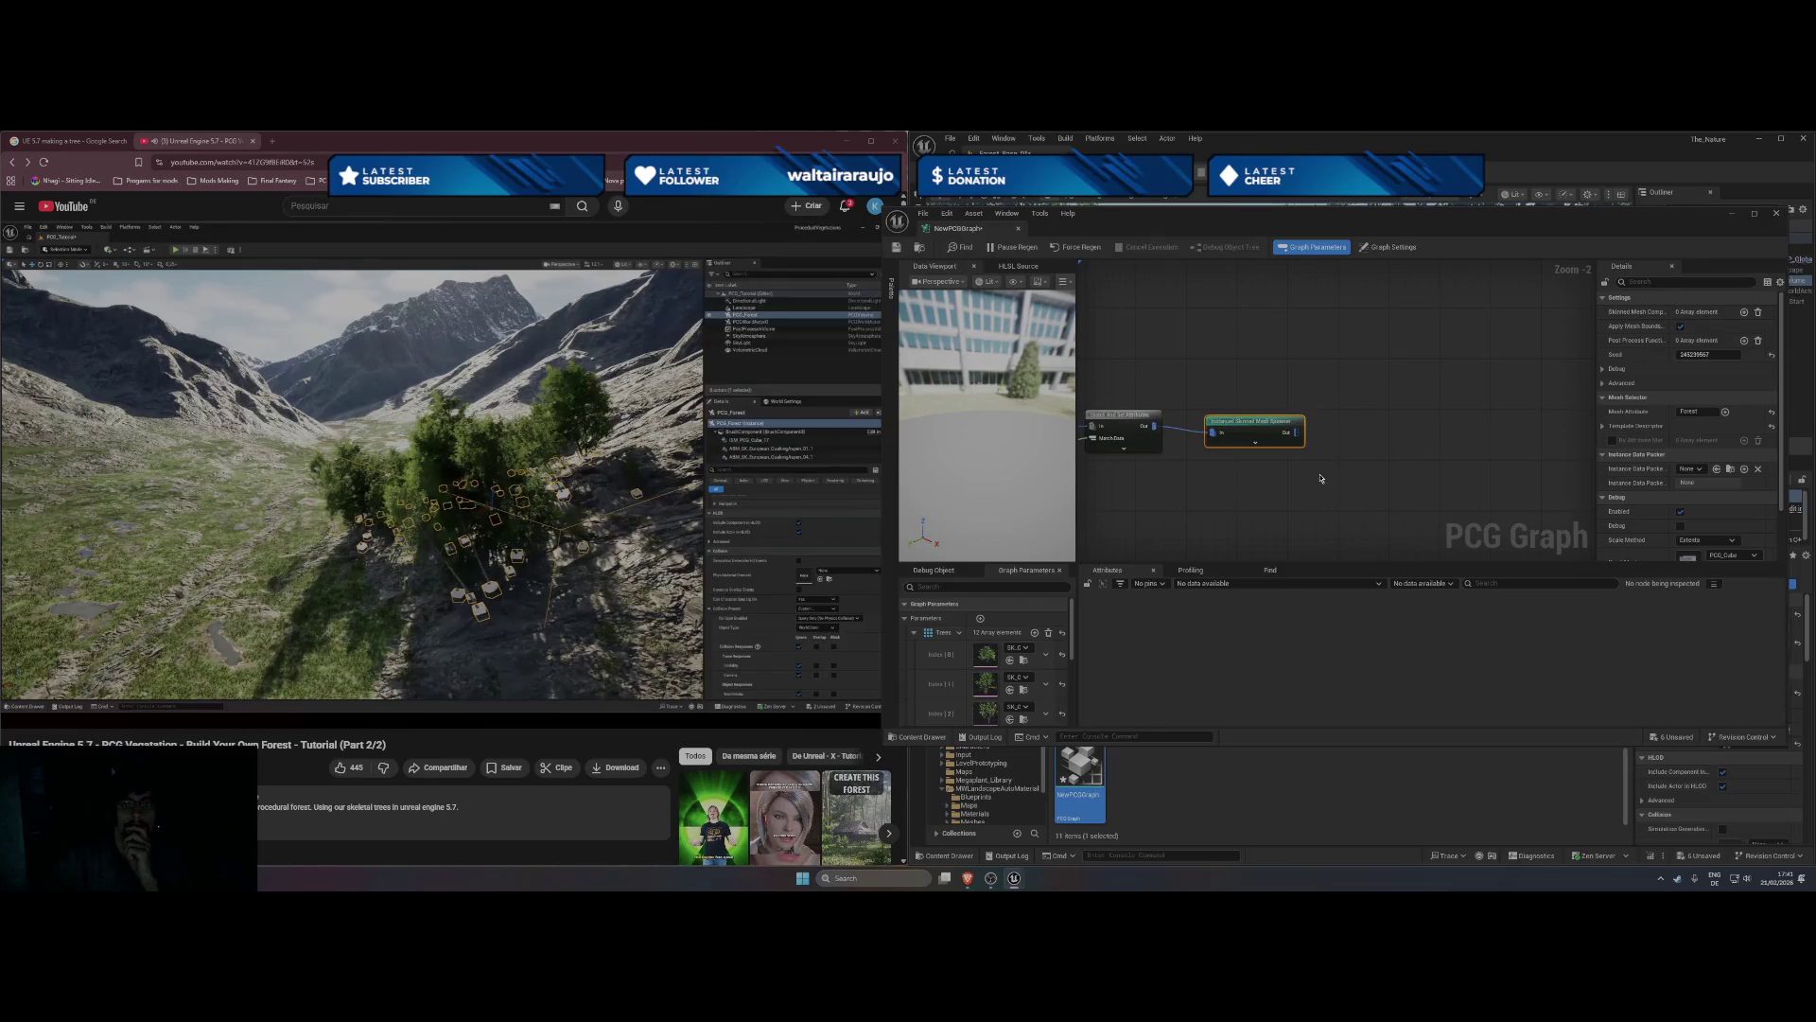
{"action": "scroll", "coordinate": [1551, 473], "scroll_direction": "down", "scroll_amount": 1}
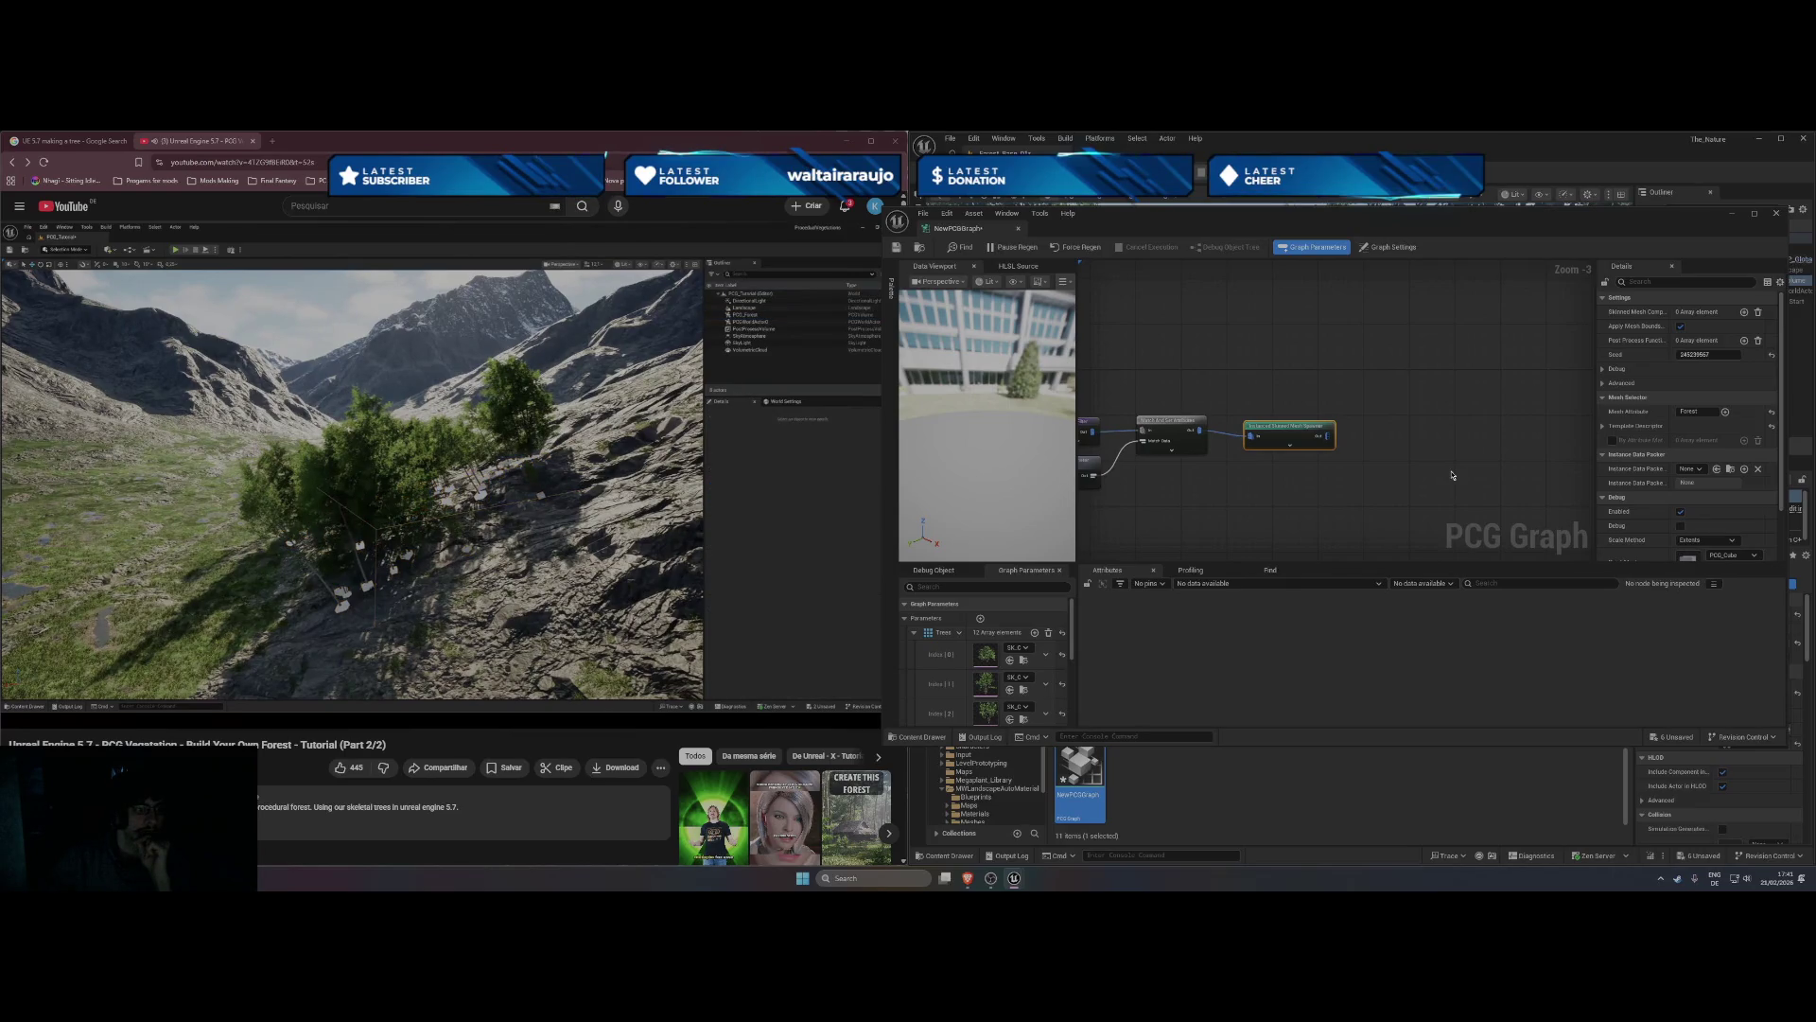
{"action": "left_click", "coordinate": [1346, 488]}
{"action": "mouse_move", "coordinate": [1335, 489]}
{"action": "left_mouse_down"}
{"action": "mouse_move", "coordinate": [1264, 493]}
{"action": "mouse_move", "coordinate": [1485, 501]}
{"action": "left_mouse_up"}
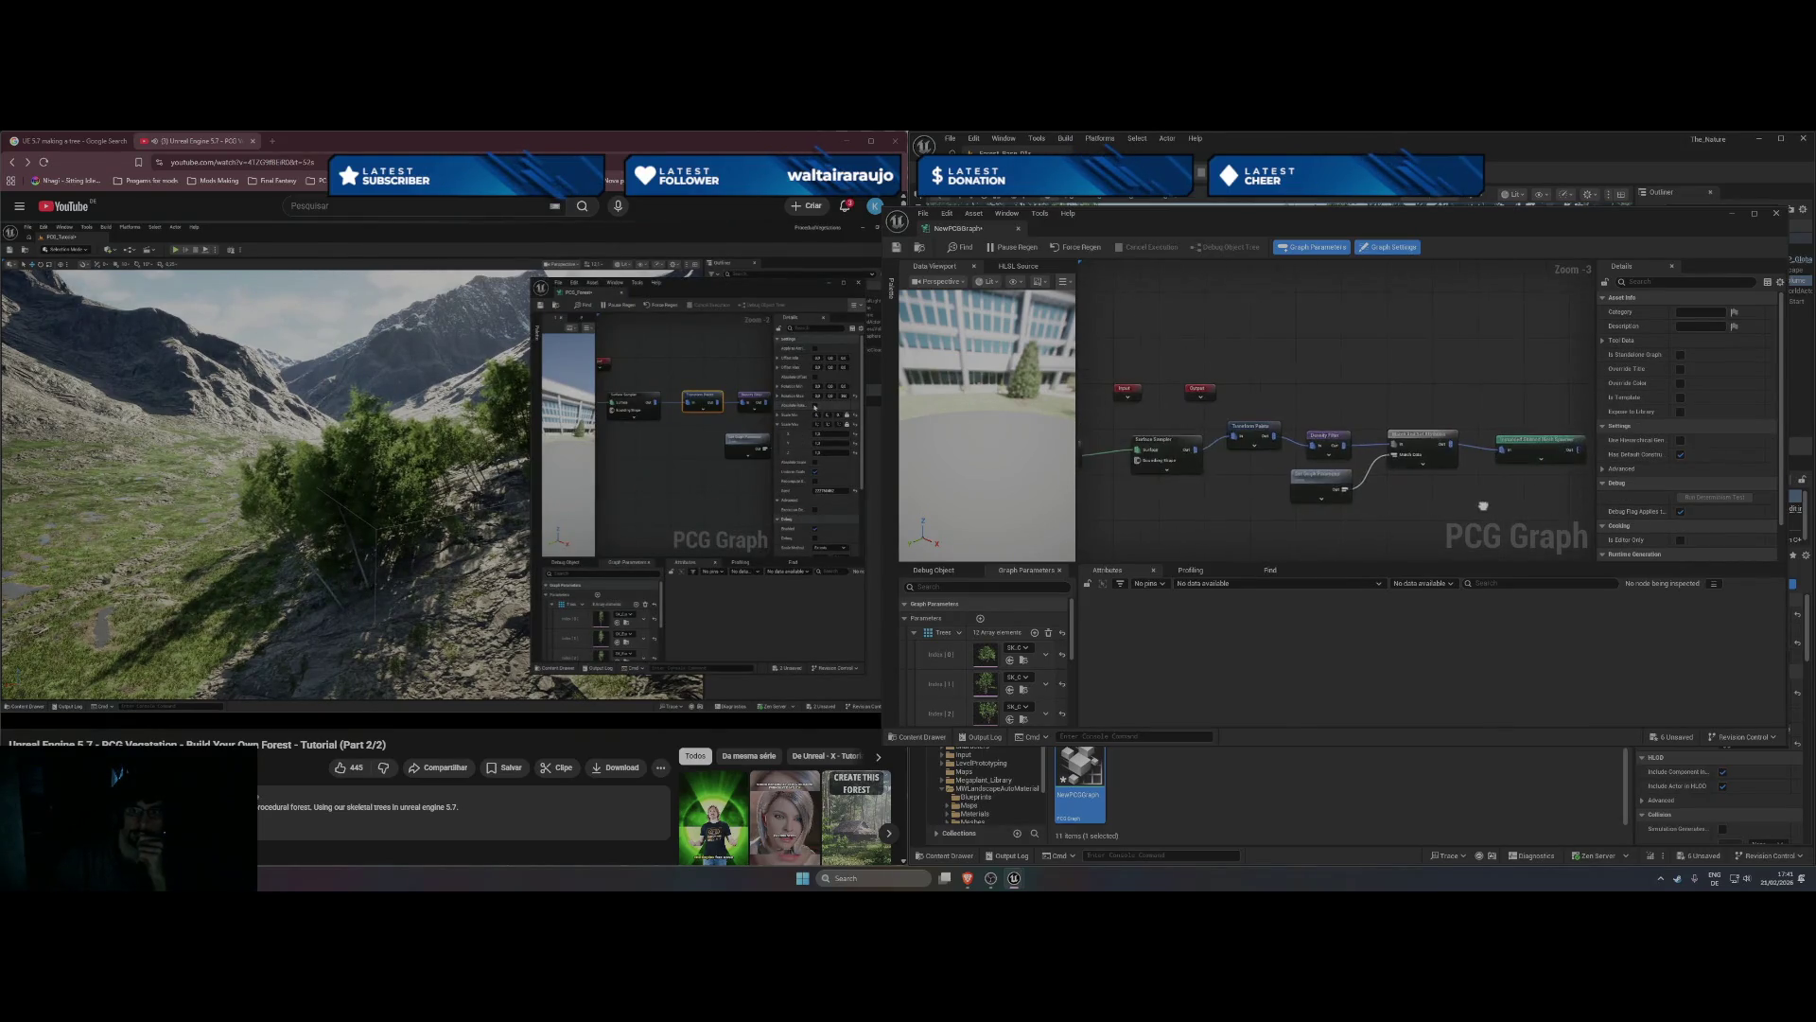
{"action": "left_click", "coordinate": [1254, 428]}
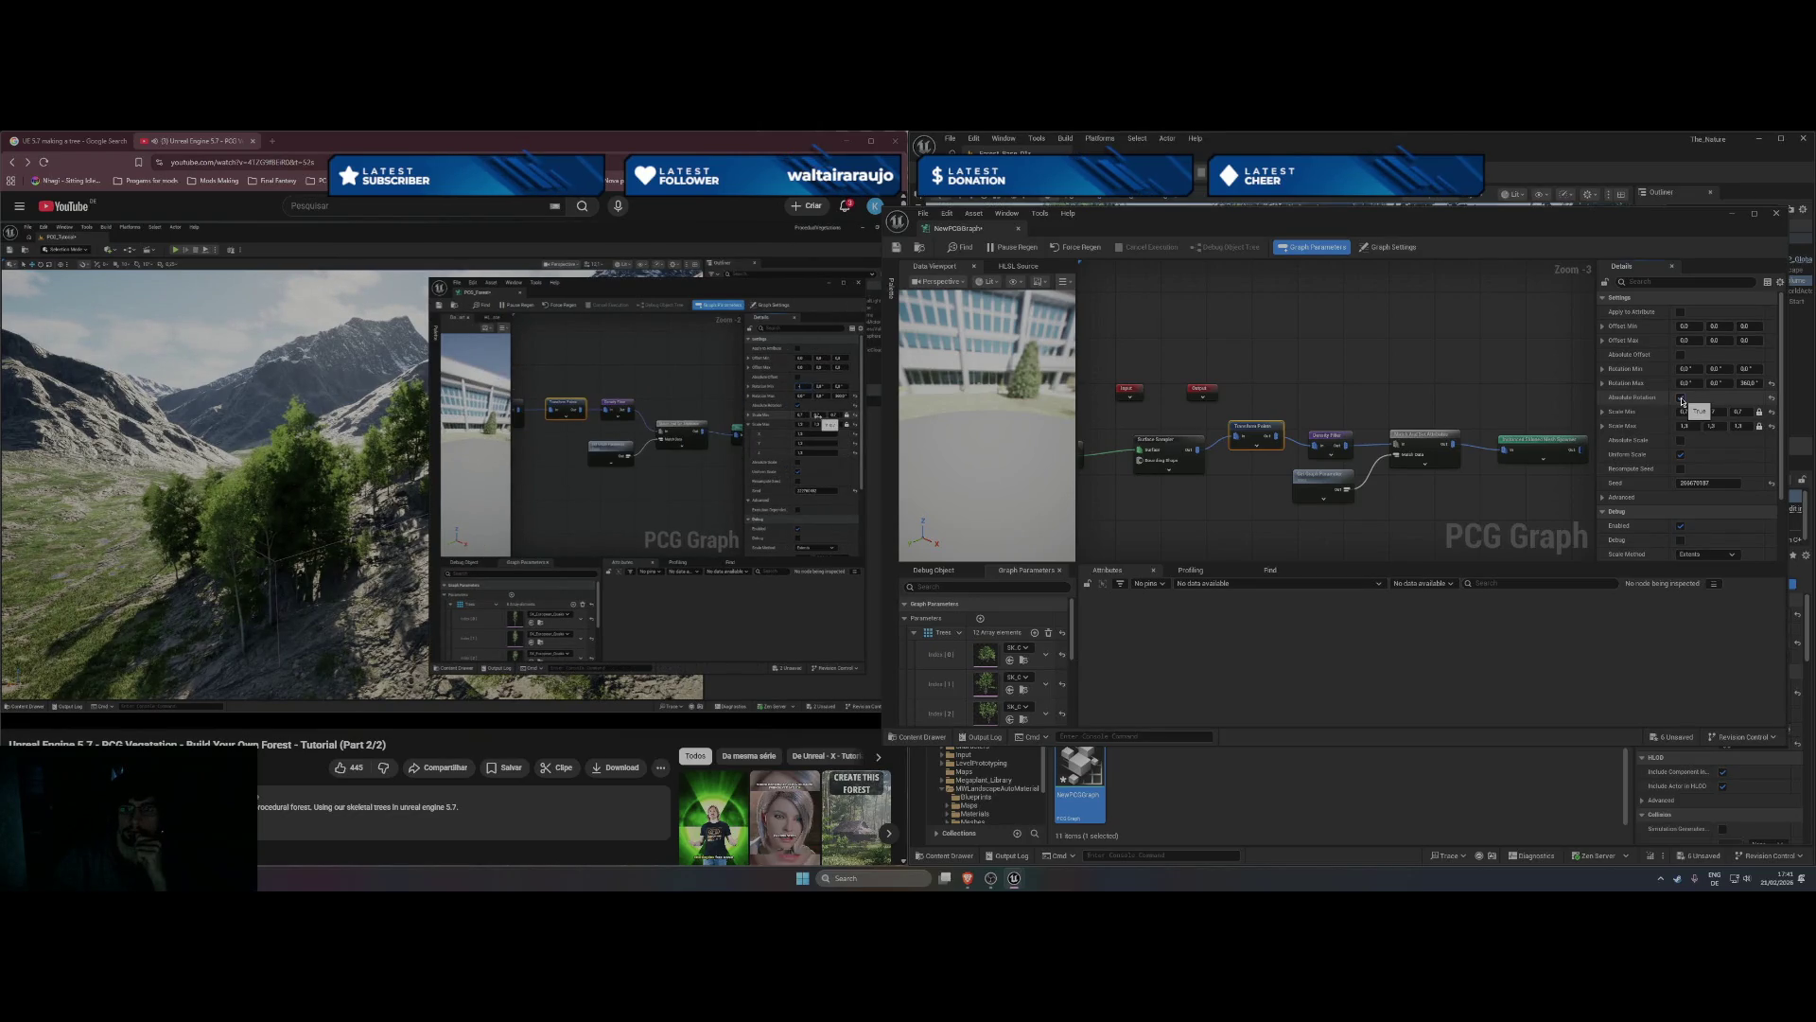
- Pause the tutorial video and close the PCG graph editor
{"action": "left_click", "coordinate": [312, 502]}
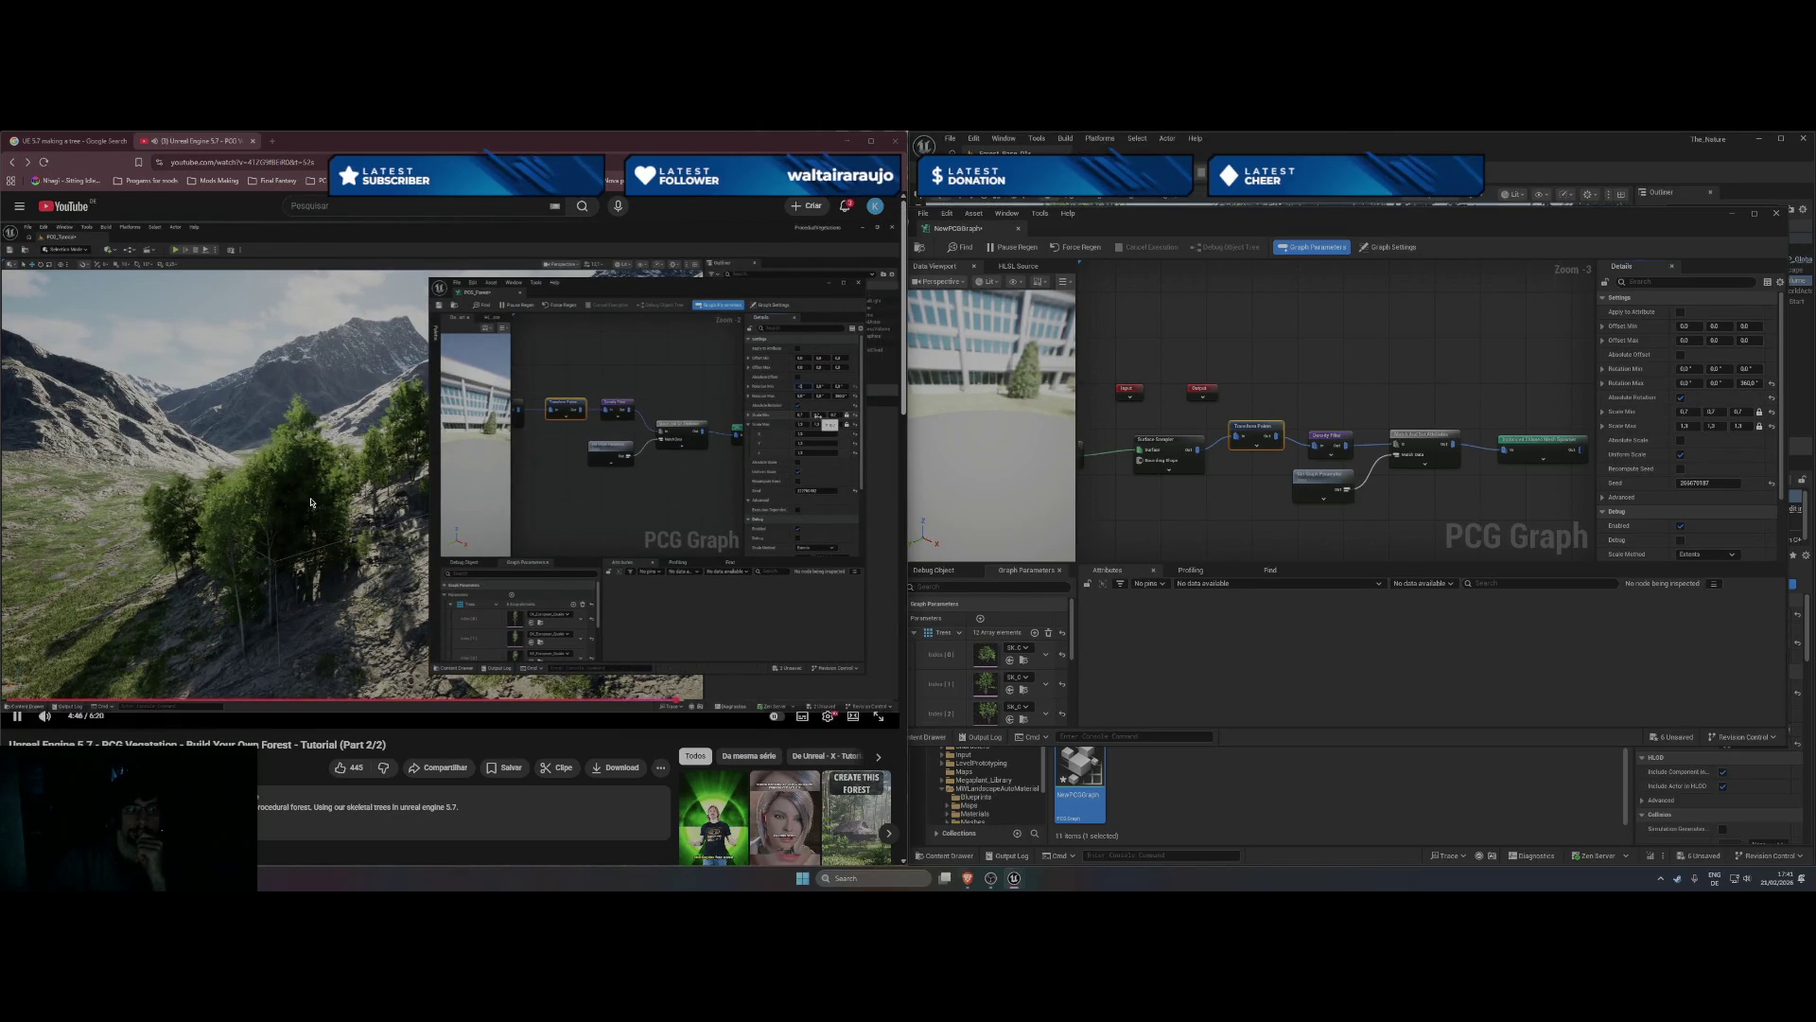
{"action": "left_click", "coordinate": [312, 503]}
{"action": "left_click", "coordinate": [1618, 221]}
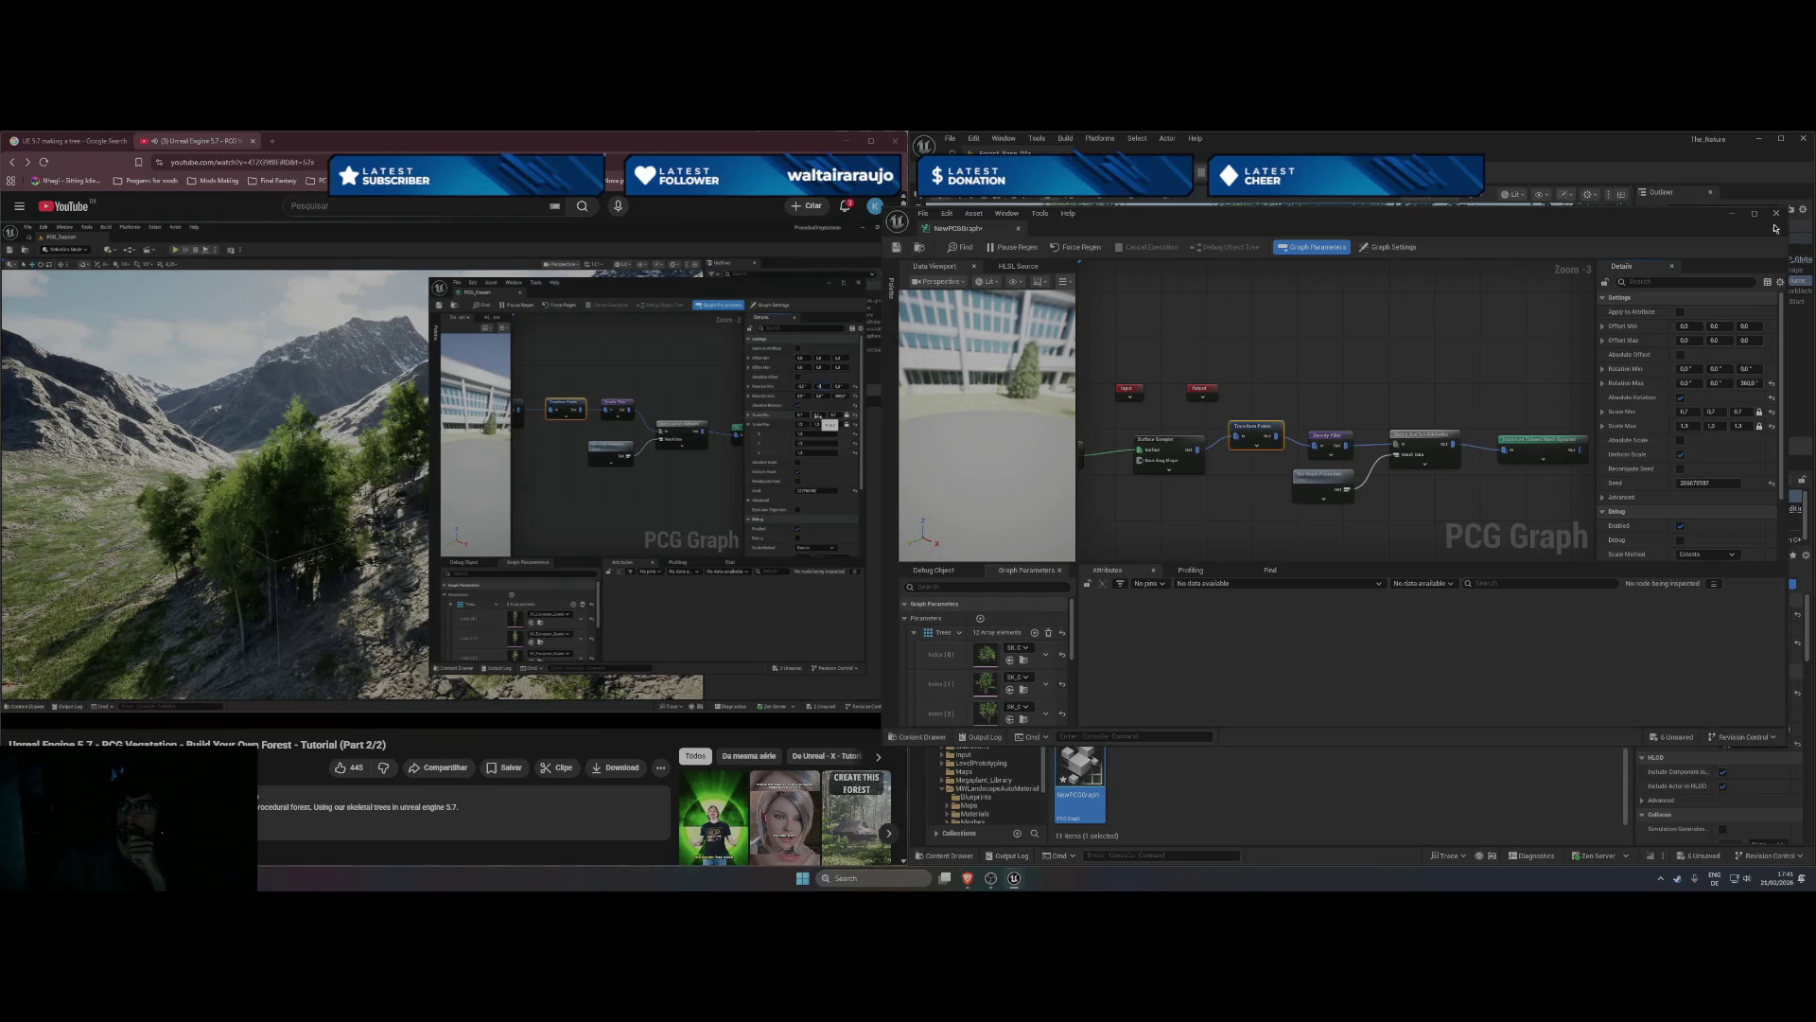
{"action": "left_click", "coordinate": [1776, 216]}
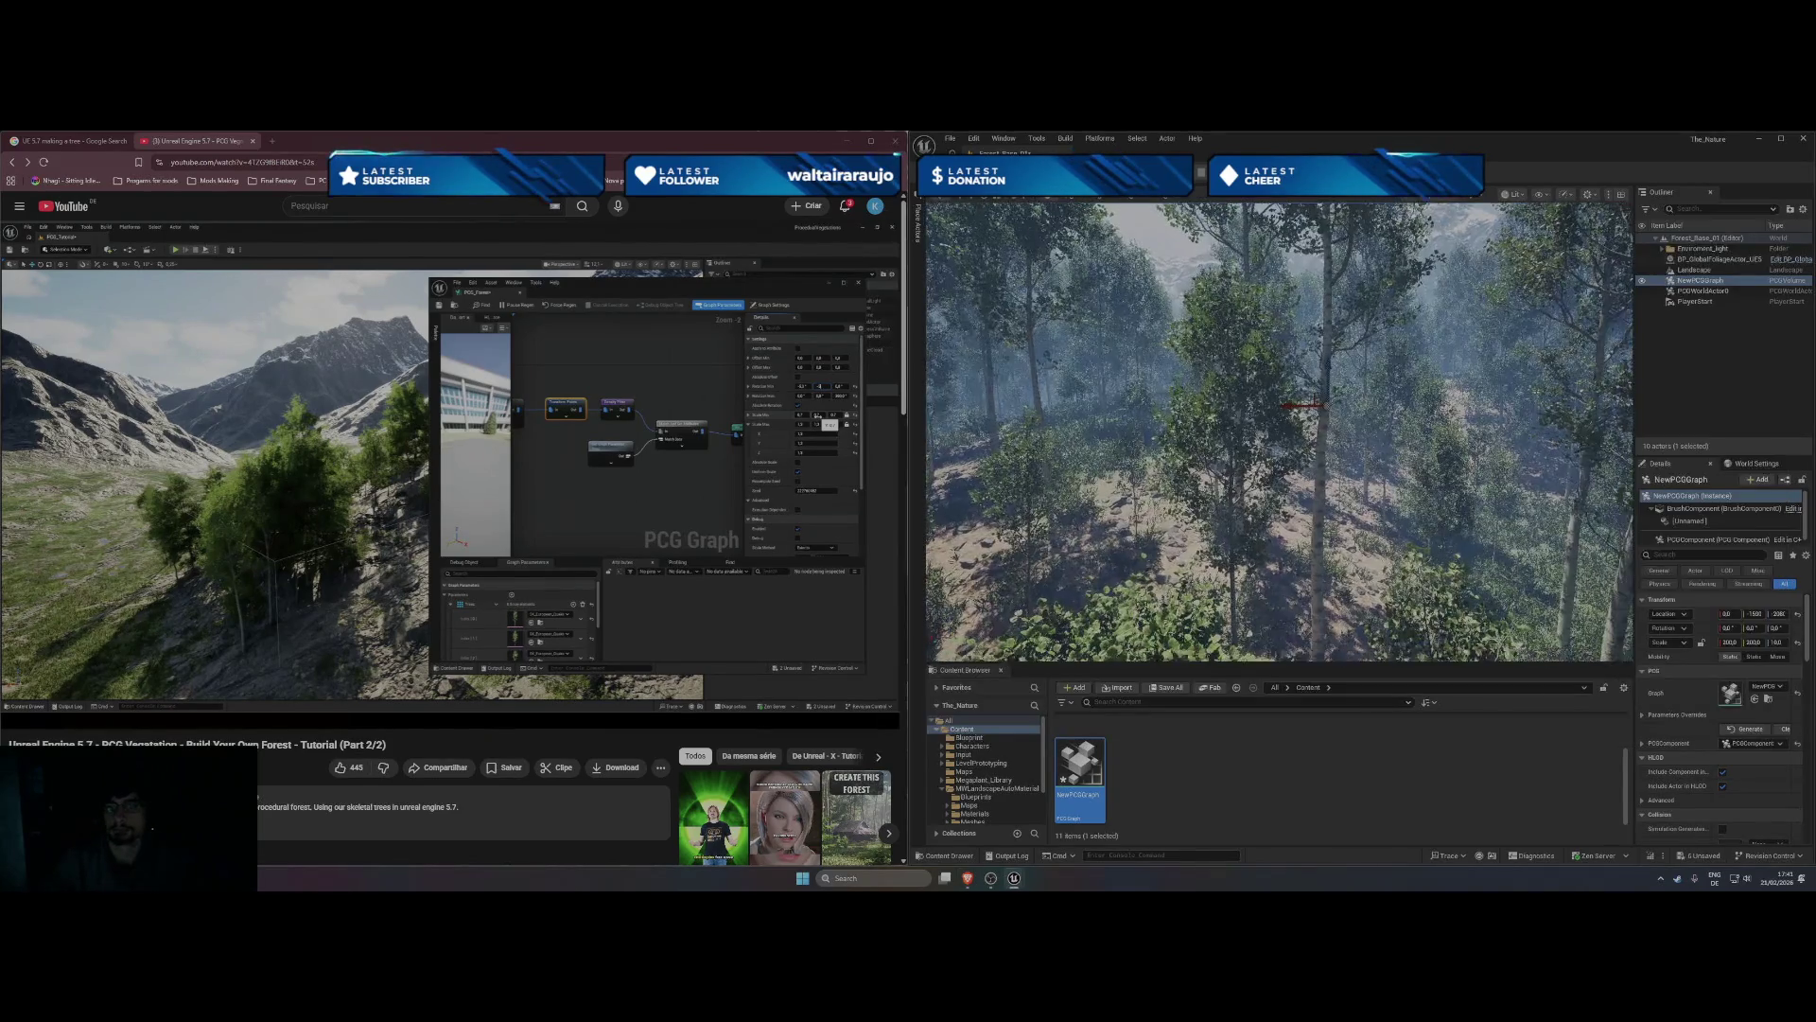
- Fly the camera down to ground level and through the birch trees' foliage
{"action": "key", "text": "w"}
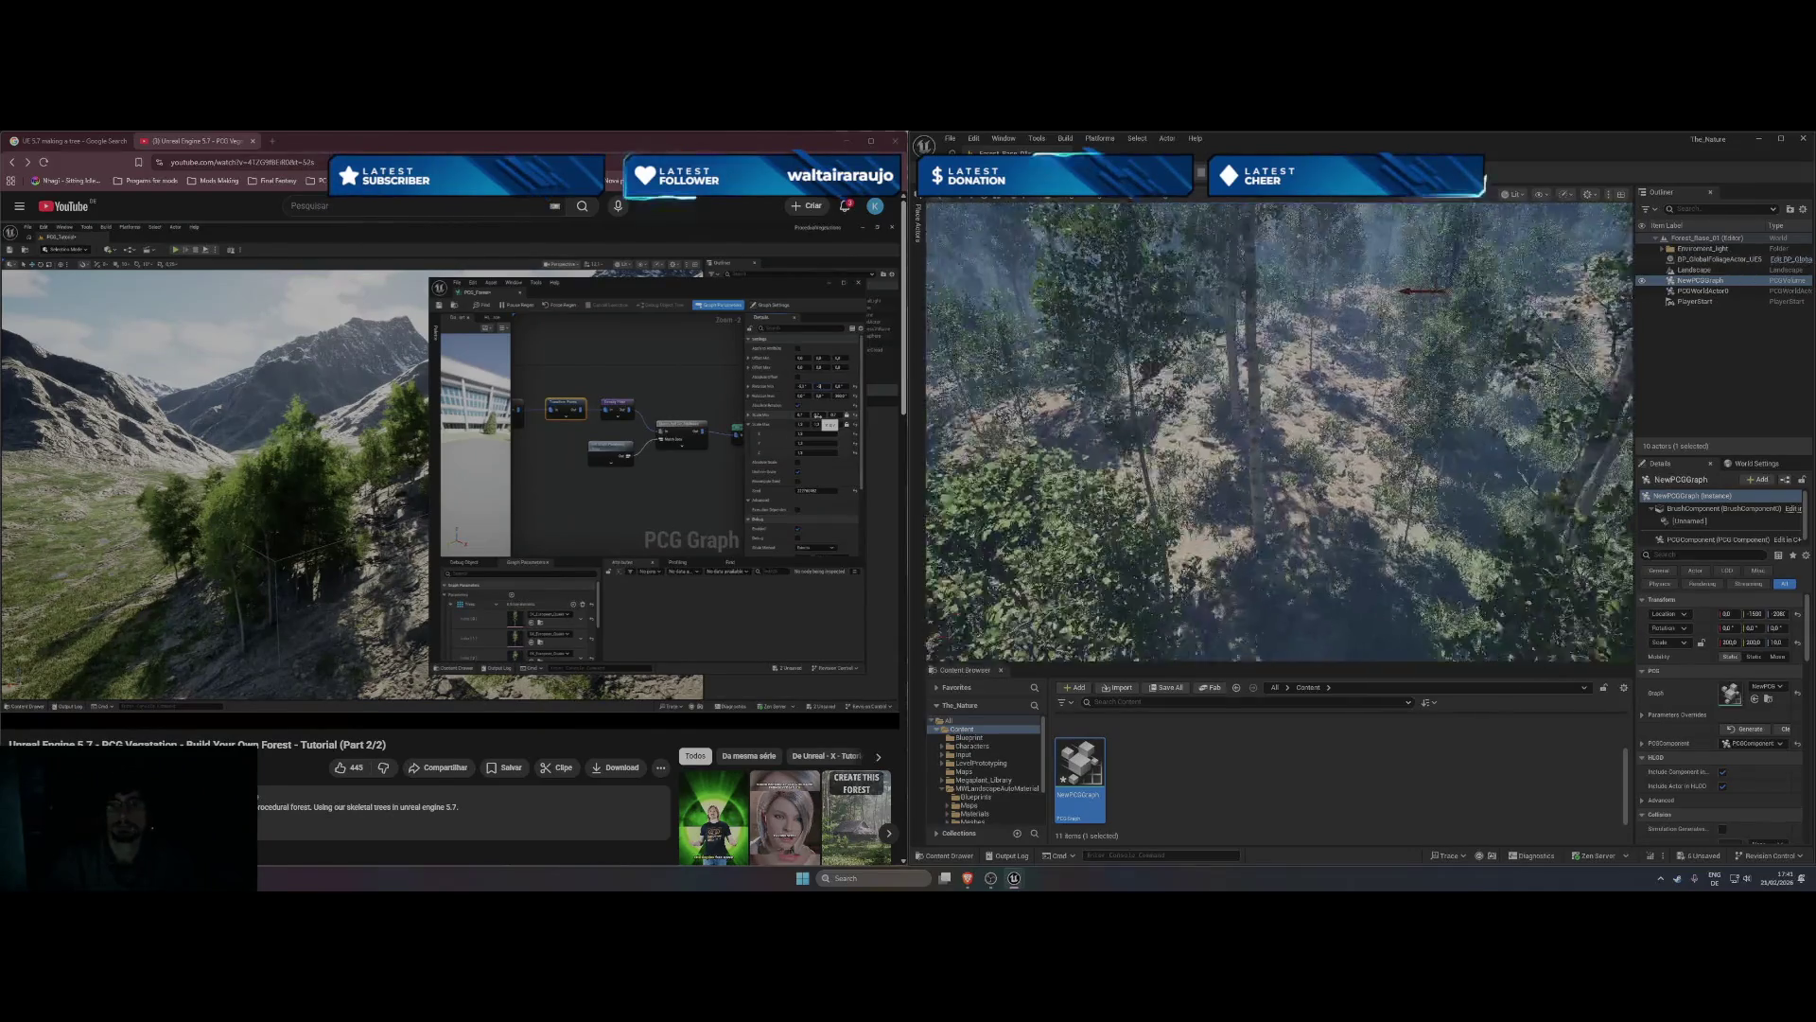
{"action": "key", "text": "w"}
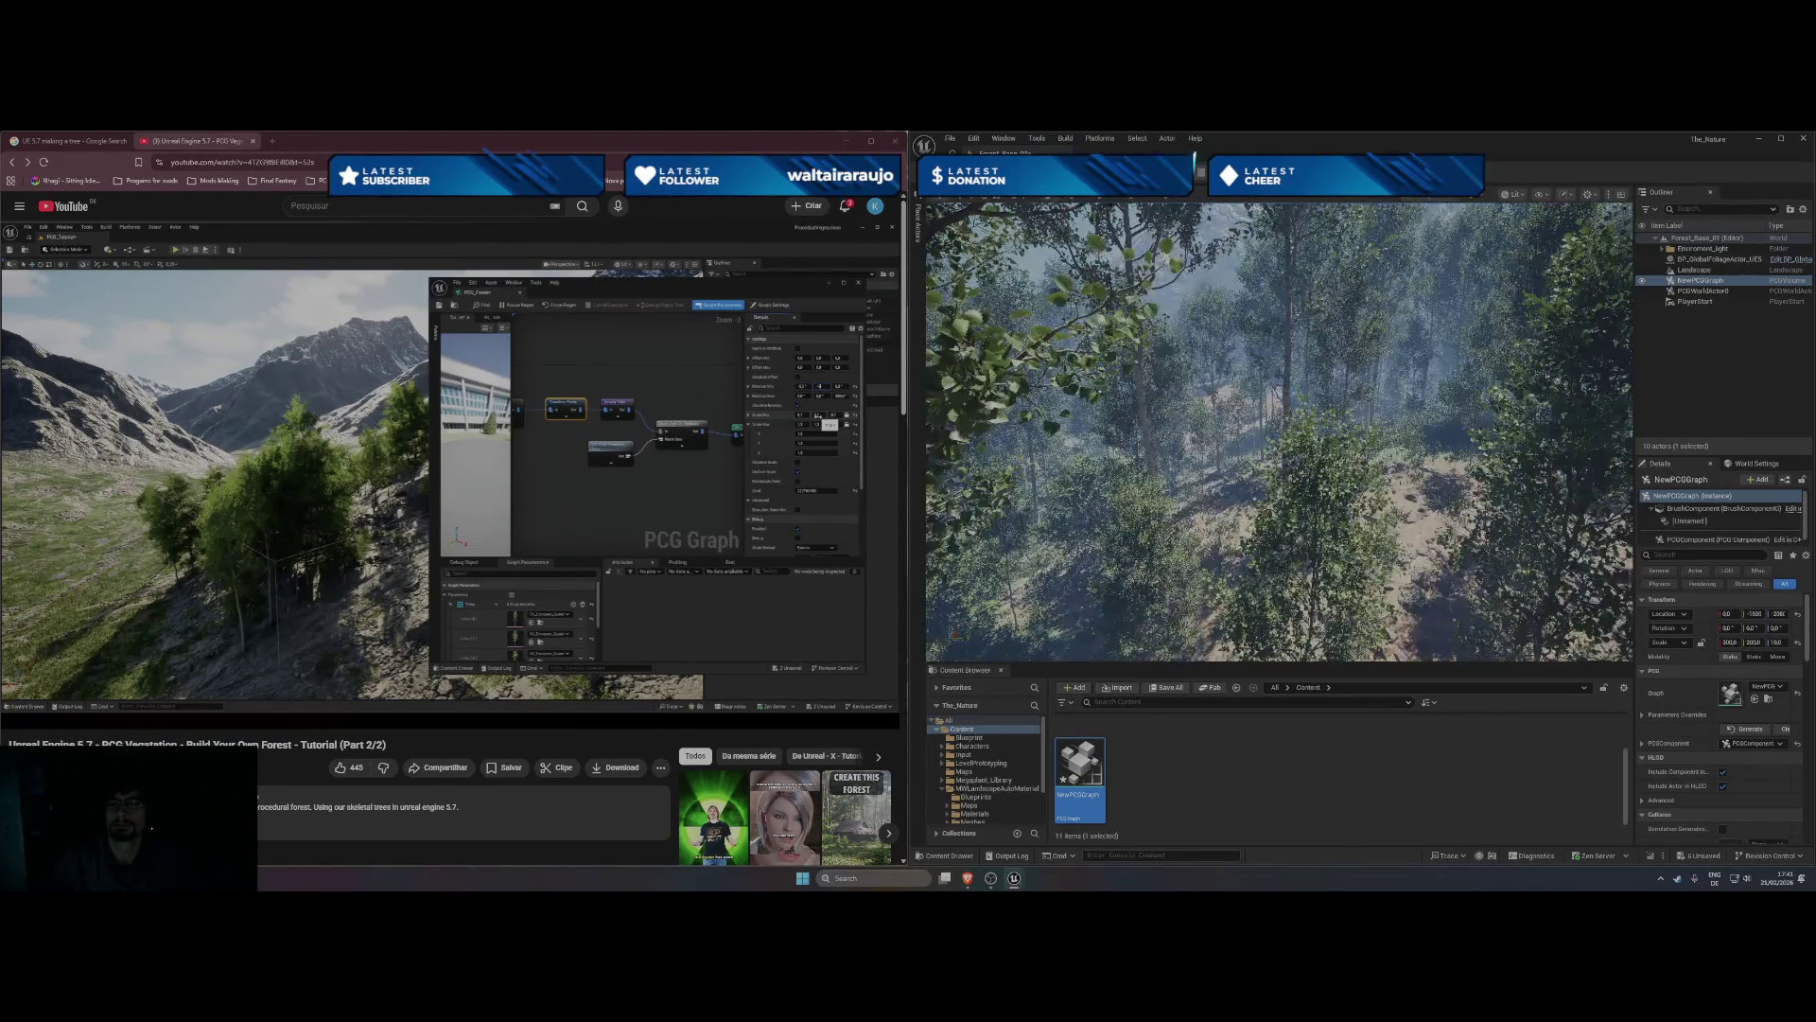
{"action": "key", "text": "w"}
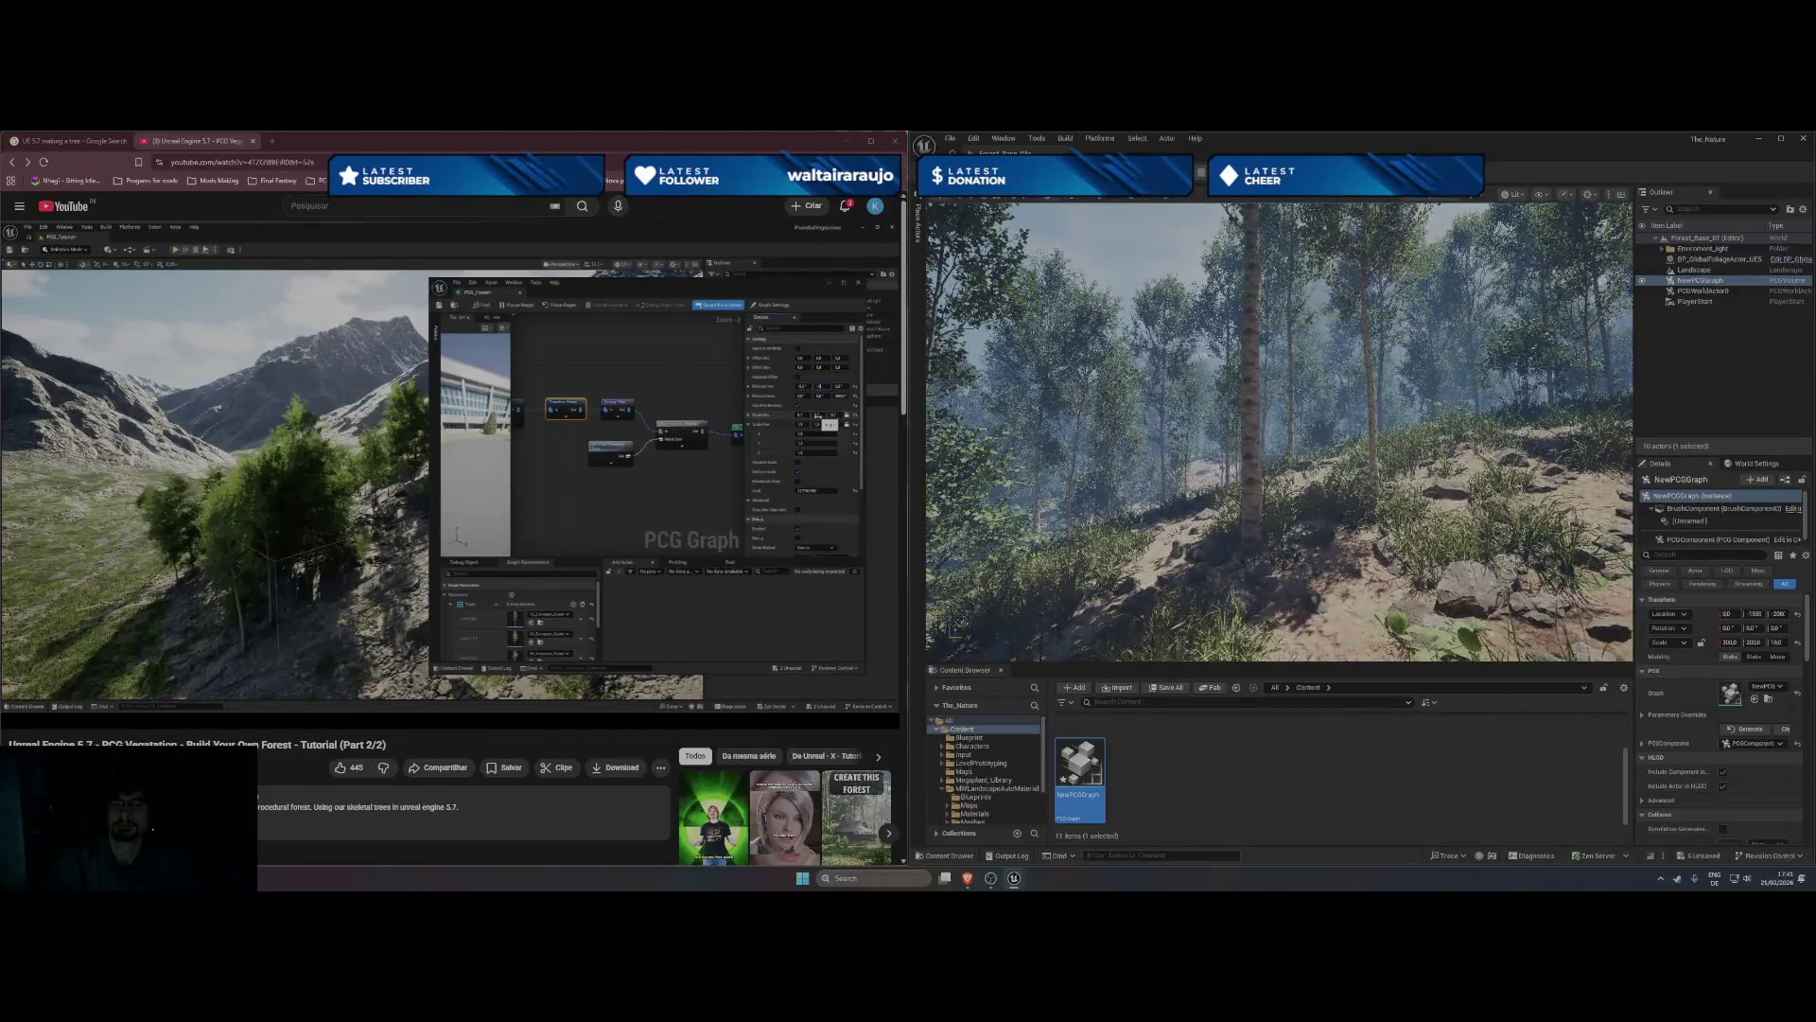
{"action": "key", "text": "w"}
{"action": "key", "text": "s"}
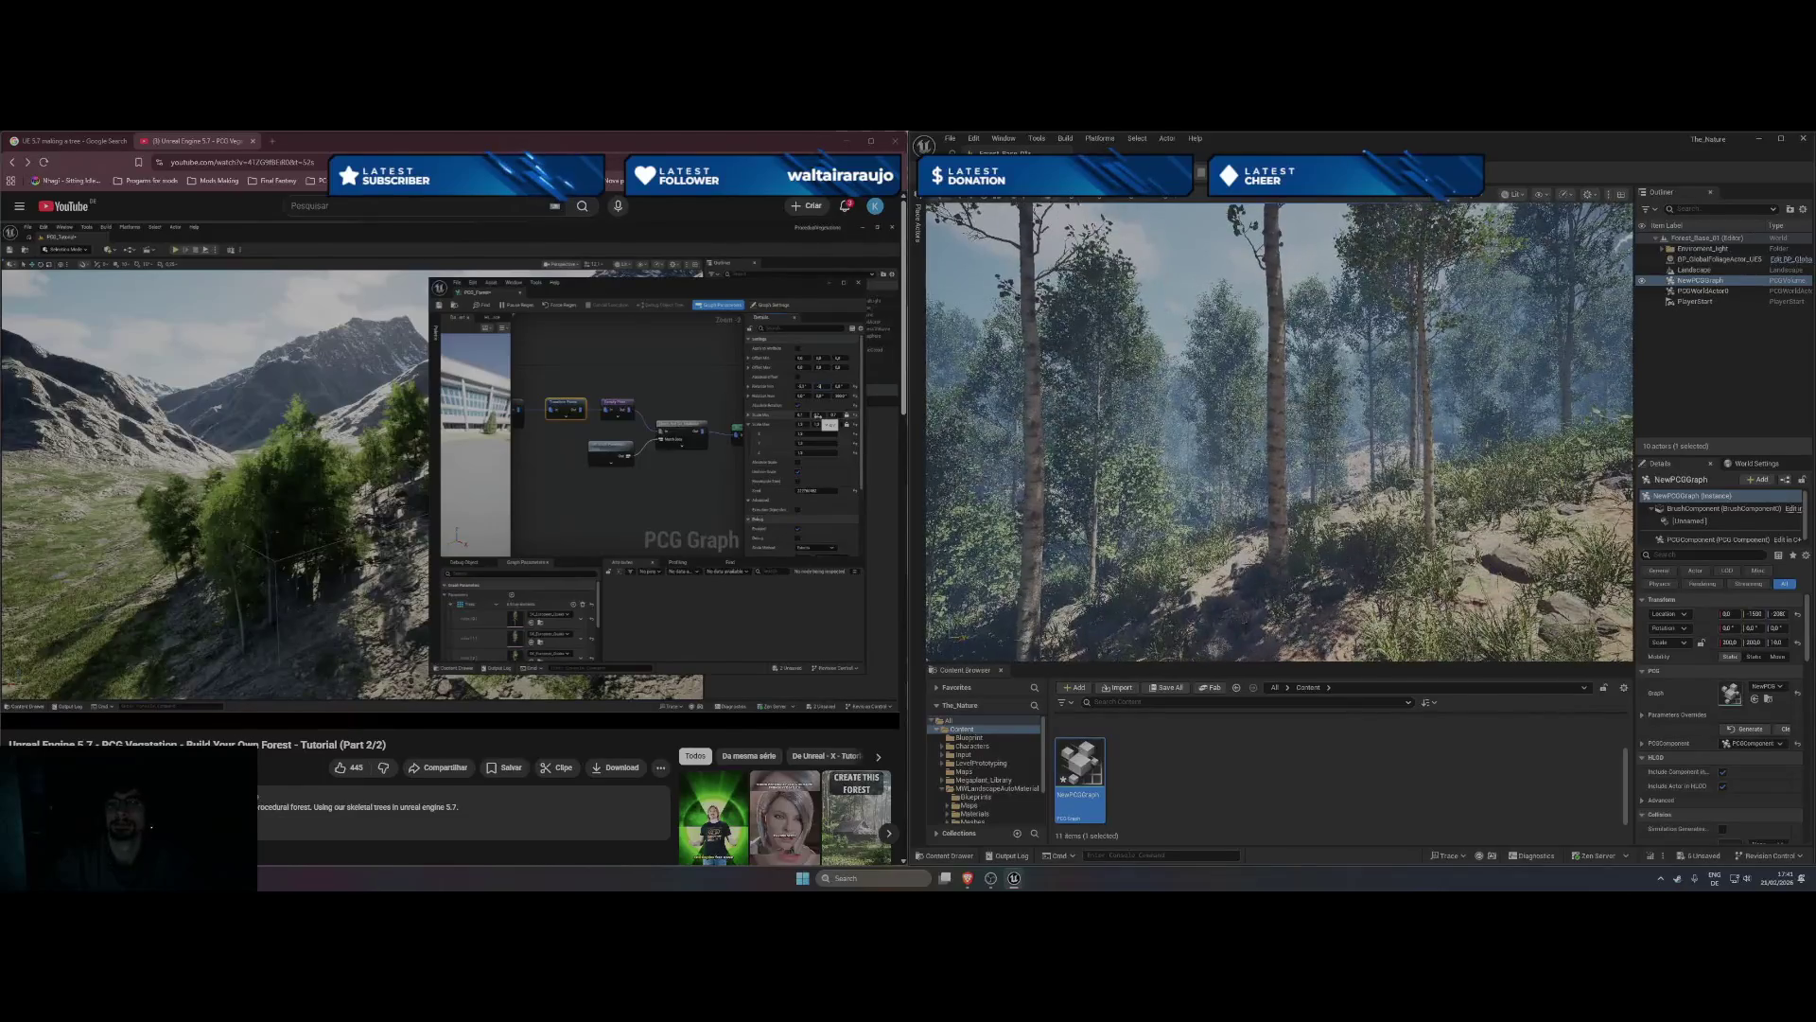
{"action": "key", "text": "w"}
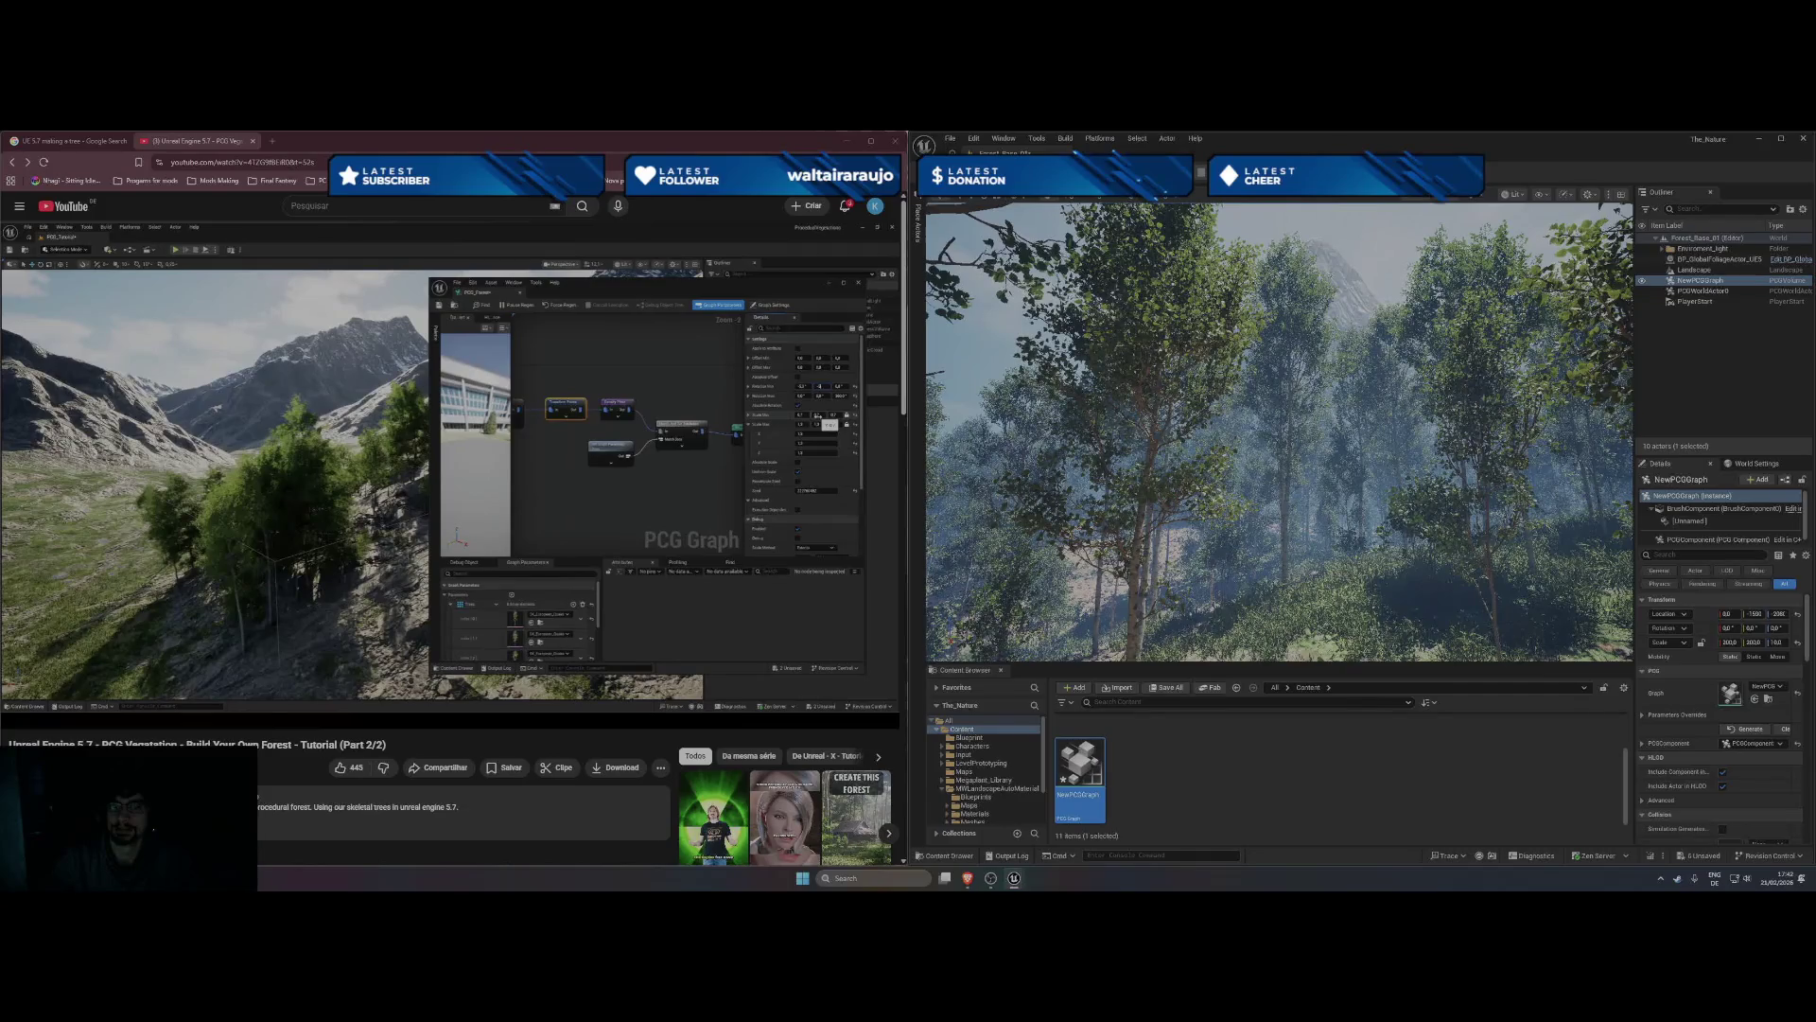
{"action": "key", "text": "w"}
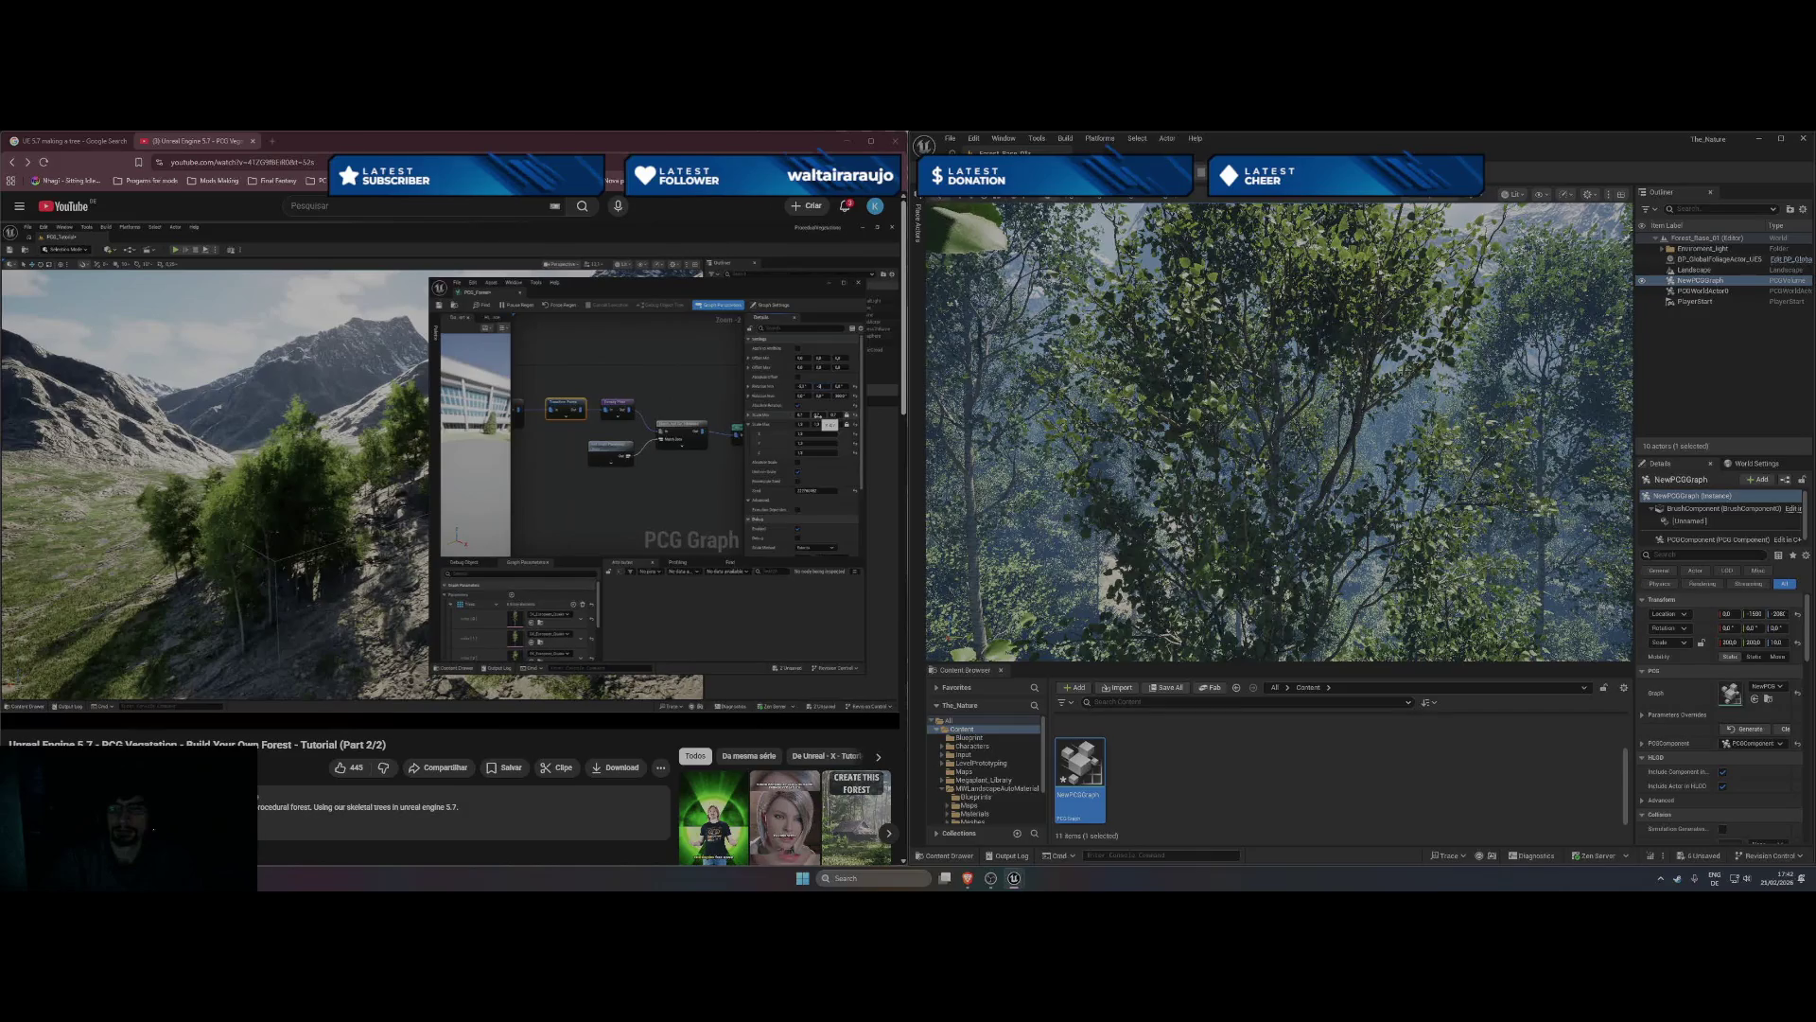
{"action": "key", "text": "w"}
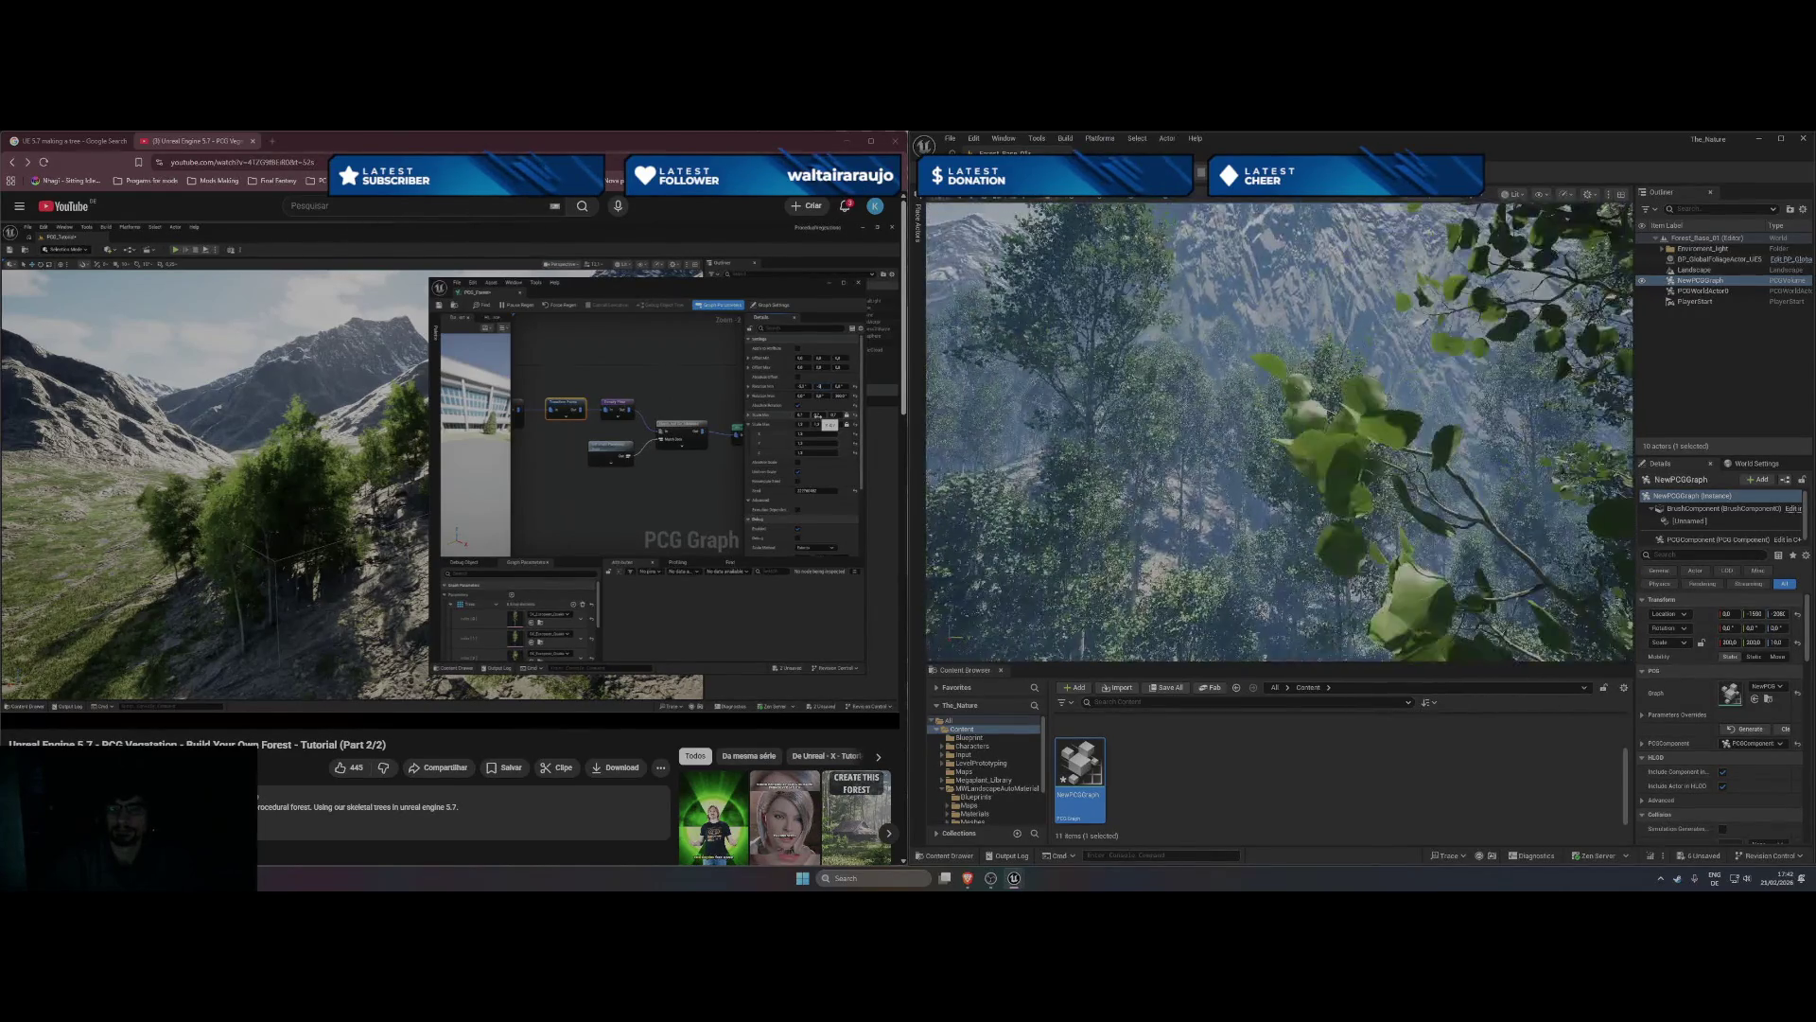
{"action": "key", "text": "w"}
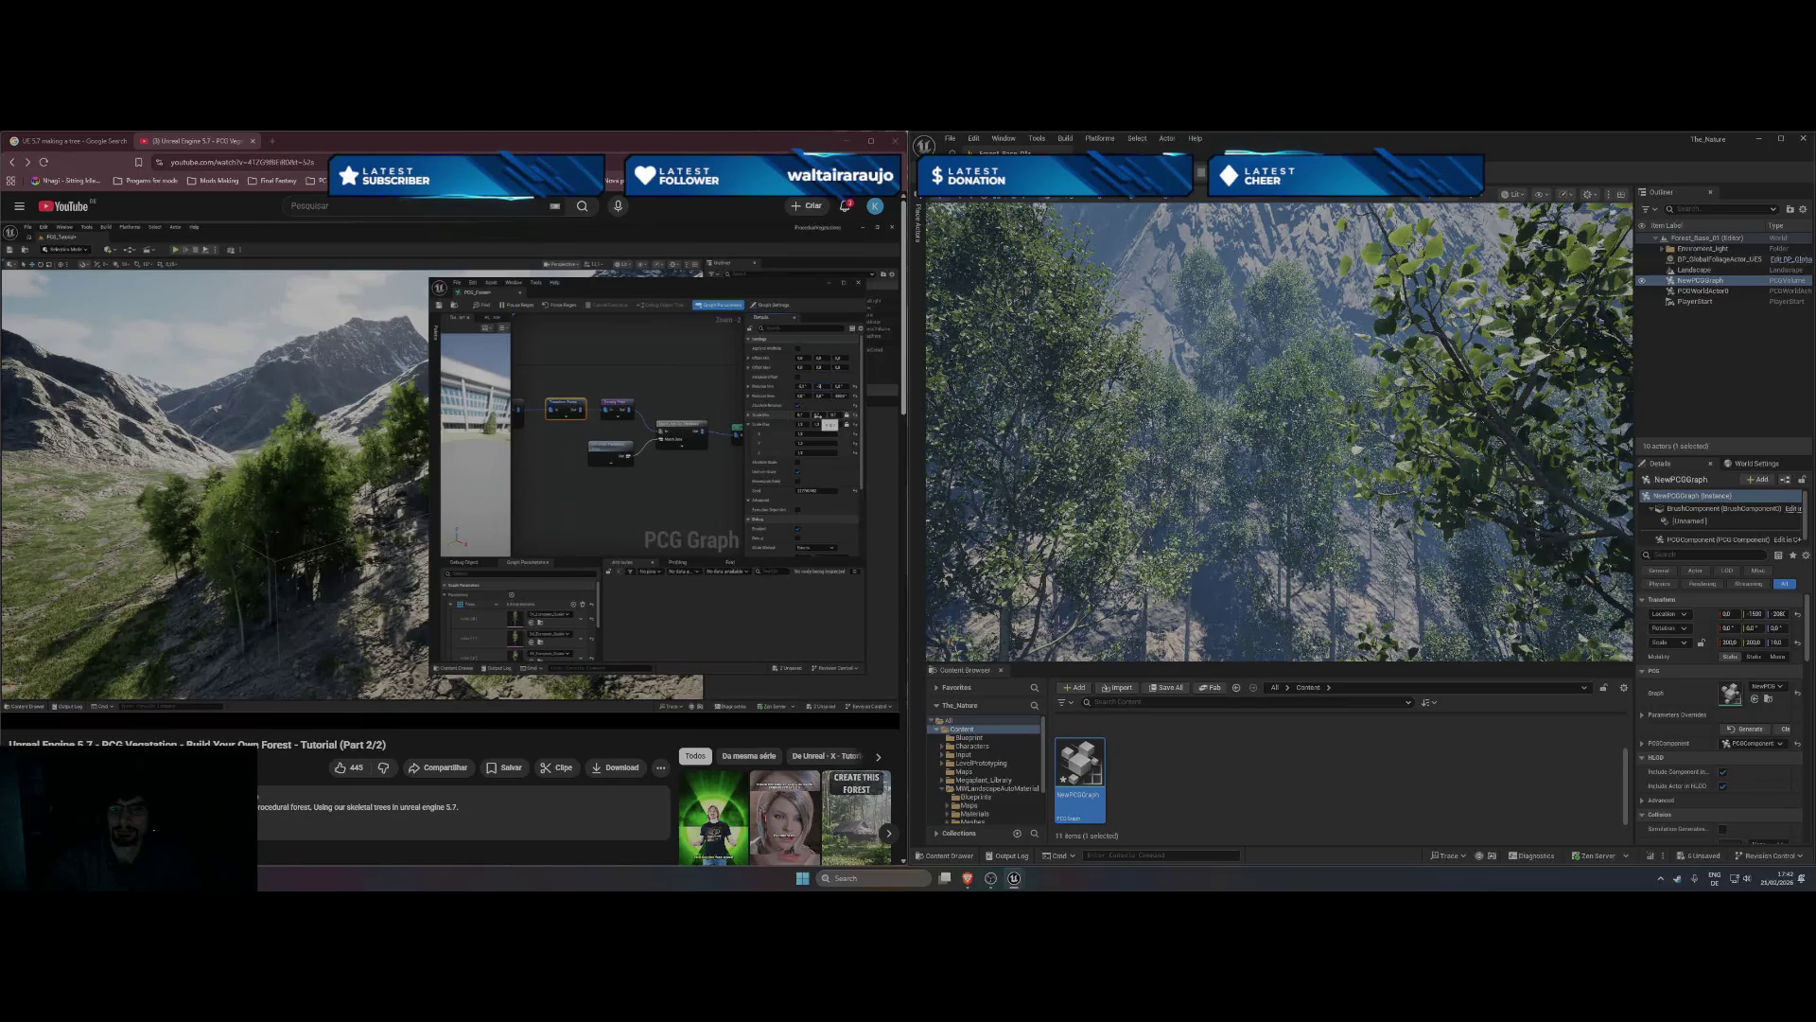
- Fly past the rocky slope and rise to overlook the forest canopy and mountains
{"action": "key", "text": "w"}
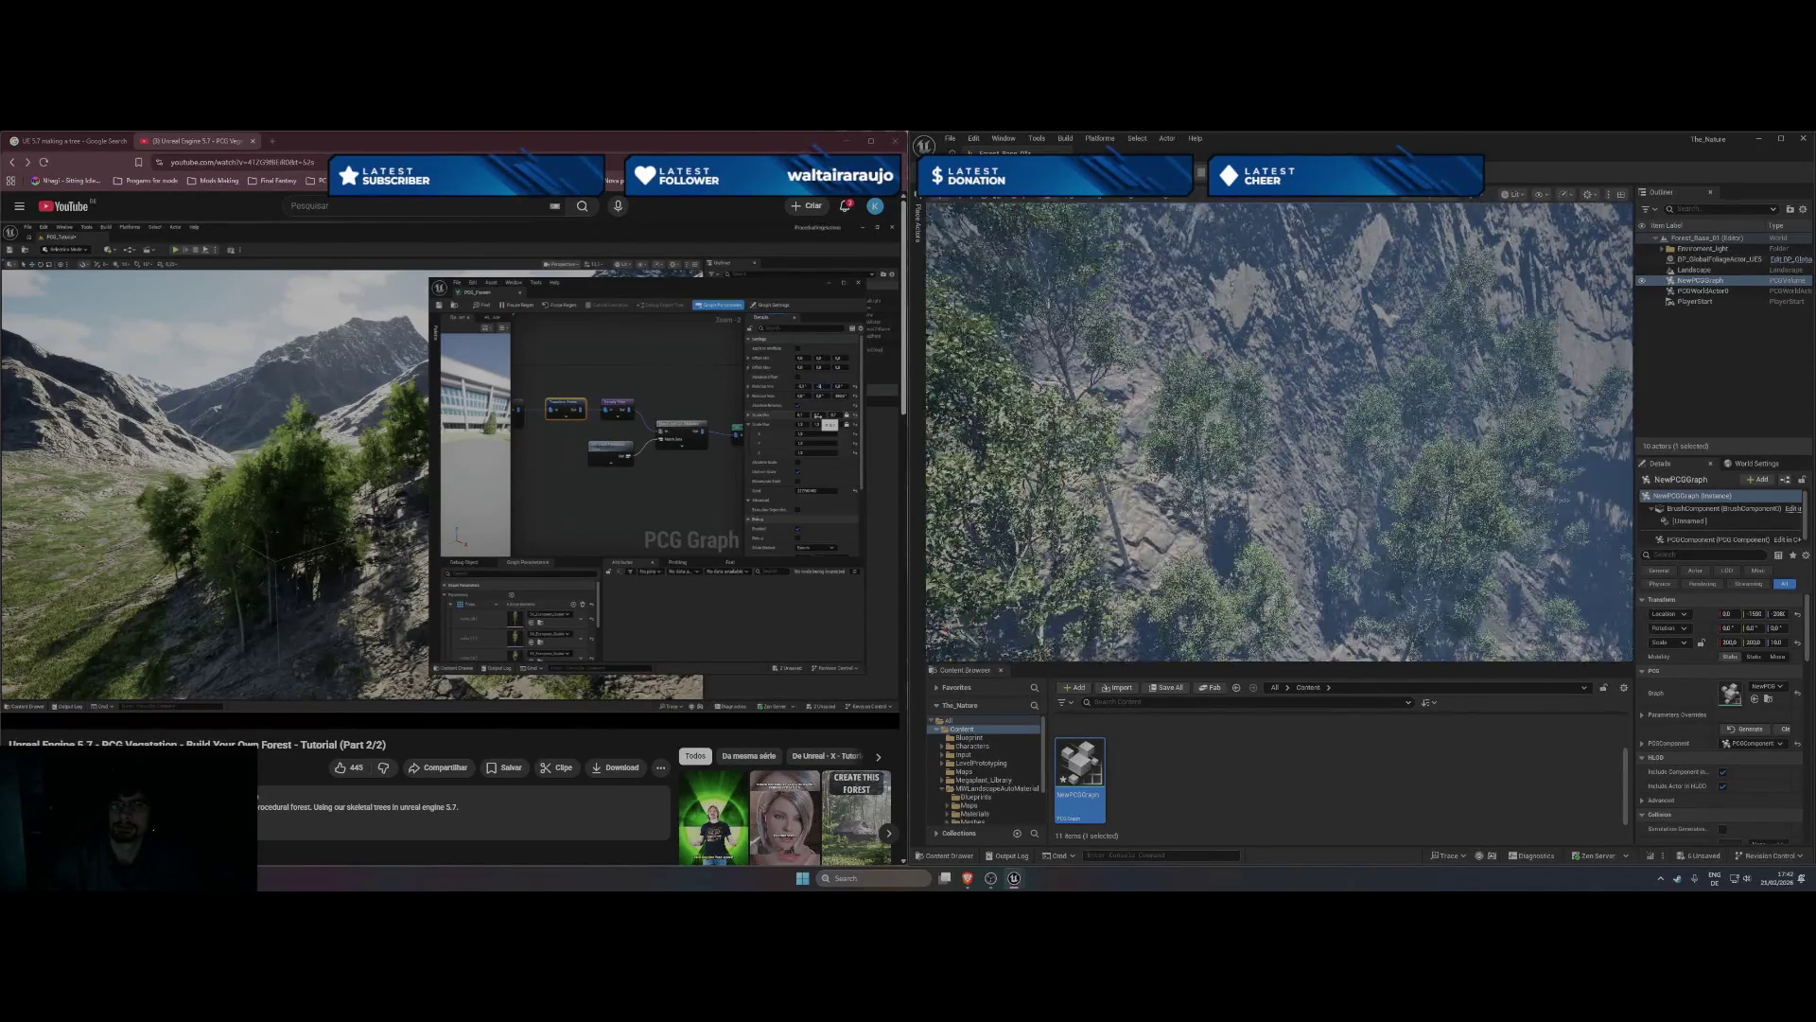
{"action": "key", "text": "w"}
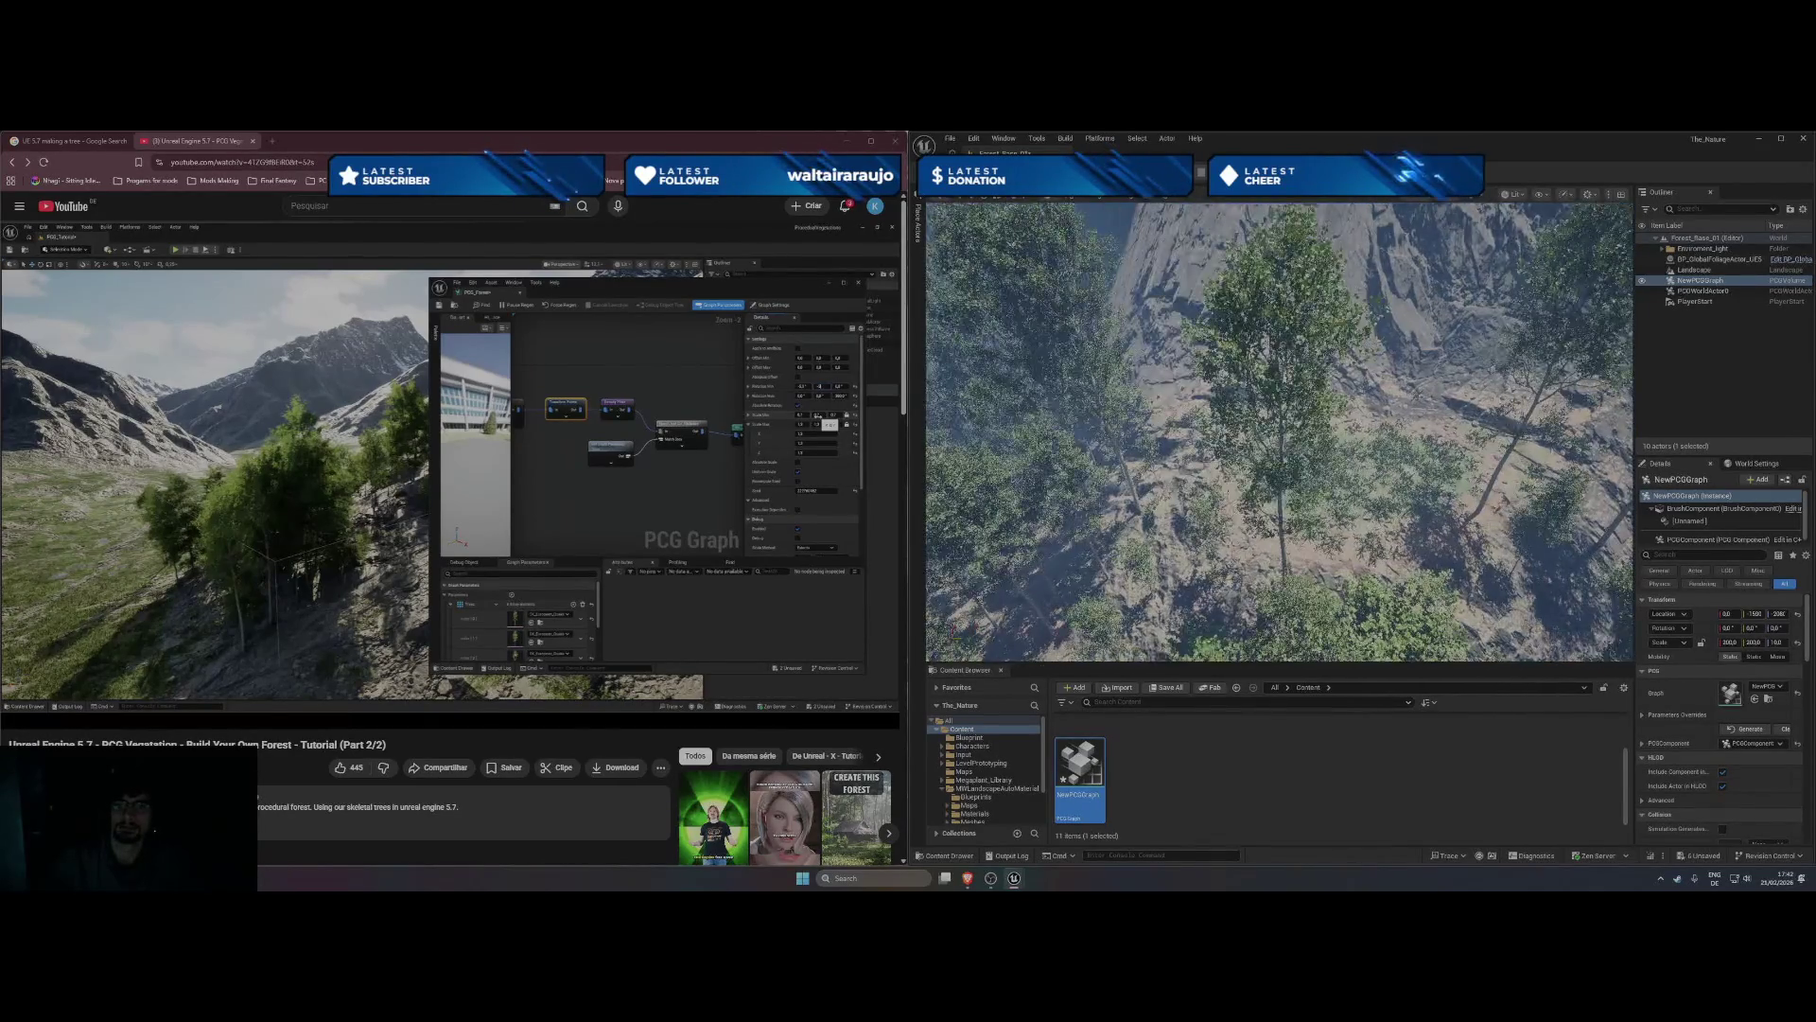
{"action": "key", "text": "w"}
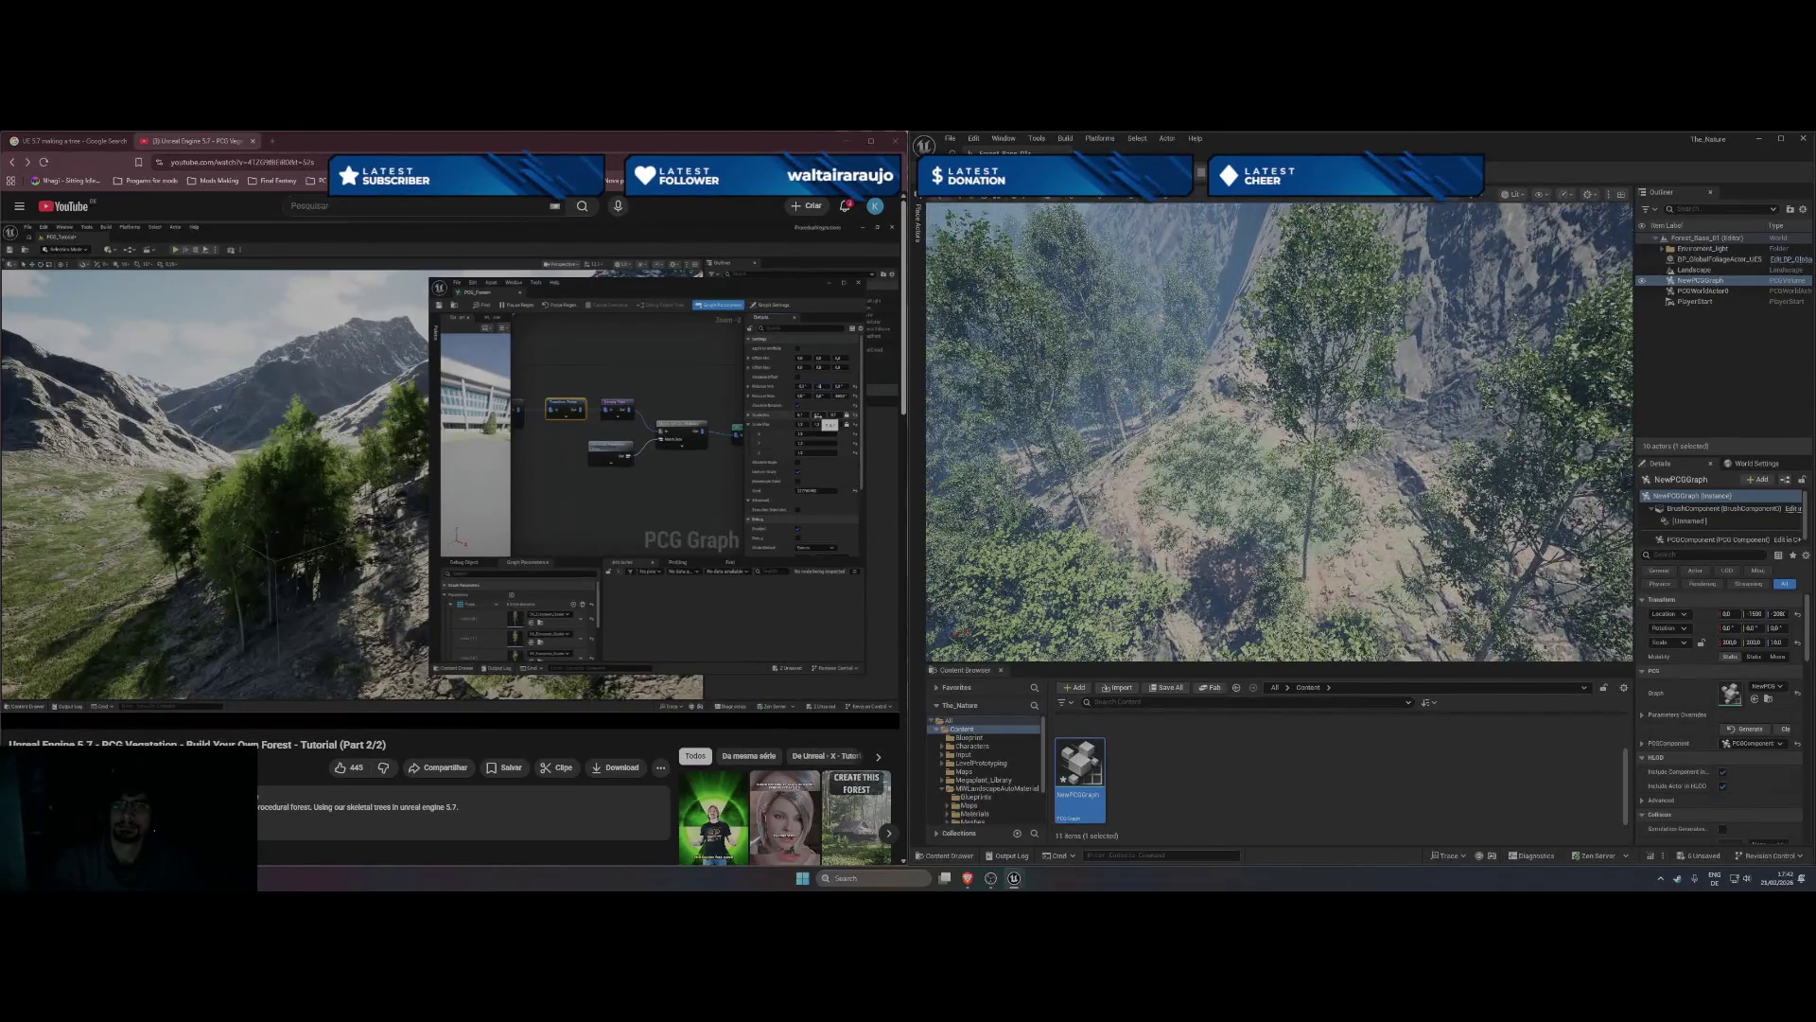
{"action": "key", "text": "w"}
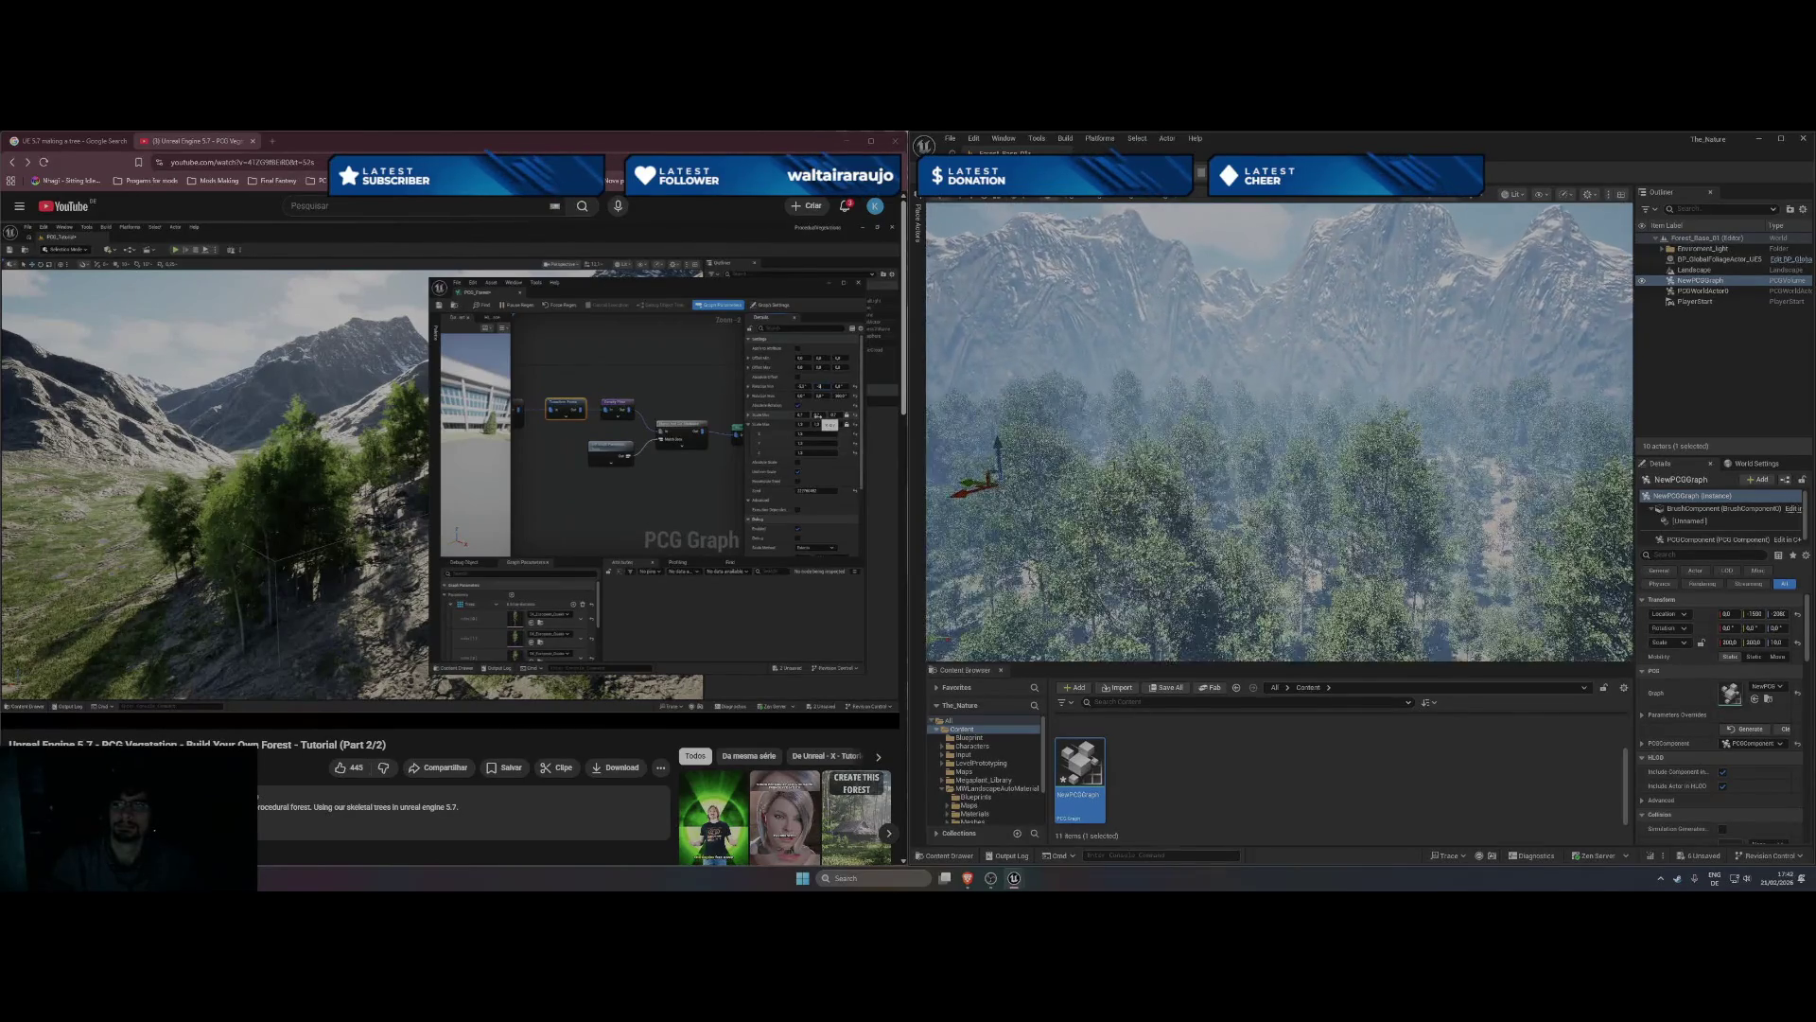
{"action": "key", "text": "w"}
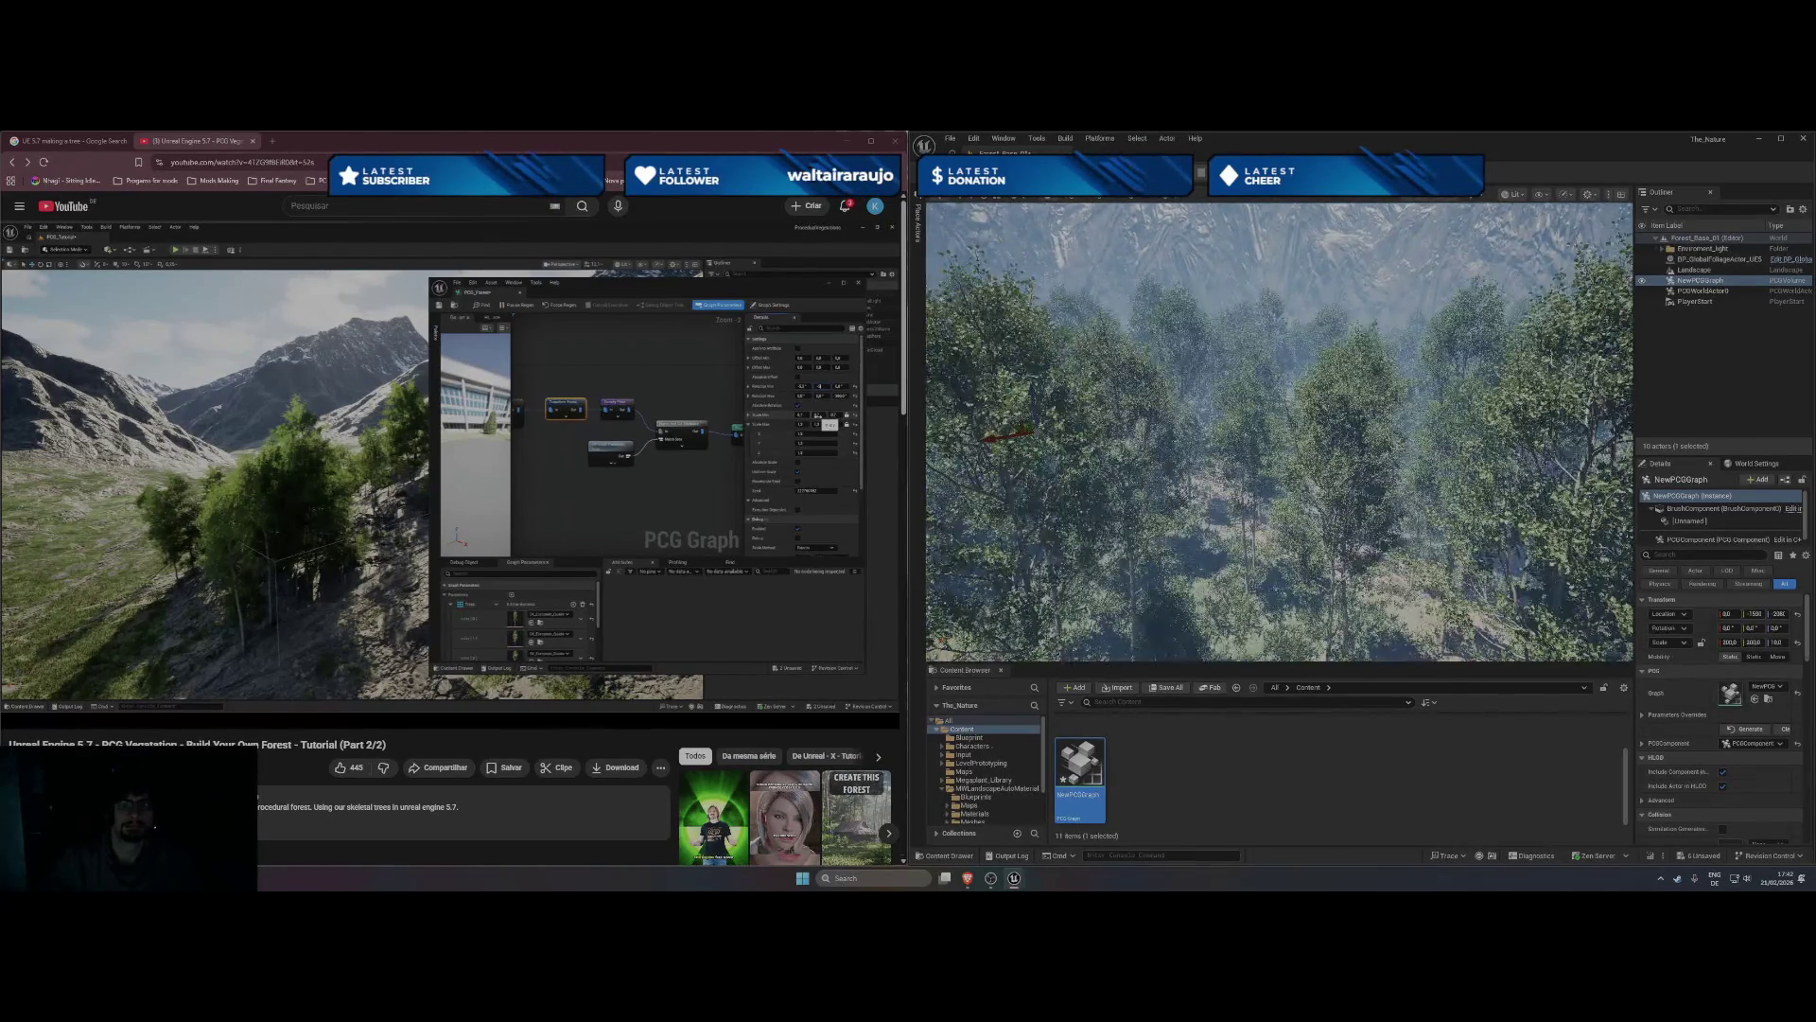
{"action": "key", "text": "w"}
{"action": "key", "text": "w"}
{"action": "key", "text": "s"}
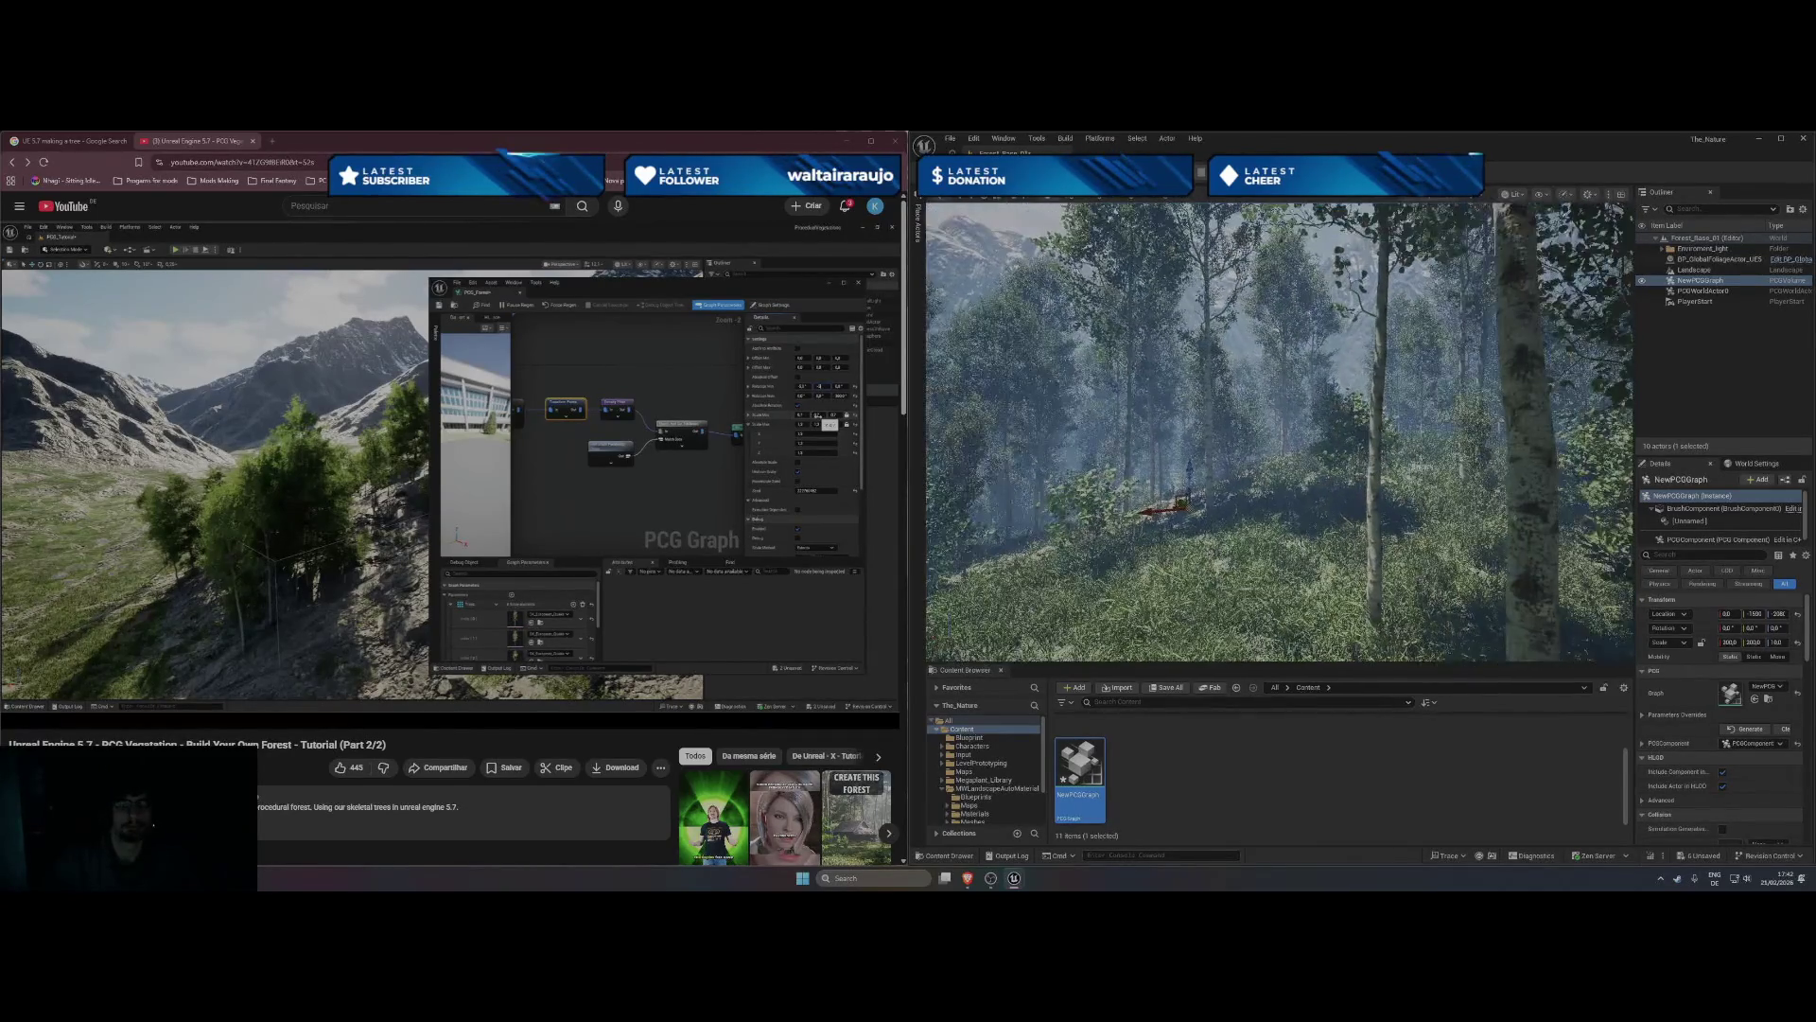
{"action": "left_click_drag", "start_coordinate": [1160, 482], "coordinate": [1104, 478]}
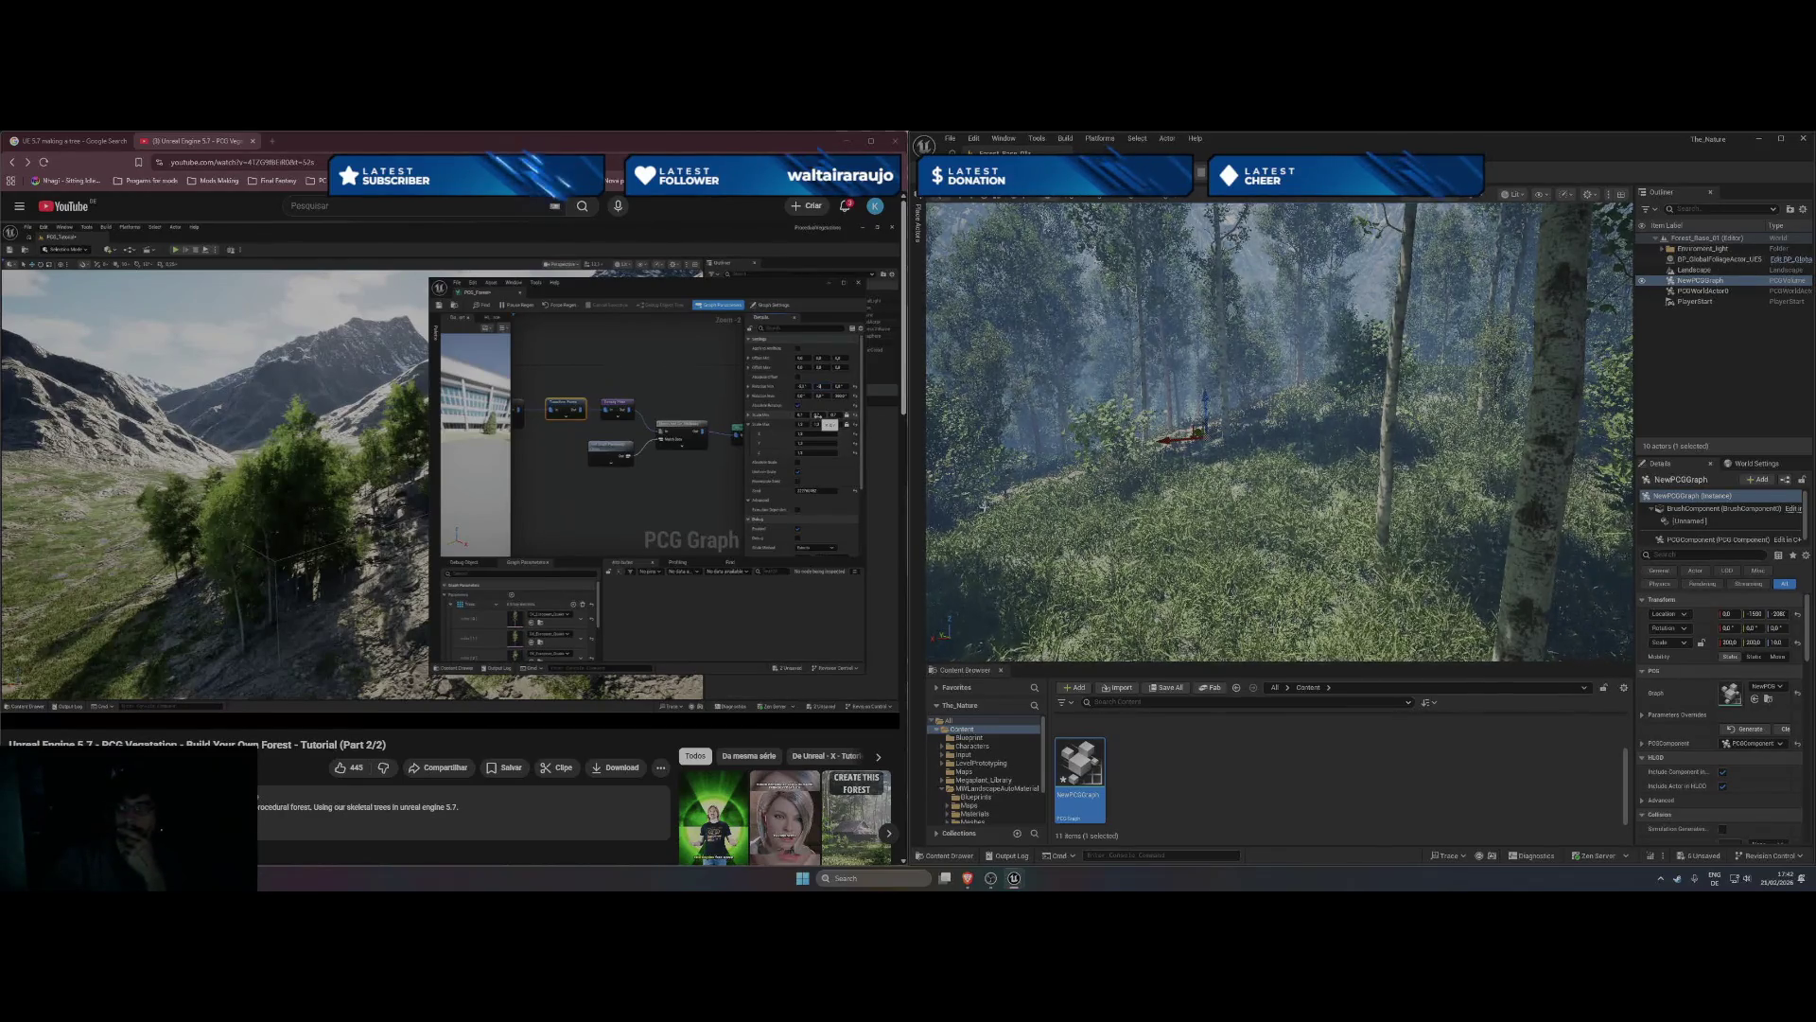
{"action": "mouse_move", "coordinate": [371, 515]}
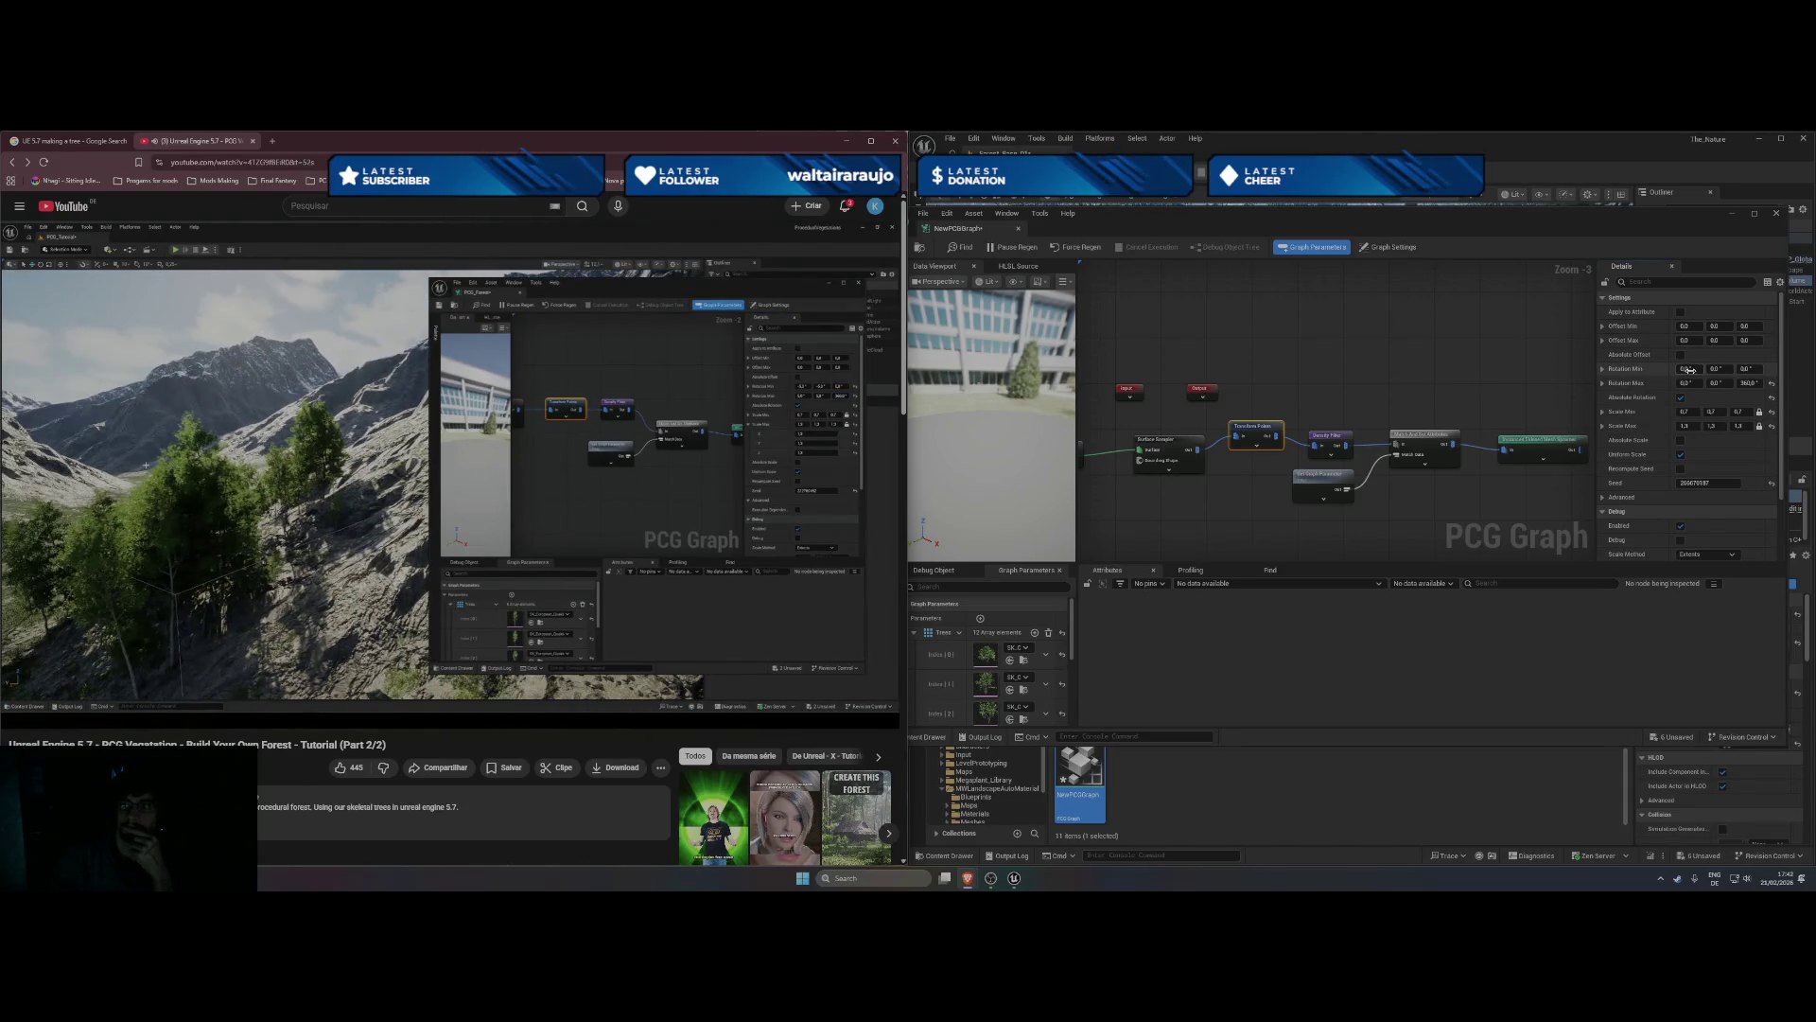
- Limit Transform Points rotation to X minimum -5, X maximum 5, and Y minimum -5
{"action": "left_click", "coordinate": [1686, 369]}
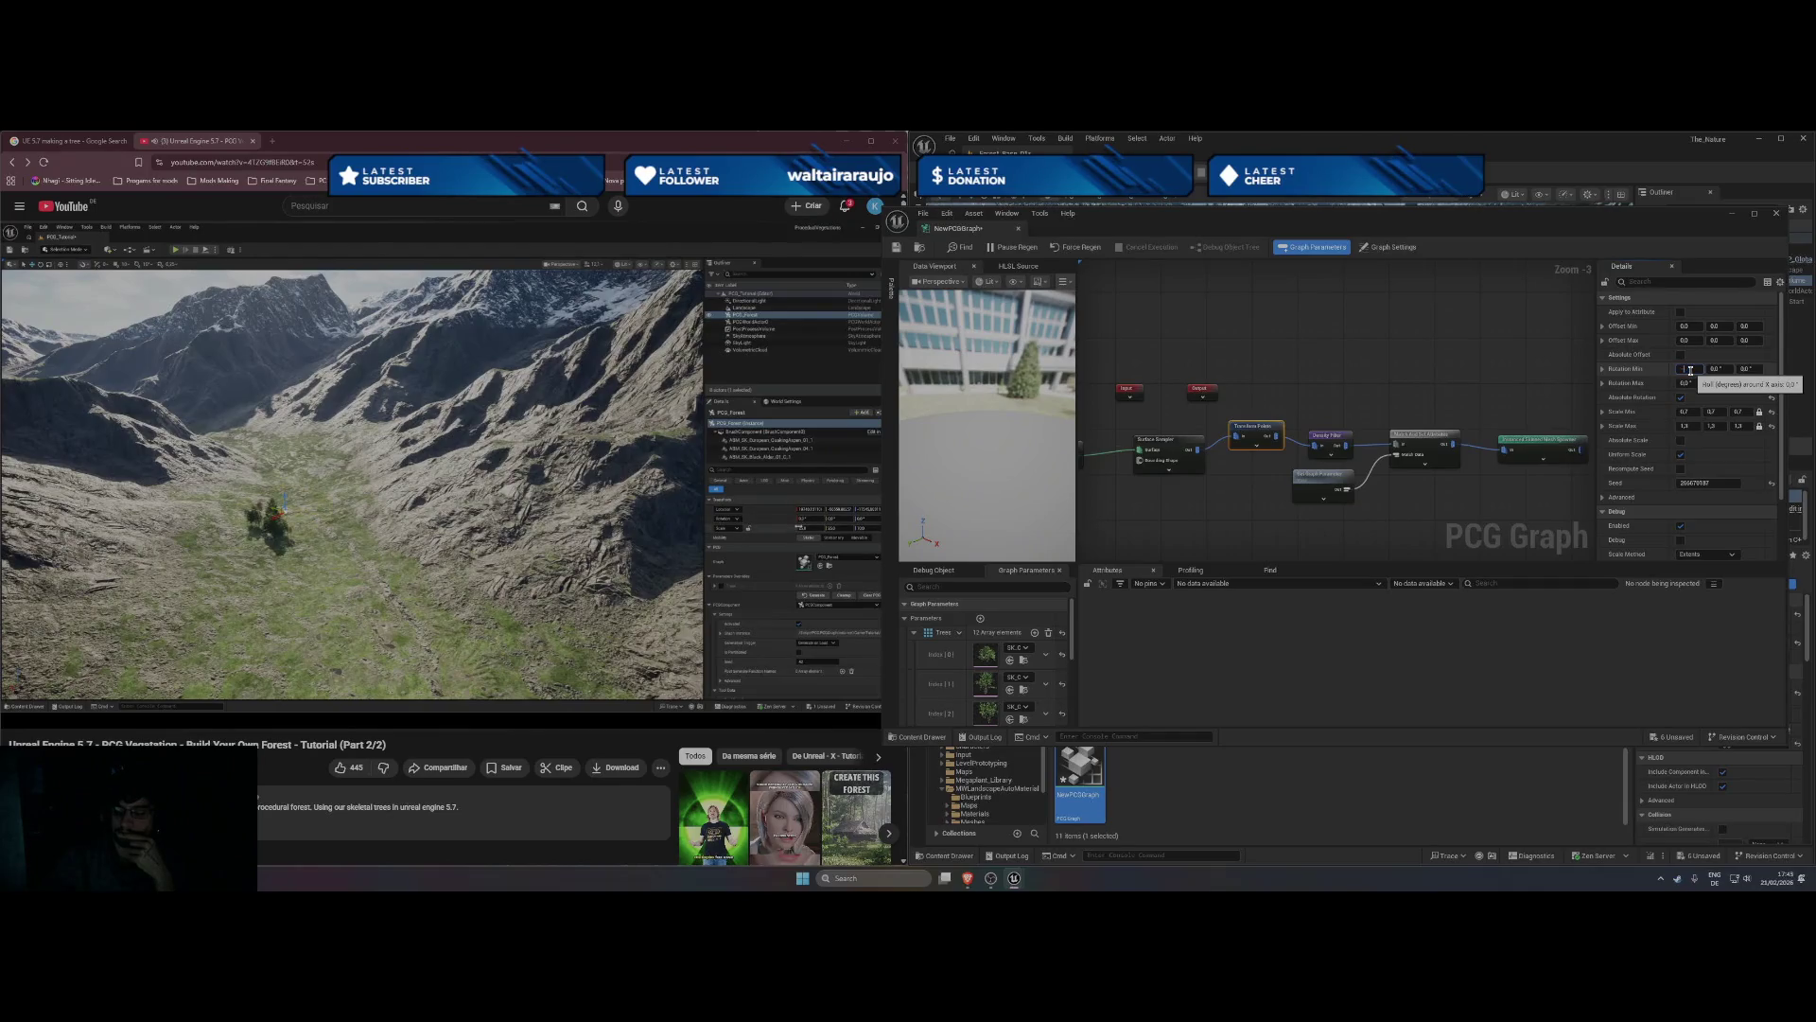
{"action": "type", "text": "-5"}
{"action": "key", "text": "Return"}
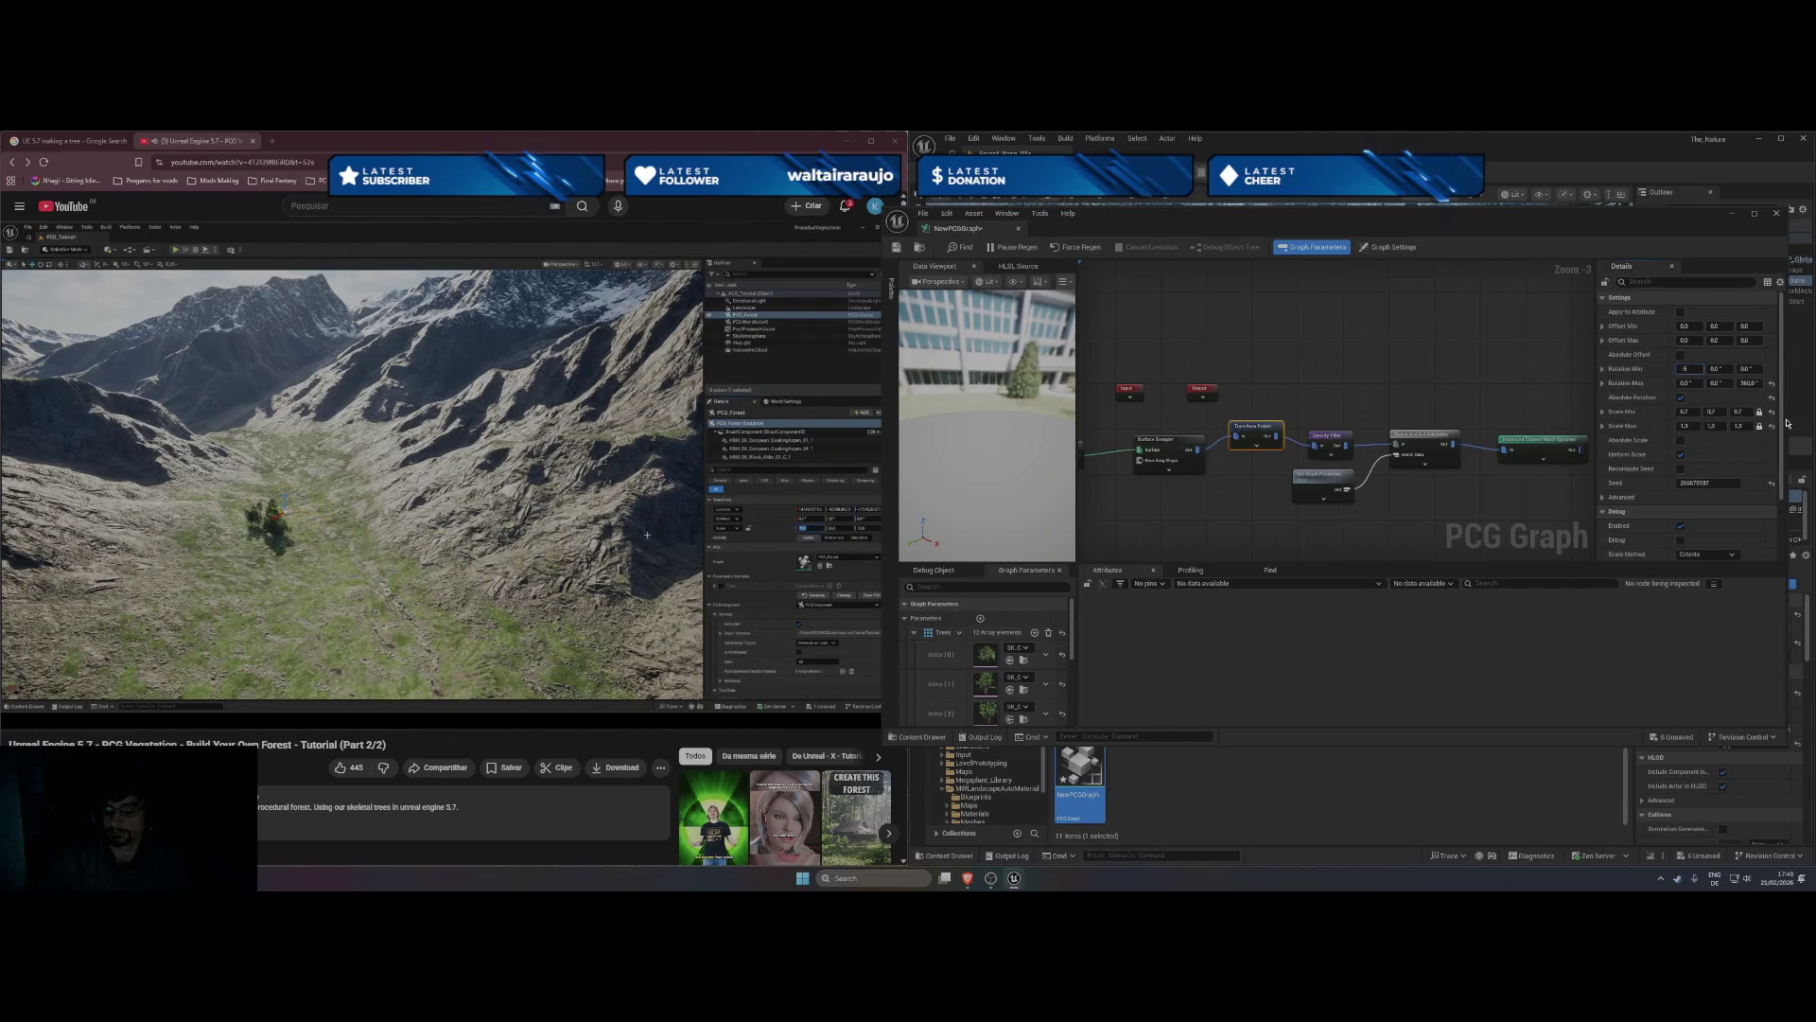
{"action": "left_click", "coordinate": [1686, 381]}
{"action": "type", "text": "5"}
{"action": "left_click", "coordinate": [1723, 368]}
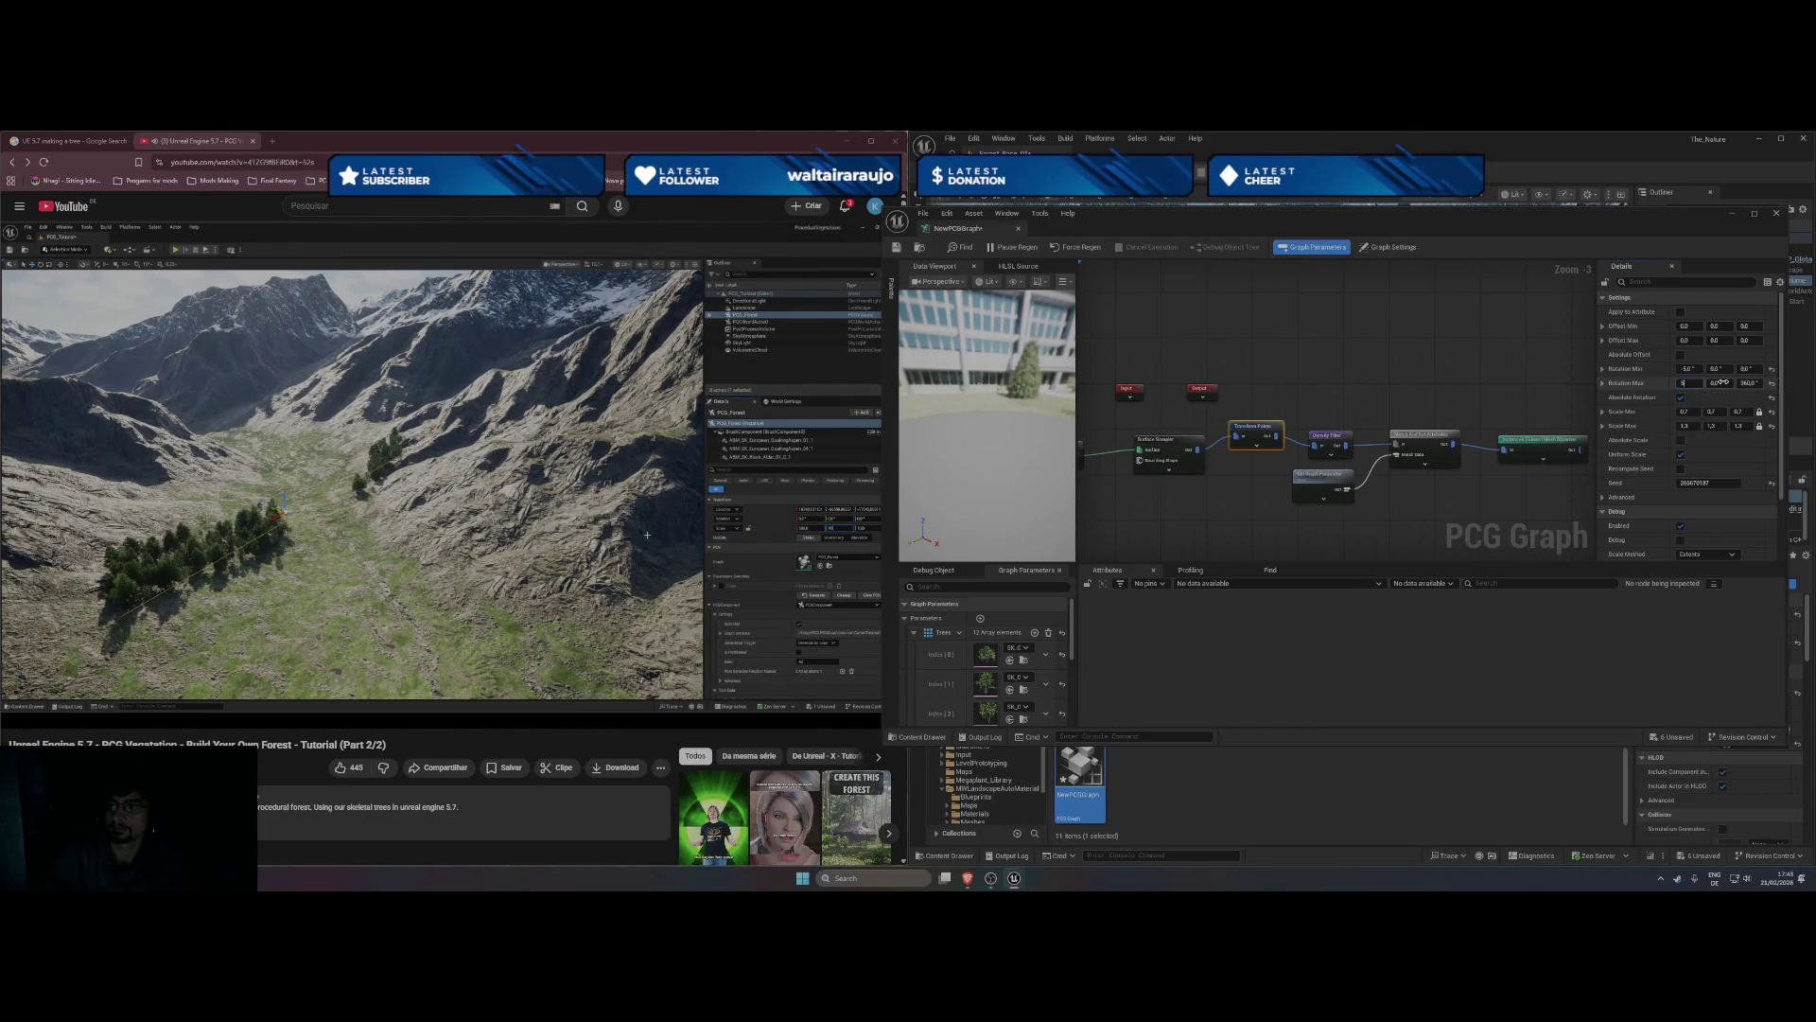
{"action": "type", "text": "-5"}
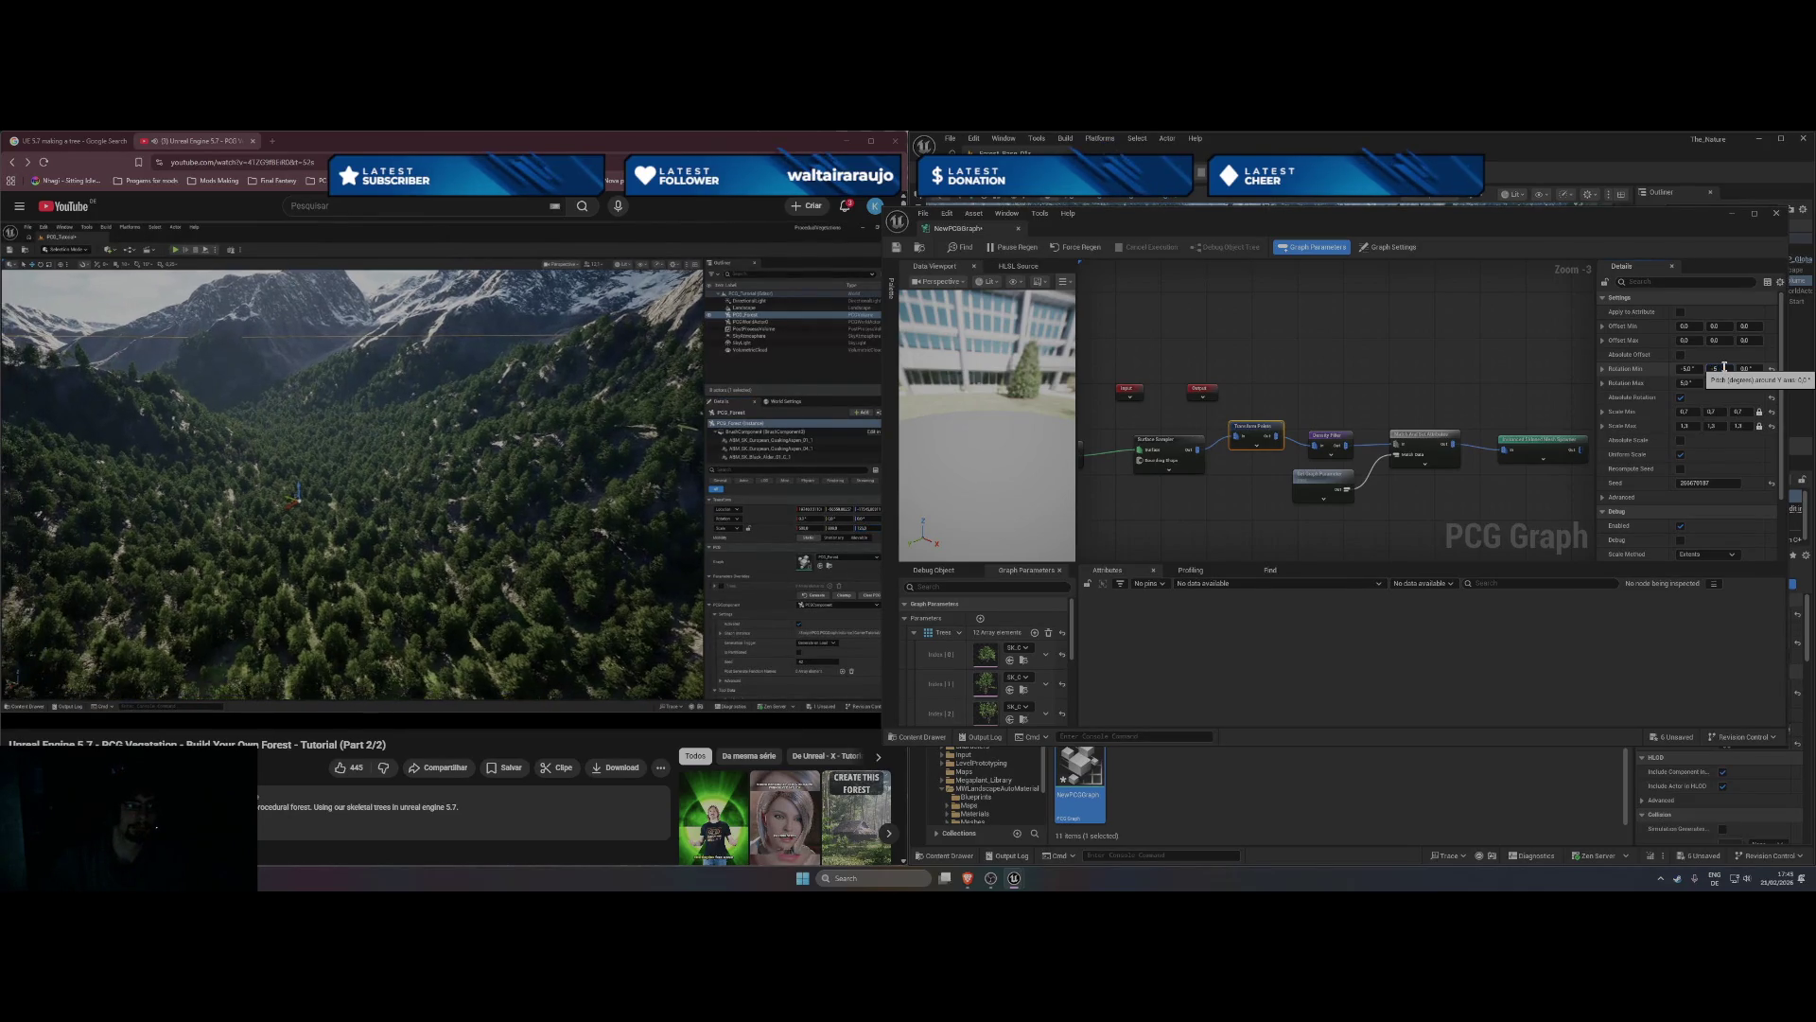
{"action": "key", "text": "Return"}
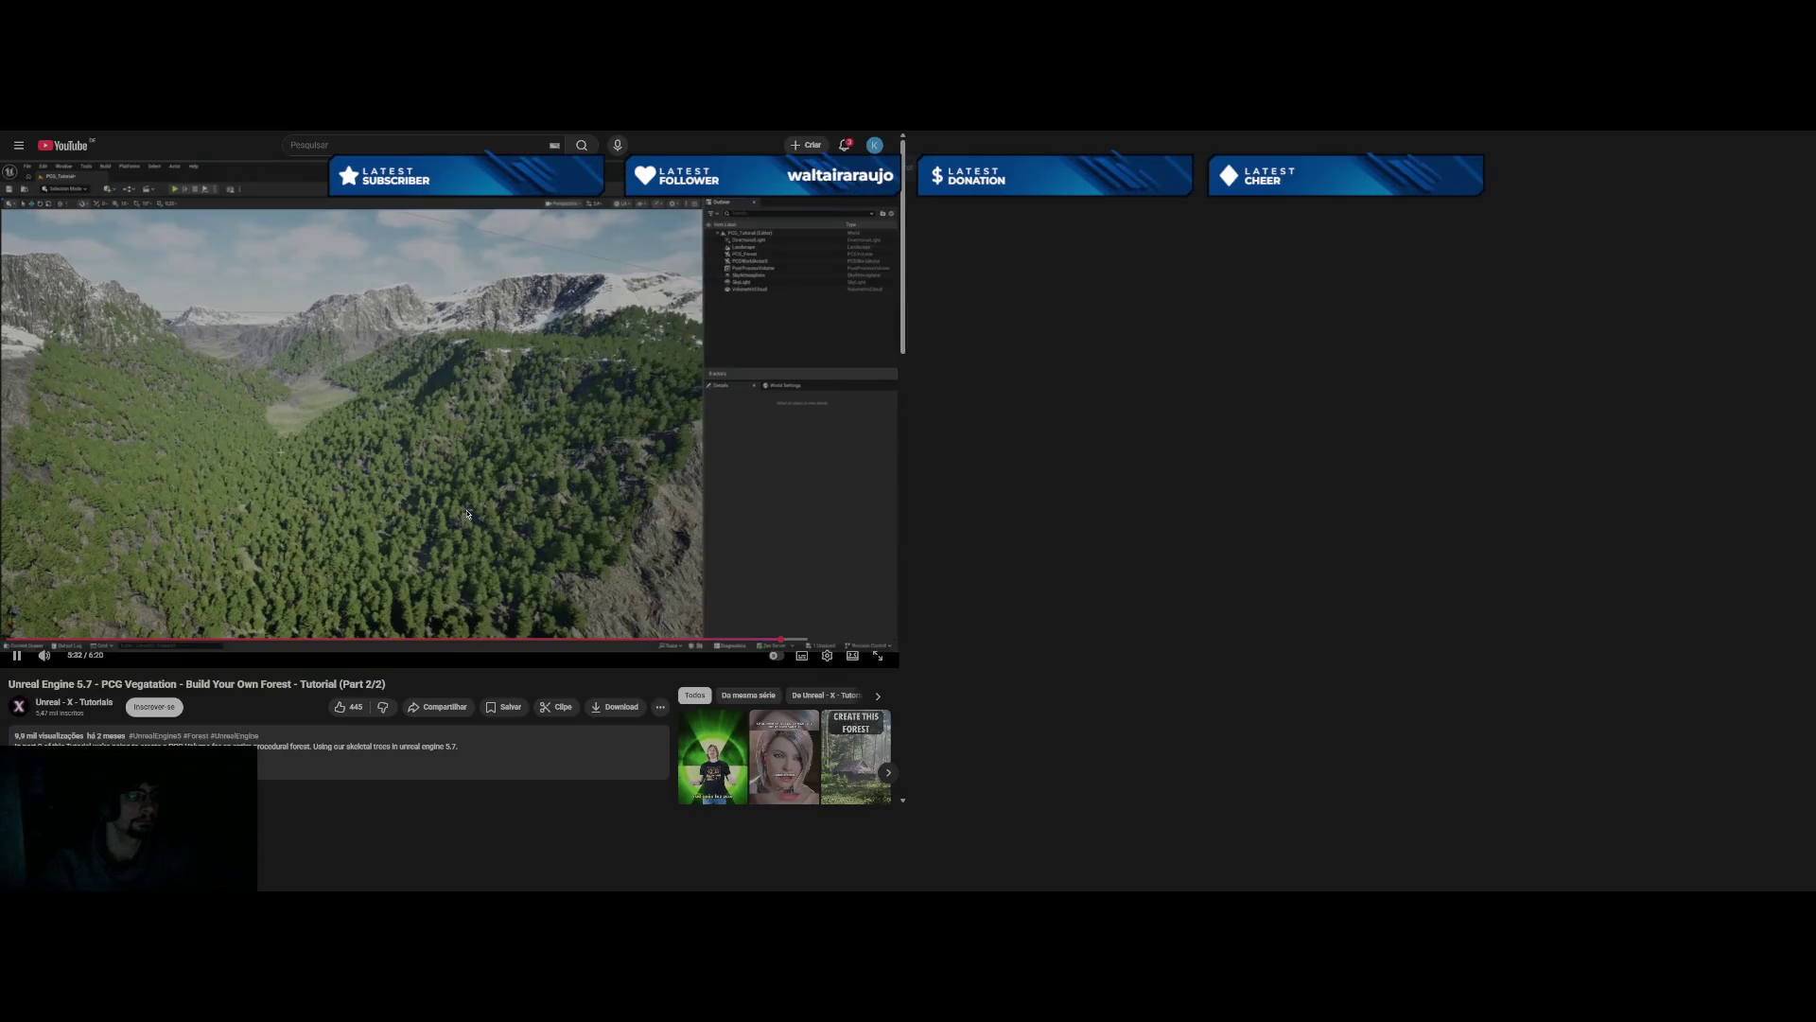
- Rewind the tutorial video to about 8:22, showing the valley plane, and close the PCG Graph window
{"action": "double_click", "coordinate": [467, 514]}
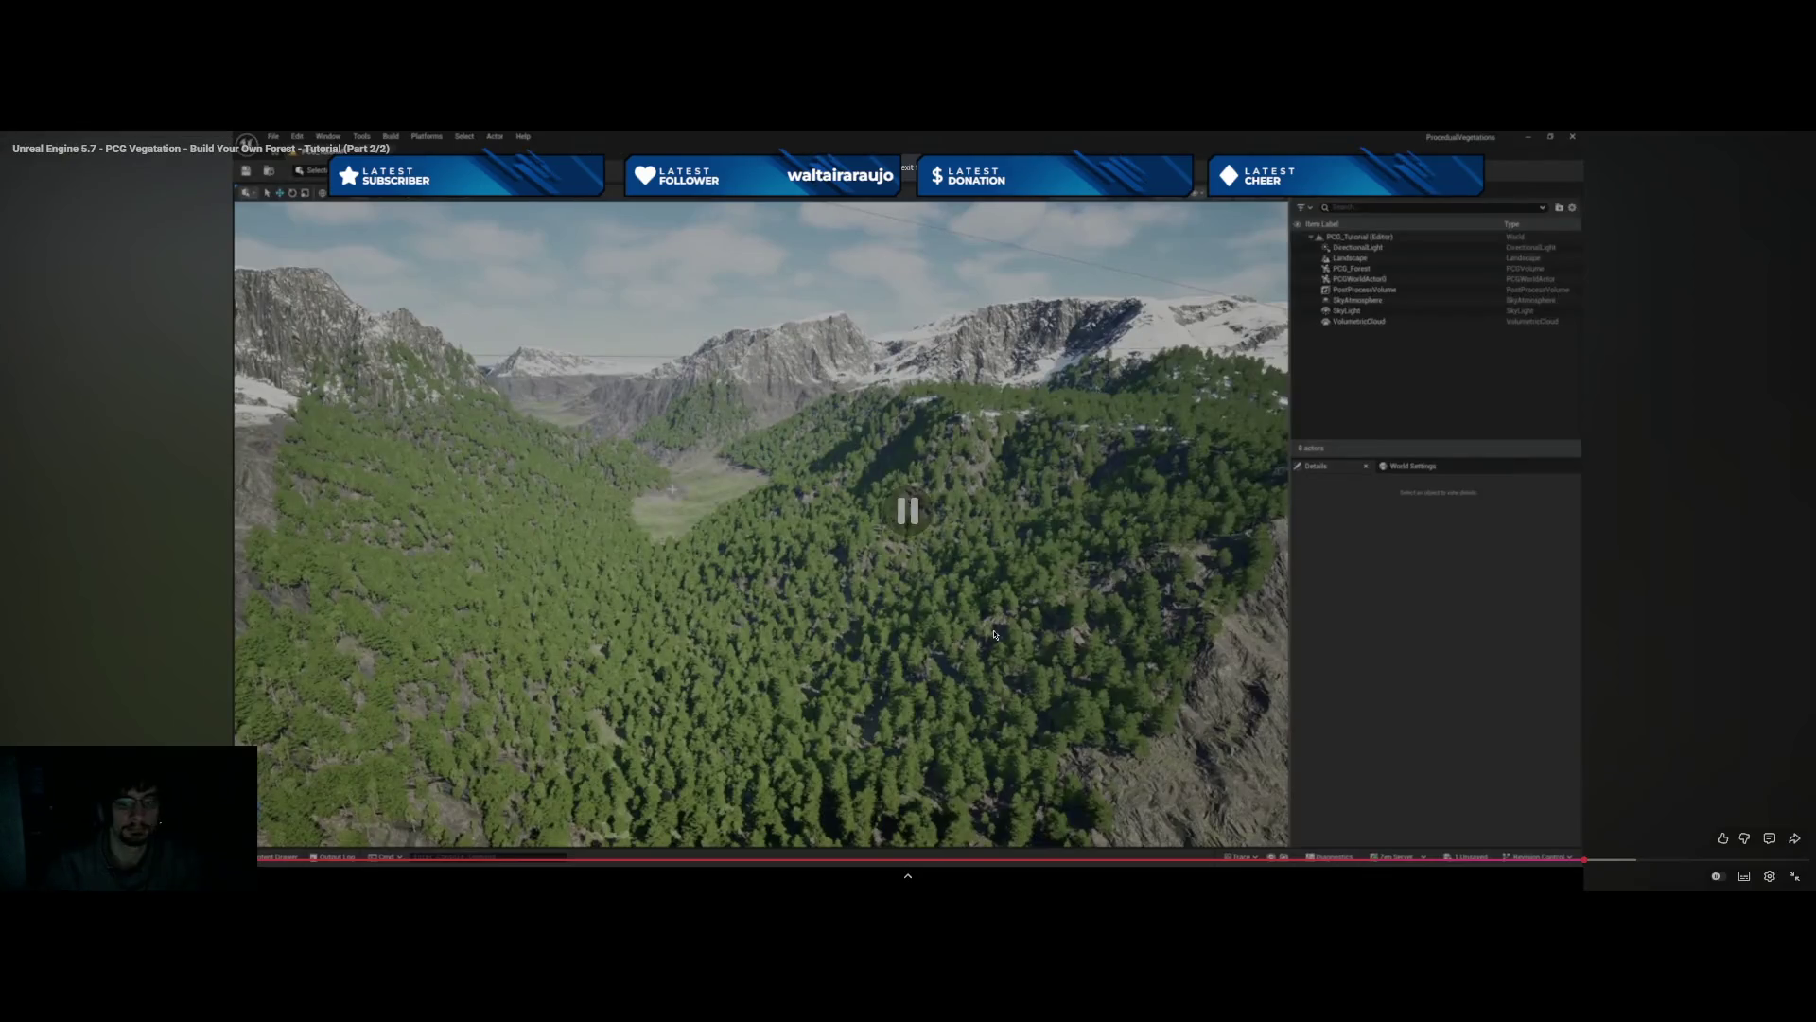
{"action": "double_click", "coordinate": [821, 563]}
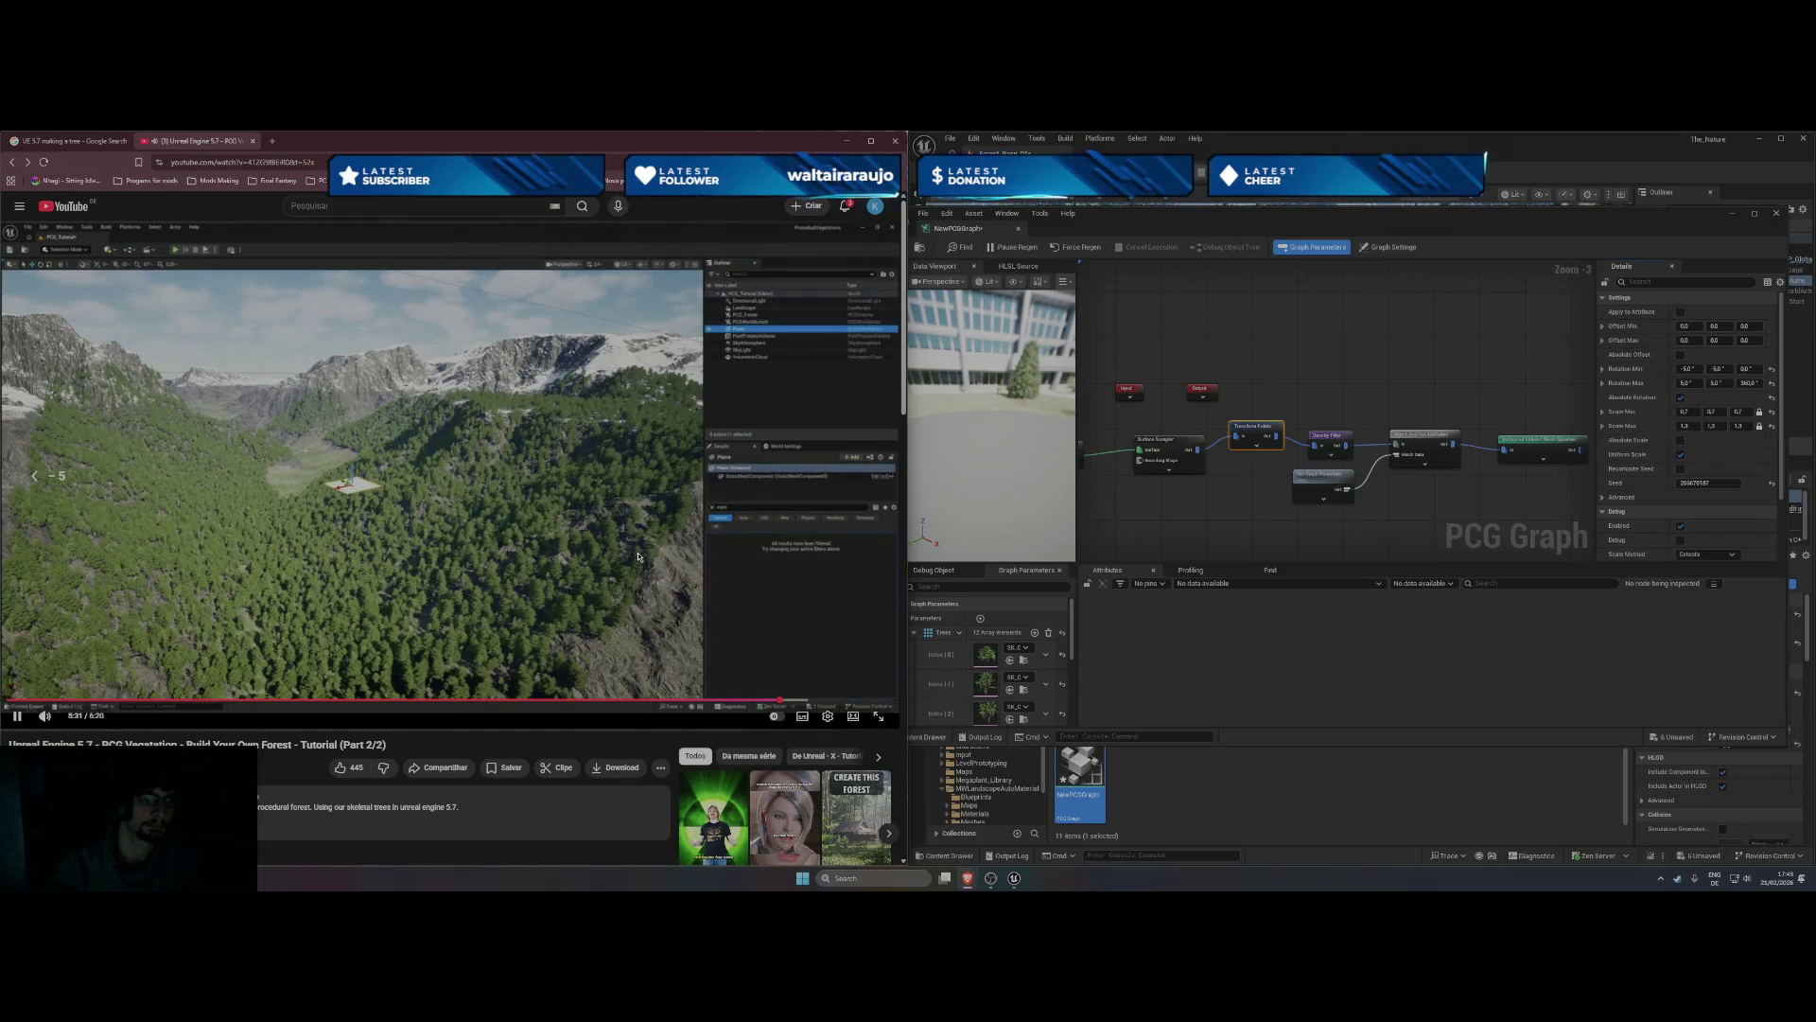
{"action": "key", "text": "Left"}
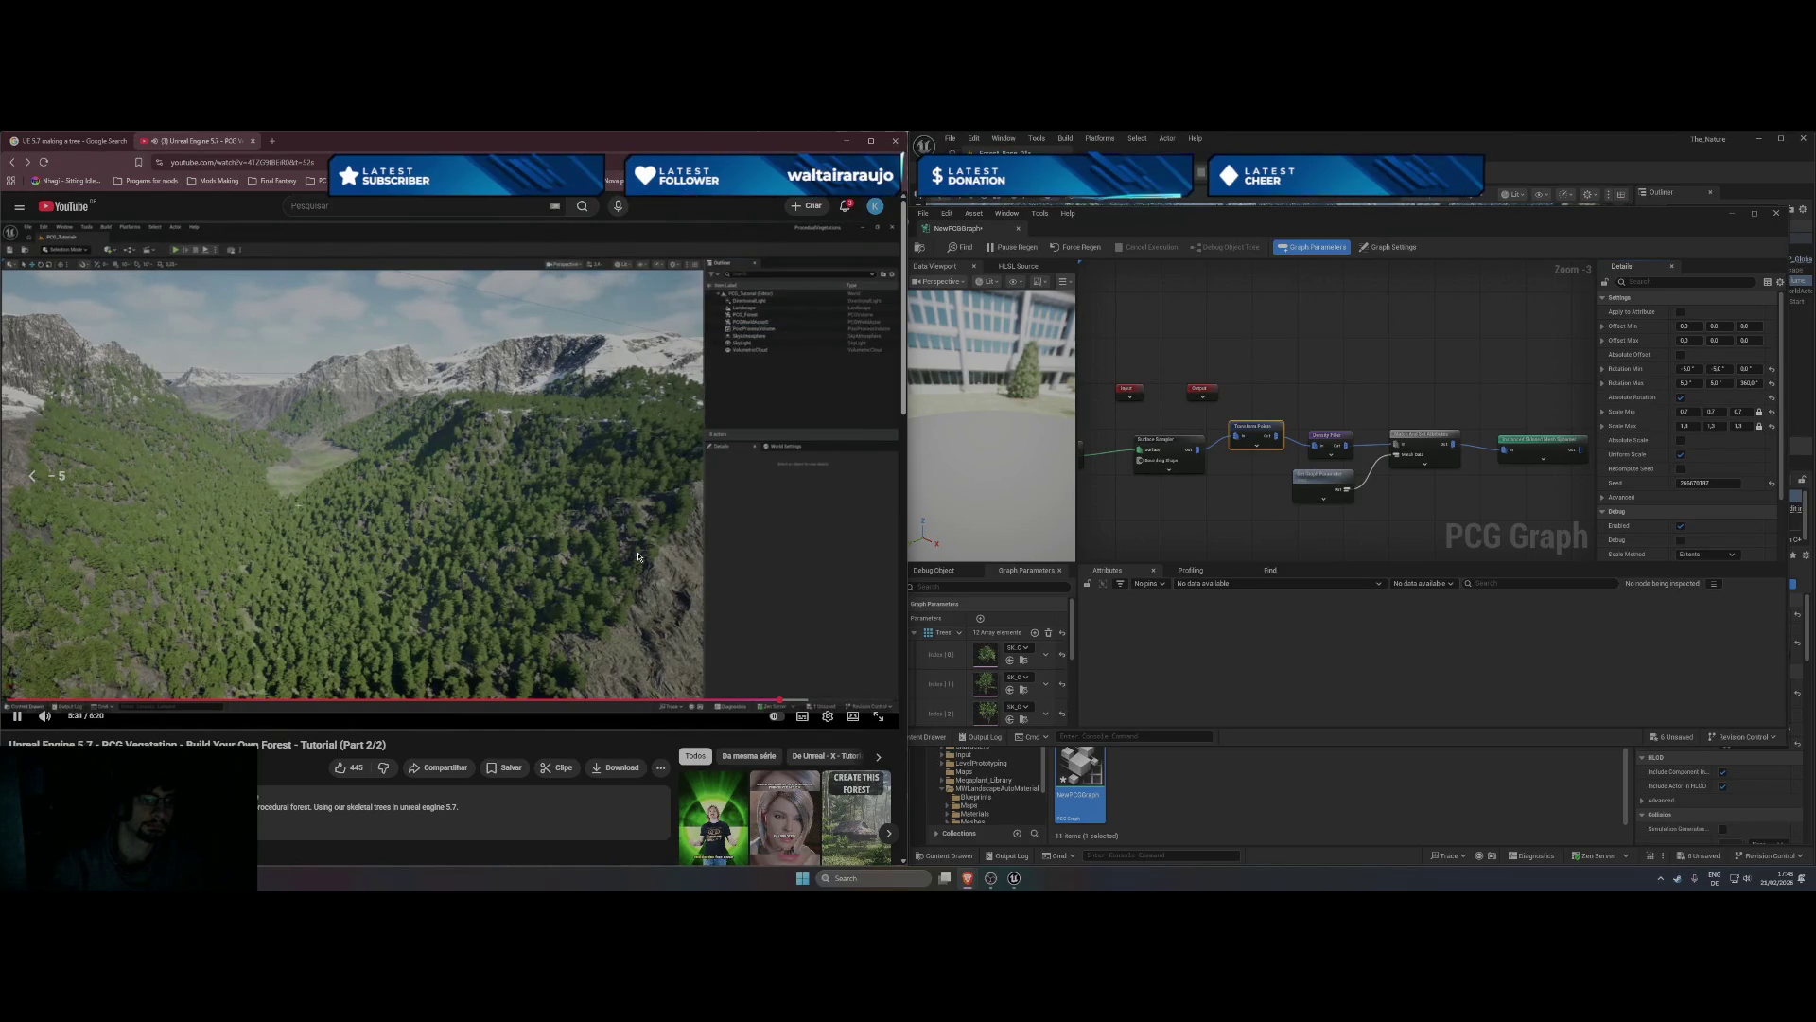
{"action": "key", "text": "Left"}
{"action": "key", "text": "Left"}
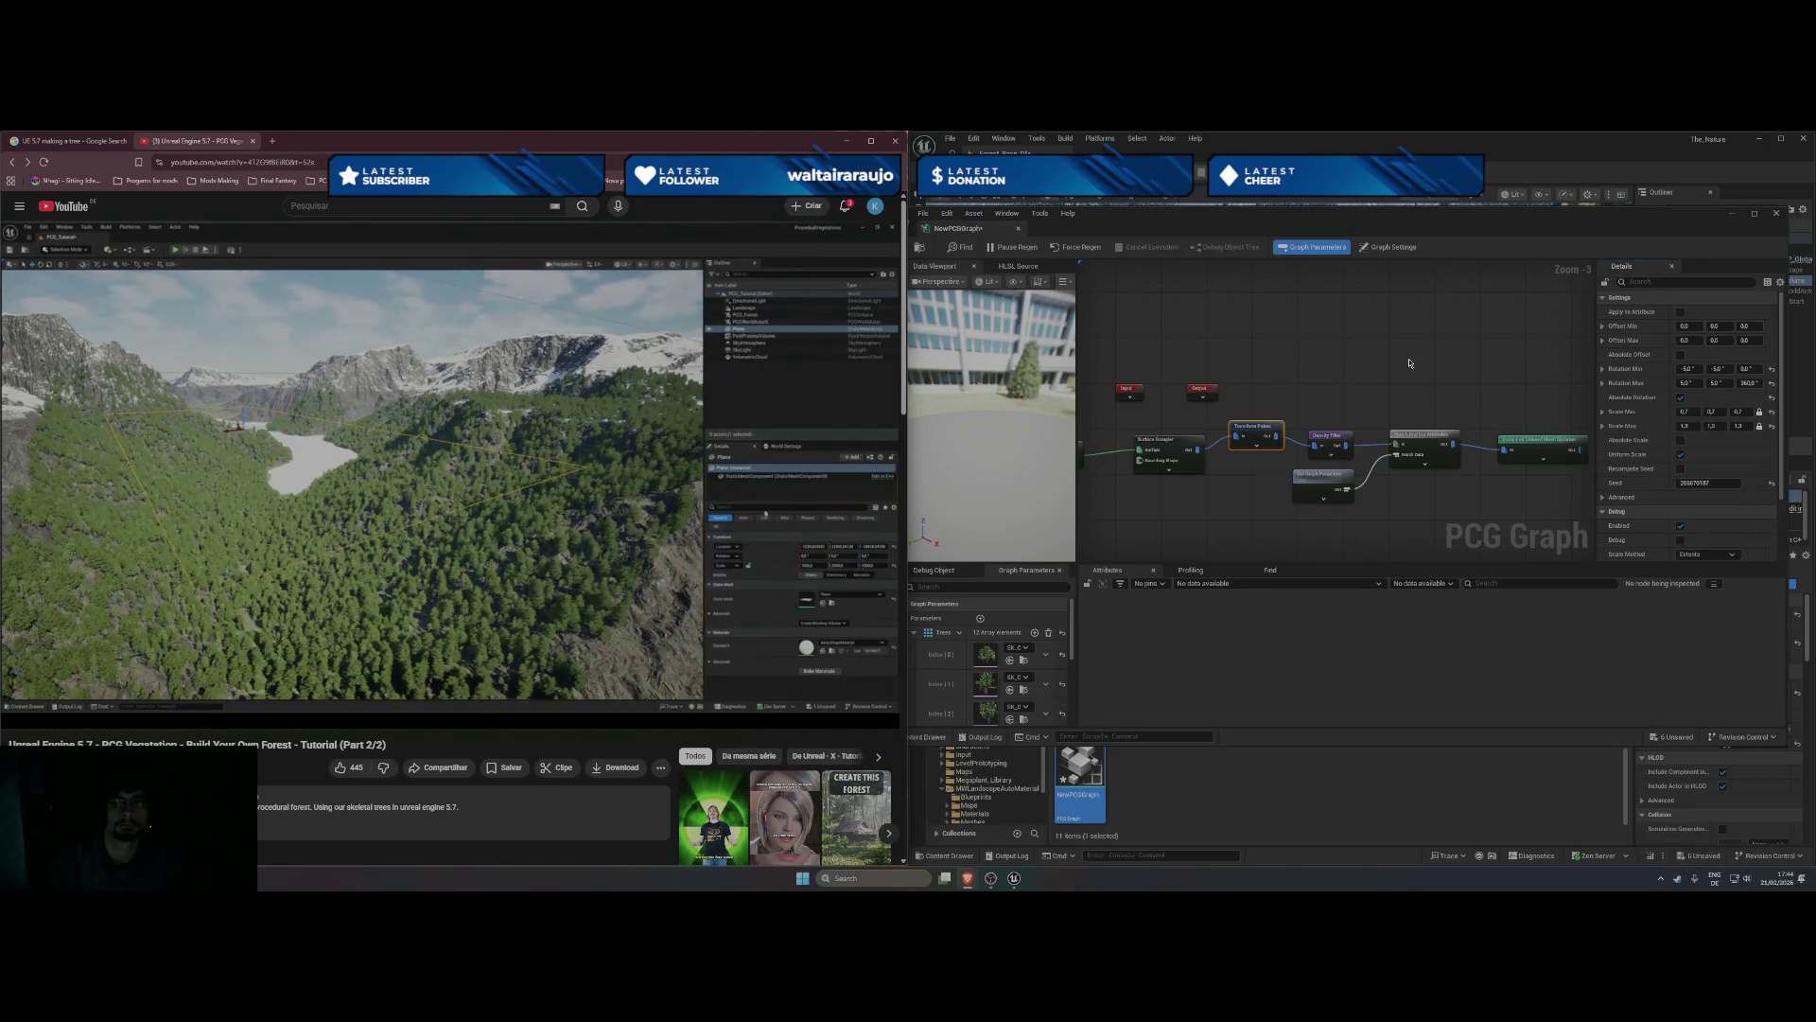
{"action": "key", "text": "alt+Tab"}
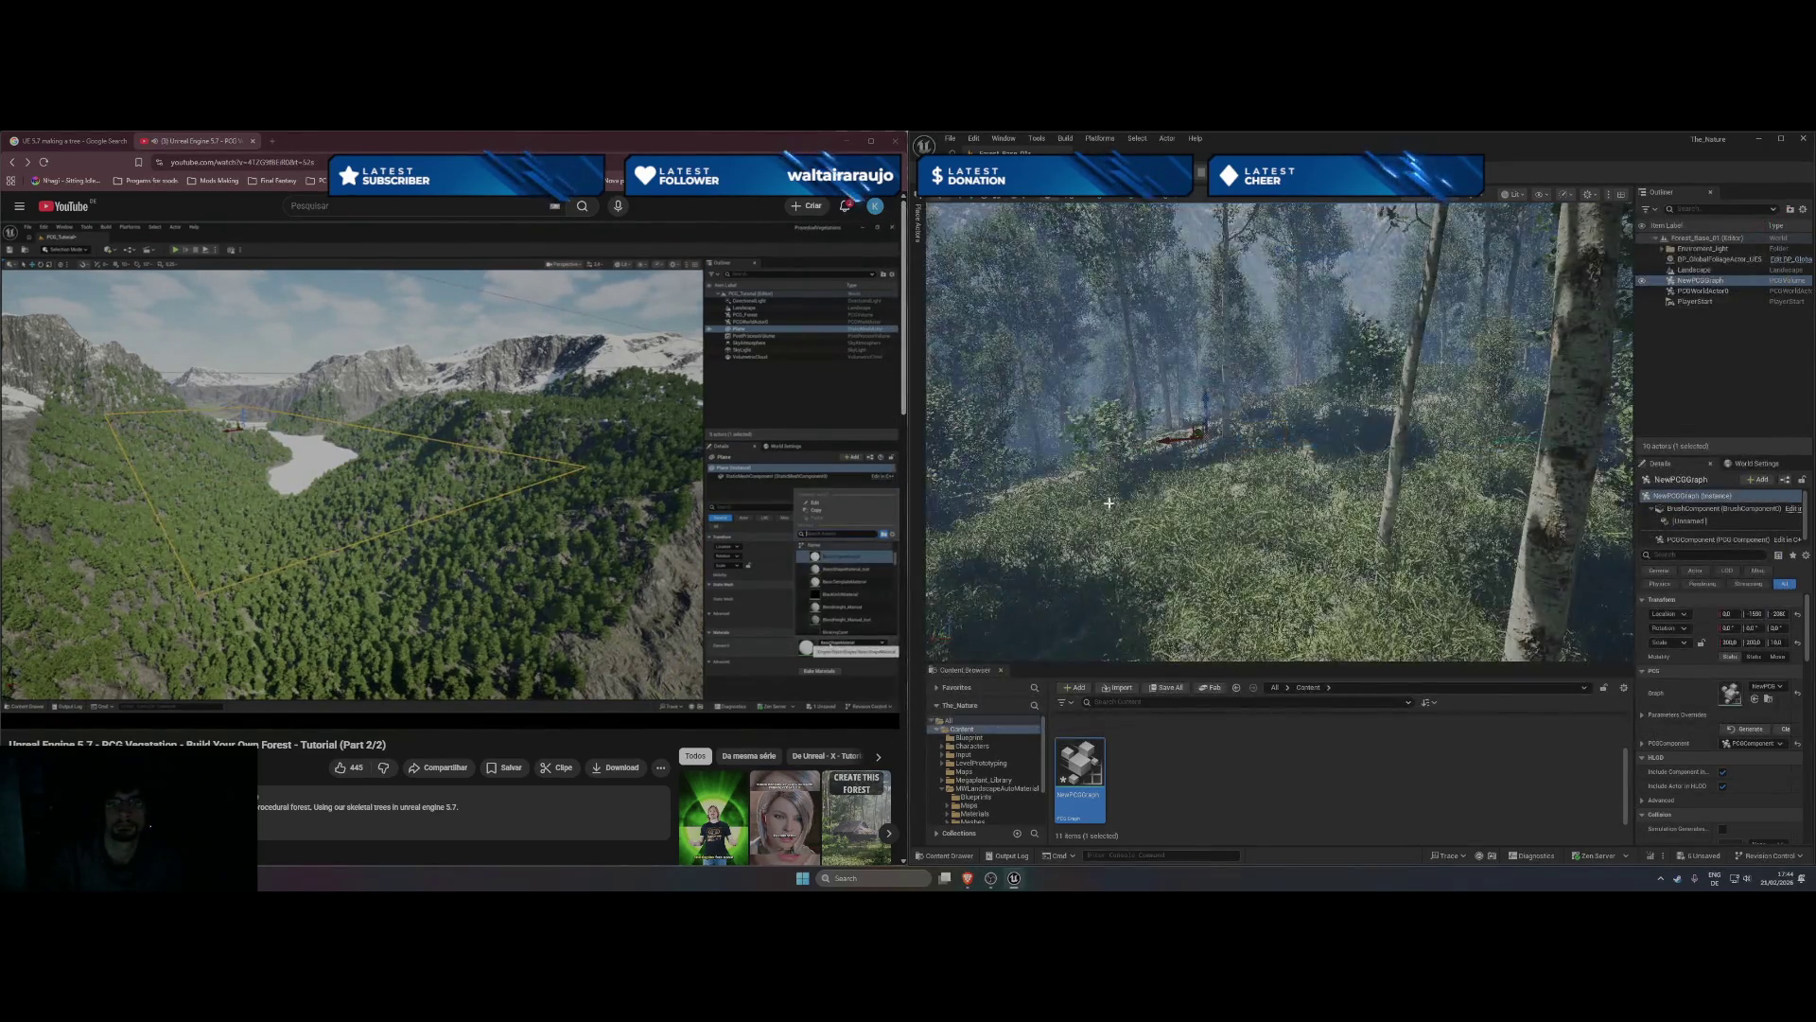
- Pause the tutorial and raise the camera to an overhead view of the forest
{"action": "left_click", "coordinate": [406, 579]}
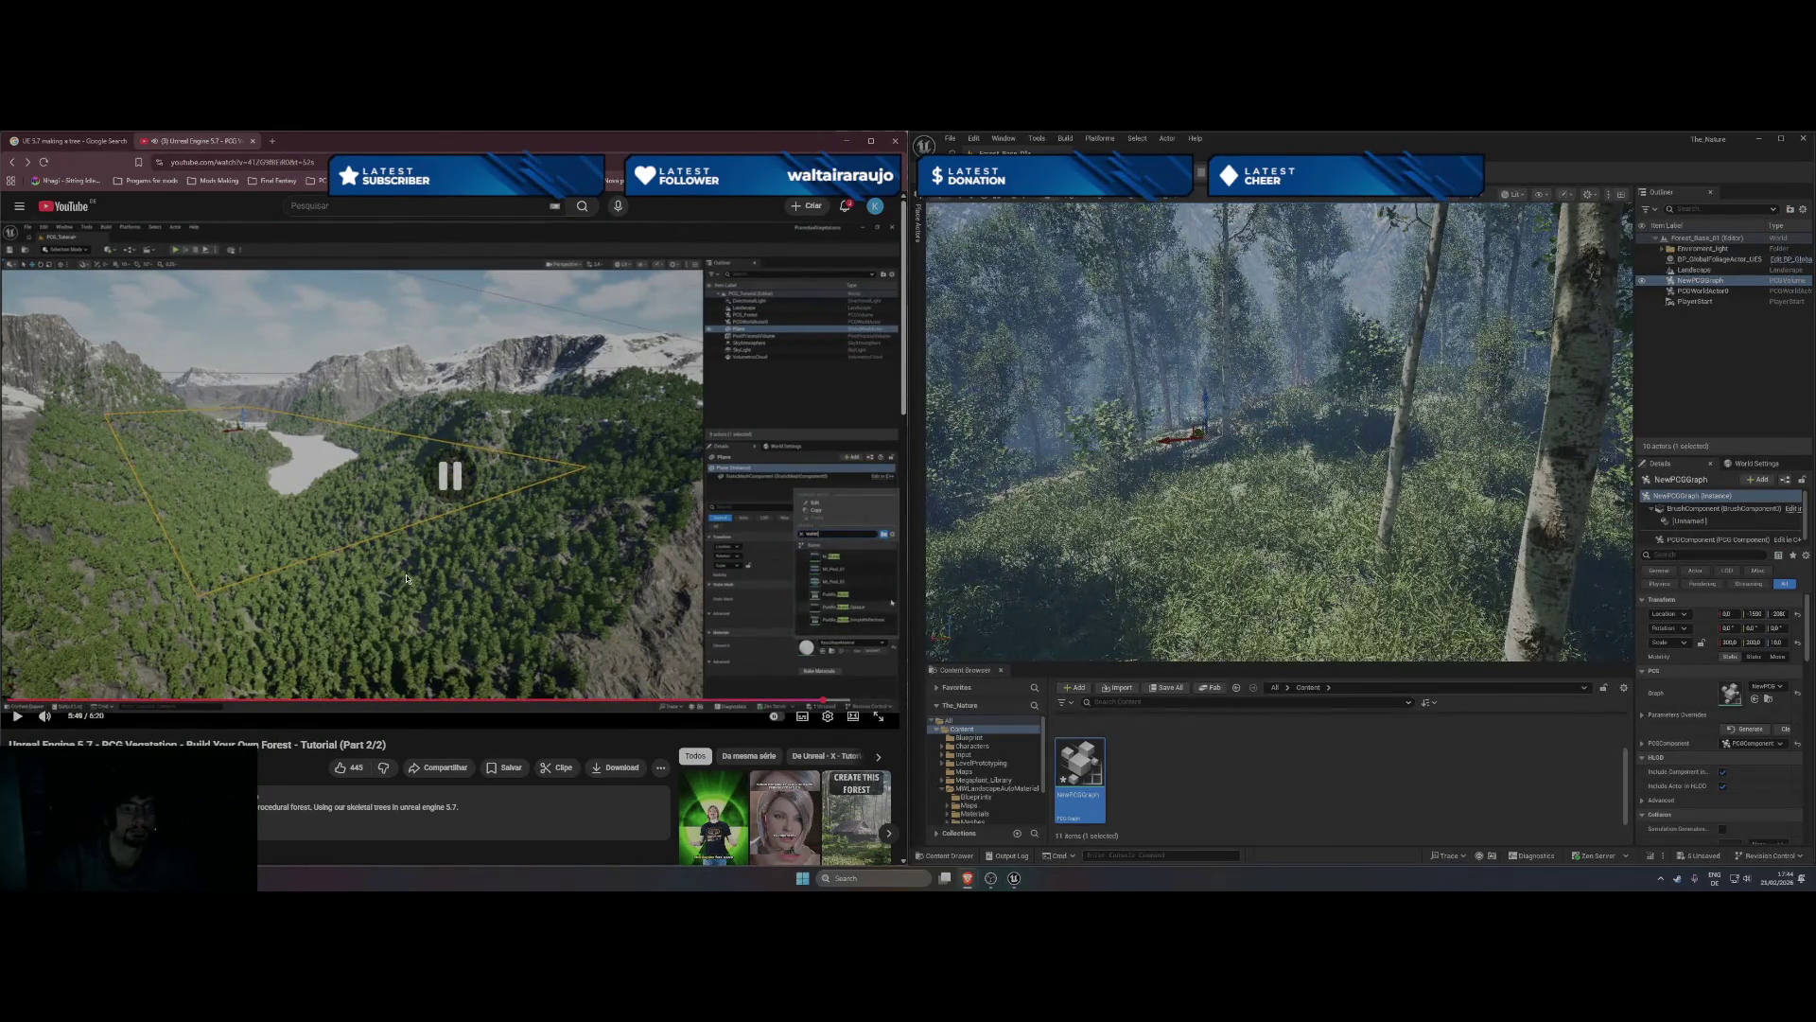
{"action": "mouse_move", "coordinate": [1277, 425]}
{"action": "left_mouse_down"}
{"action": "mouse_move", "coordinate": [1287, 379]}
{"action": "mouse_move", "coordinate": [1286, 473]}
{"action": "mouse_move", "coordinate": [1268, 492]}
{"action": "mouse_move", "coordinate": [1258, 454]}
{"action": "left_mouse_up"}
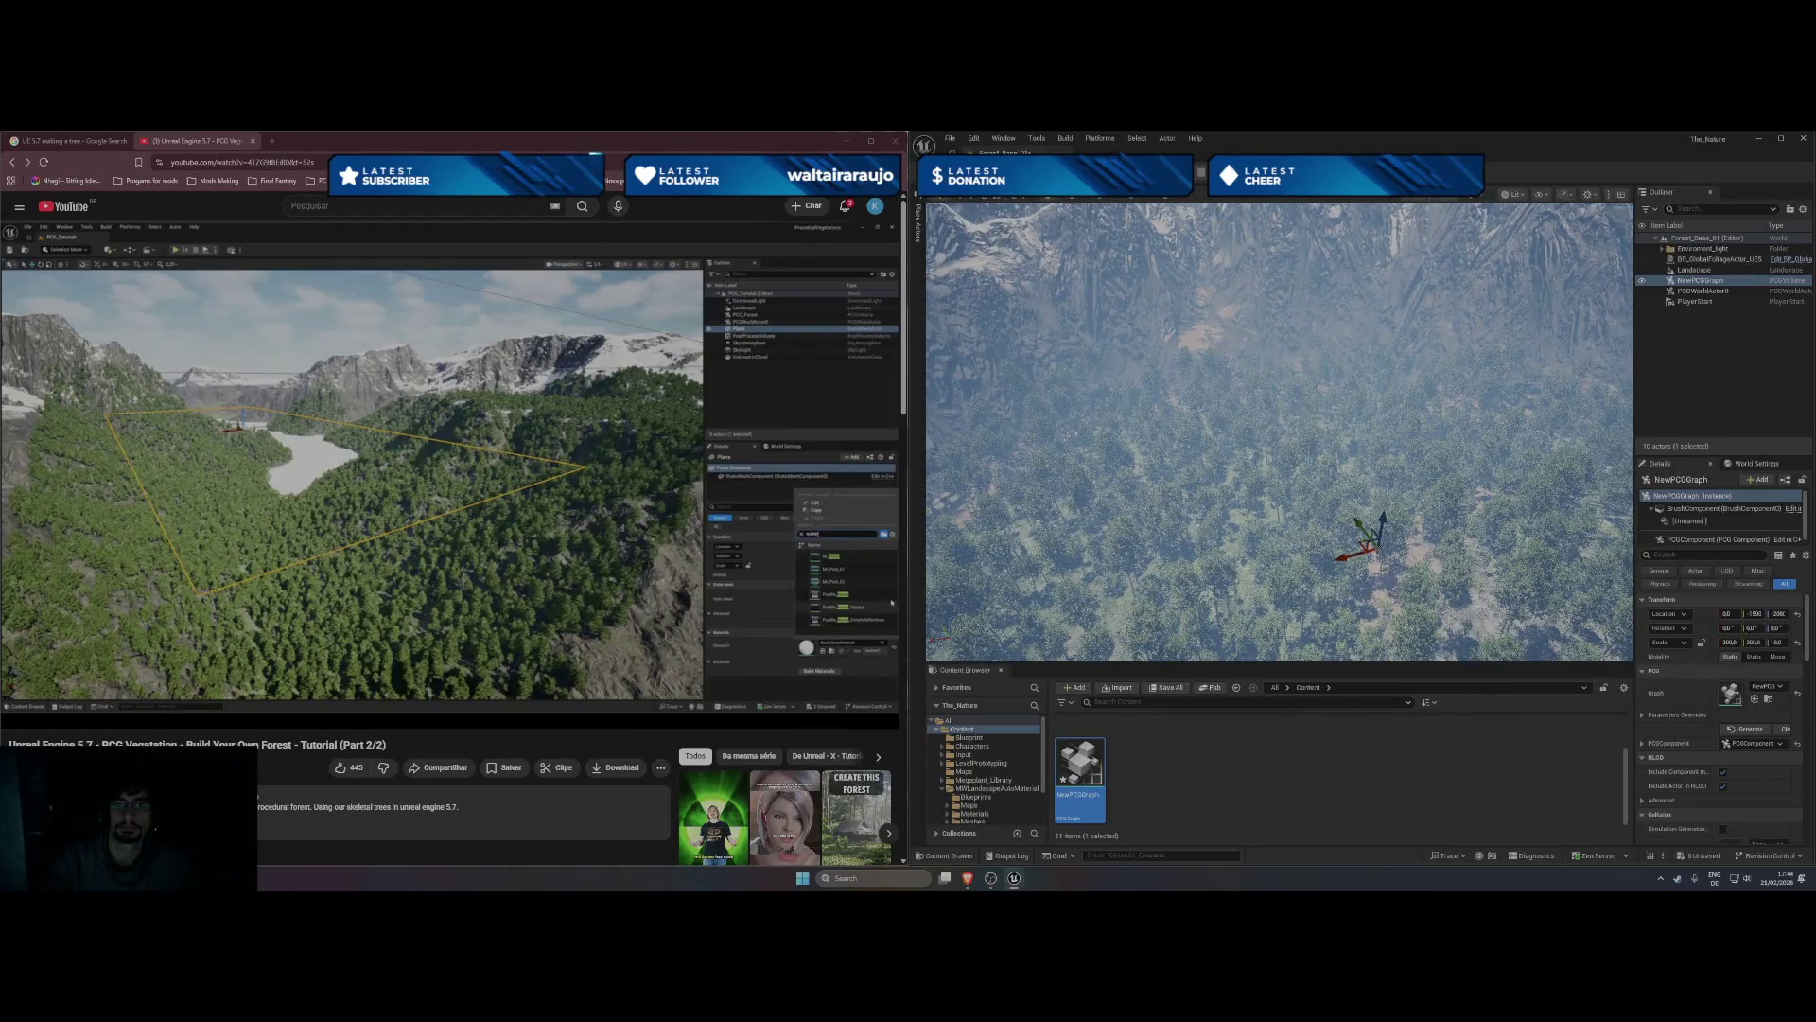
{"action": "left_click_drag", "start_coordinate": [1185, 579], "coordinate": [1185, 577]}
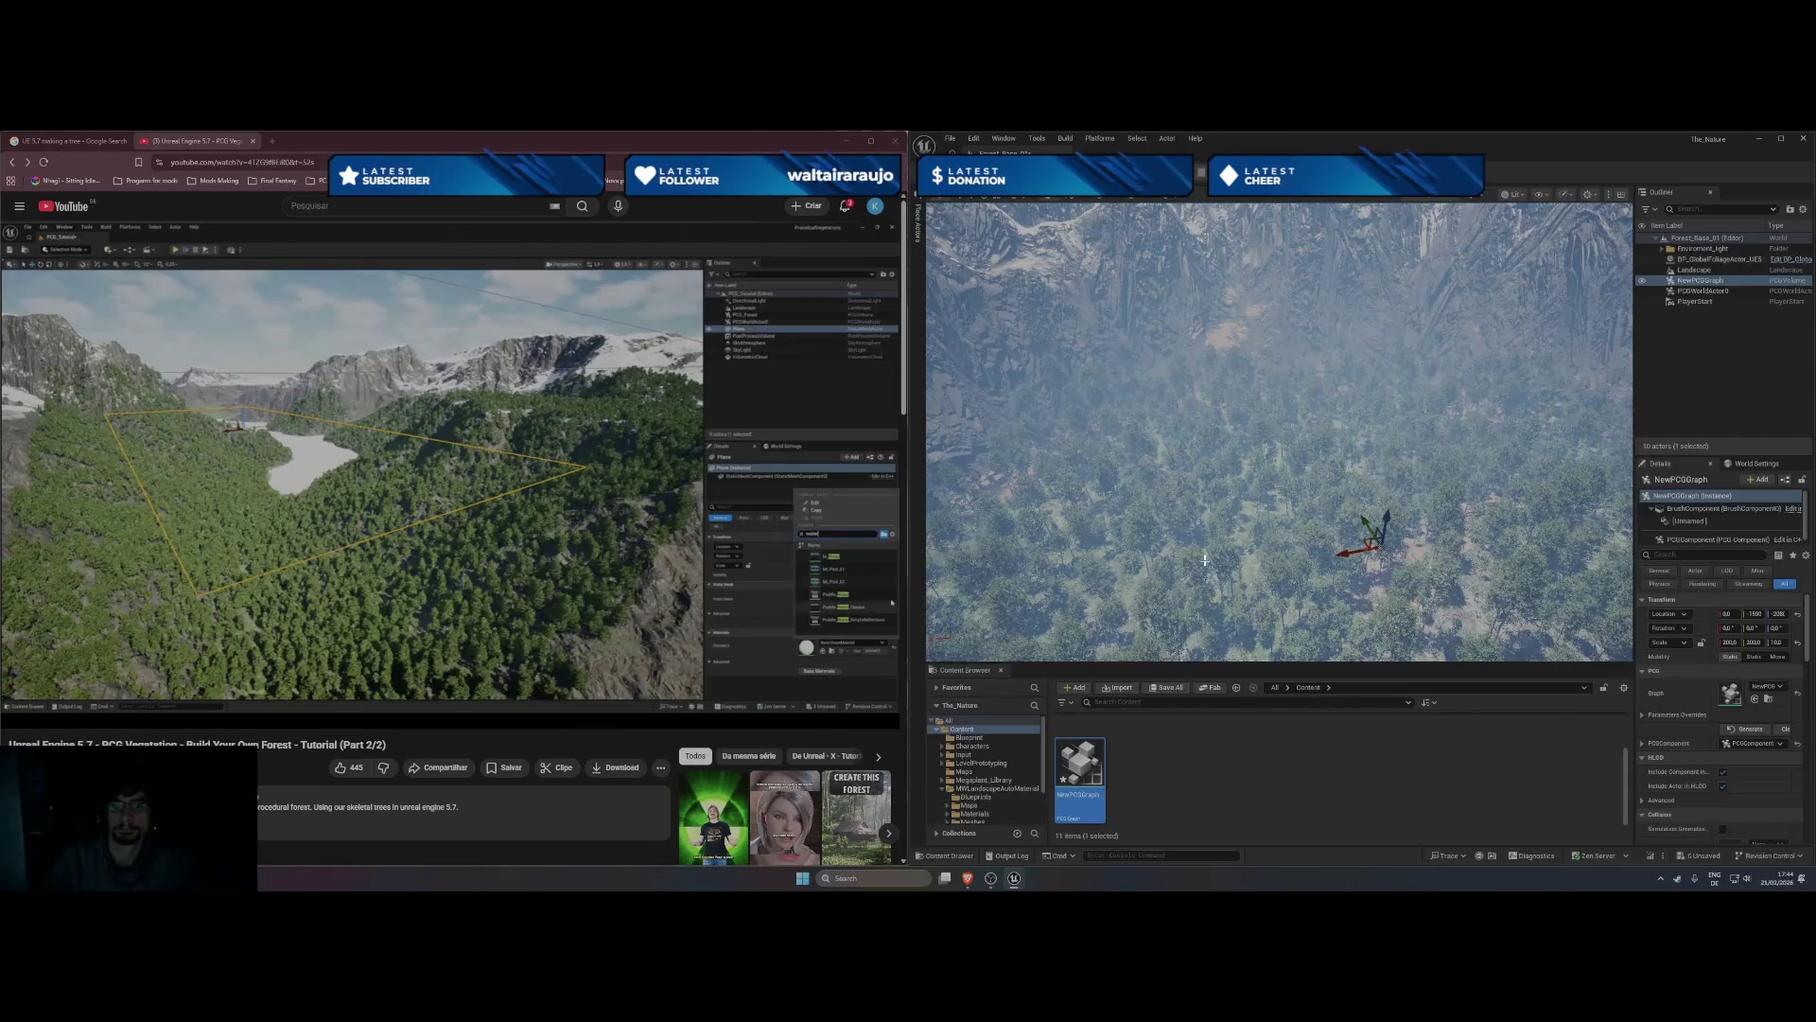
- Place a Plane from Quick Add > Shapes into the level above the forest
{"action": "right_click", "coordinate": [1204, 560]}
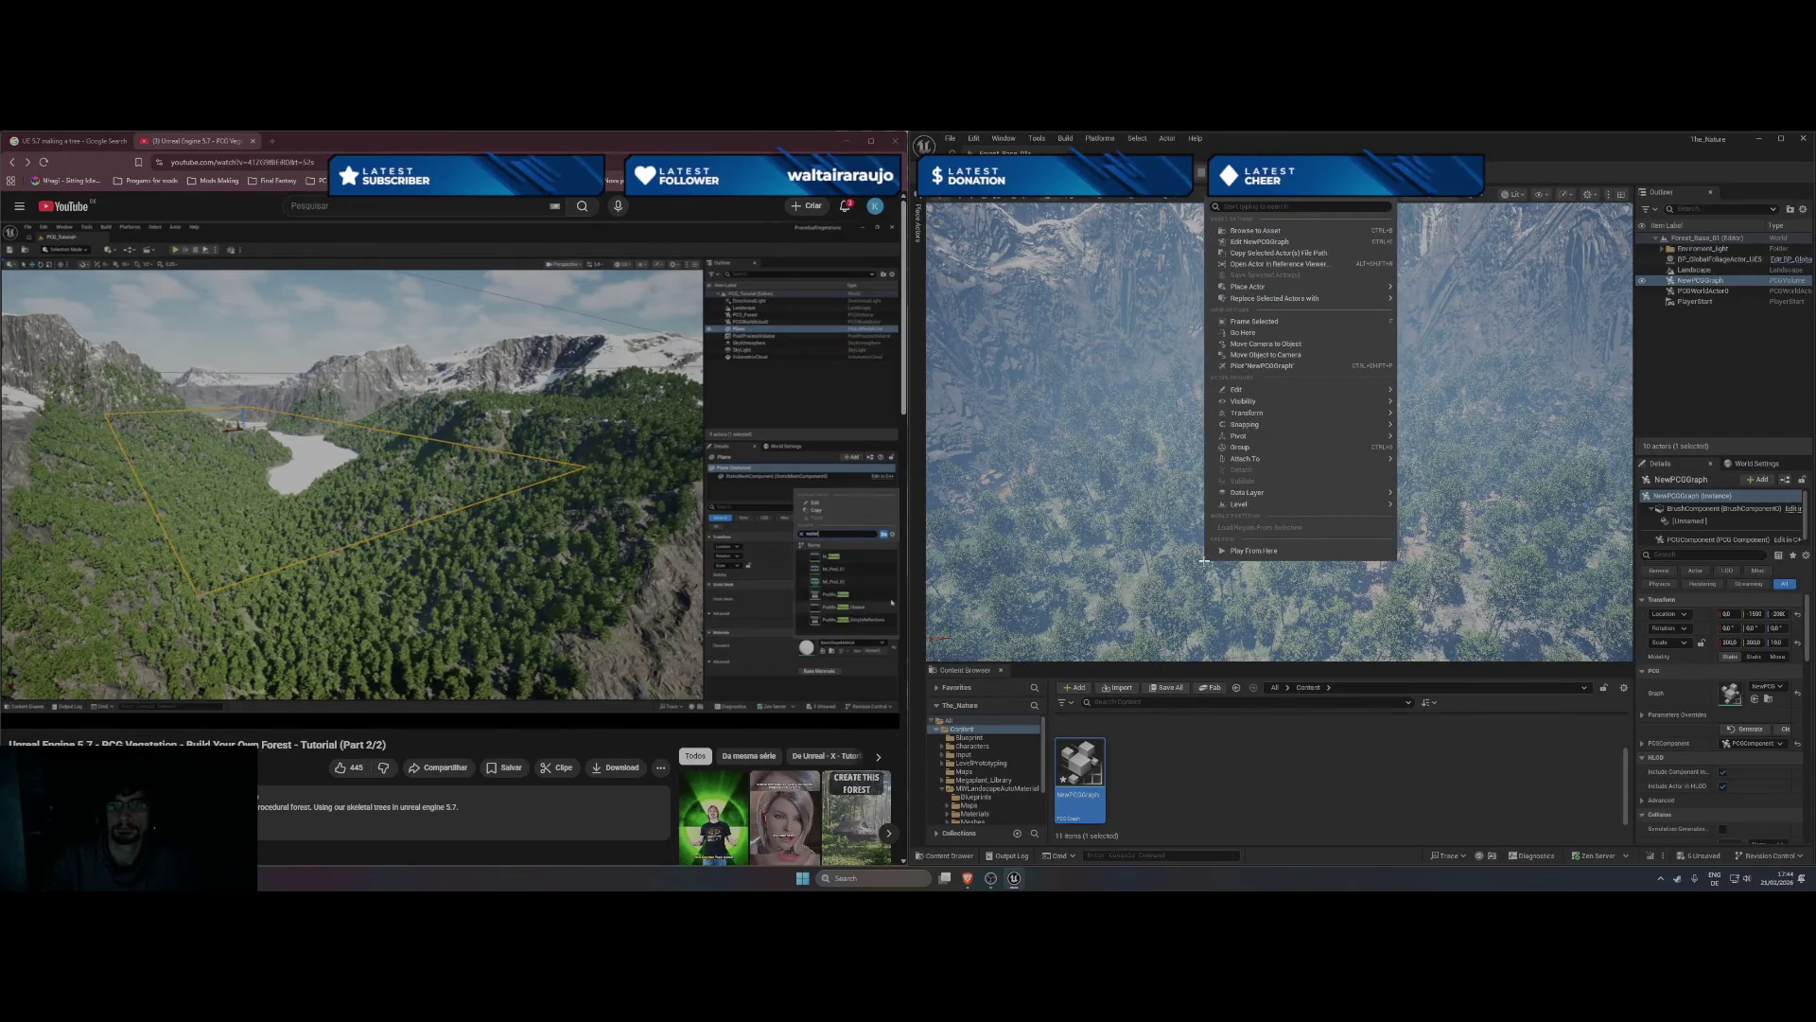
{"action": "left_click", "coordinate": [1074, 186]}
{"action": "left_click", "coordinate": [1074, 186]}
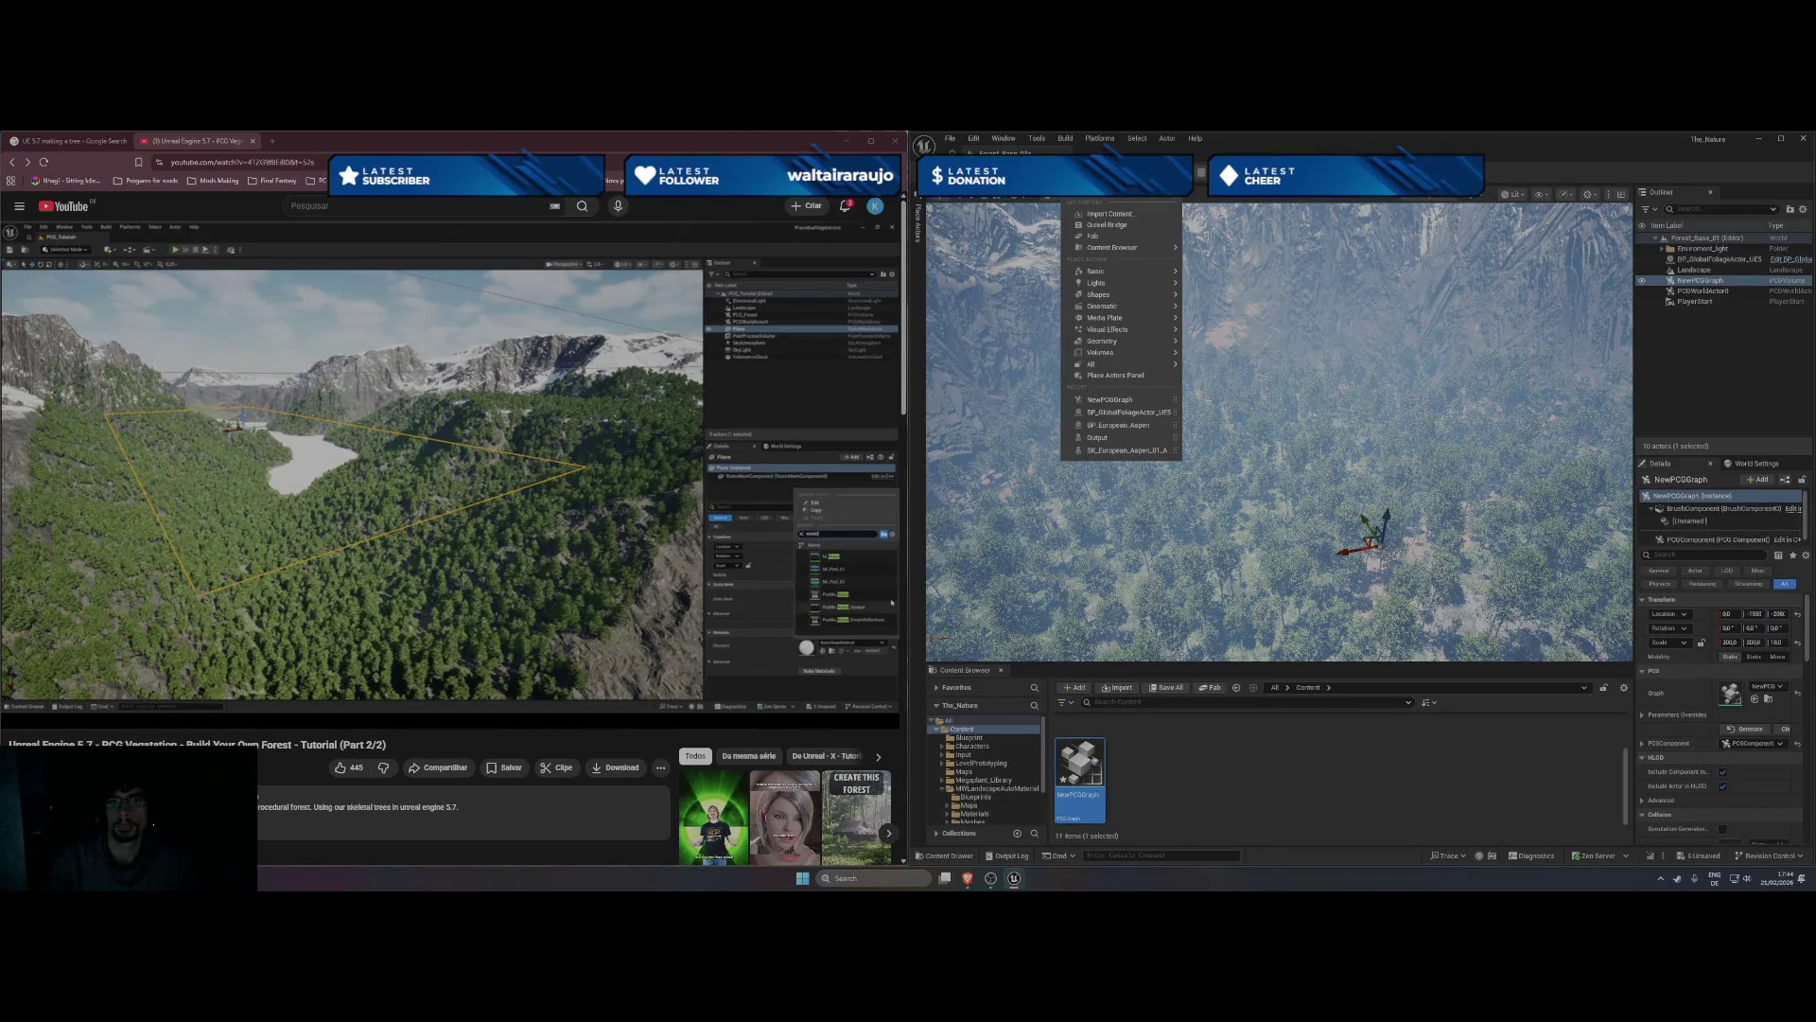
{"action": "key", "text": "Escape"}
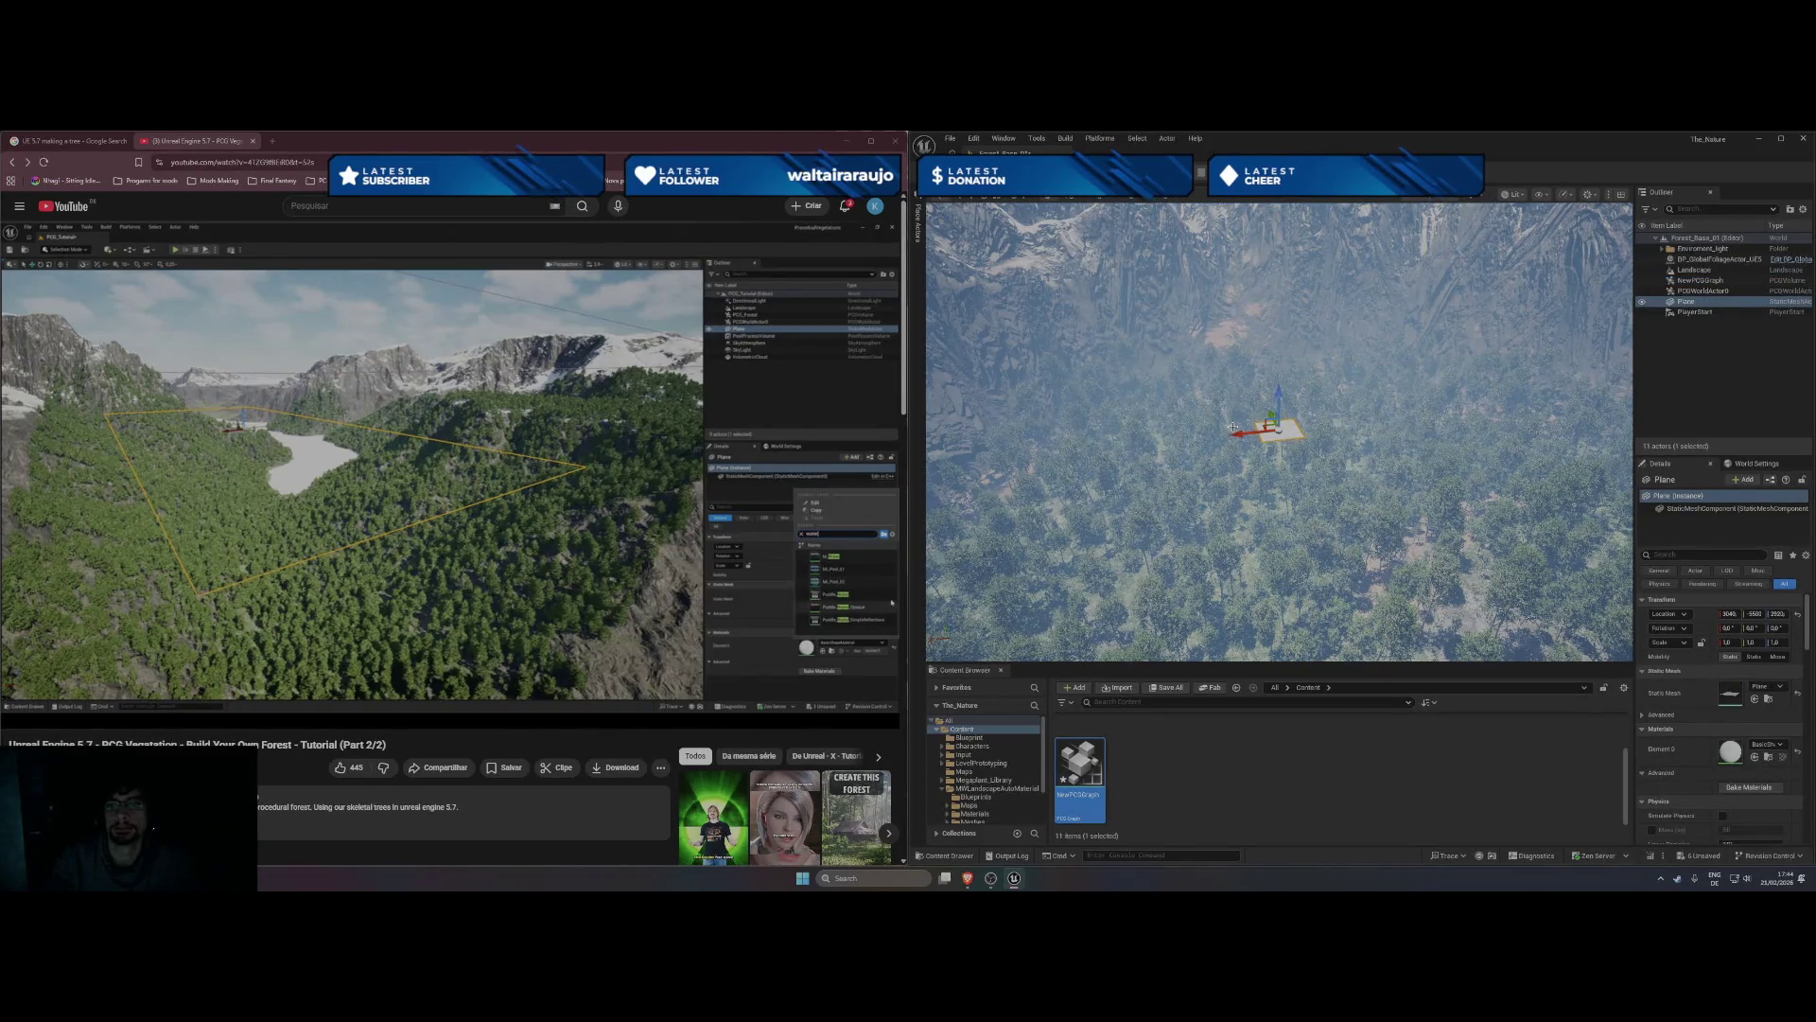
{"action": "scroll", "coordinate": [1234, 428], "scroll_direction": "up", "scroll_amount": 5}
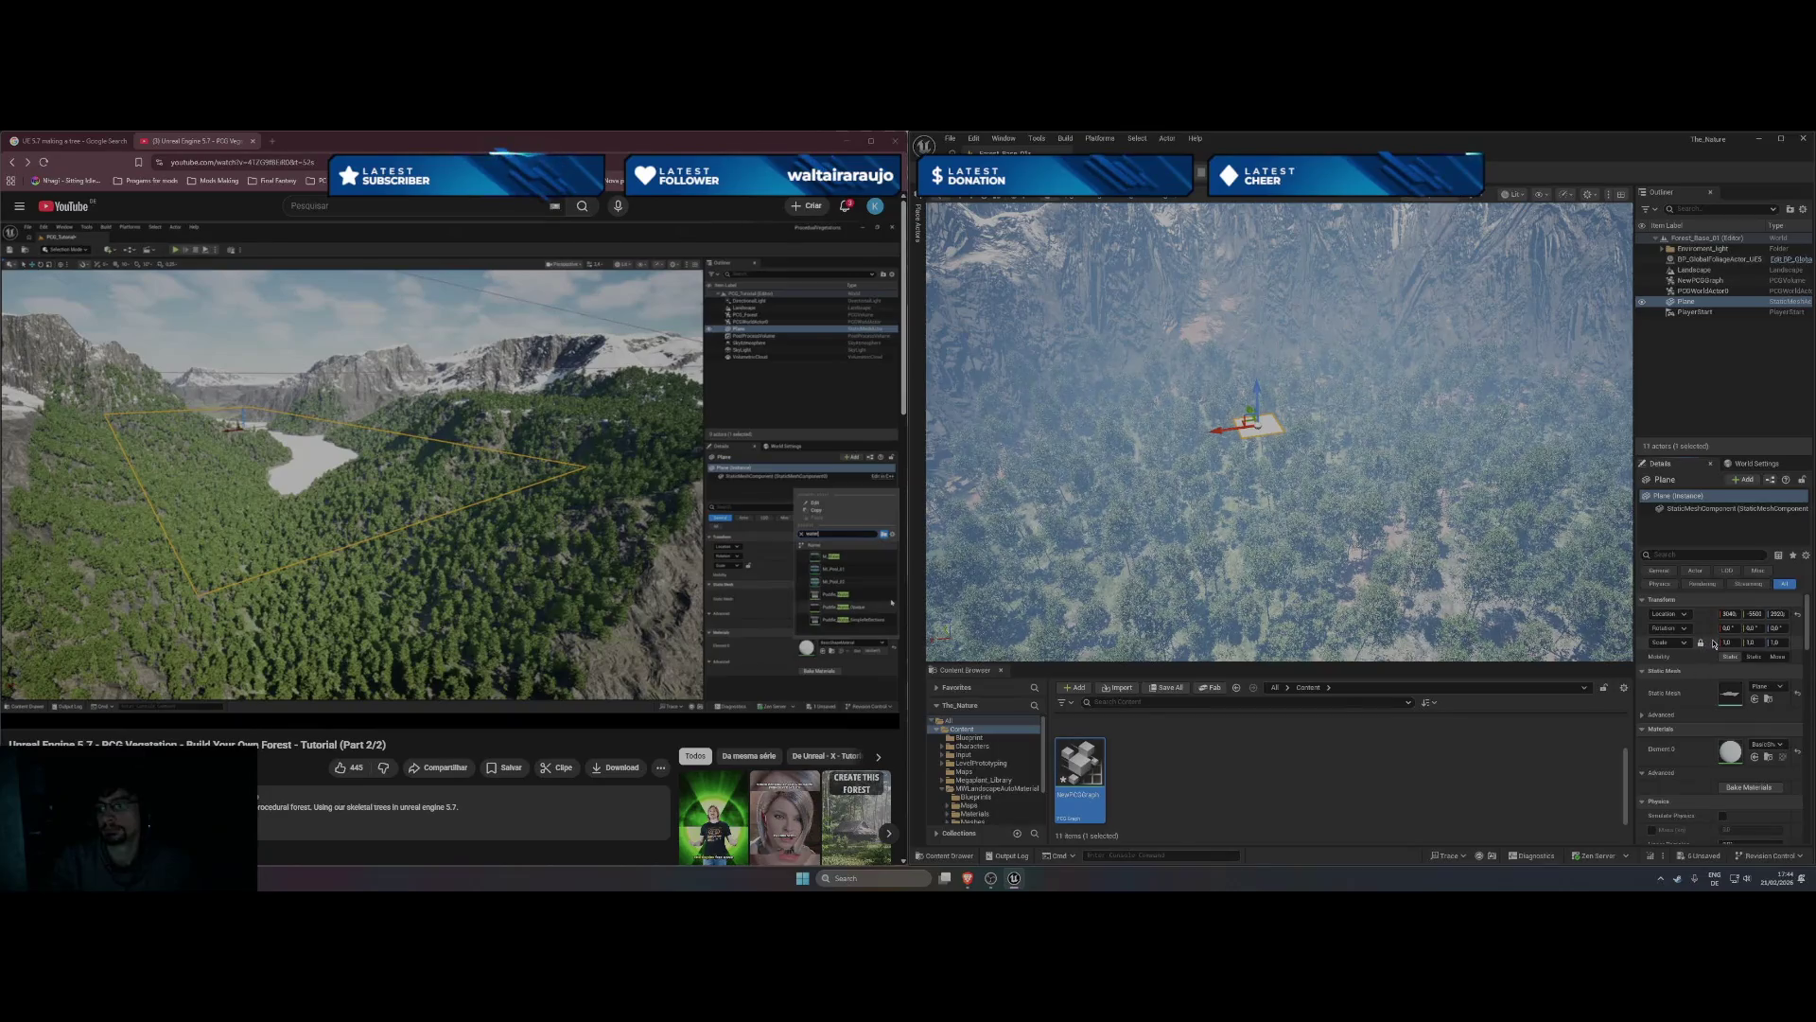
- Drag the plane's Scale value up to roughly 2
{"action": "left_click_drag", "start_coordinate": [1727, 642], "coordinate": [1741, 643]}
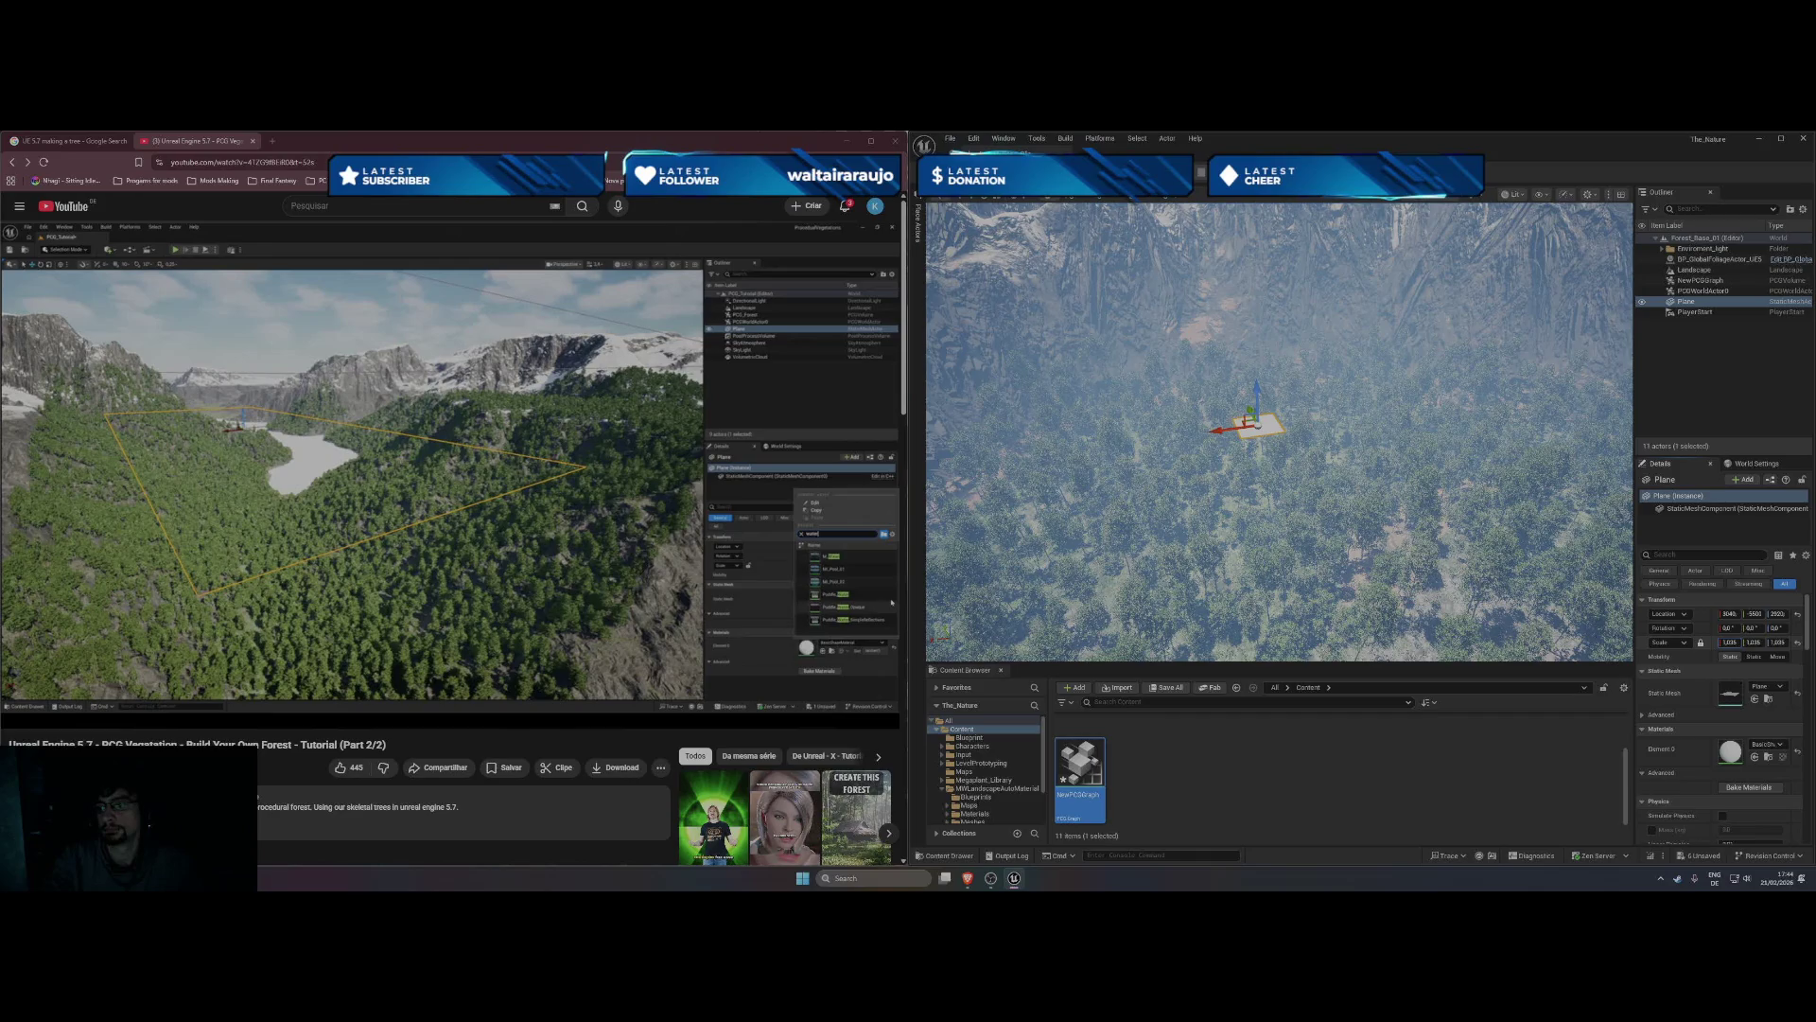
{"action": "left_click_drag", "start_coordinate": [1740, 642], "coordinate": [1771, 643]}
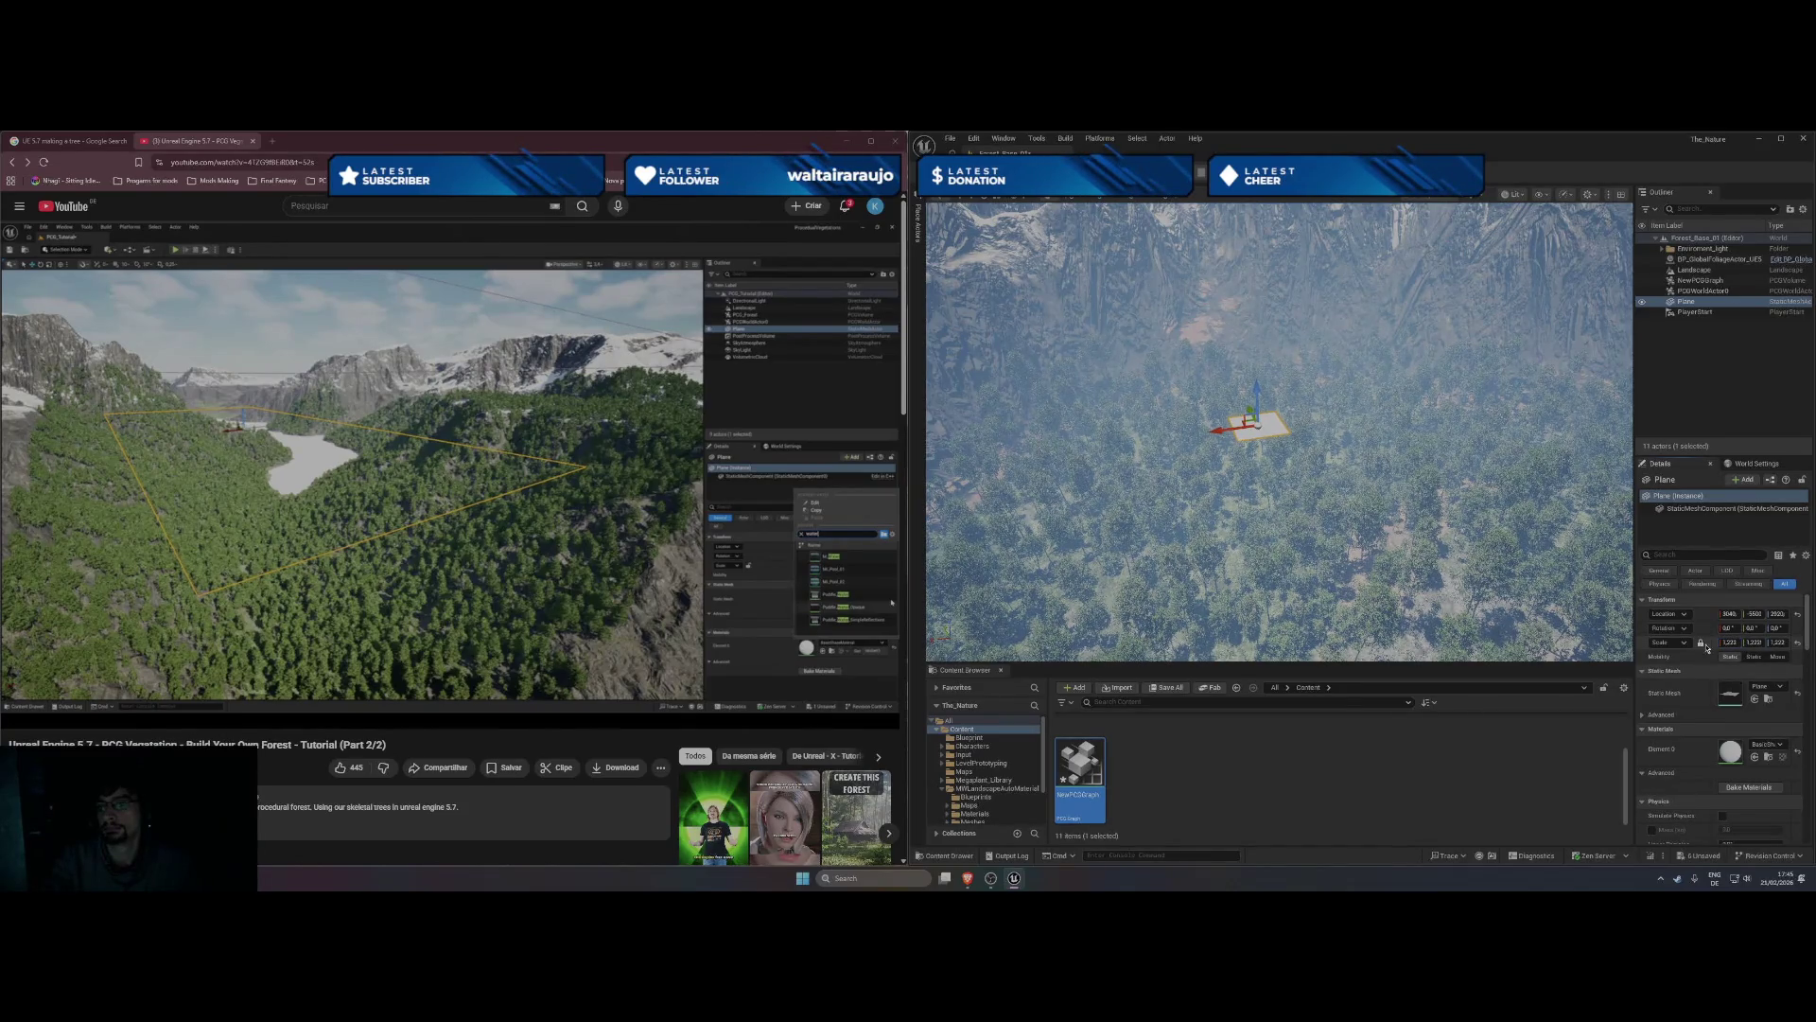
{"action": "key", "text": "f"}
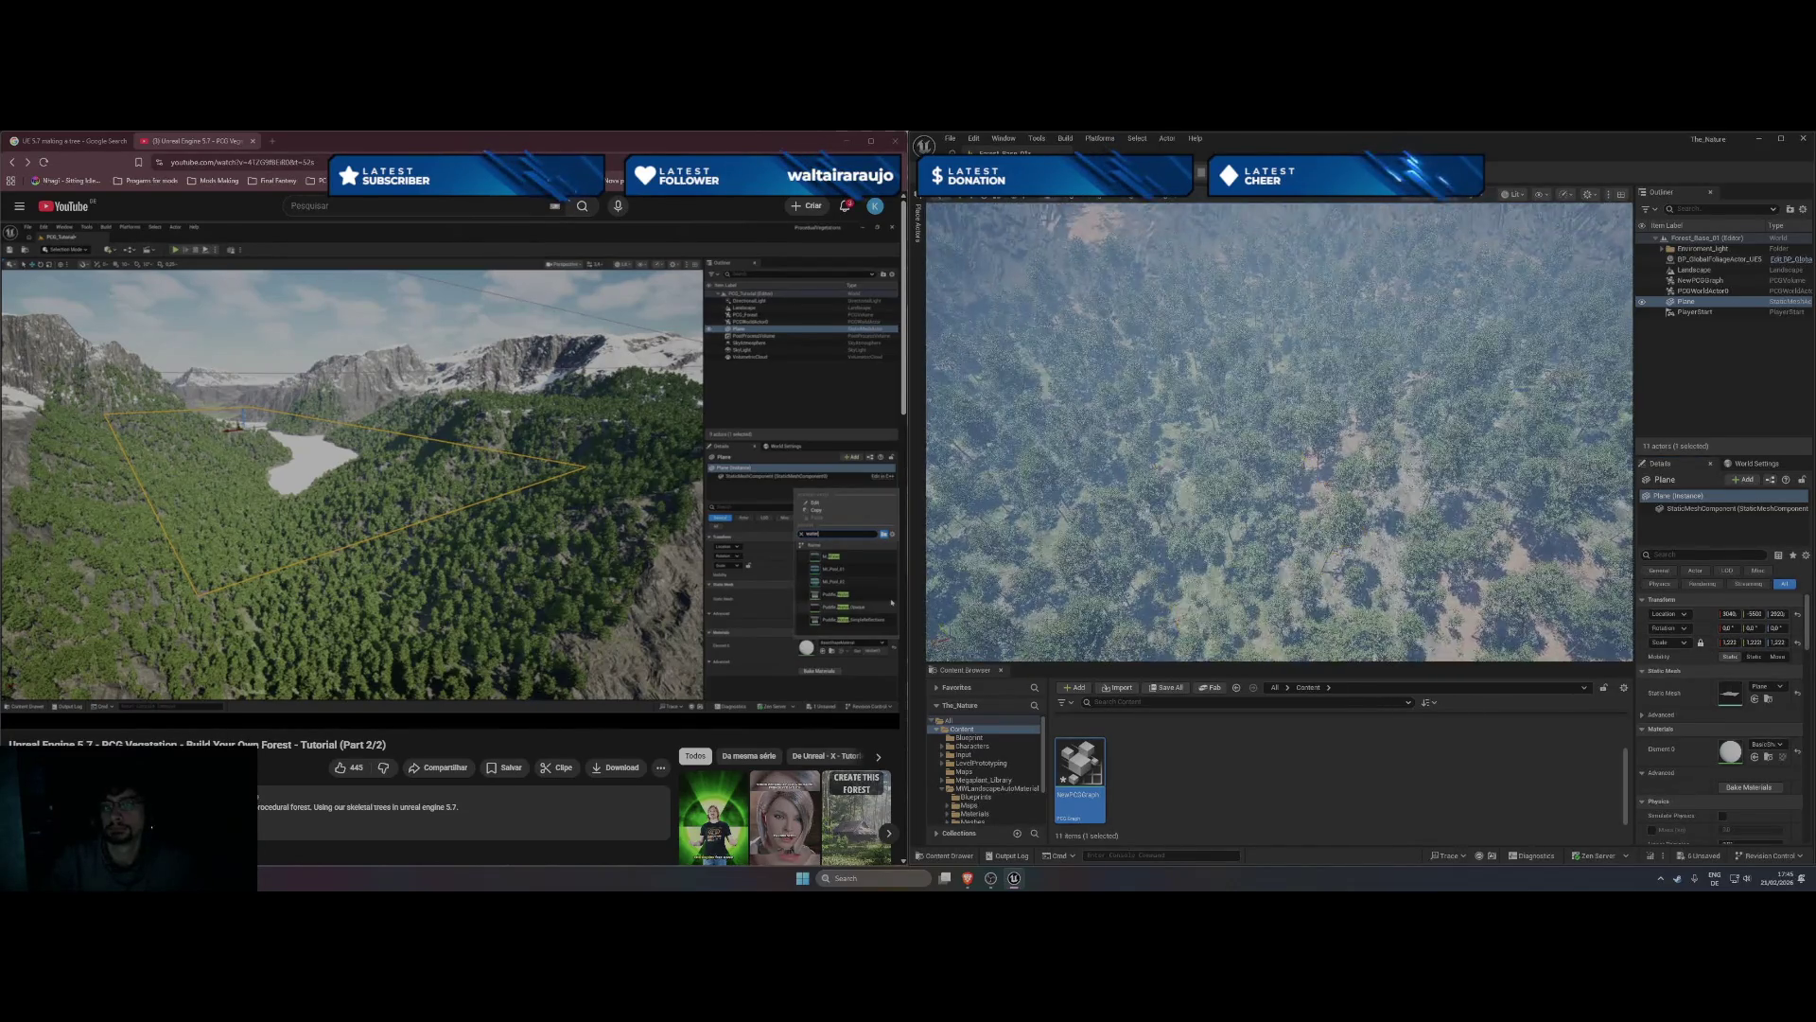
{"action": "left_click_drag", "start_coordinate": [1730, 643], "coordinate": [908, 137]}
{"action": "left_click_drag", "start_coordinate": [1729, 642], "coordinate": [909, 136]}
{"action": "left_click_drag", "start_coordinate": [1729, 642], "coordinate": [1729, 642]}
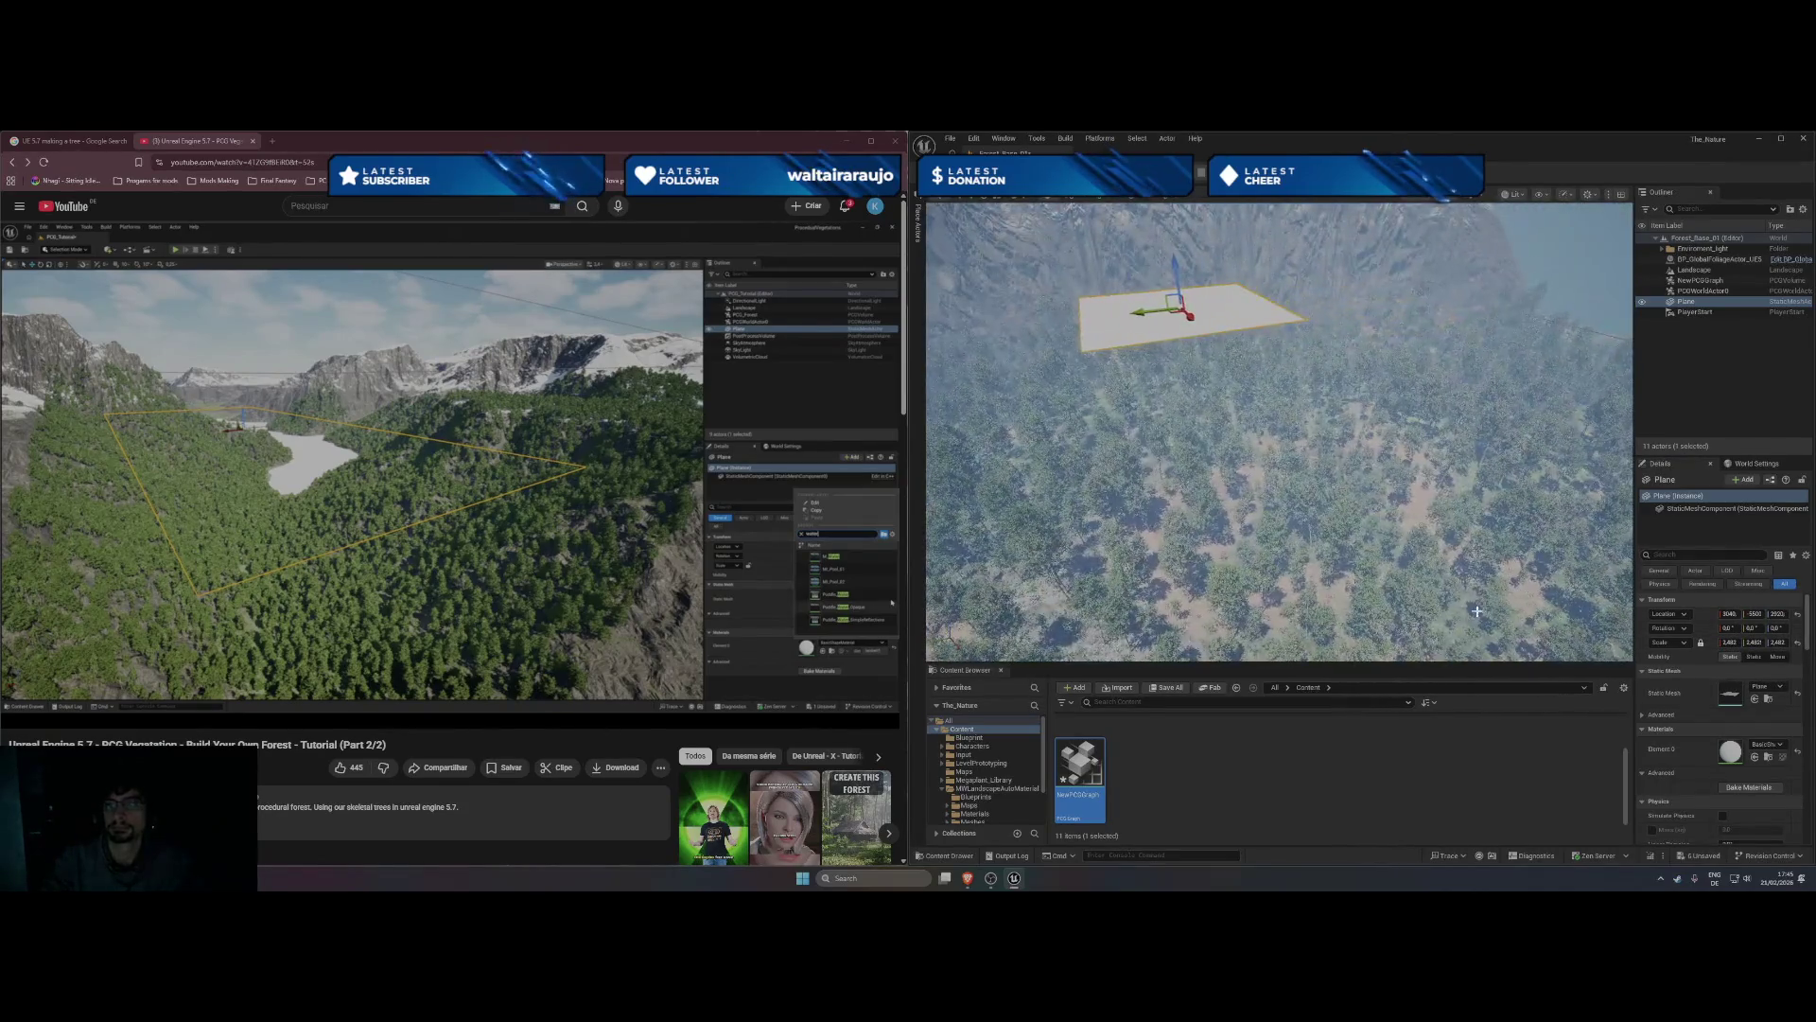
- Set the plane's uniform scale to 3 and its Location Z to 2660
{"action": "left_click", "coordinate": [1729, 642]}
{"action": "key", "text": "Return"}
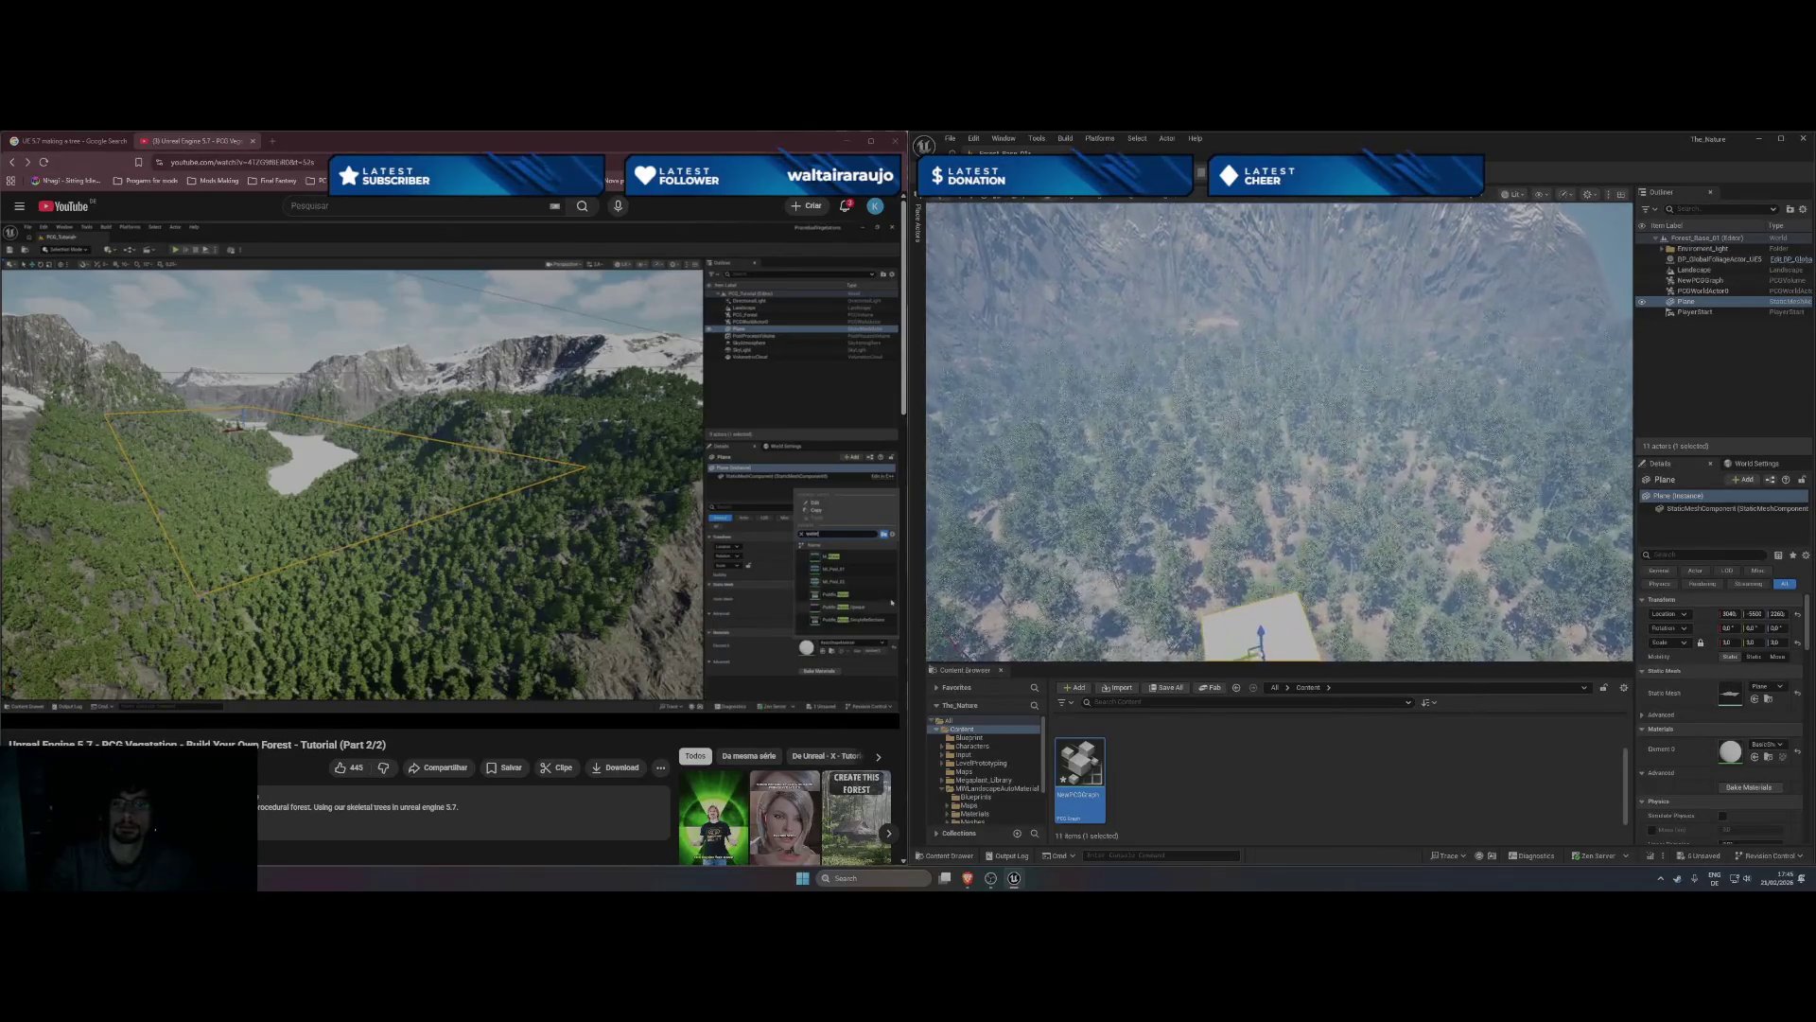
{"action": "left_click", "coordinate": [1777, 613]}
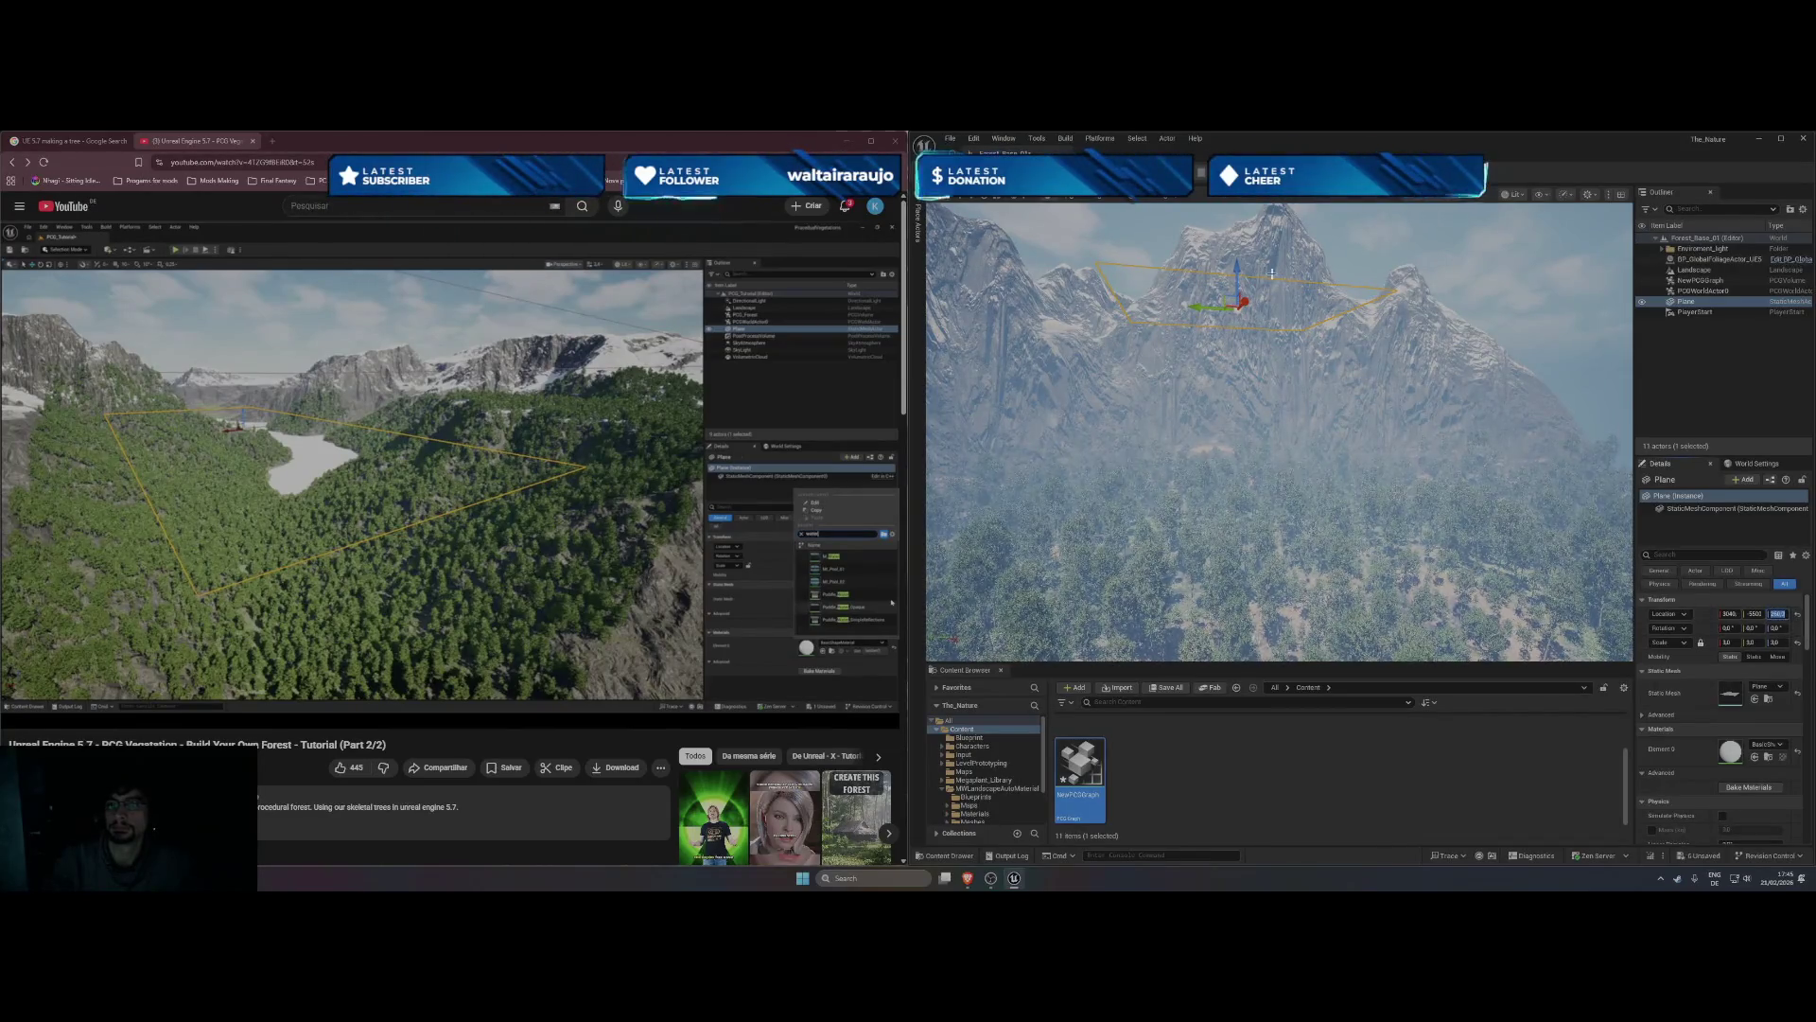
{"action": "type", "text": "2660"}
{"action": "key", "text": "Return"}
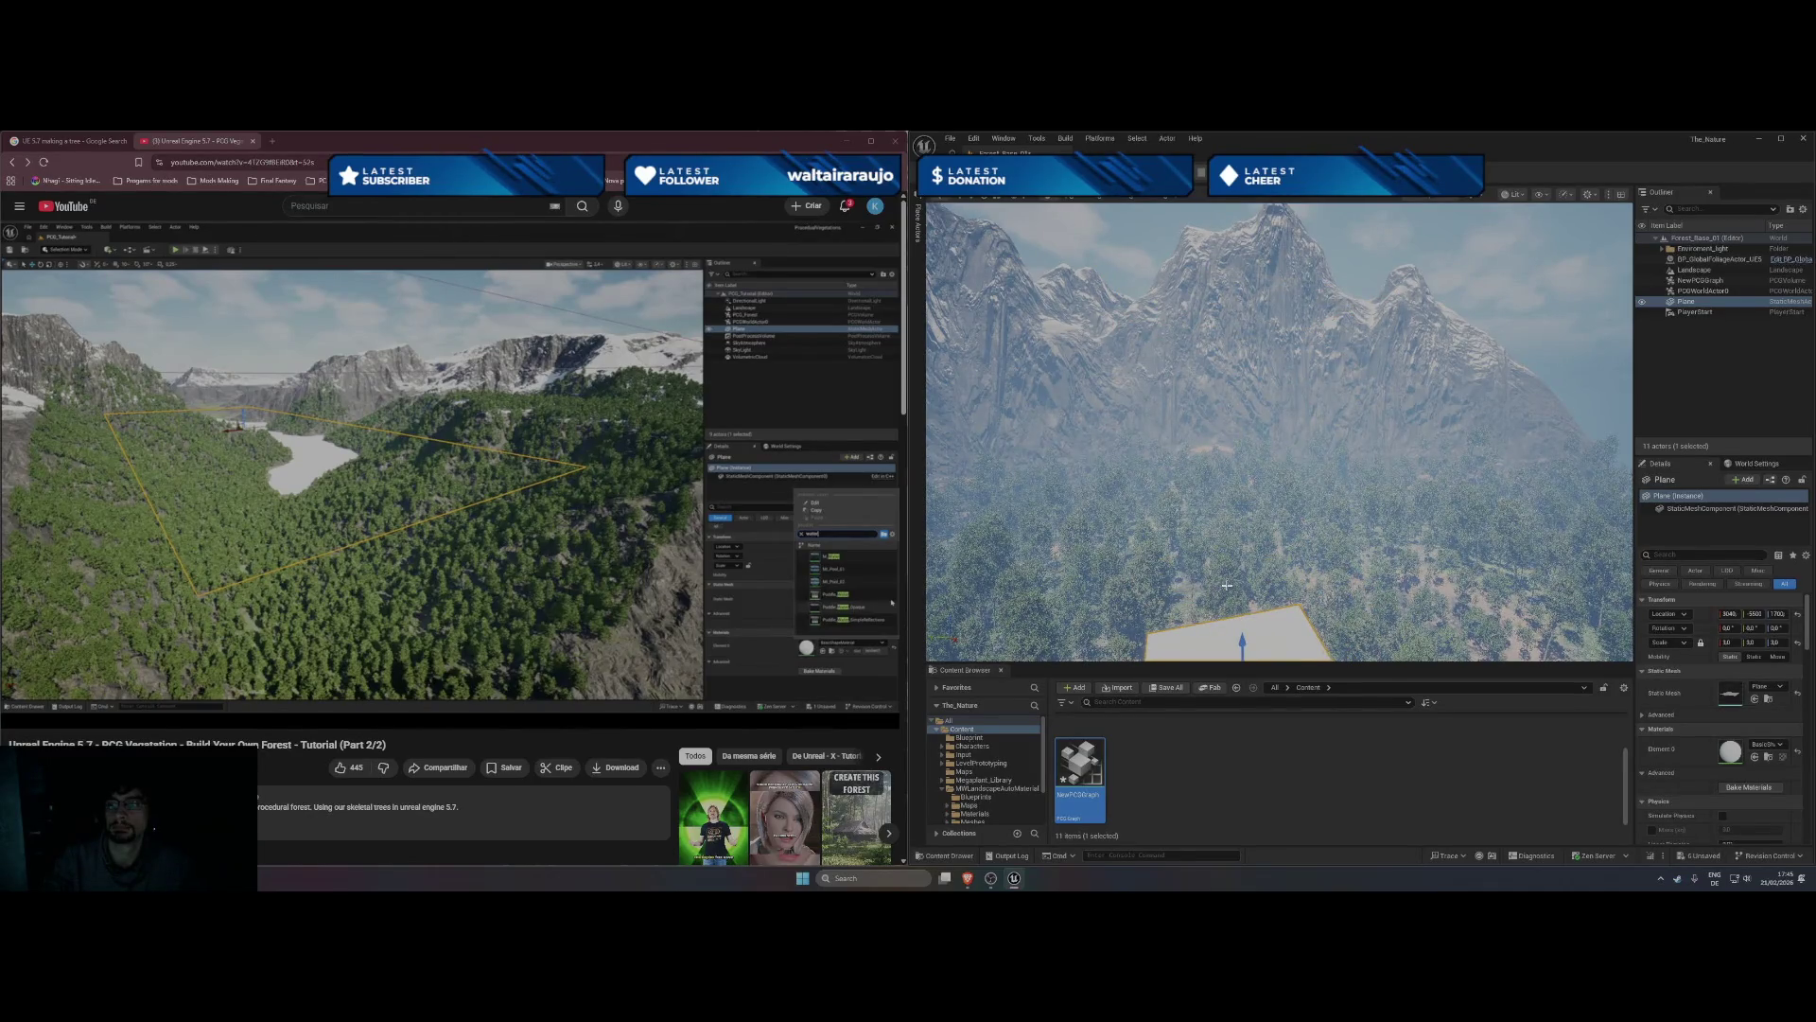
- Tilt the view down to look at the plane over the forest from above
{"action": "left_click", "coordinate": [1774, 613]}
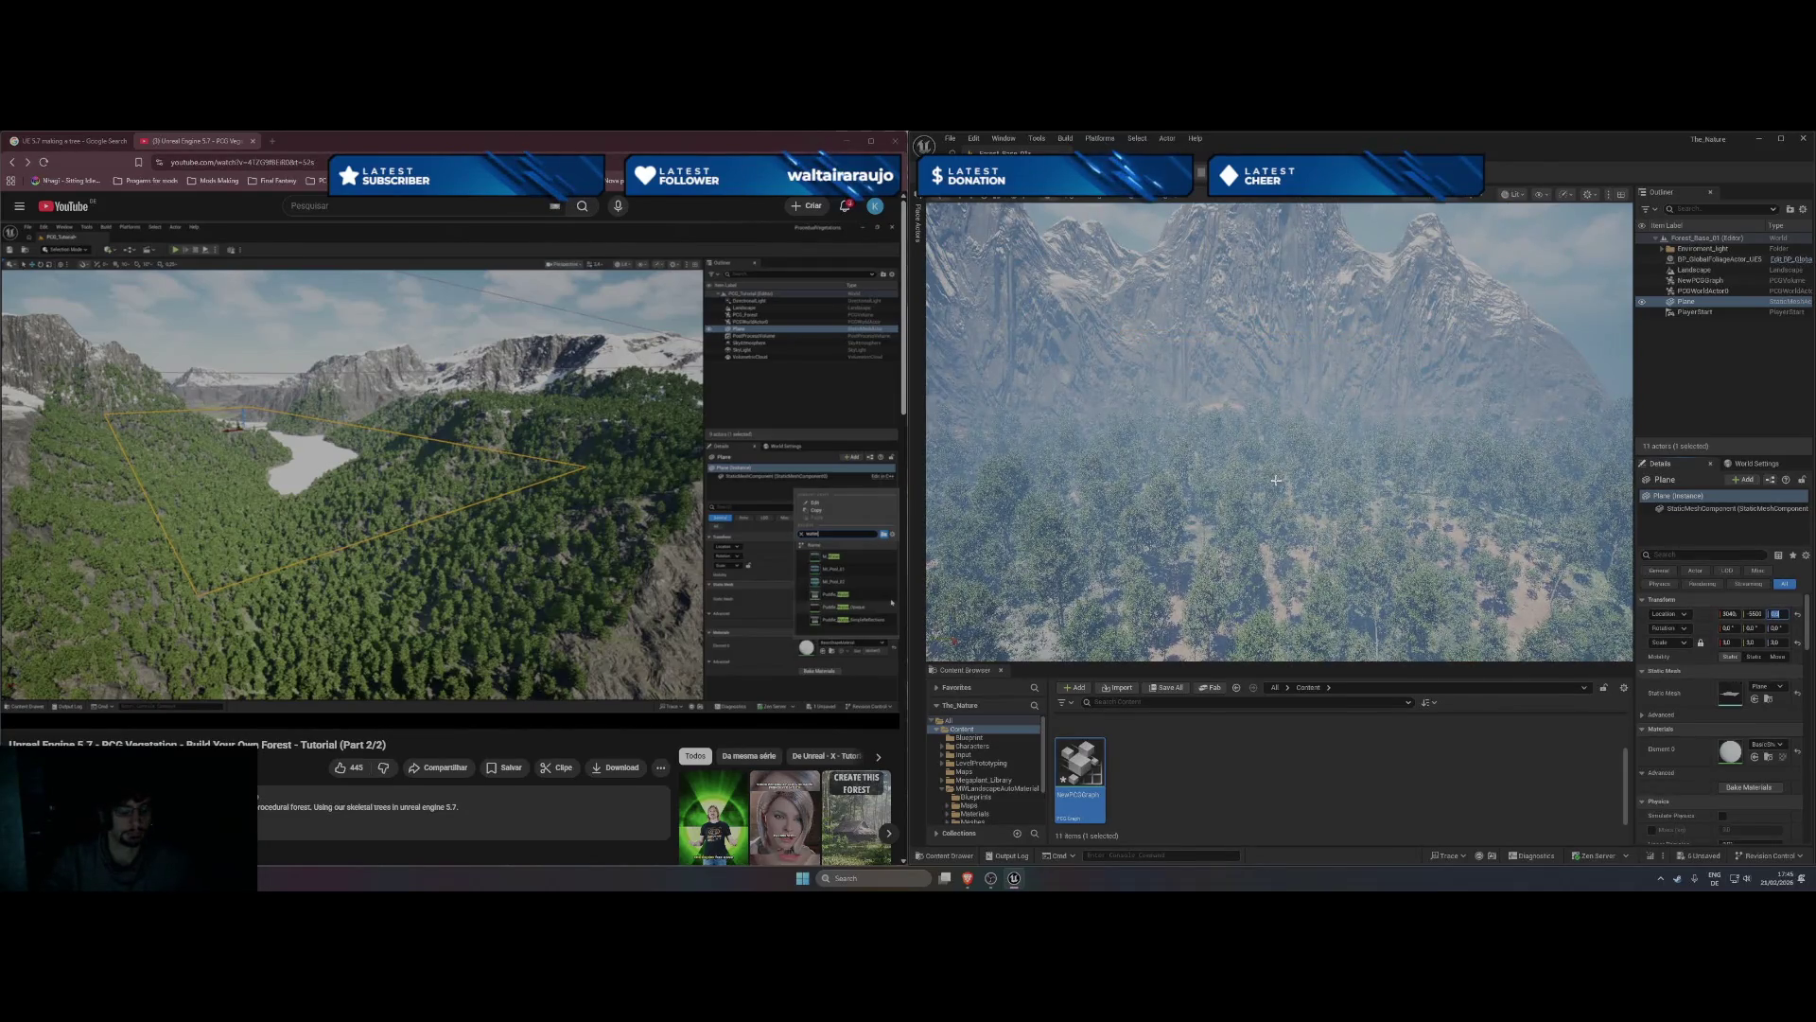
{"action": "scroll", "coordinate": [1276, 479], "scroll_direction": "up", "scroll_amount": 2}
{"action": "scroll", "coordinate": [1265, 511], "scroll_direction": "up", "scroll_amount": 4}
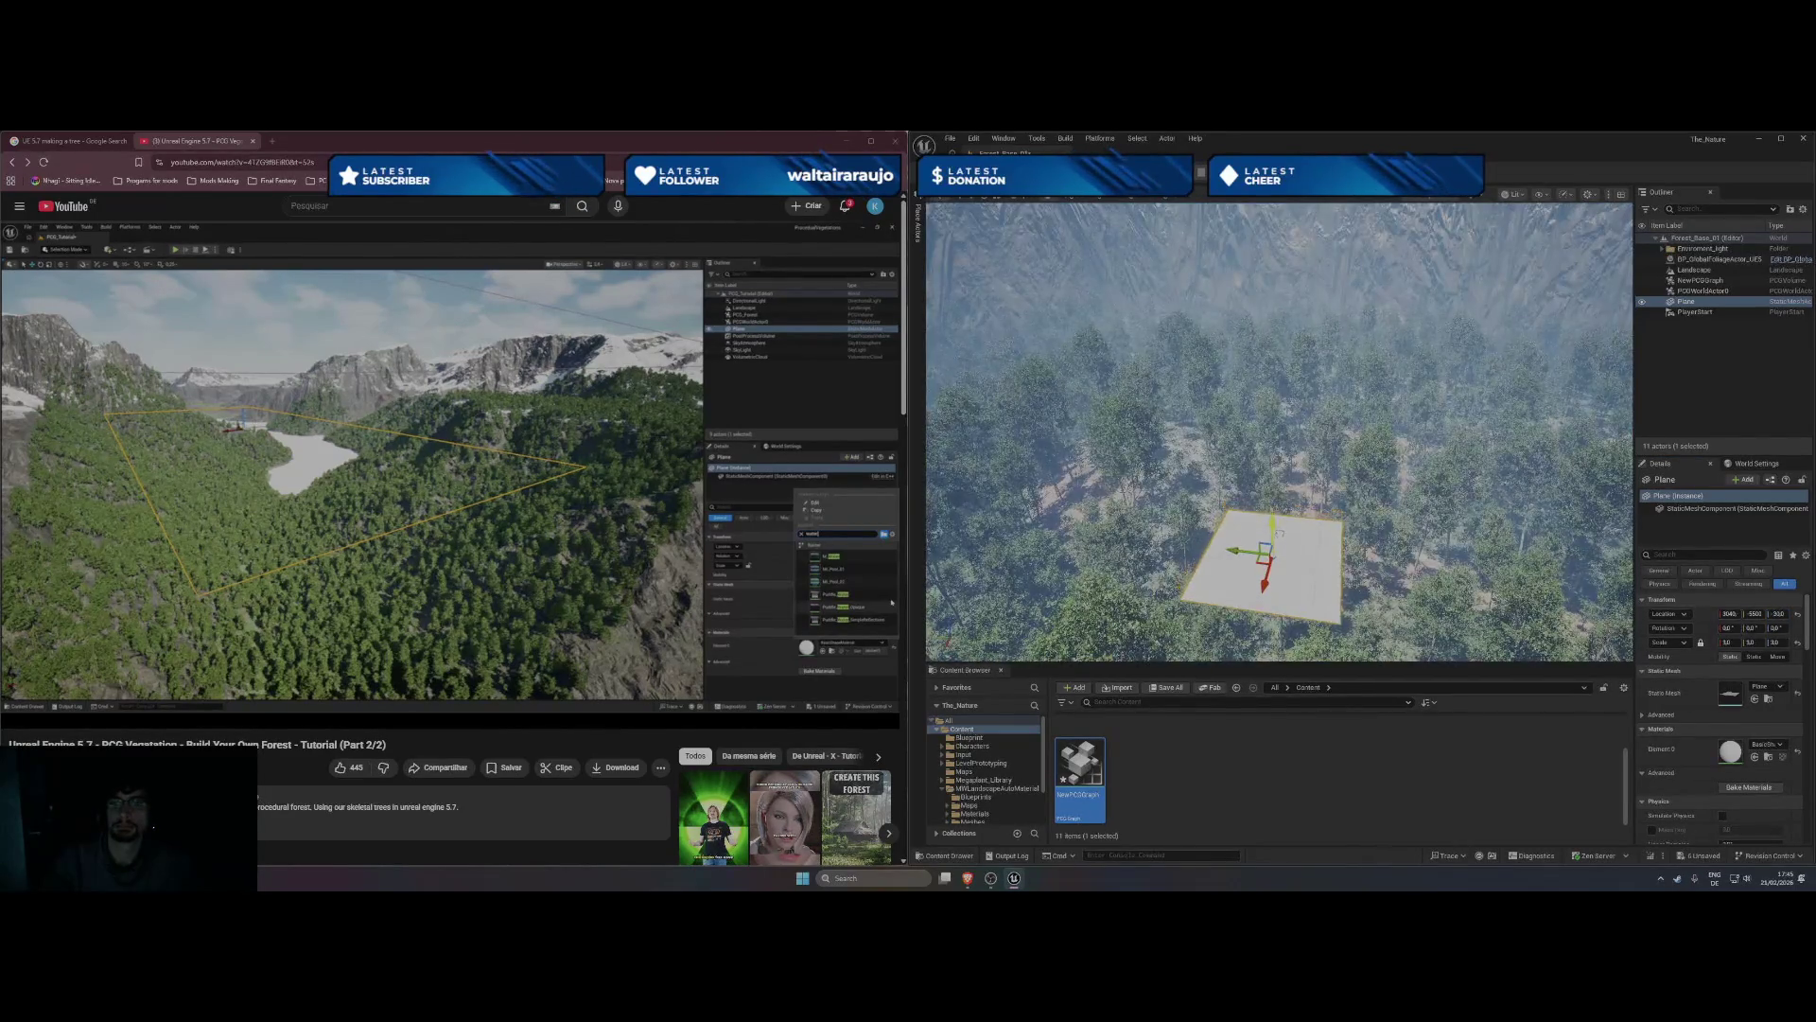
{"action": "left_click_drag", "start_coordinate": [1277, 426], "coordinate": [1261, 571]}
{"action": "left_click_drag", "start_coordinate": [1261, 441], "coordinate": [1261, 568]}
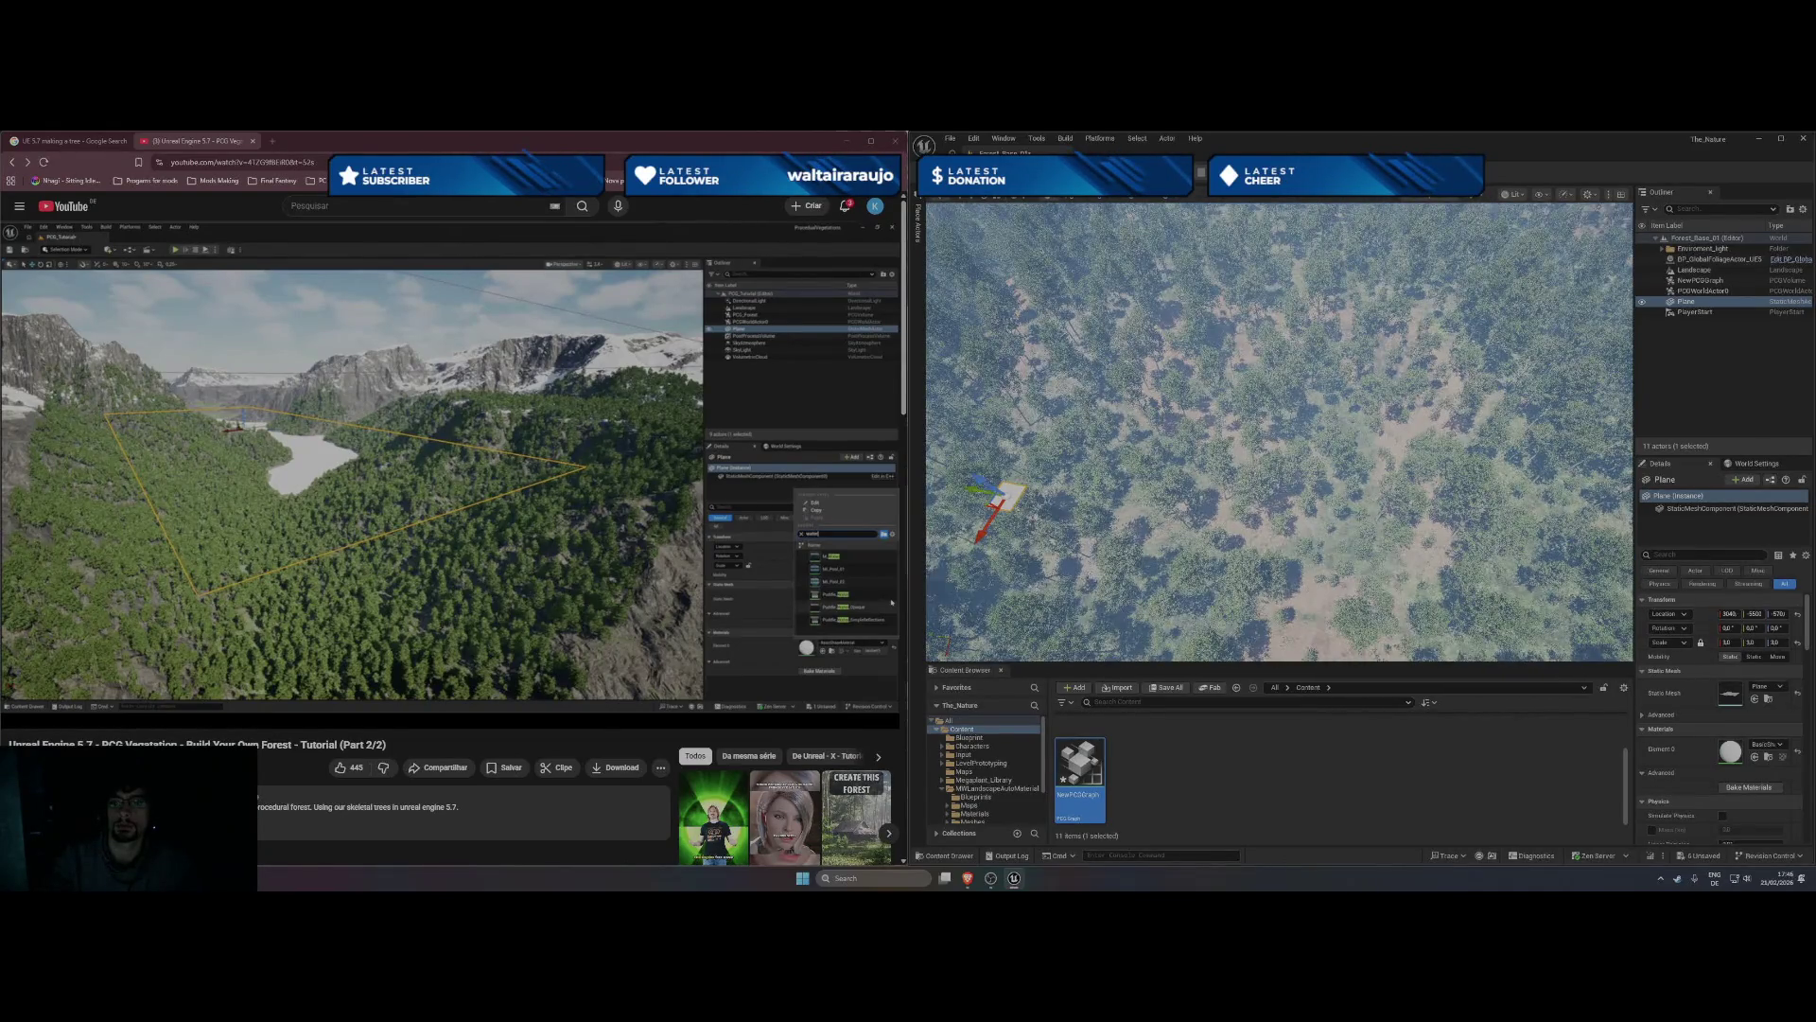
- Drag the move gizmo to slide the plane sideways and lower it among the trees
{"action": "mouse_move", "coordinate": [1008, 486]}
{"action": "left_mouse_down"}
{"action": "mouse_move", "coordinate": [1329, 554]}
{"action": "mouse_move", "coordinate": [1351, 581]}
{"action": "mouse_move", "coordinate": [1365, 385]}
{"action": "left_mouse_up"}
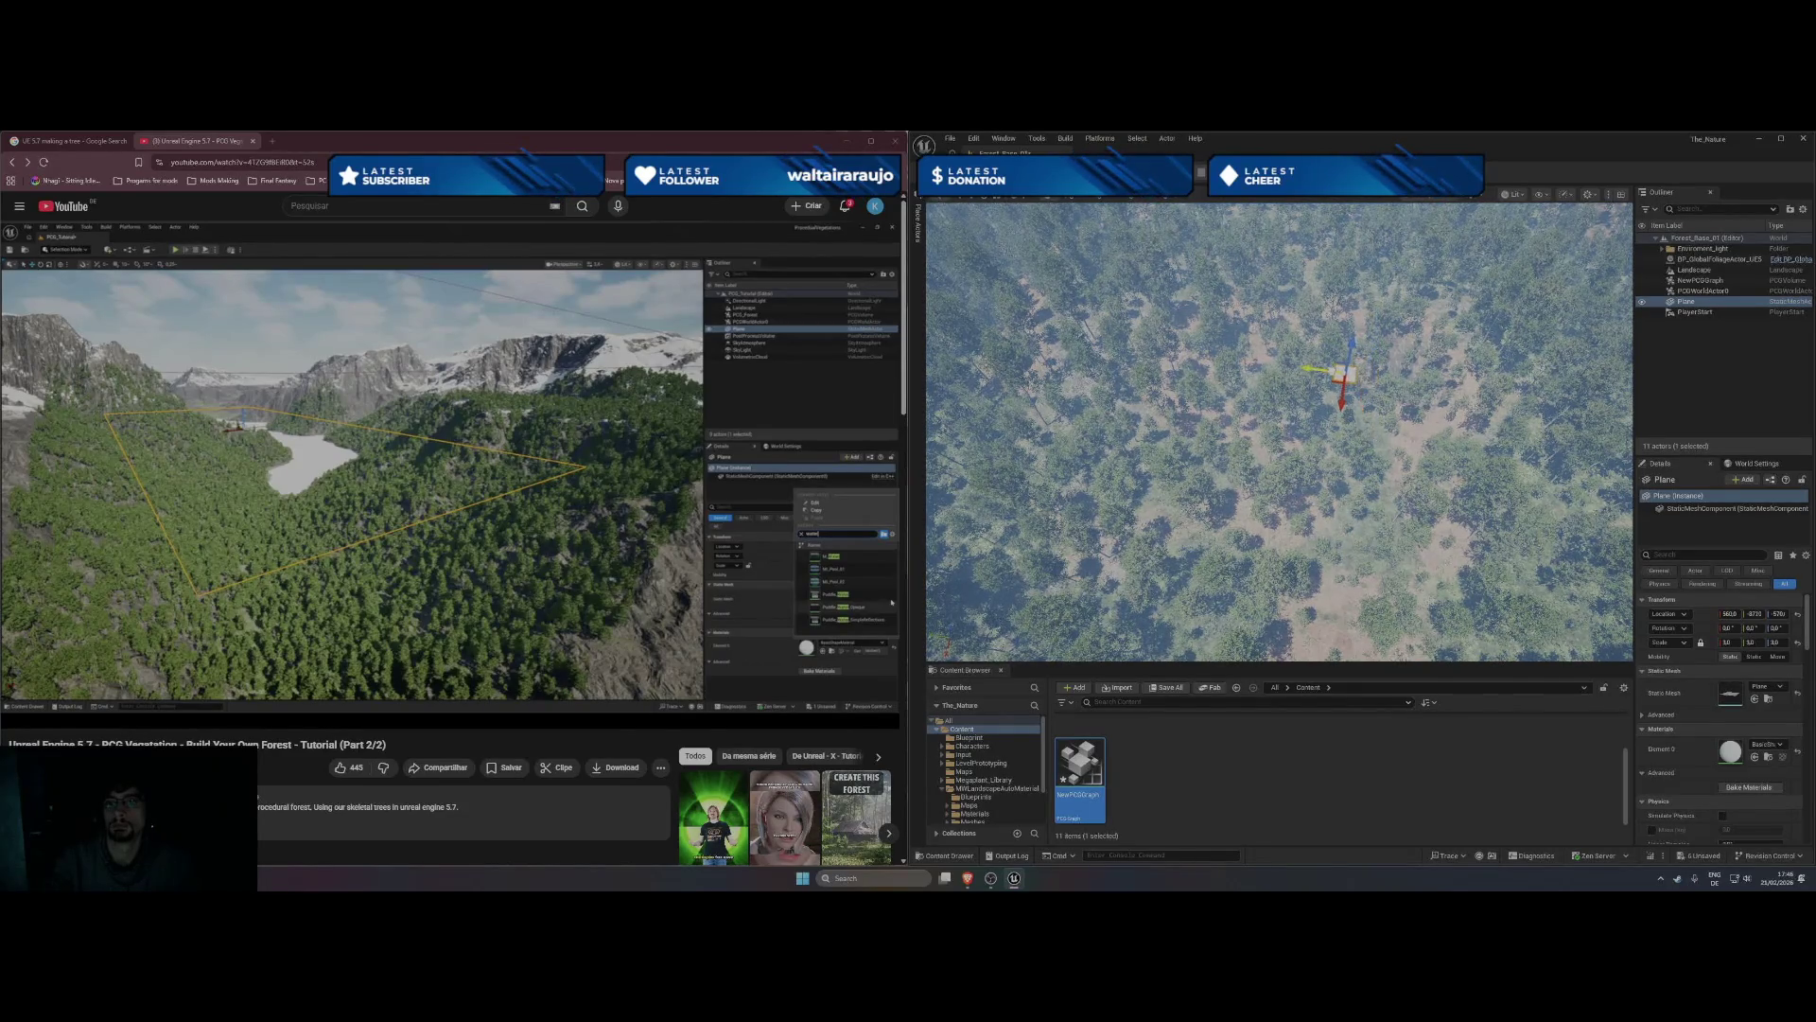
{"action": "left_click_drag", "start_coordinate": [1325, 364], "coordinate": [1317, 435]}
{"action": "scroll", "coordinate": [1280, 432], "scroll_direction": "down", "scroll_amount": 3}
{"action": "scroll", "coordinate": [1280, 432], "scroll_direction": "up", "scroll_amount": 3}
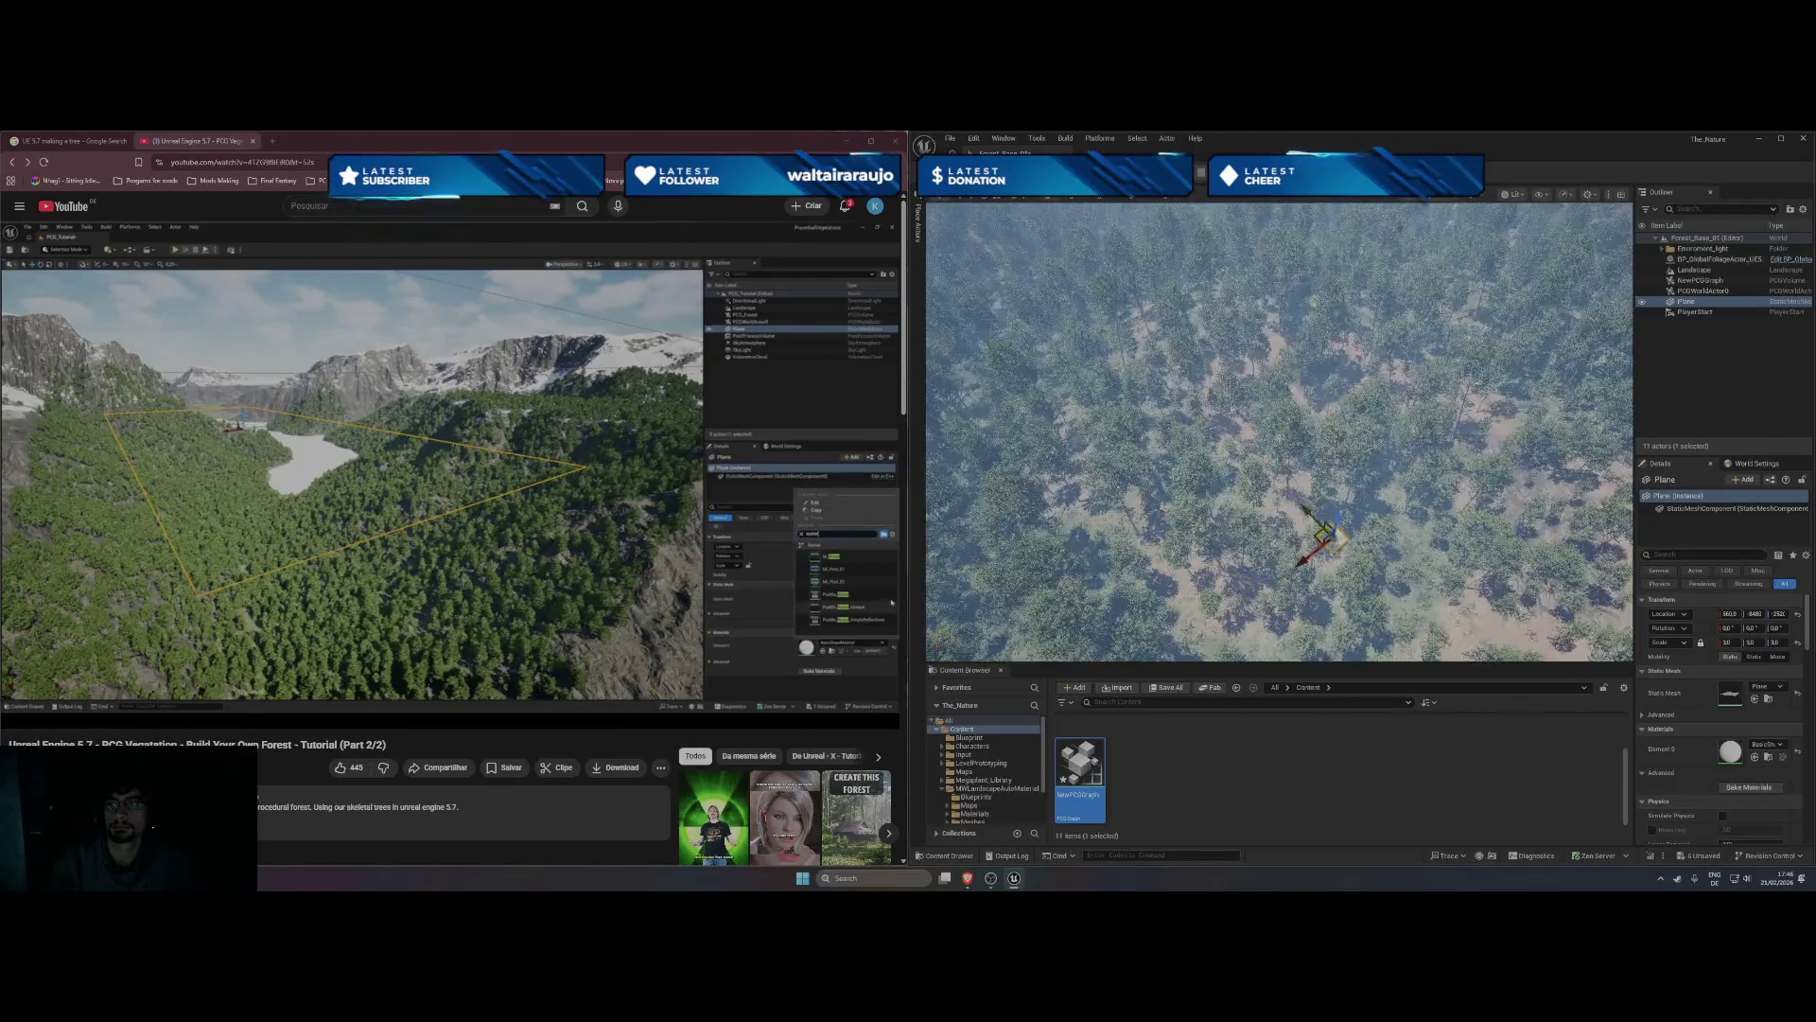
{"action": "scroll", "coordinate": [1280, 432], "scroll_direction": "up", "scroll_amount": 3}
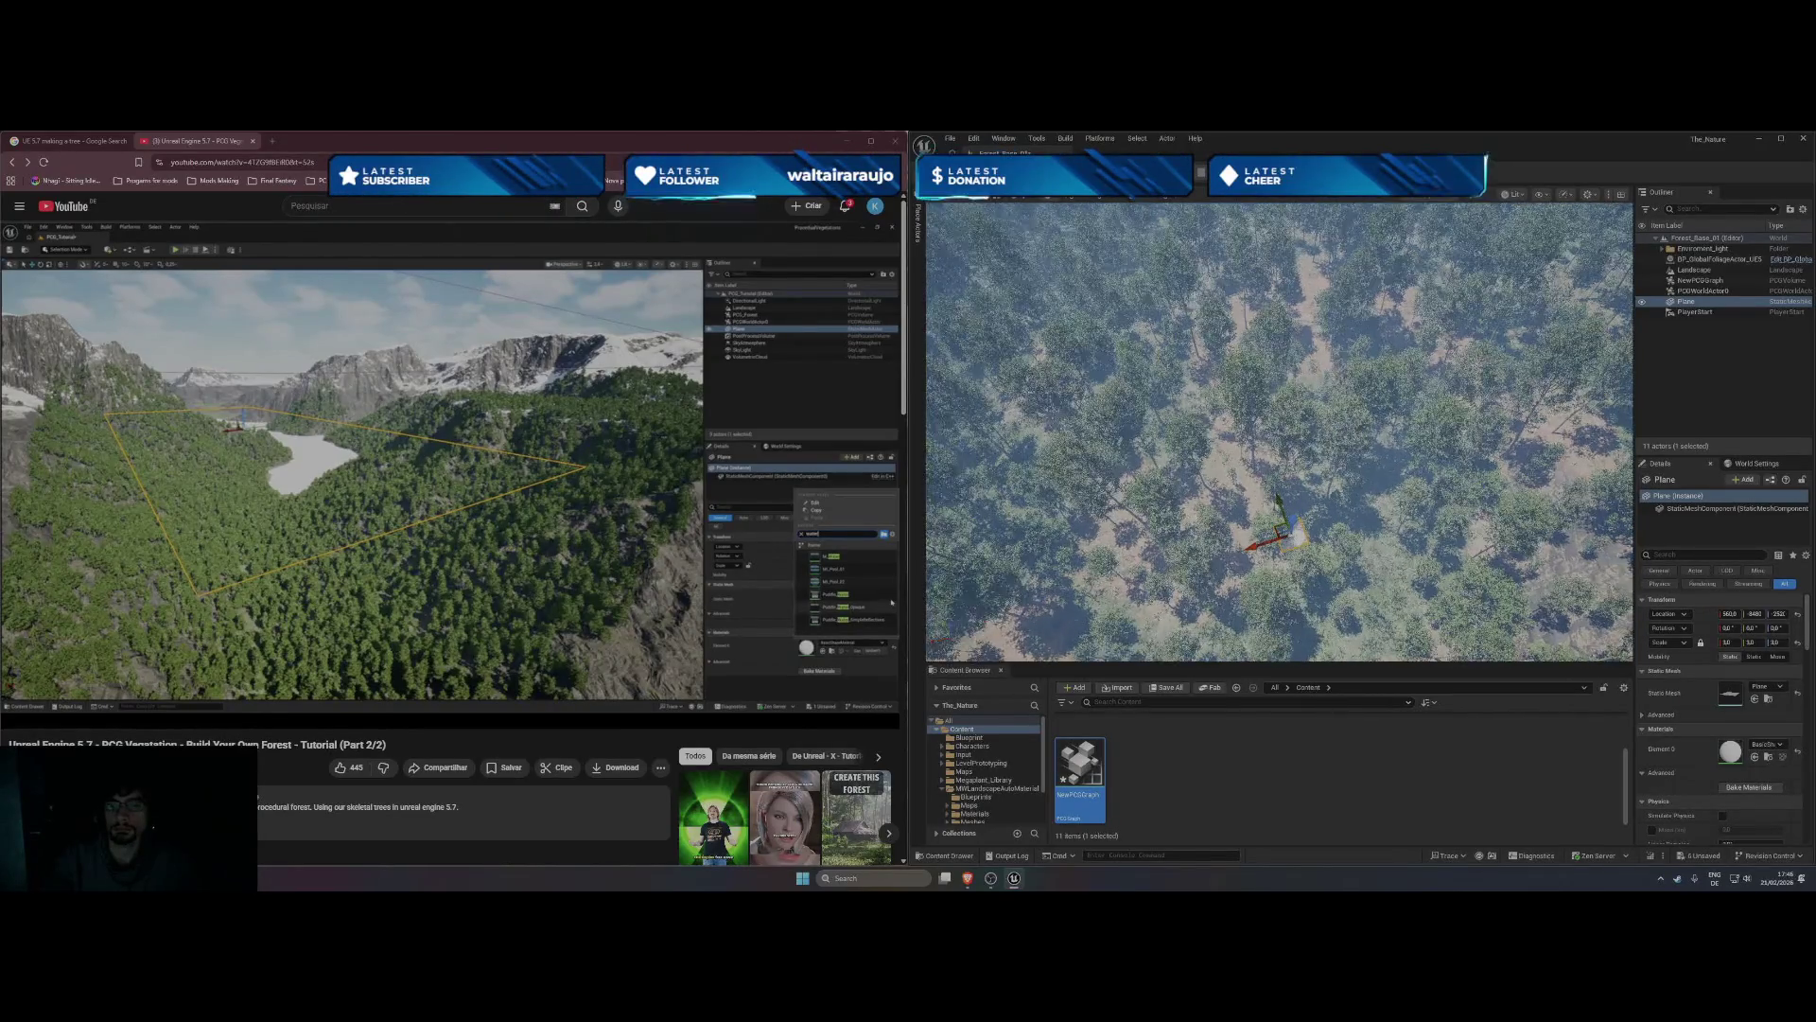
{"action": "left_click_drag", "start_coordinate": [1253, 520], "coordinate": [1400, 468]}
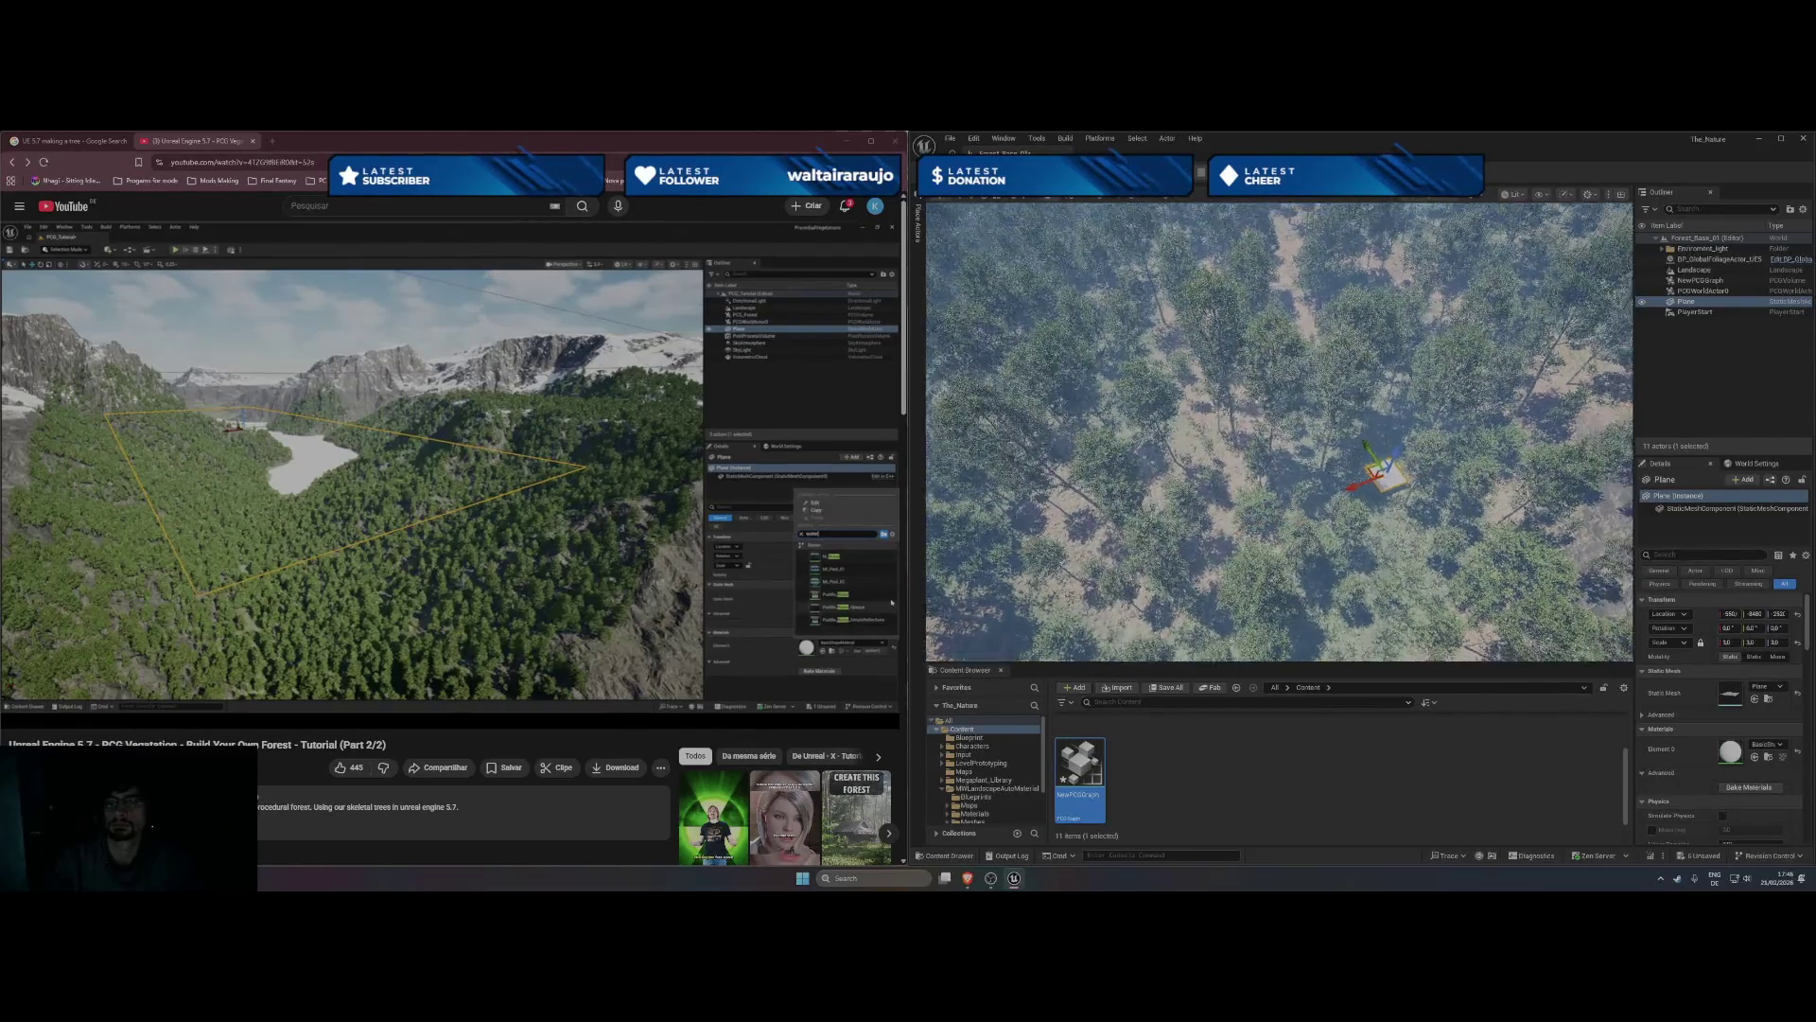
{"action": "scroll", "coordinate": [1259, 557], "scroll_direction": "up", "scroll_amount": 3}
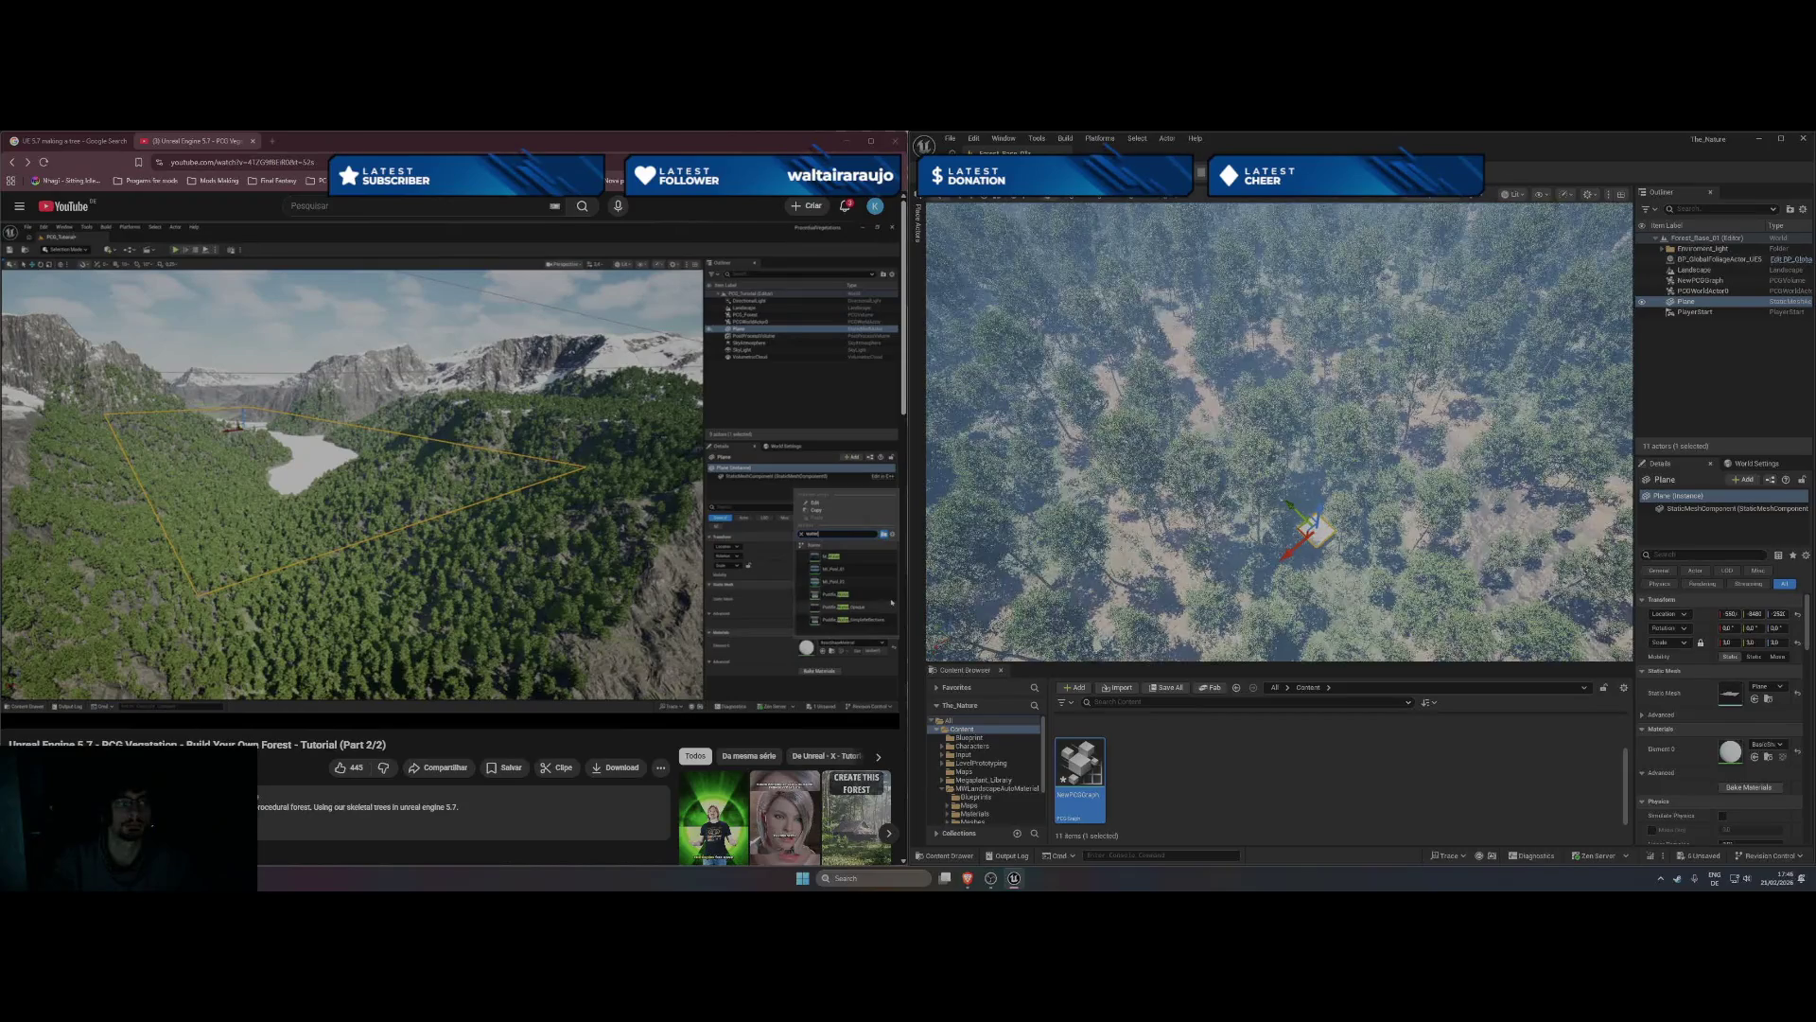
{"action": "left_click_drag", "start_coordinate": [1255, 555], "coordinate": [1233, 521]}
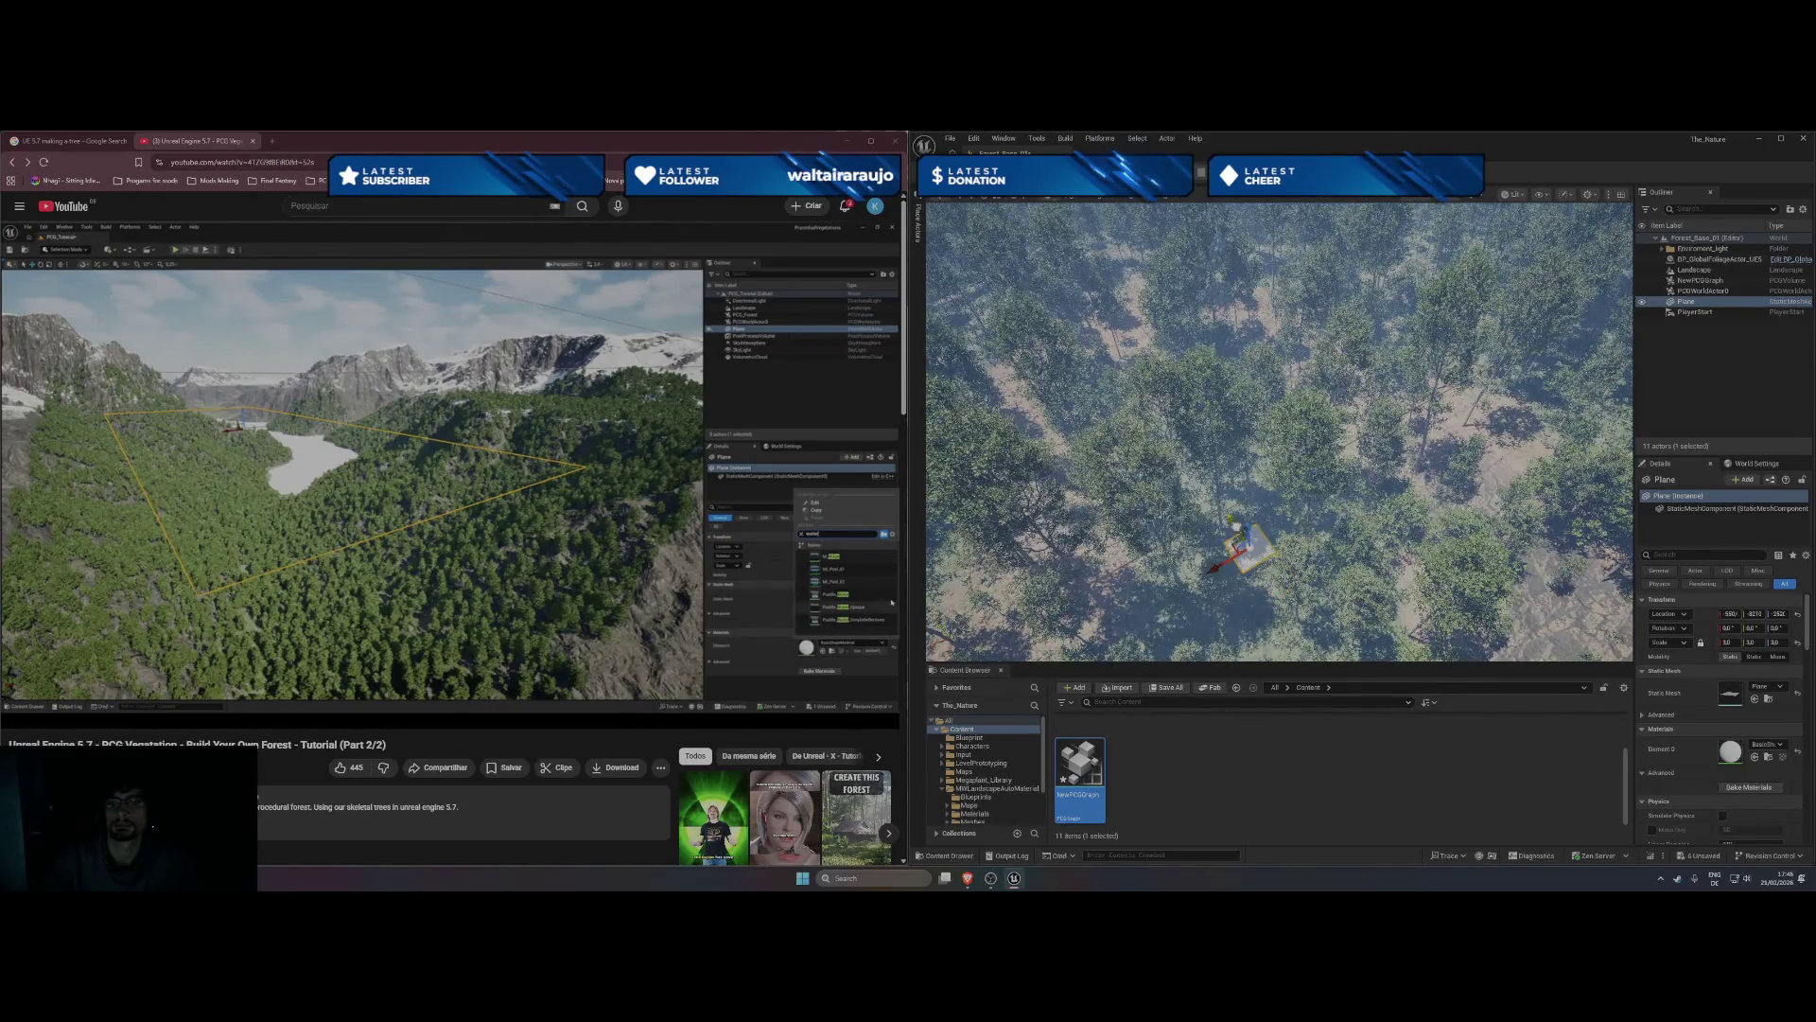
{"action": "left_click", "coordinate": [1728, 642]}
- Reset the plane's X scale to 1, then raise it to 100
{"action": "type", "text": "1"}
{"action": "key", "text": "Return"}
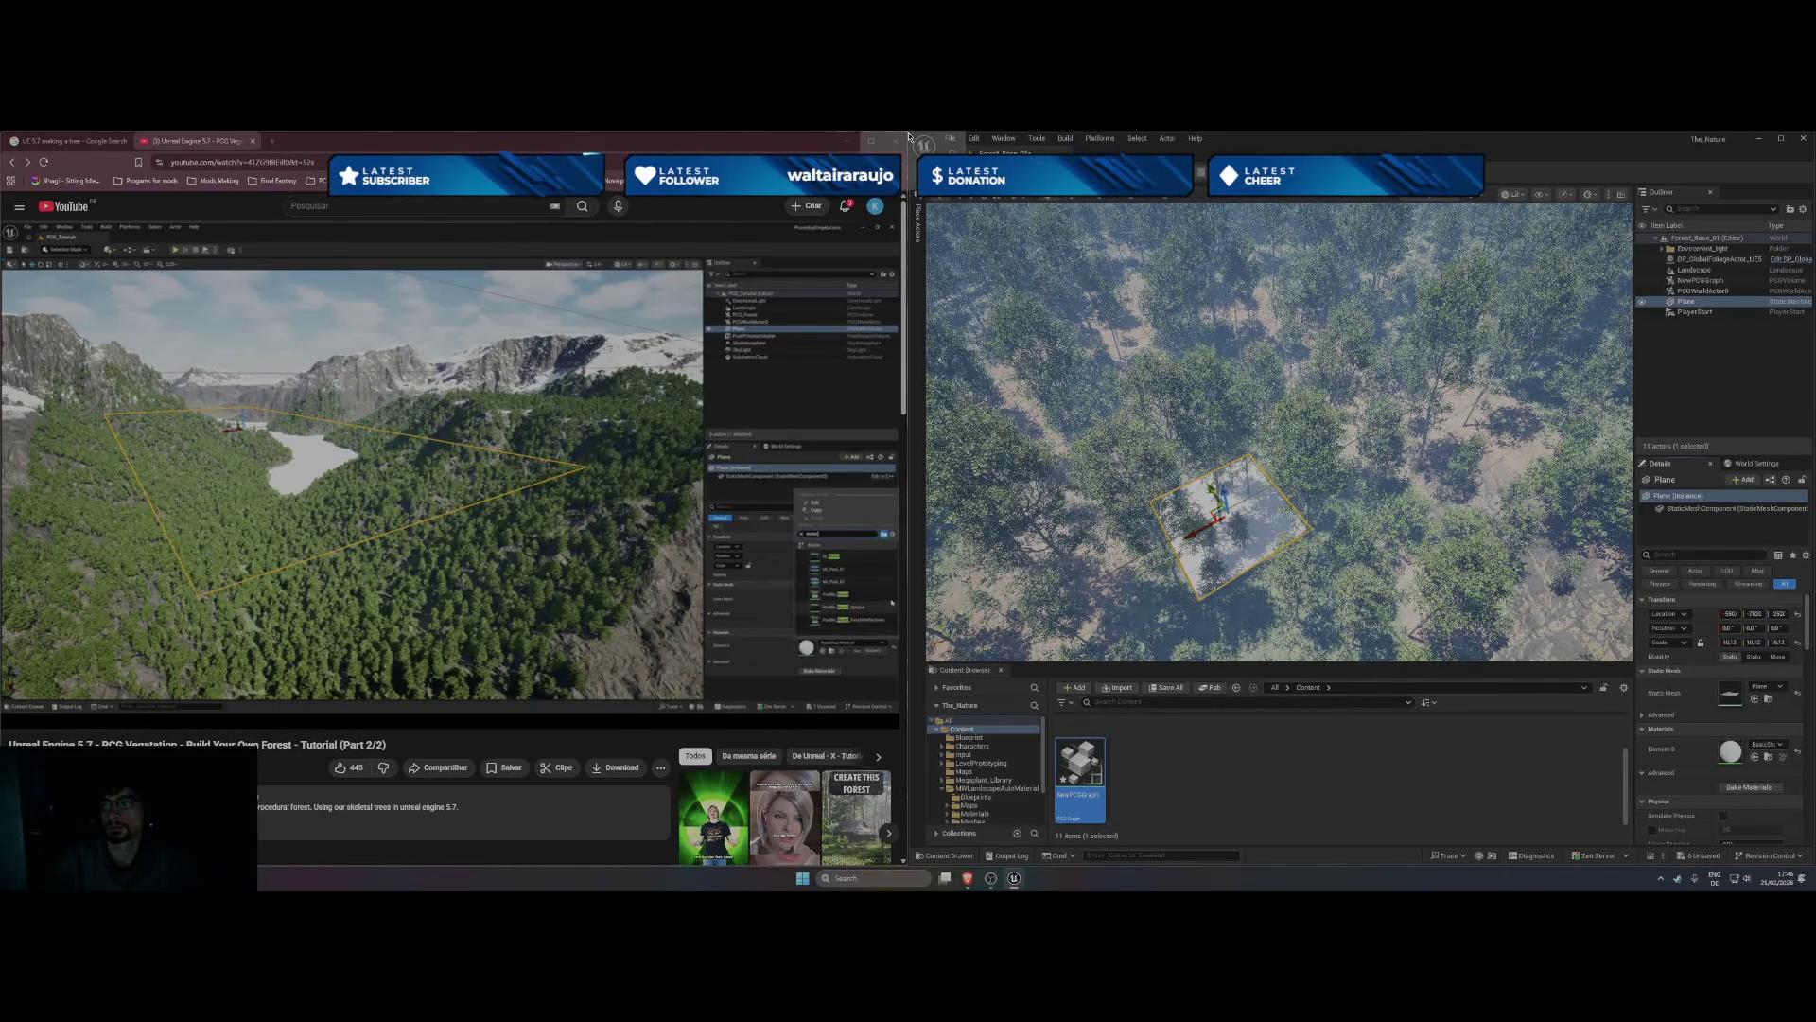
{"action": "left_click_drag", "start_coordinate": [1730, 642], "coordinate": [1741, 642]}
{"action": "type", "text": "00"}
{"action": "key", "text": "Return"}
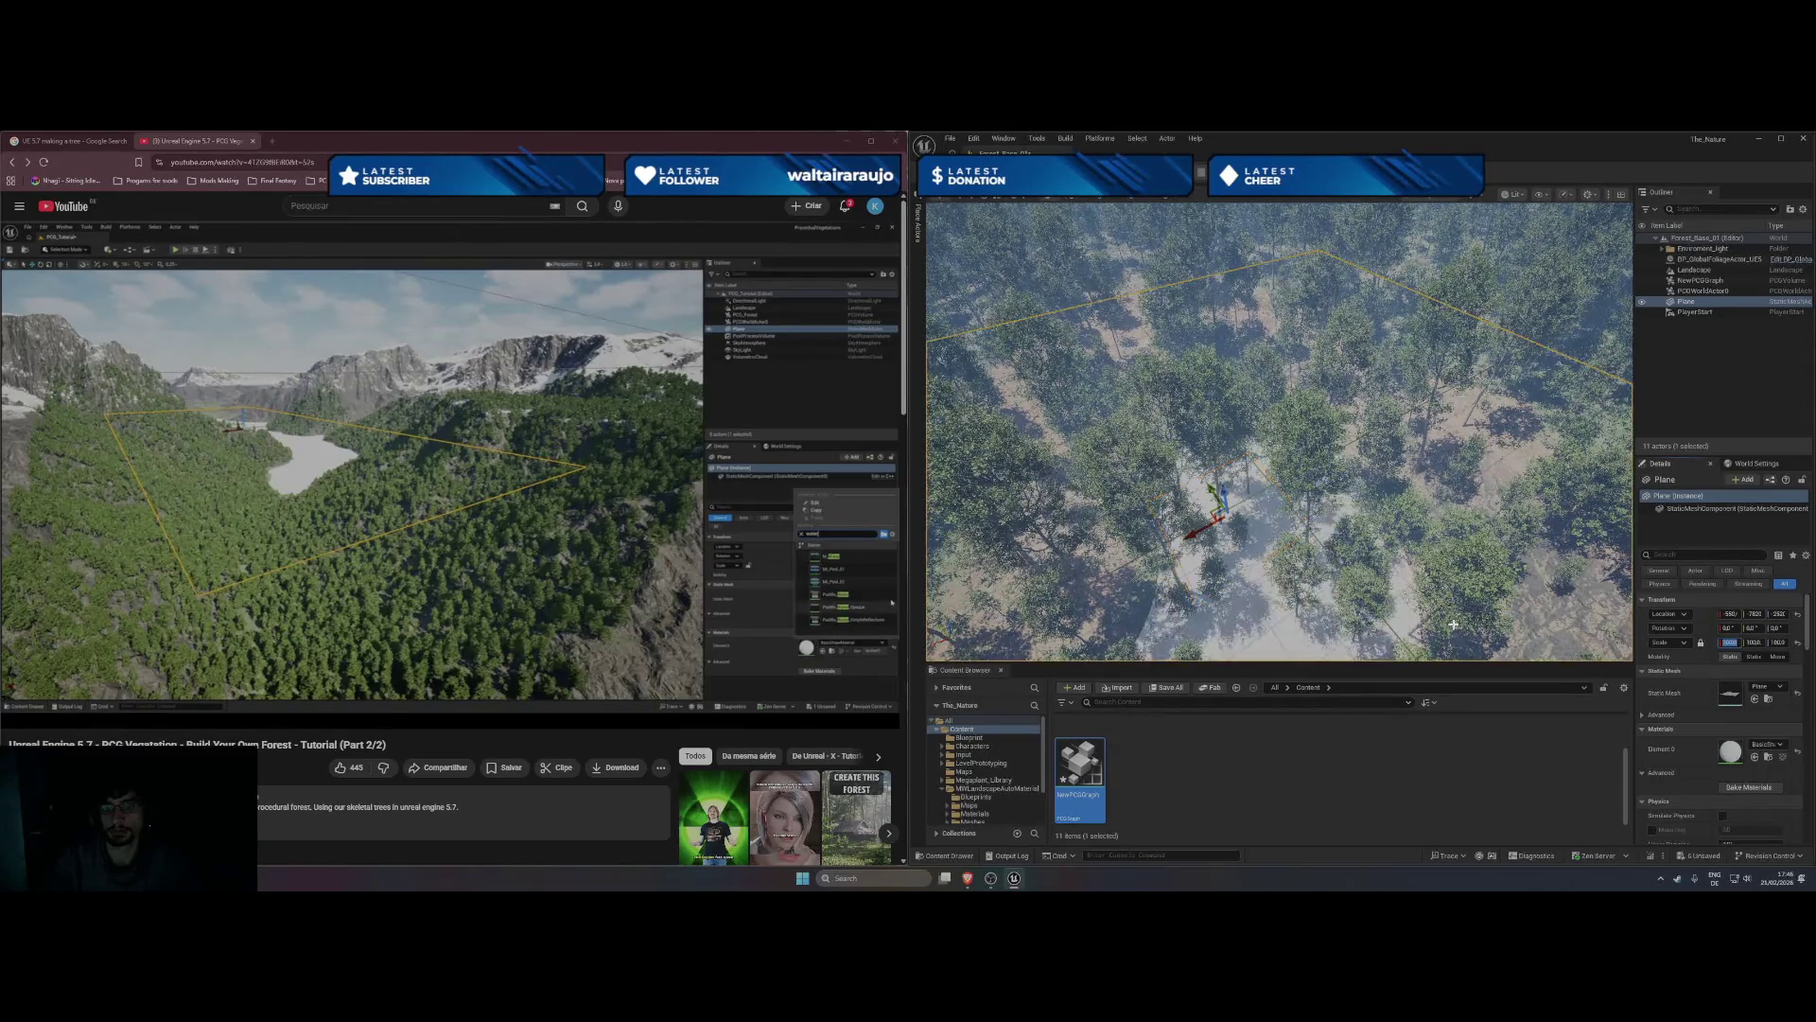
- Shift the plane further along X across the forest and view it at ground level
{"action": "scroll", "coordinate": [1383, 614], "scroll_direction": "down", "scroll_amount": 5}
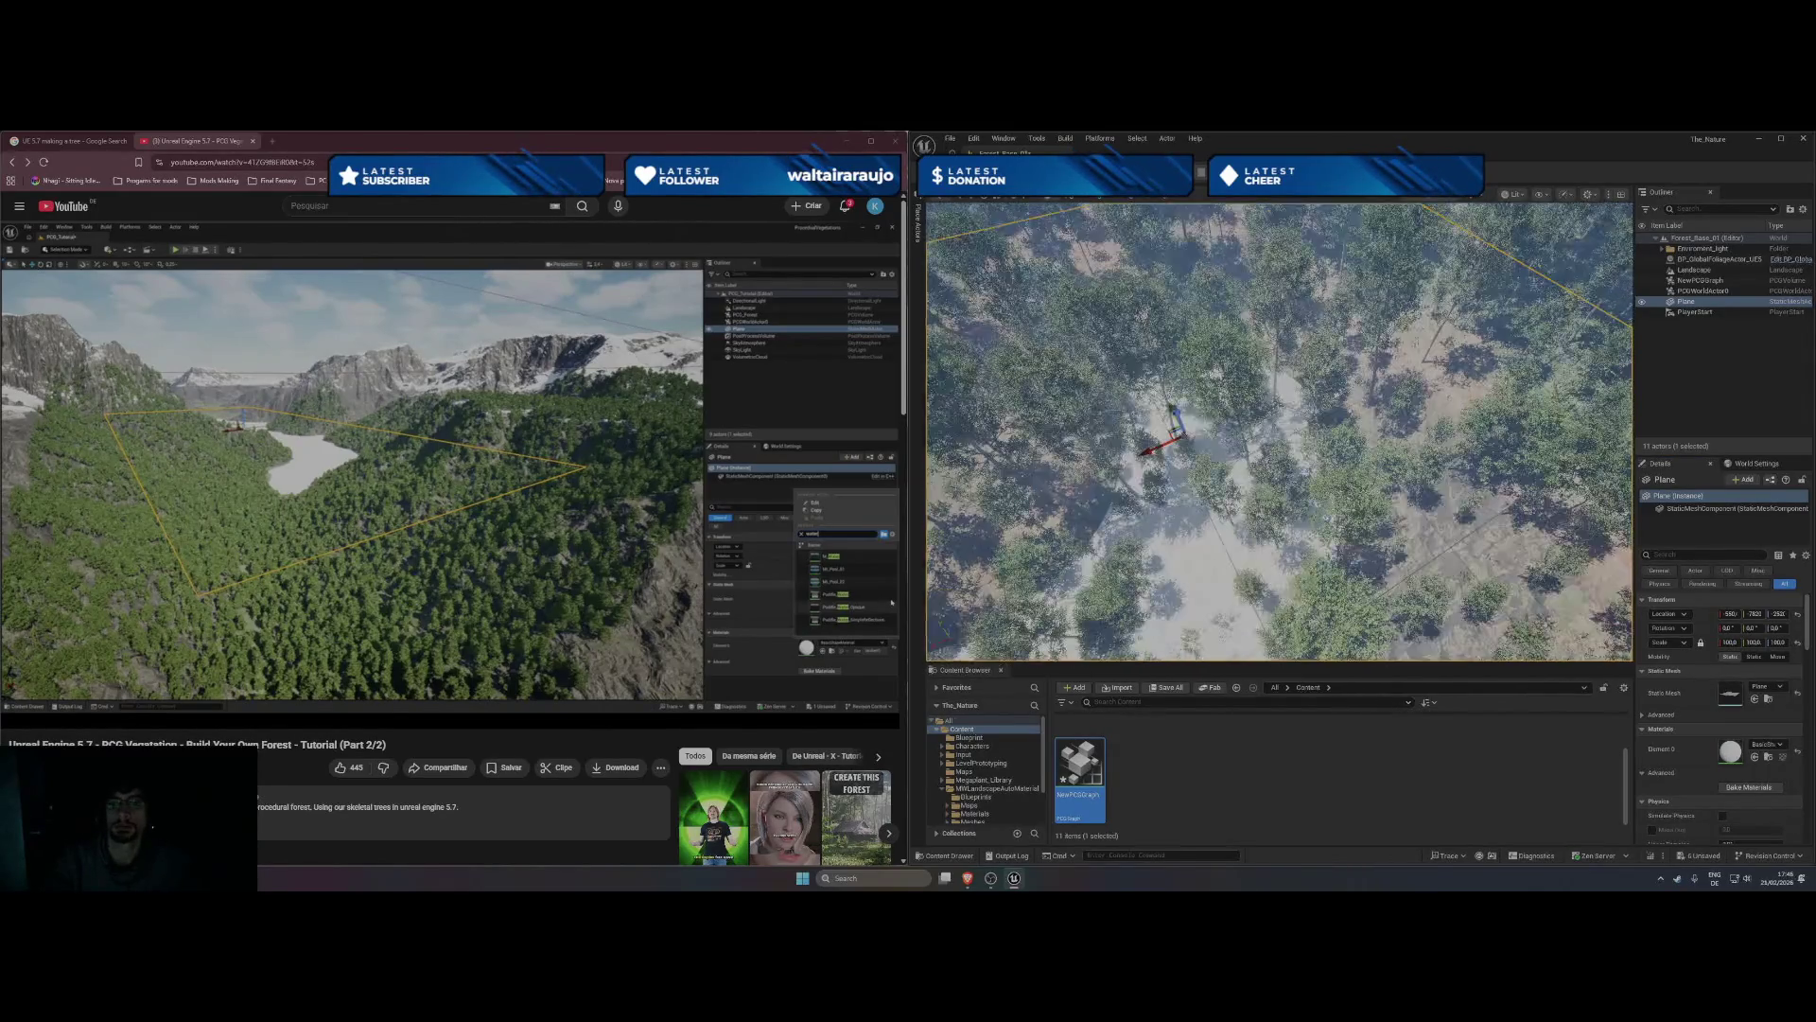
{"action": "left_click_drag", "start_coordinate": [1279, 430], "coordinate": [1279, 430]}
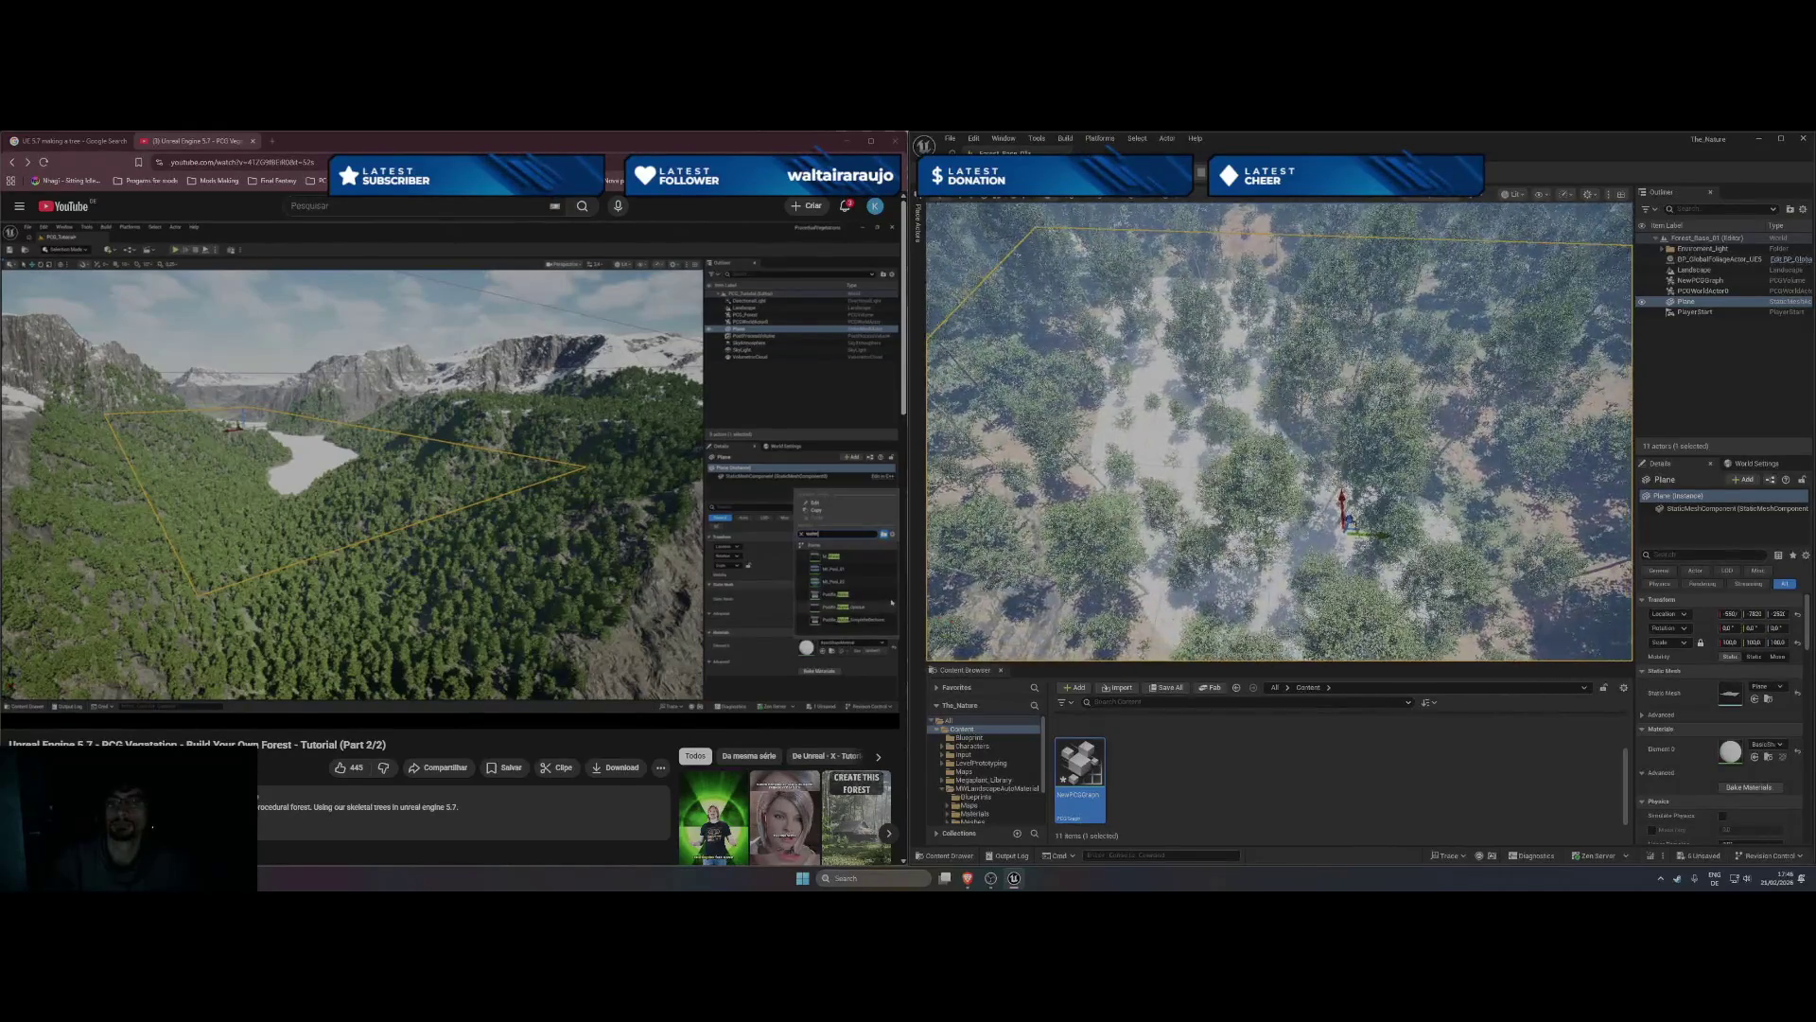
{"action": "left_click_drag", "start_coordinate": [1420, 522], "coordinate": [1420, 523]}
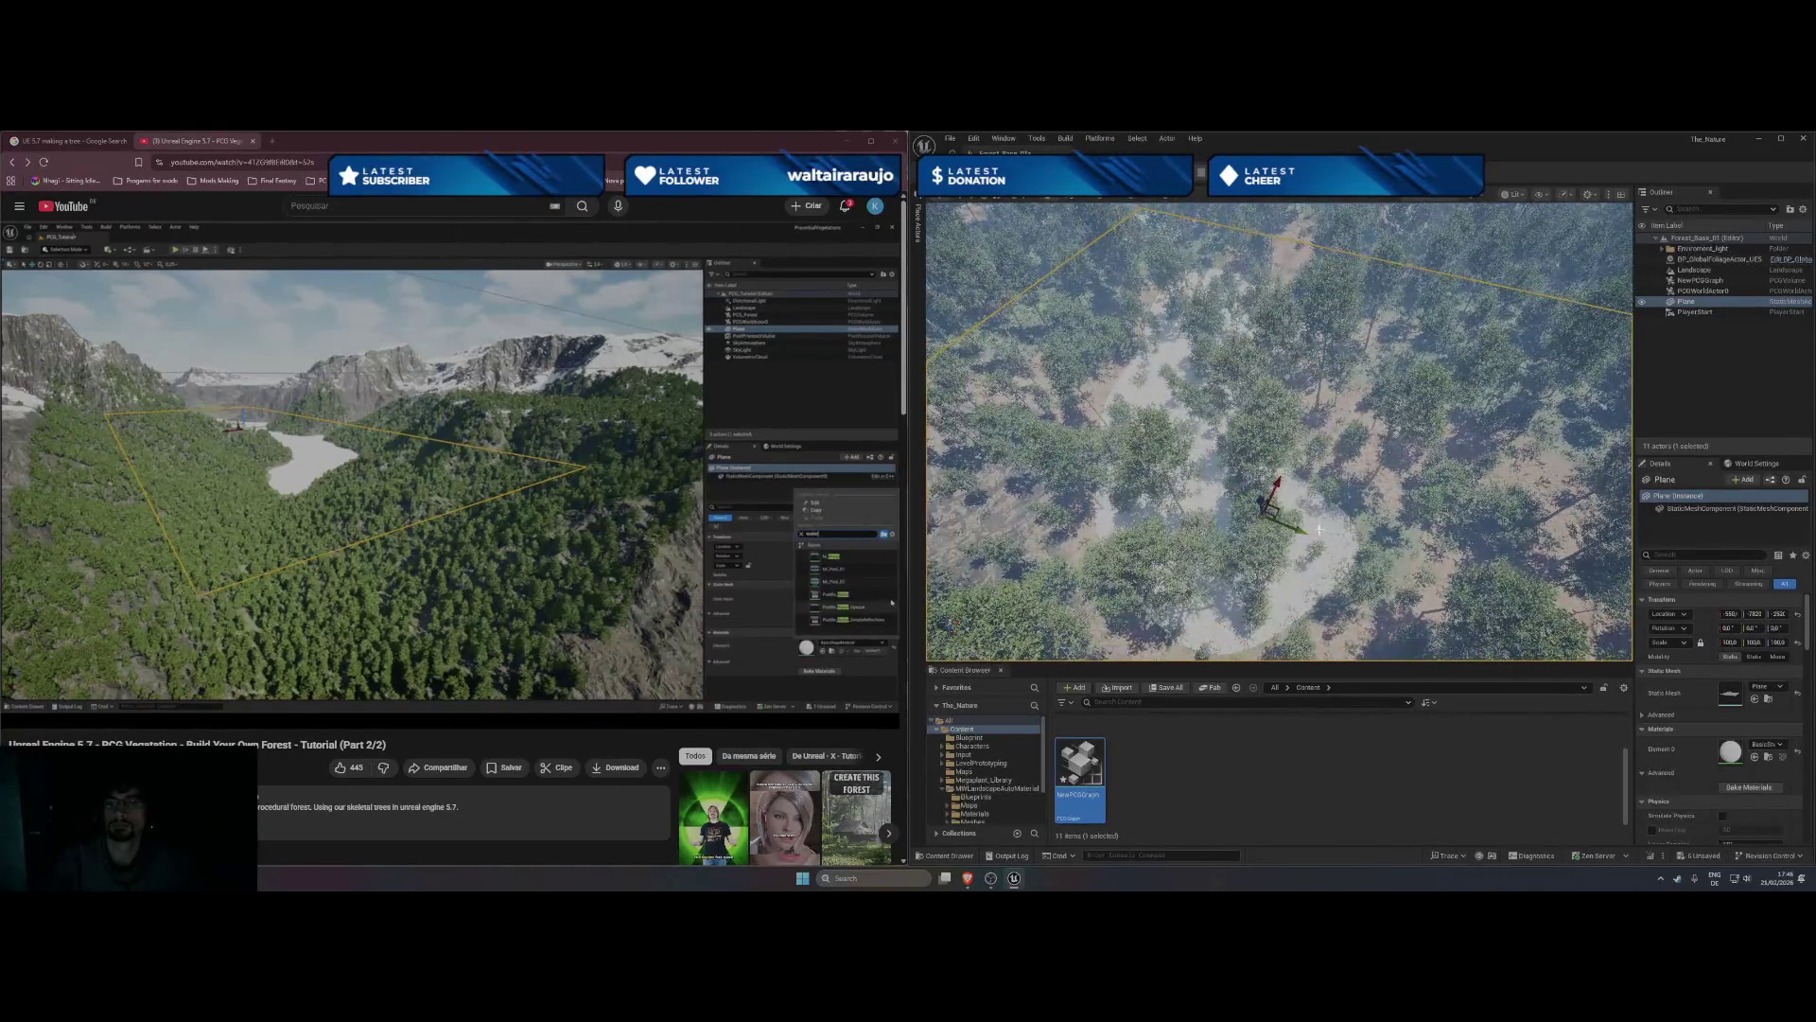
{"action": "left_click_drag", "start_coordinate": [1279, 430], "coordinate": [1279, 430]}
{"action": "left_click_drag", "start_coordinate": [1292, 519], "coordinate": [1279, 526]}
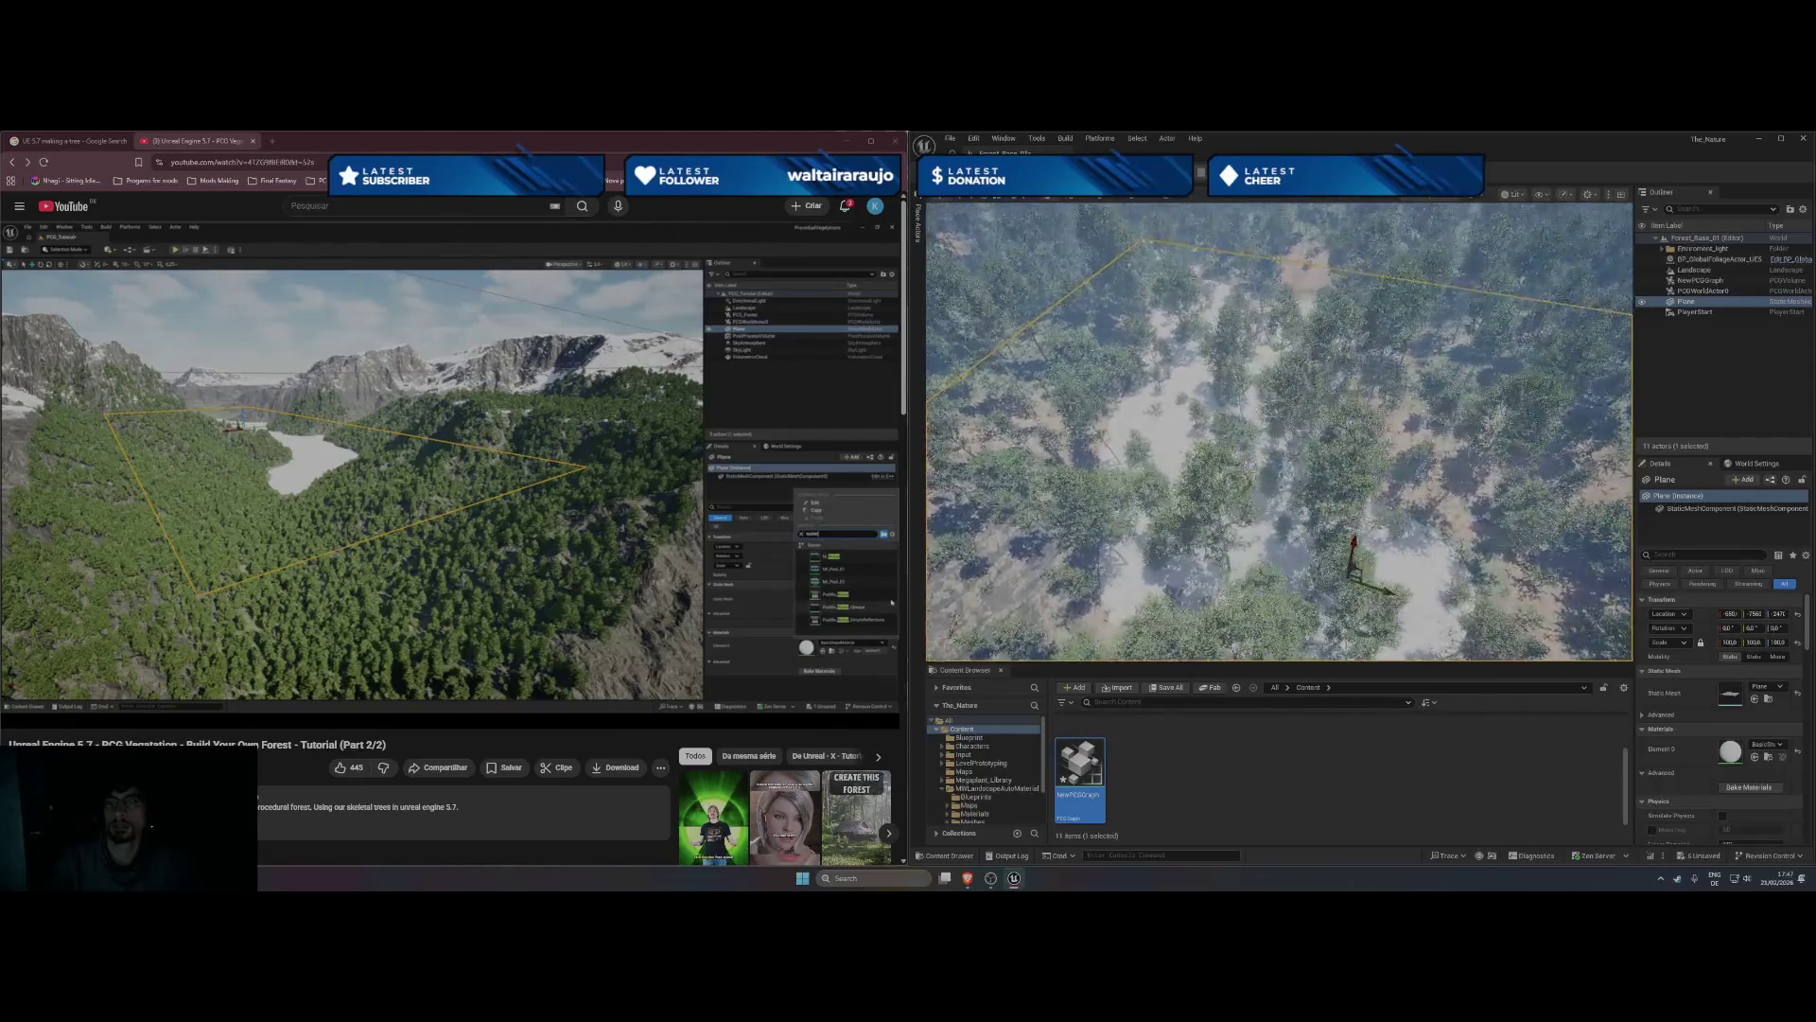
{"action": "left_click_drag", "start_coordinate": [1279, 526], "coordinate": [1279, 412]}
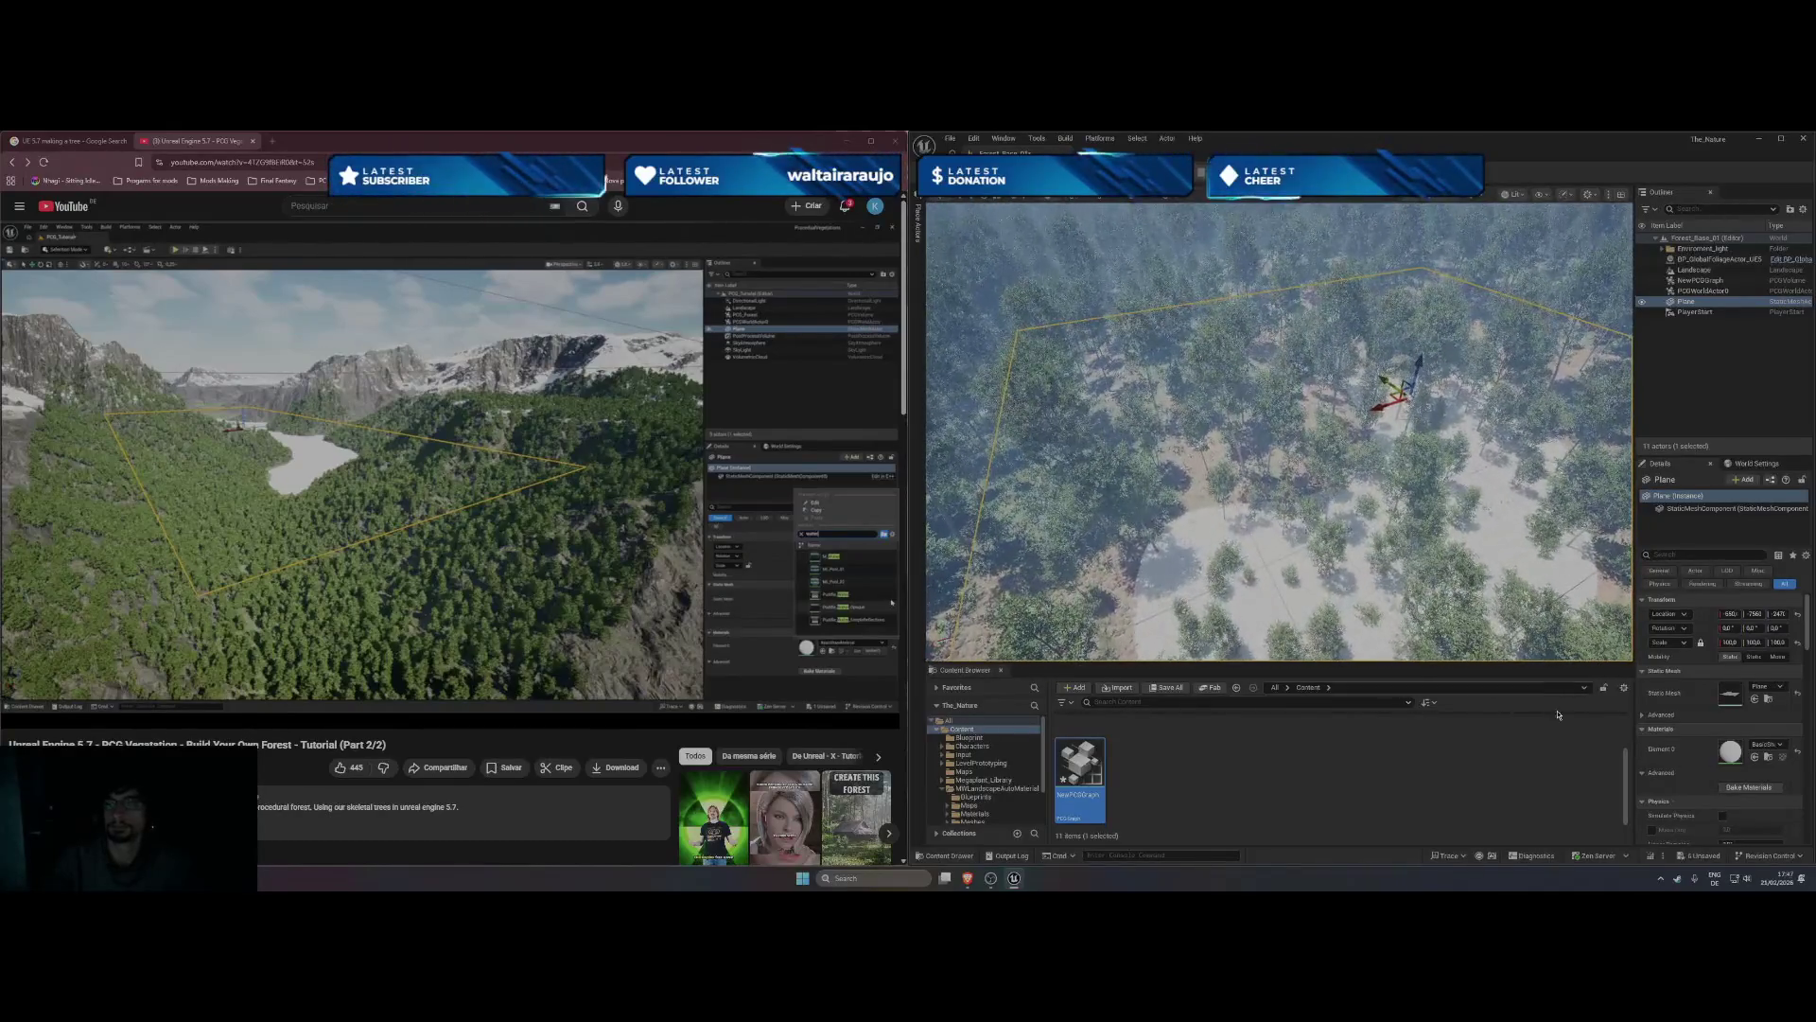
- Set the plane's uniform scale to 50 and resume the tutorial
{"action": "left_click", "coordinate": [1730, 642]}
{"action": "type", "text": "50"}
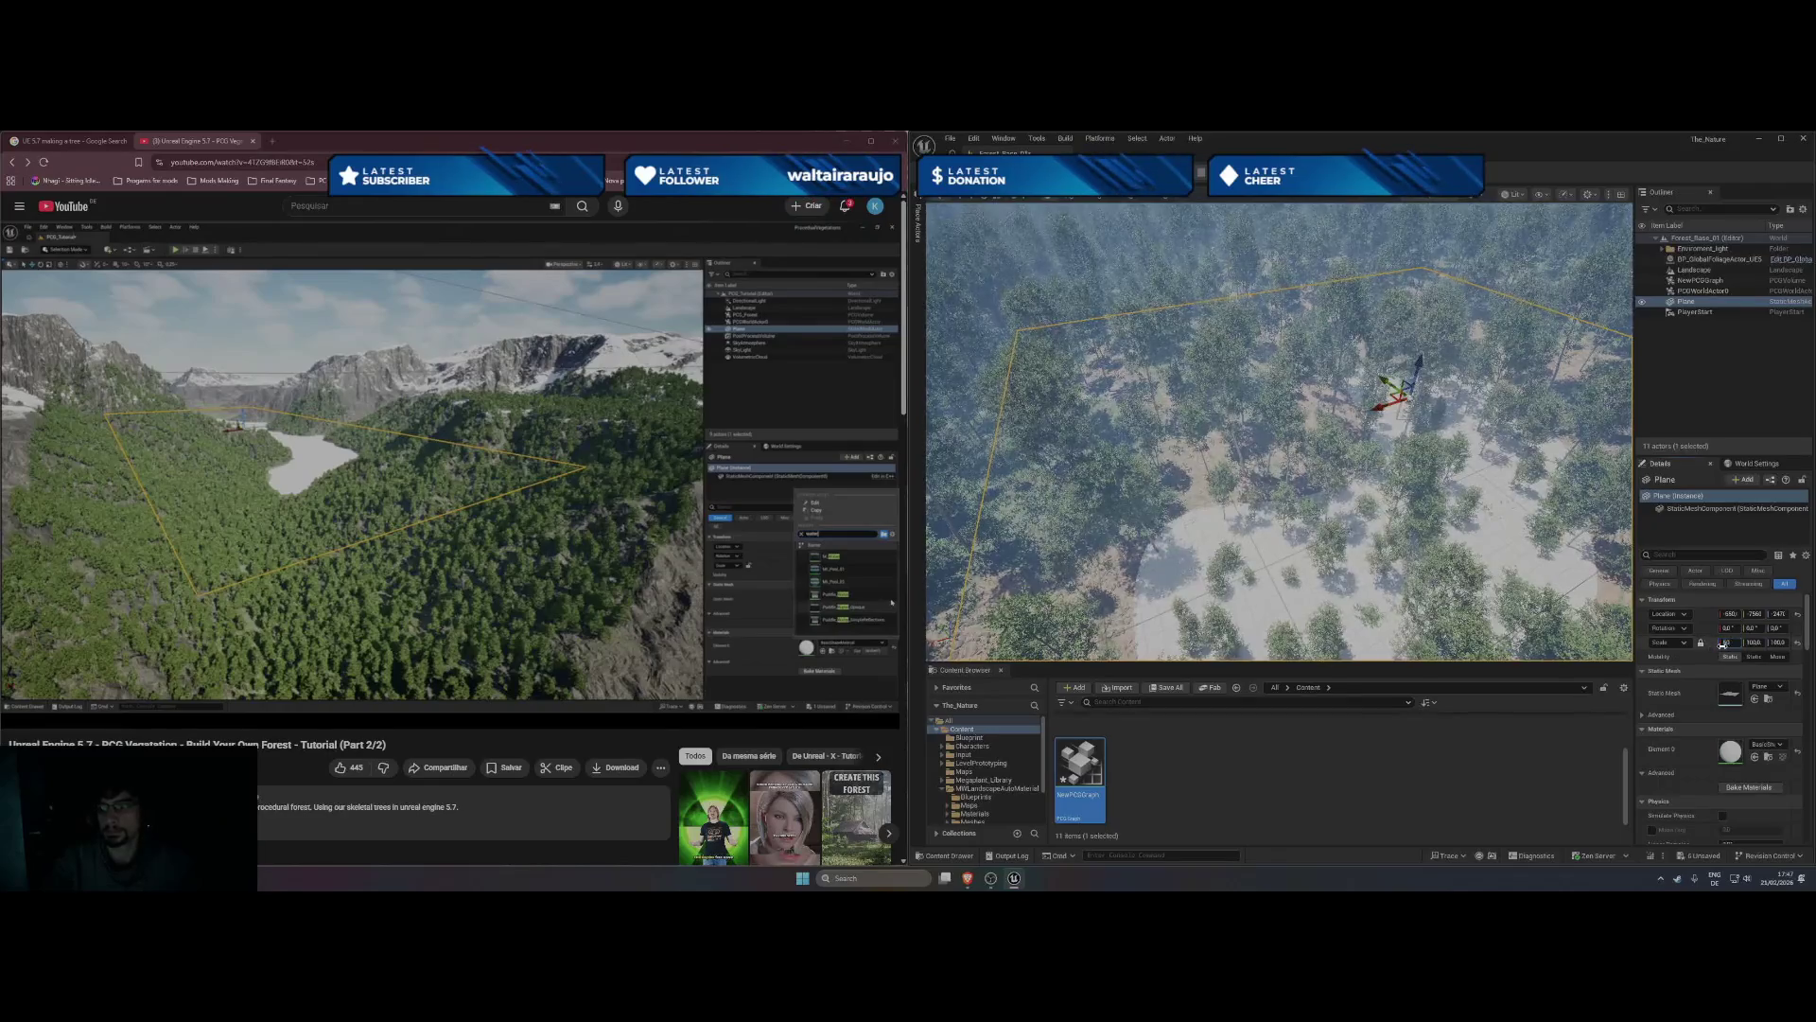
{"action": "key", "text": "Return"}
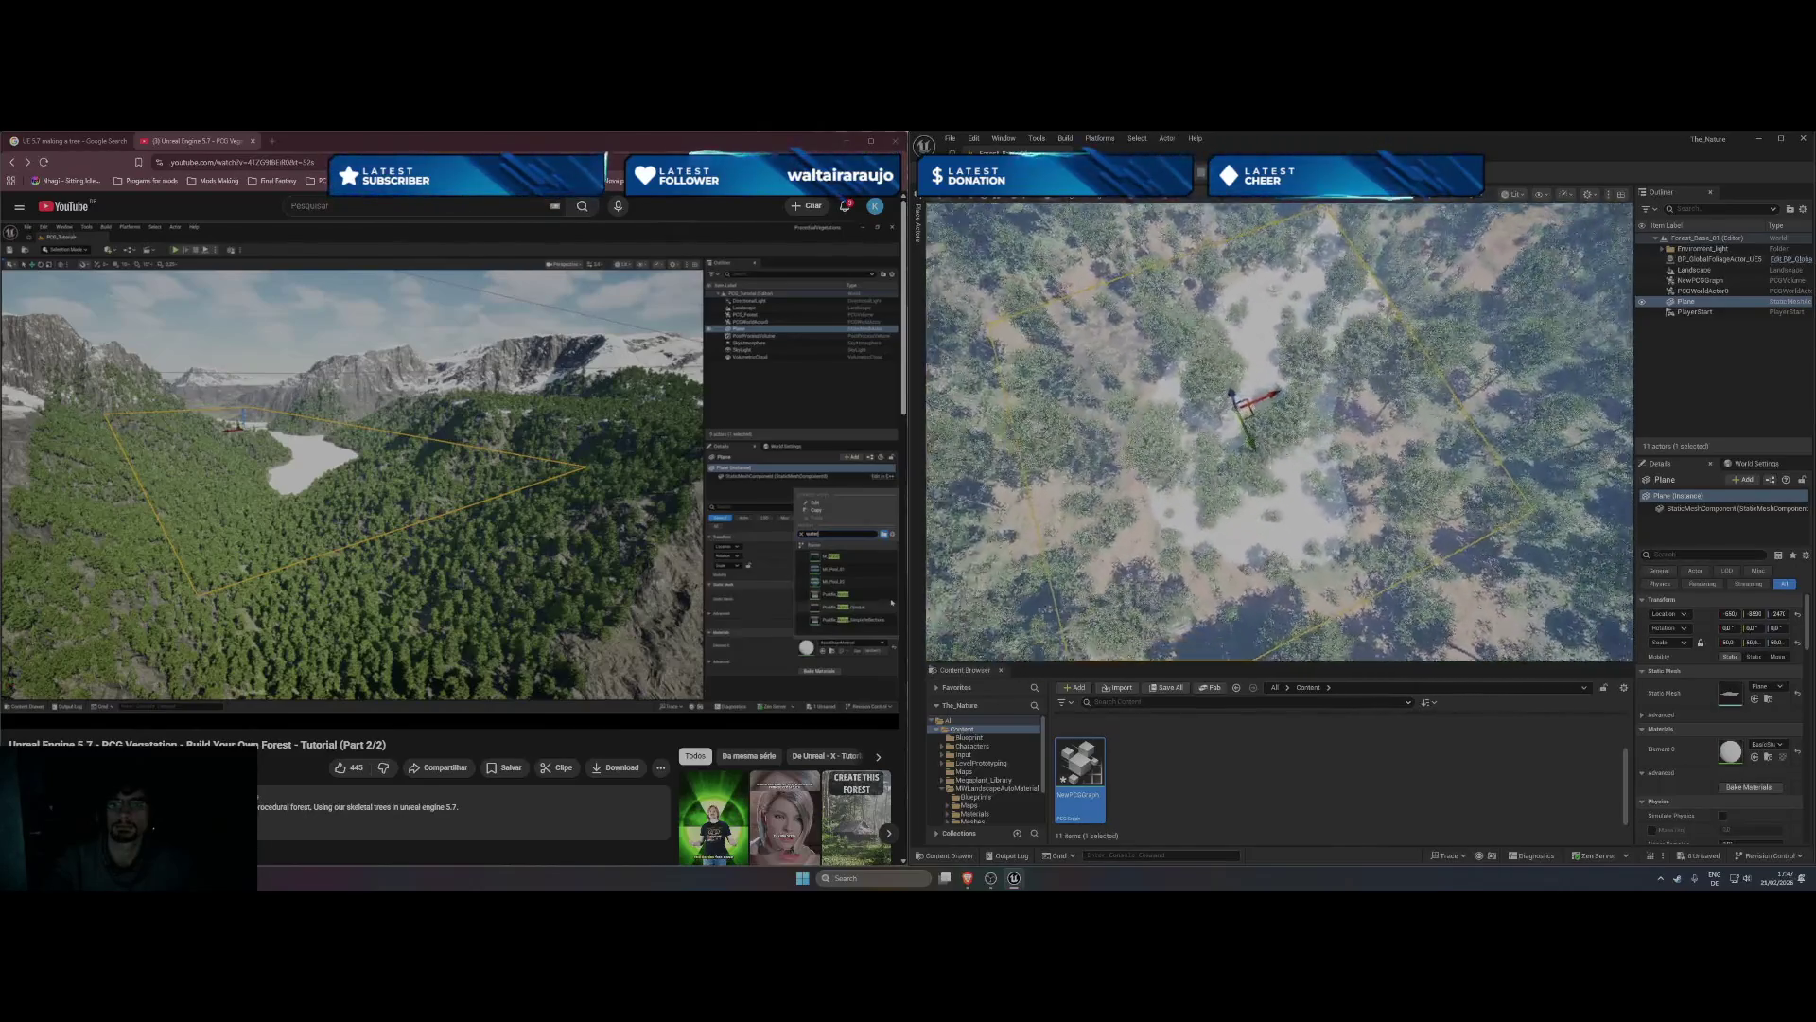
{"action": "left_click", "coordinate": [445, 477]}
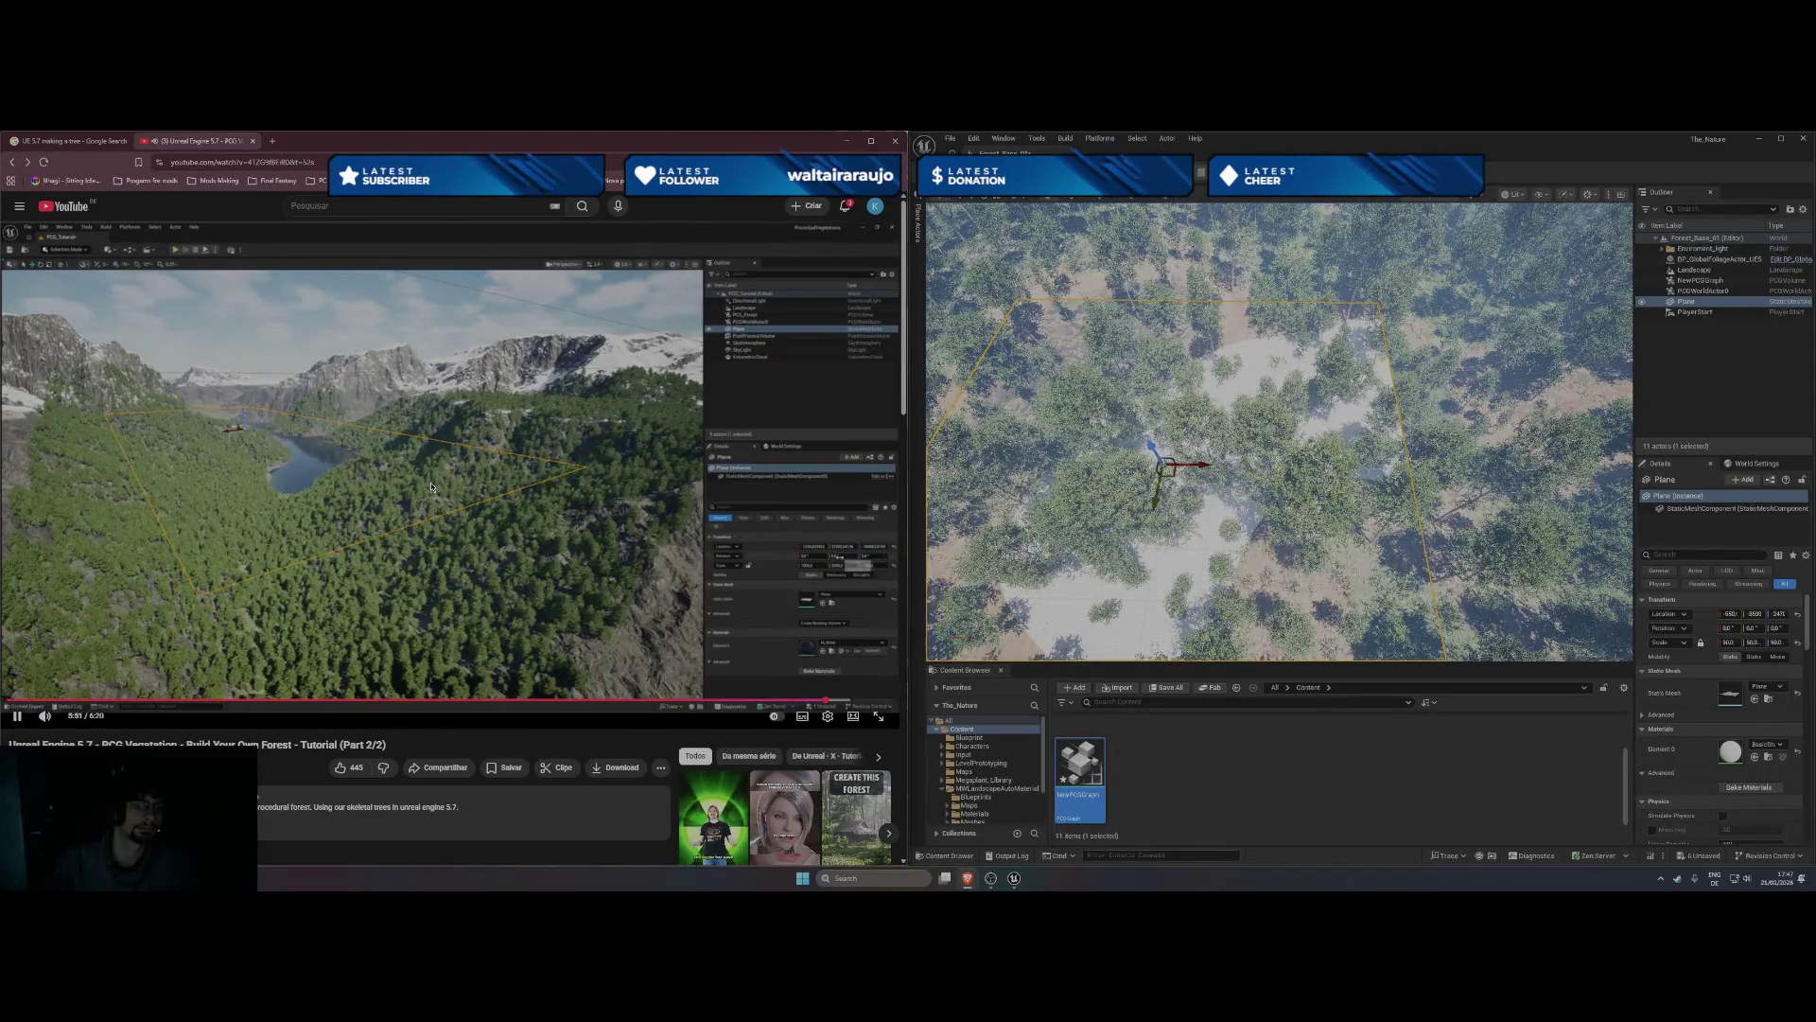
- Search the plane's Element 0 material picker for water materials, pausing the tutorial
{"action": "left_click", "coordinate": [1769, 745]}
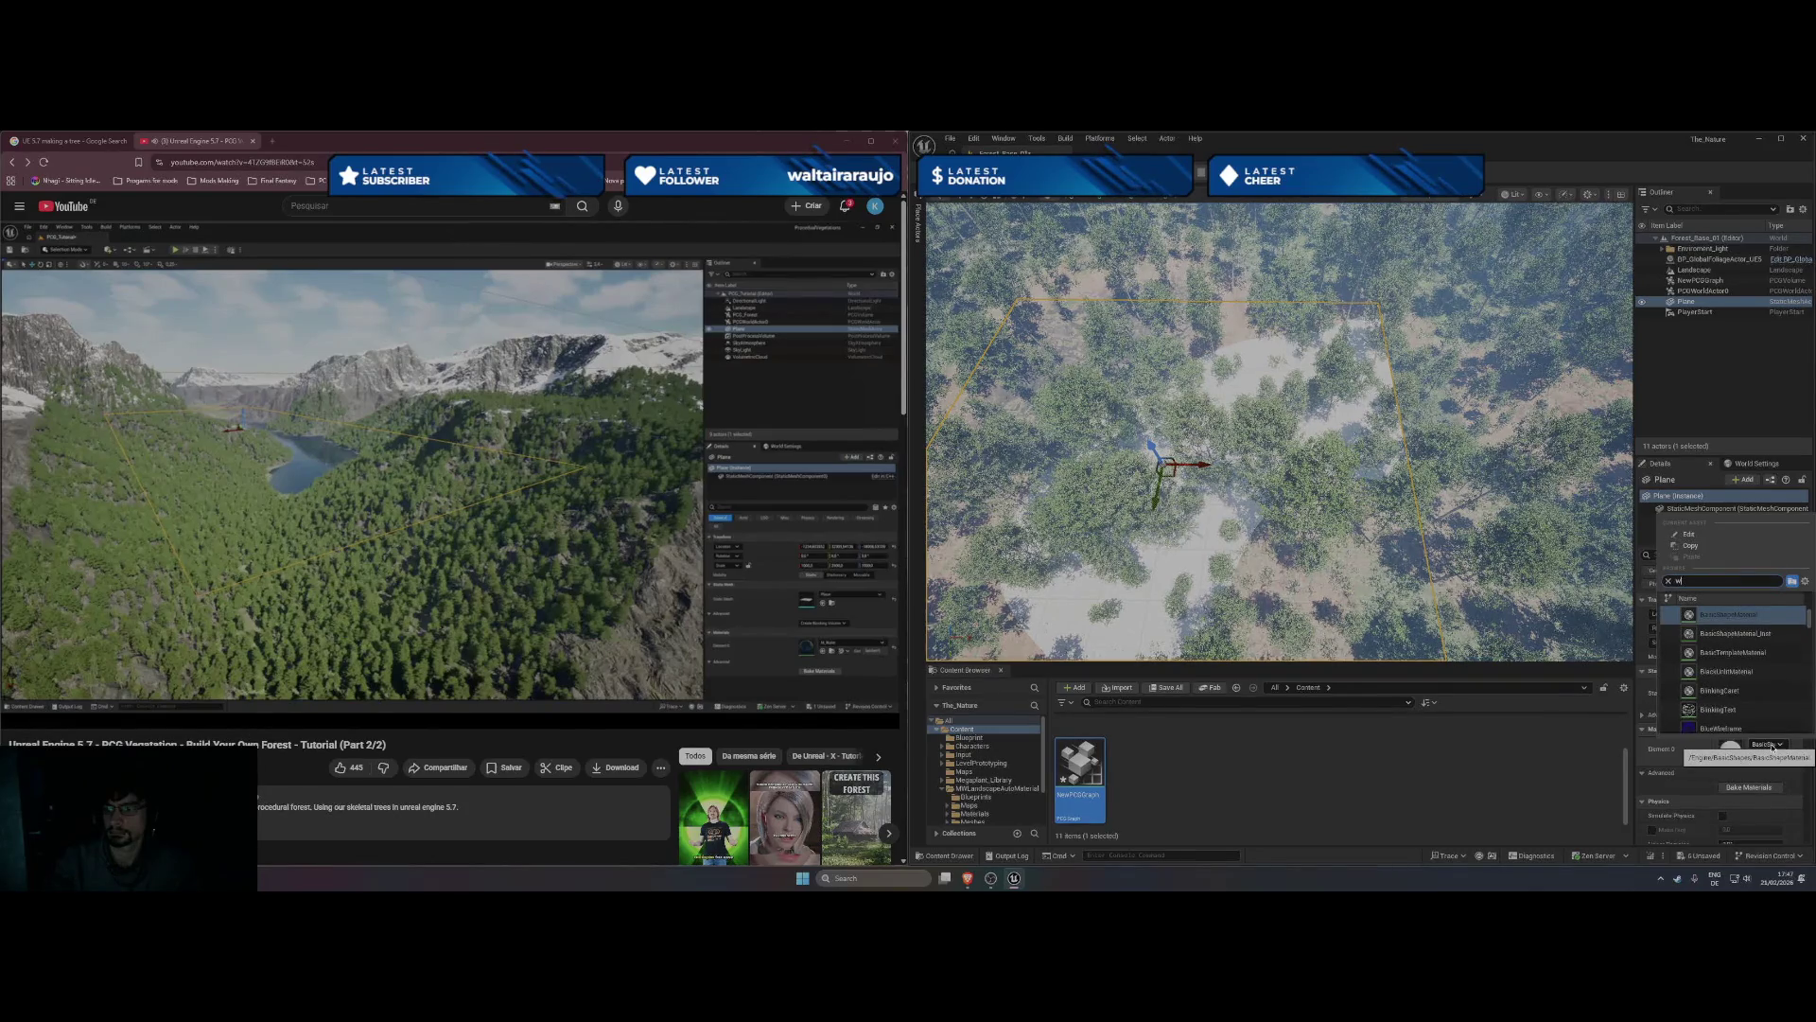
{"action": "type", "text": "ater"}
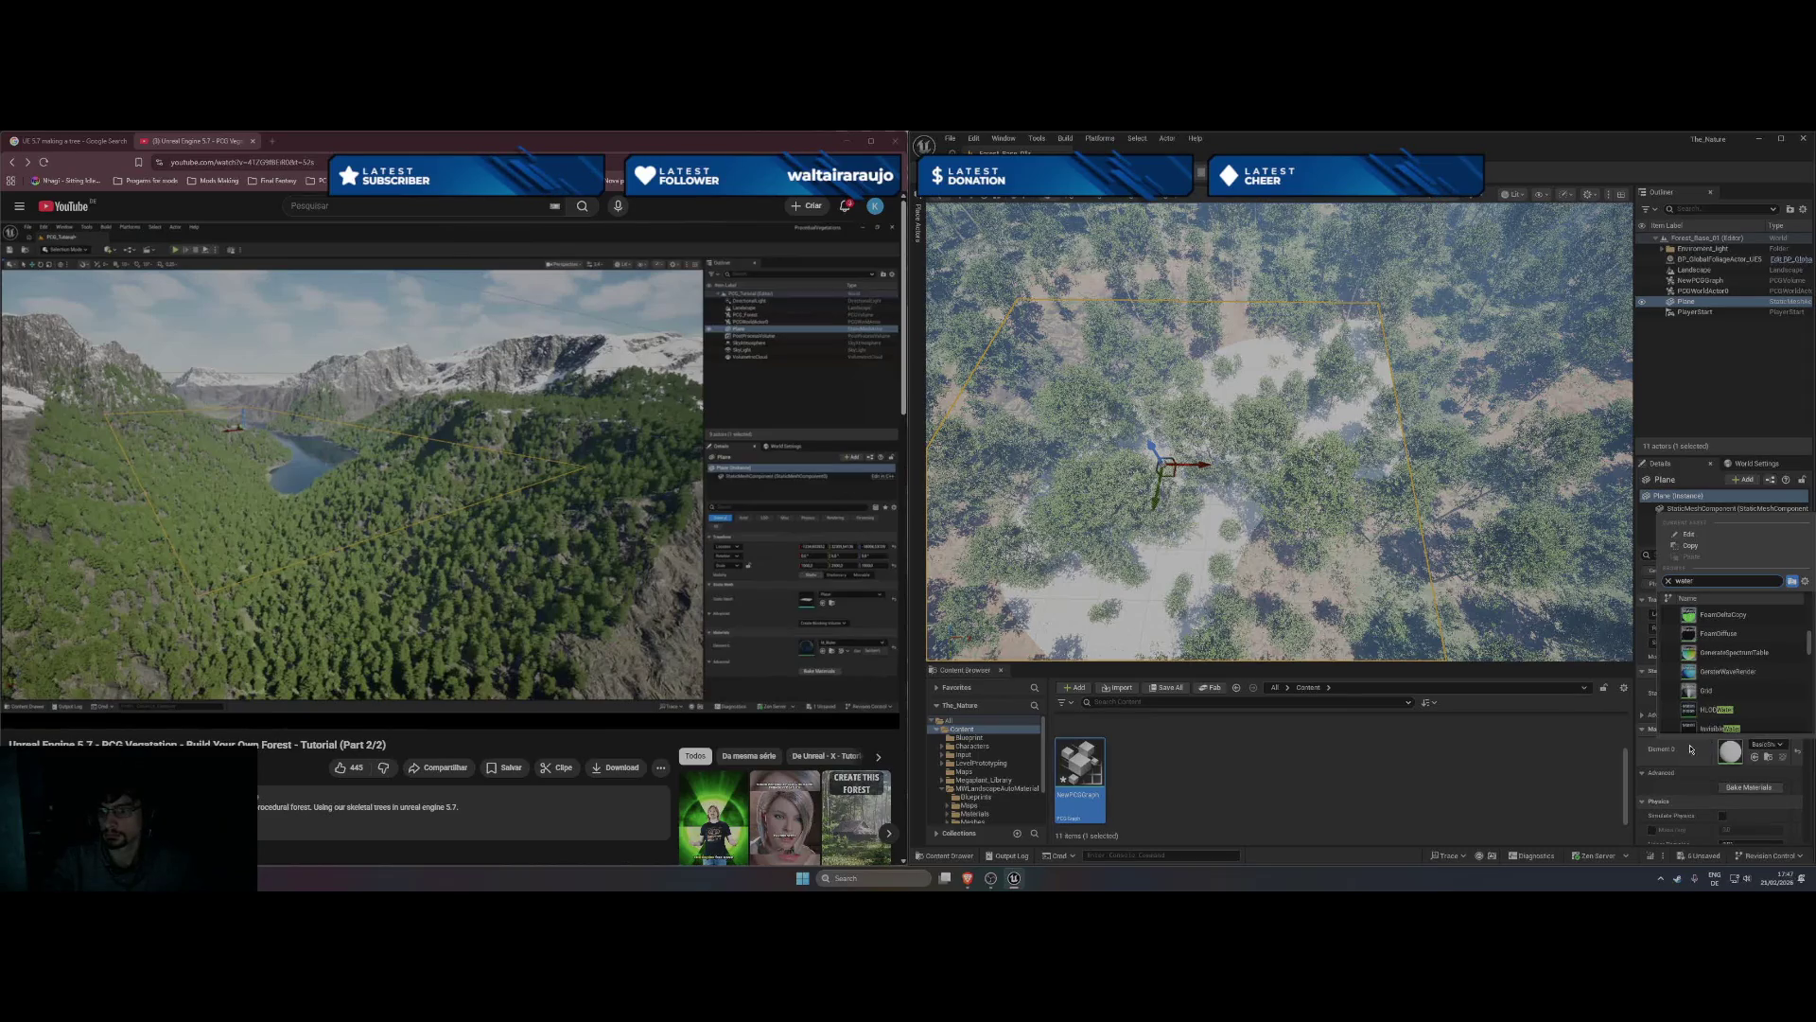
{"action": "left_click", "coordinate": [1673, 788]}
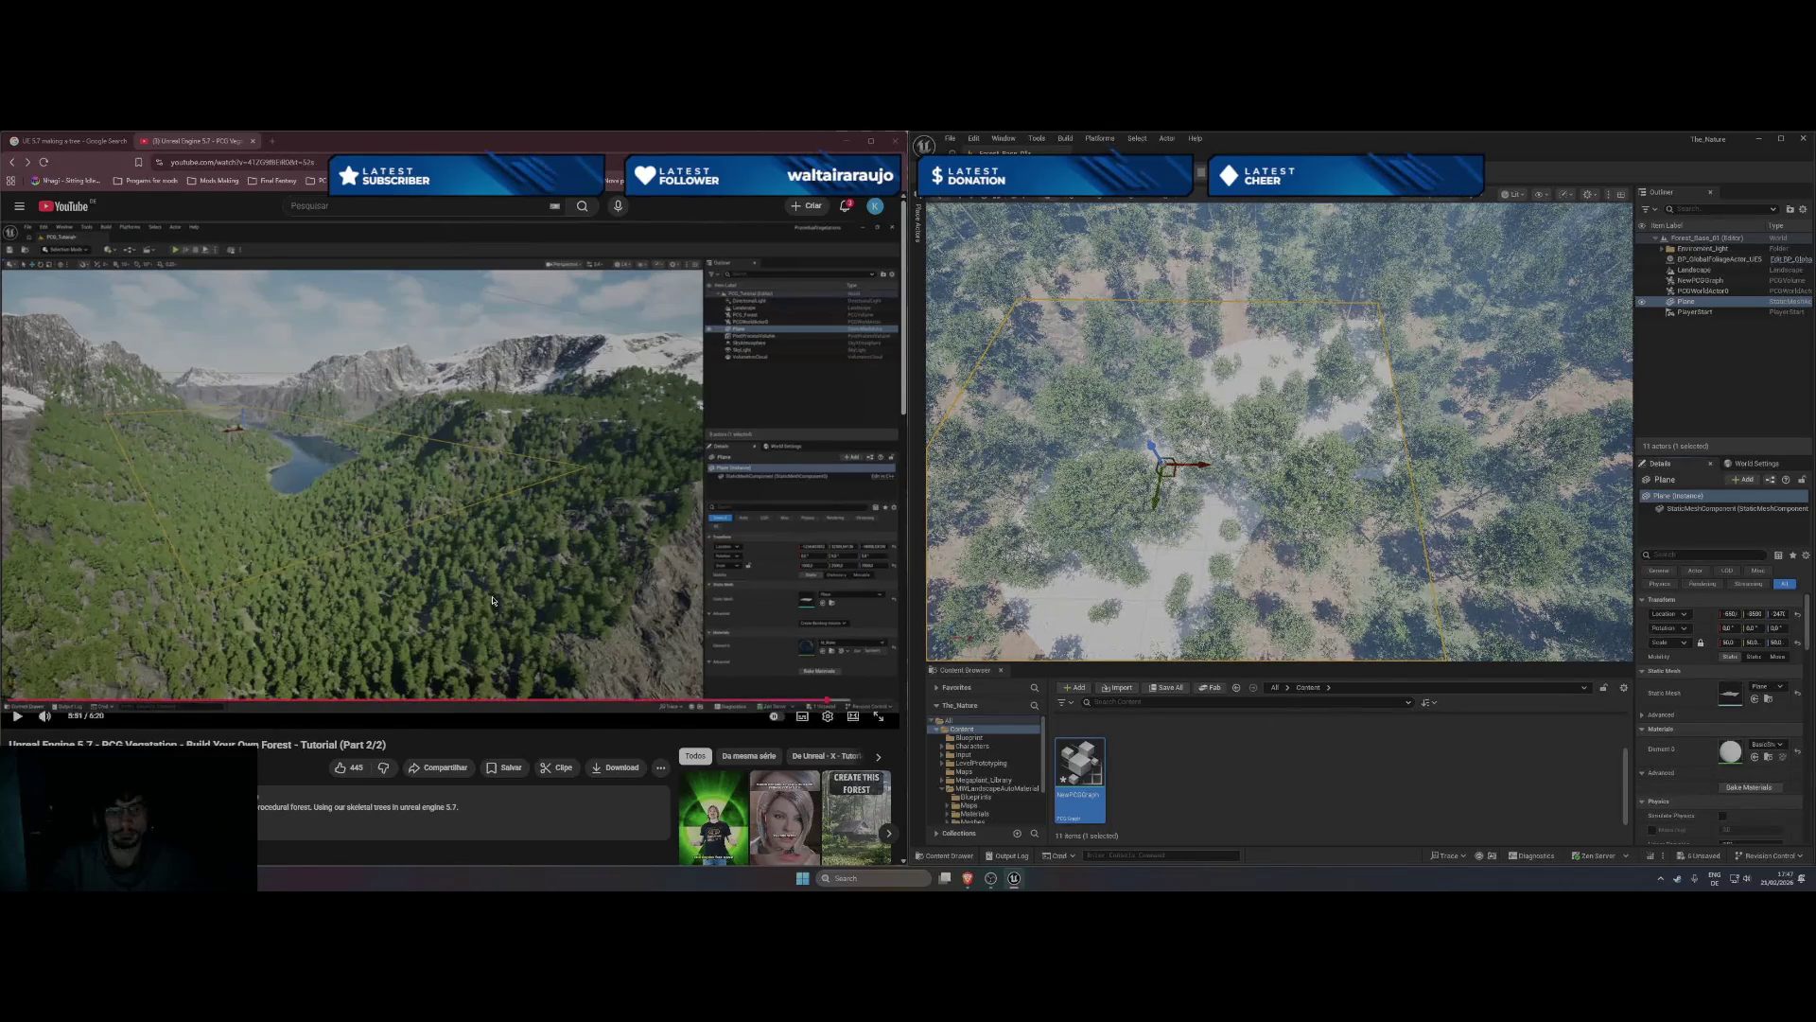
{"action": "key", "text": "XF86AudioPlay"}
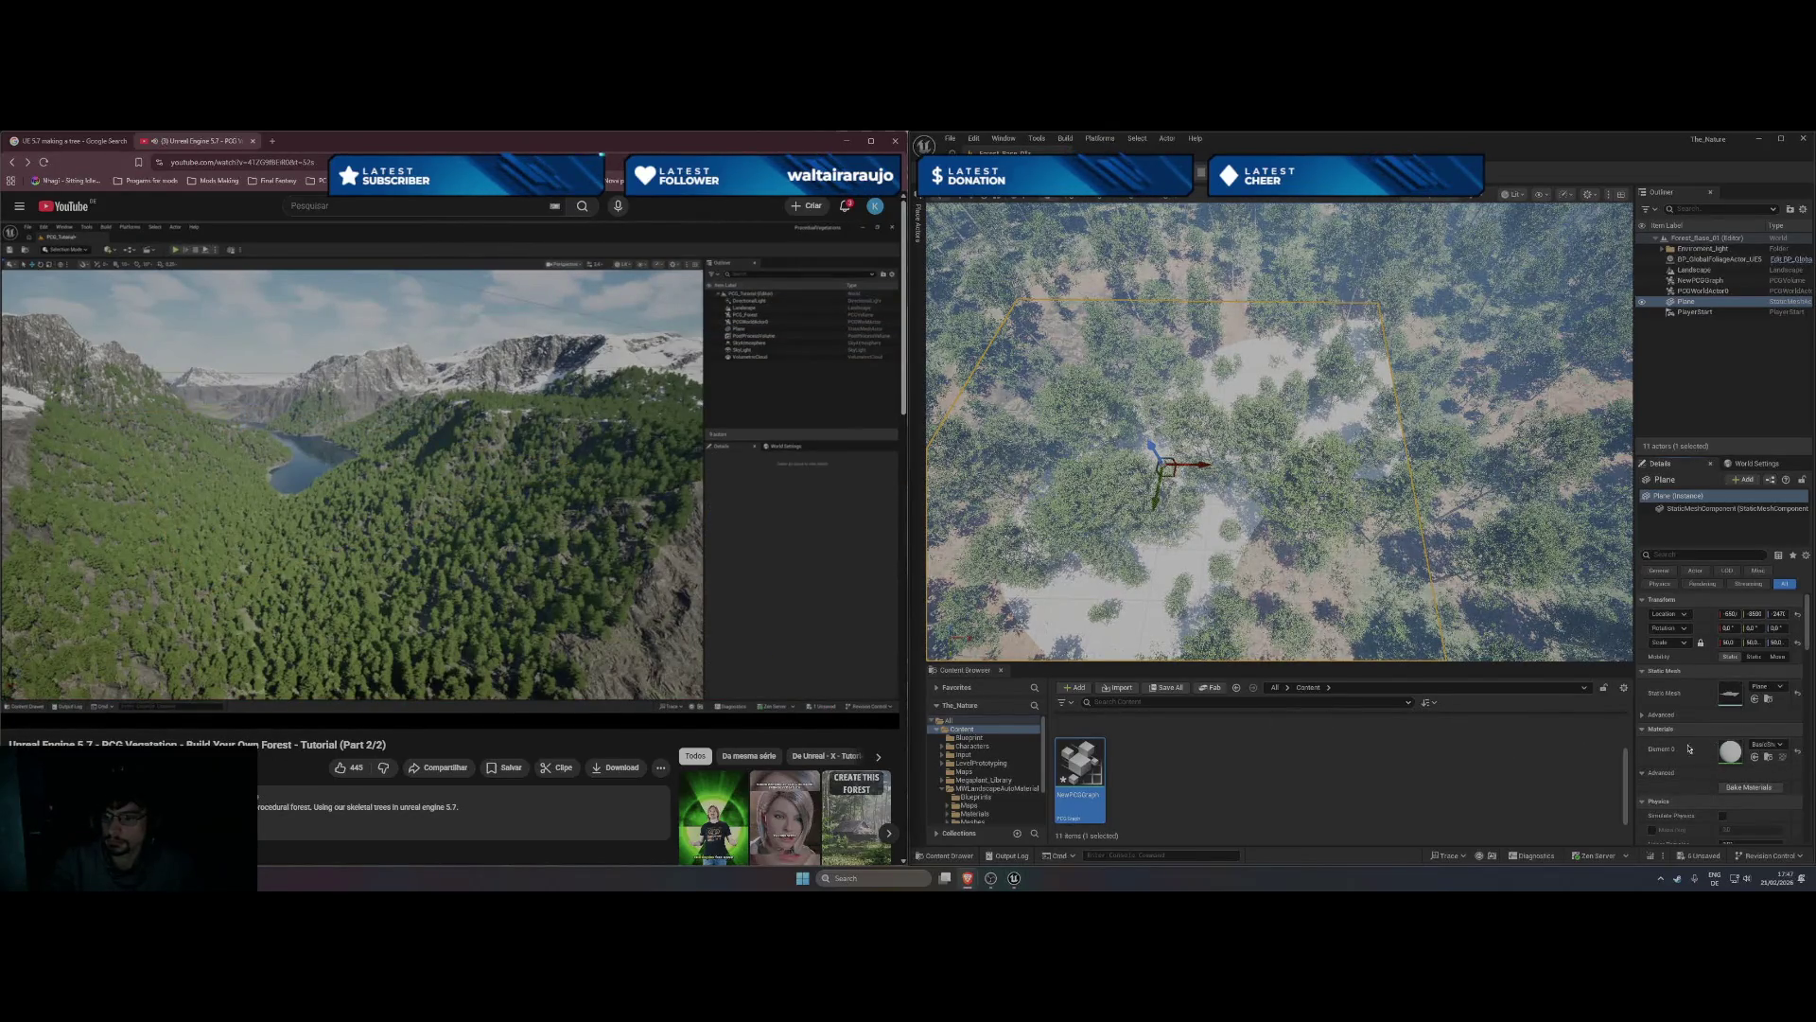
{"action": "left_click", "coordinate": [1767, 745]}
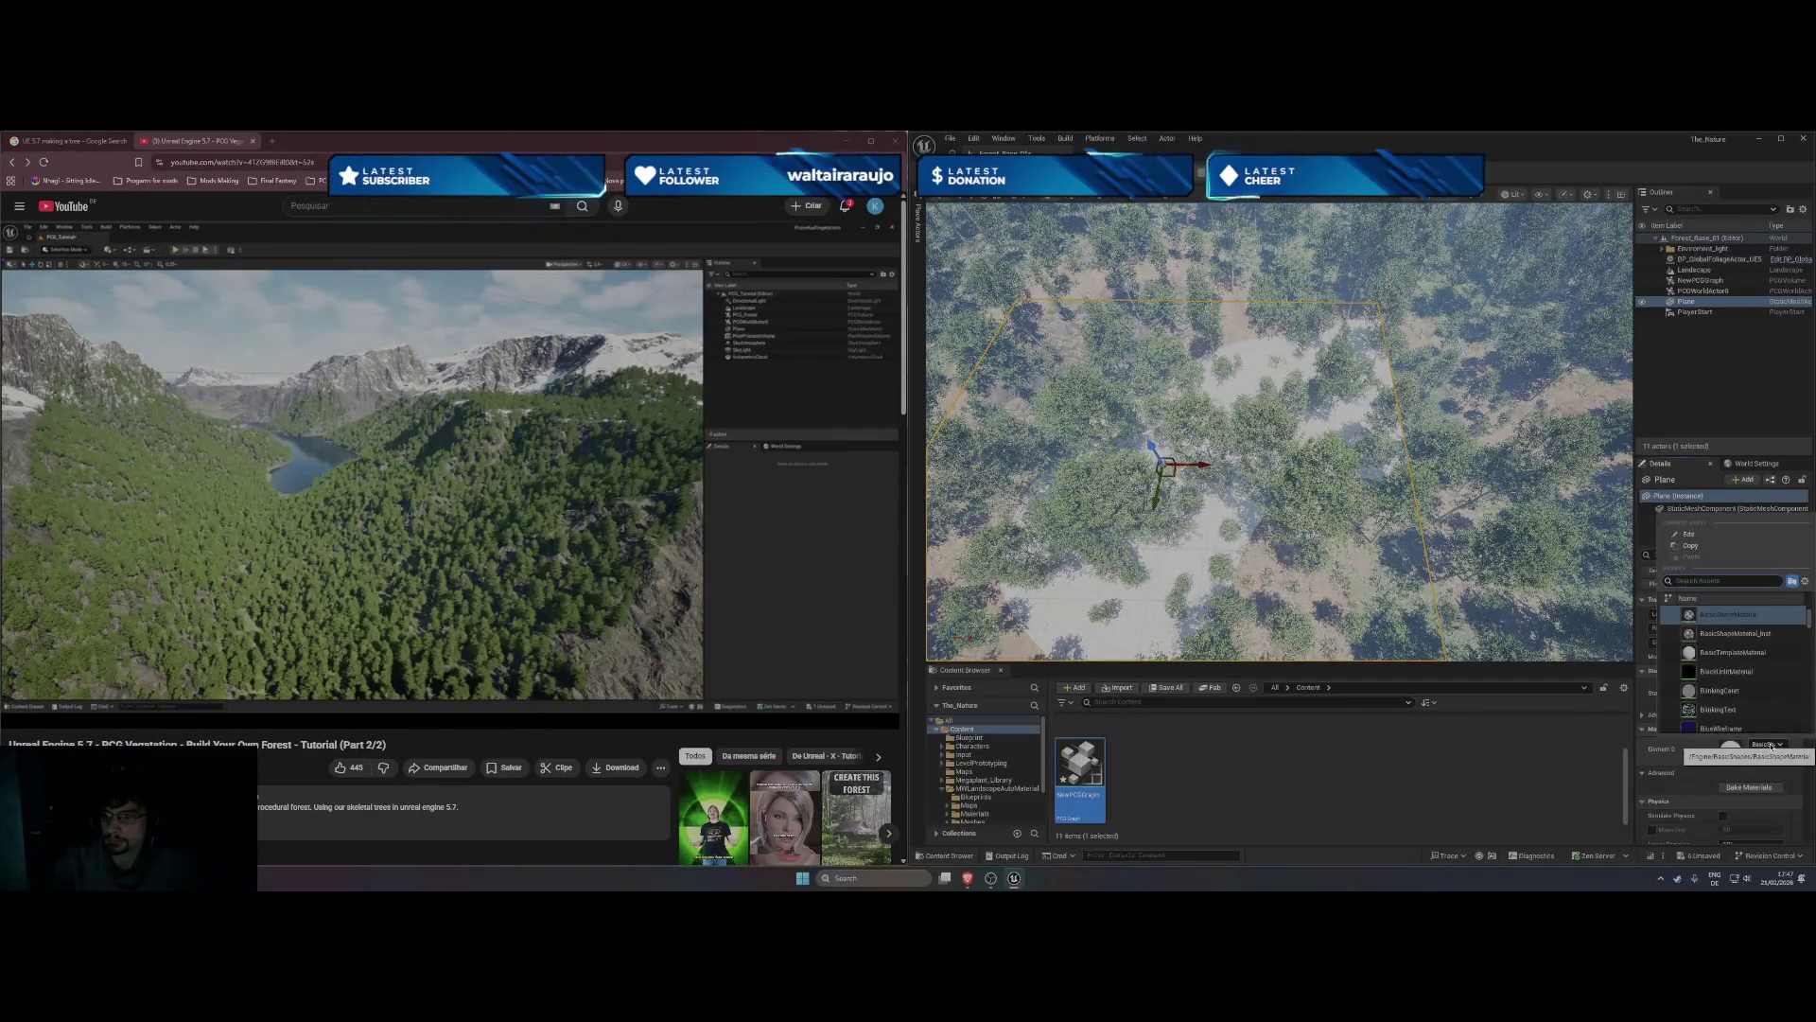
{"action": "left_click", "coordinate": [785, 551]}
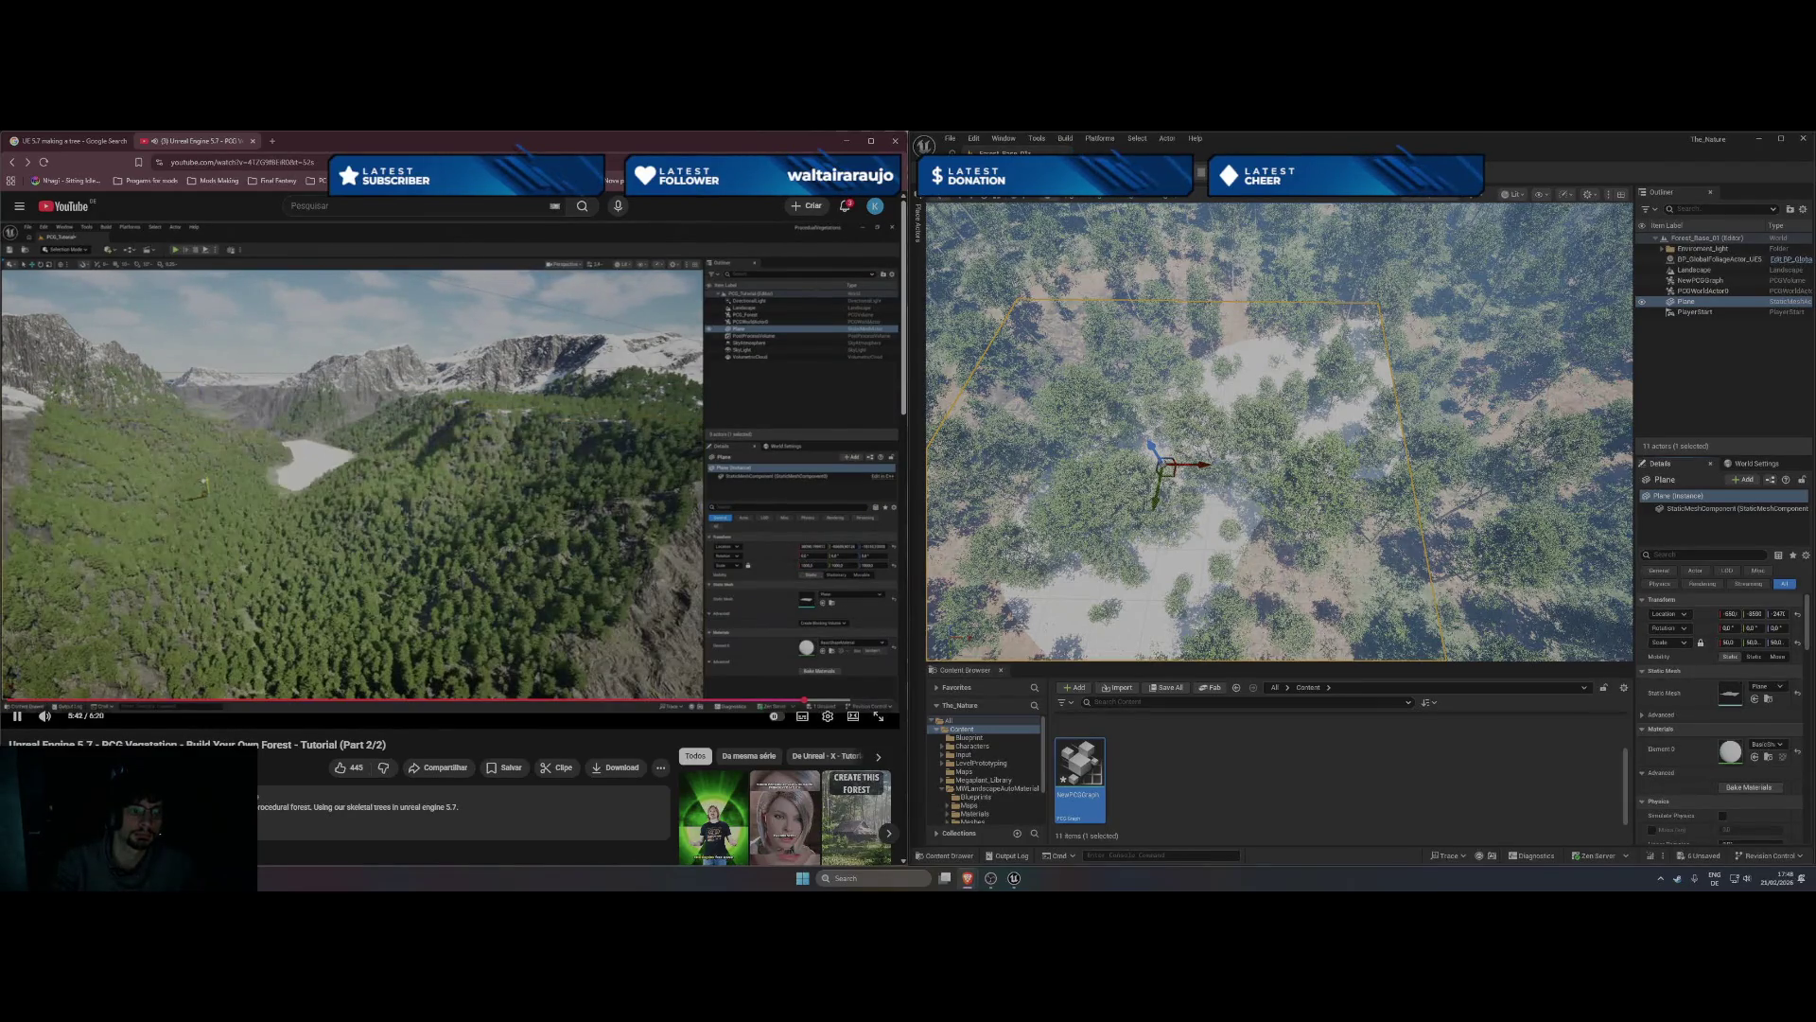
{"action": "key", "text": "space"}
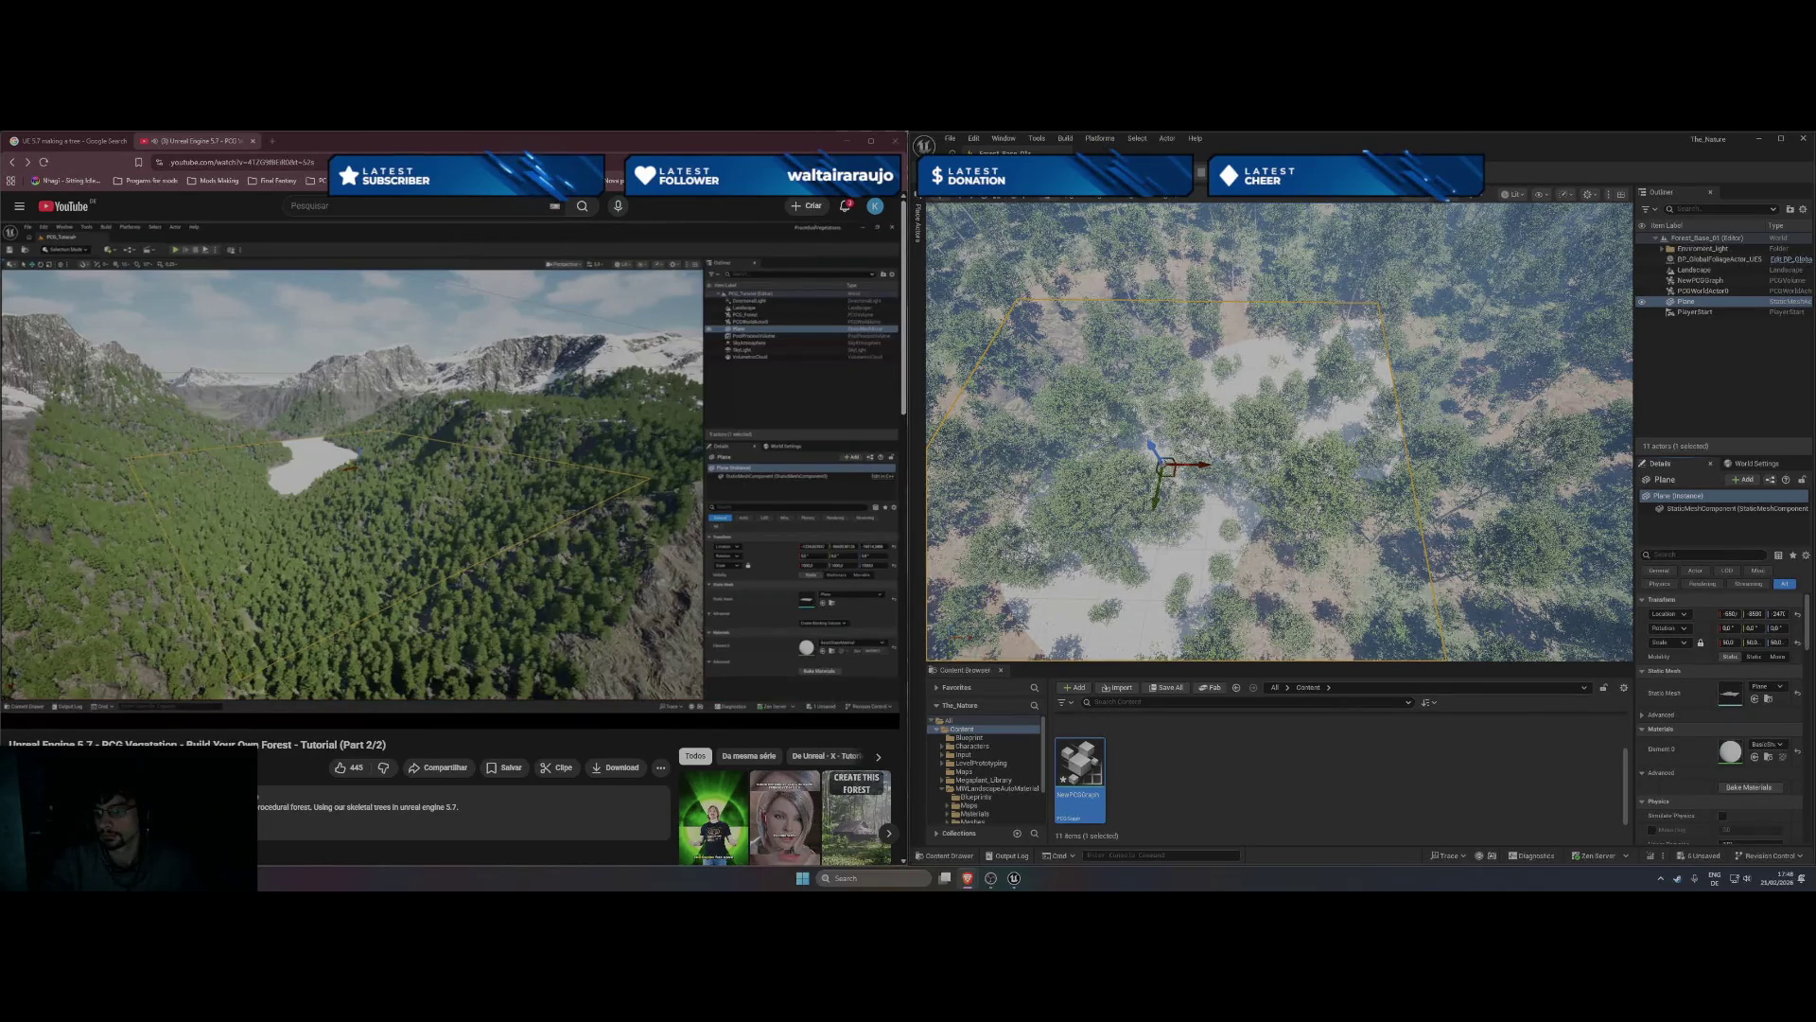
- Assign the HLODWater material to the plane
{"action": "left_click", "coordinate": [1755, 745]}
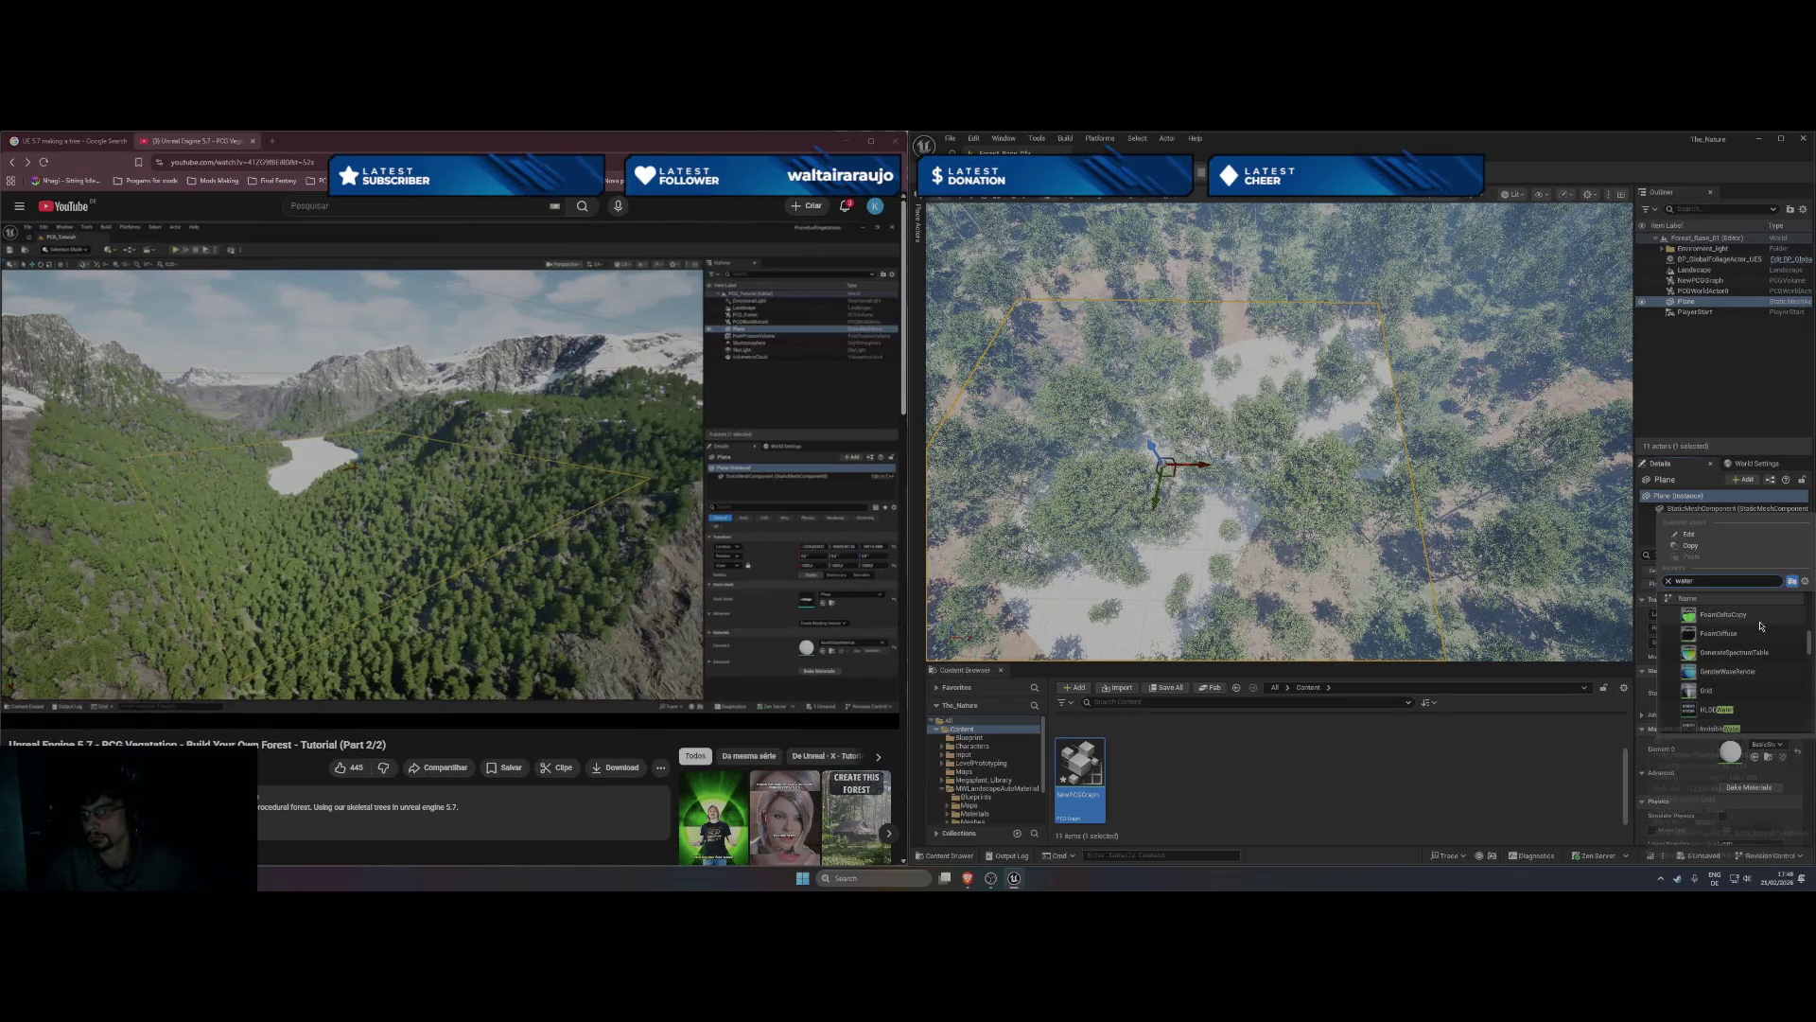
{"action": "scroll", "coordinate": [1764, 663], "scroll_direction": "down", "scroll_amount": 2}
{"action": "scroll", "coordinate": [1760, 689], "scroll_direction": "down", "scroll_amount": 1}
{"action": "scroll", "coordinate": [1736, 688], "scroll_direction": "up", "scroll_amount": 1}
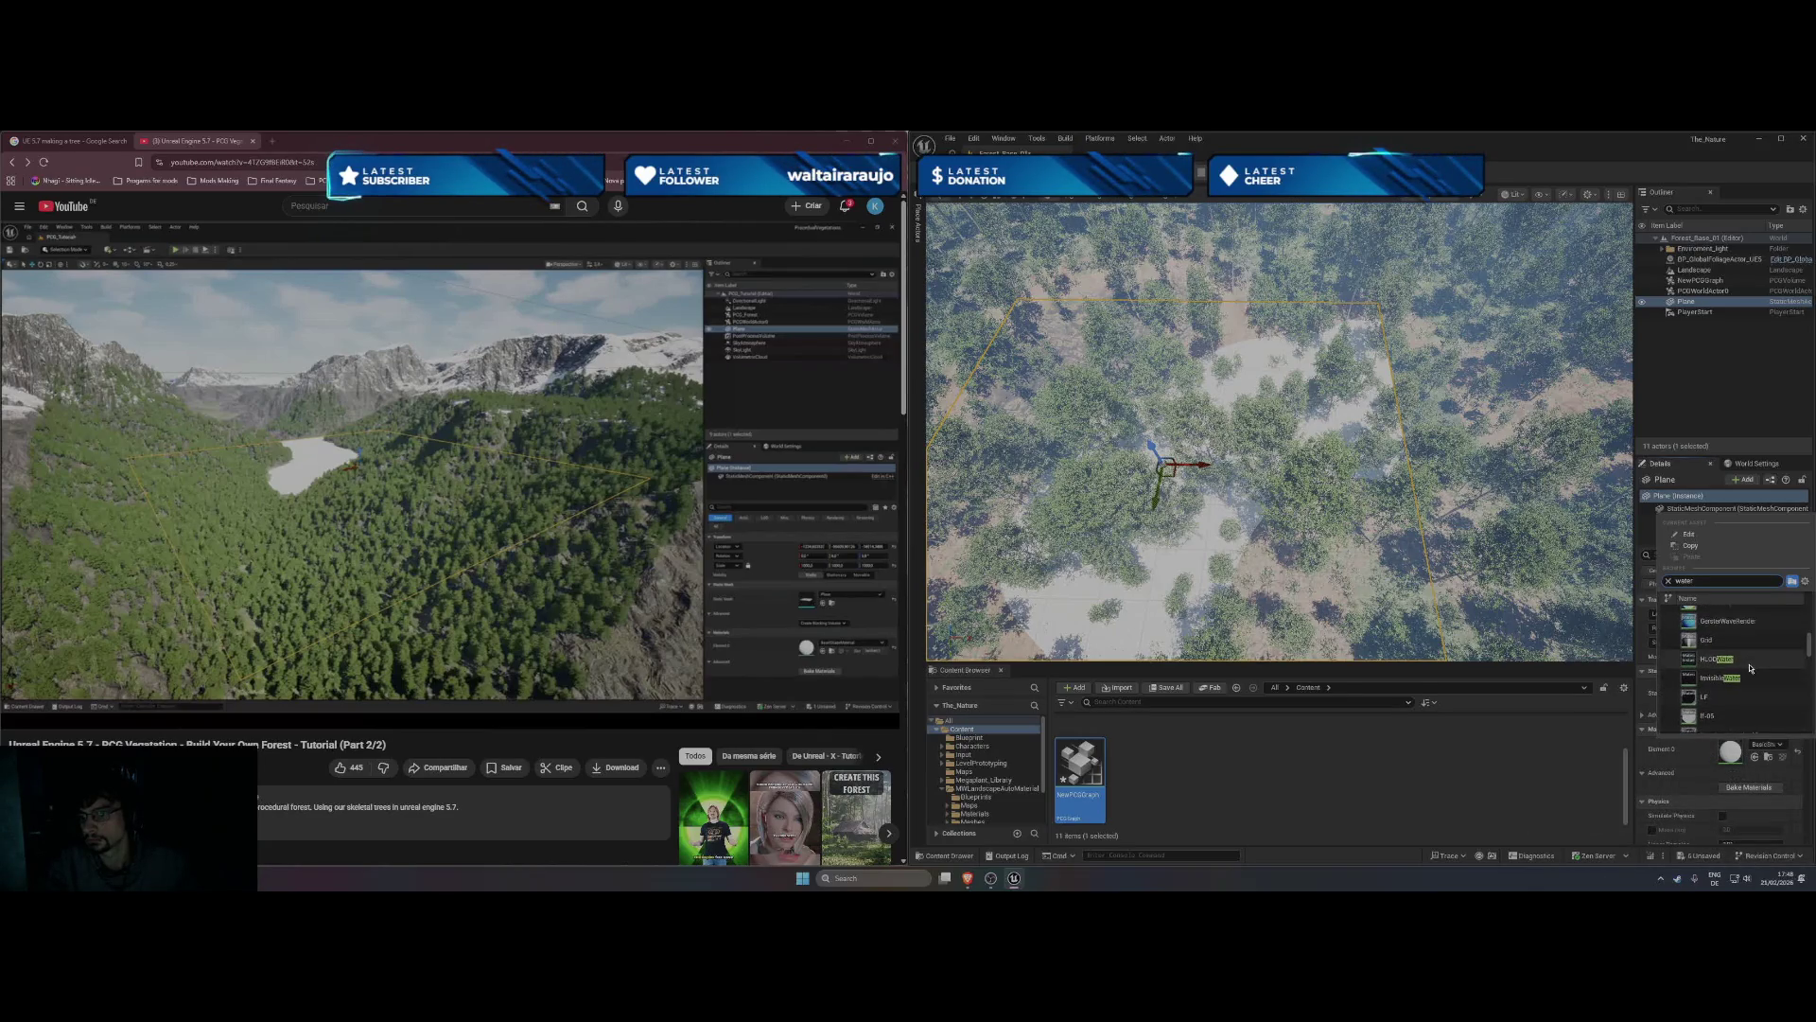
{"action": "mouse_move", "coordinate": [1750, 668]}
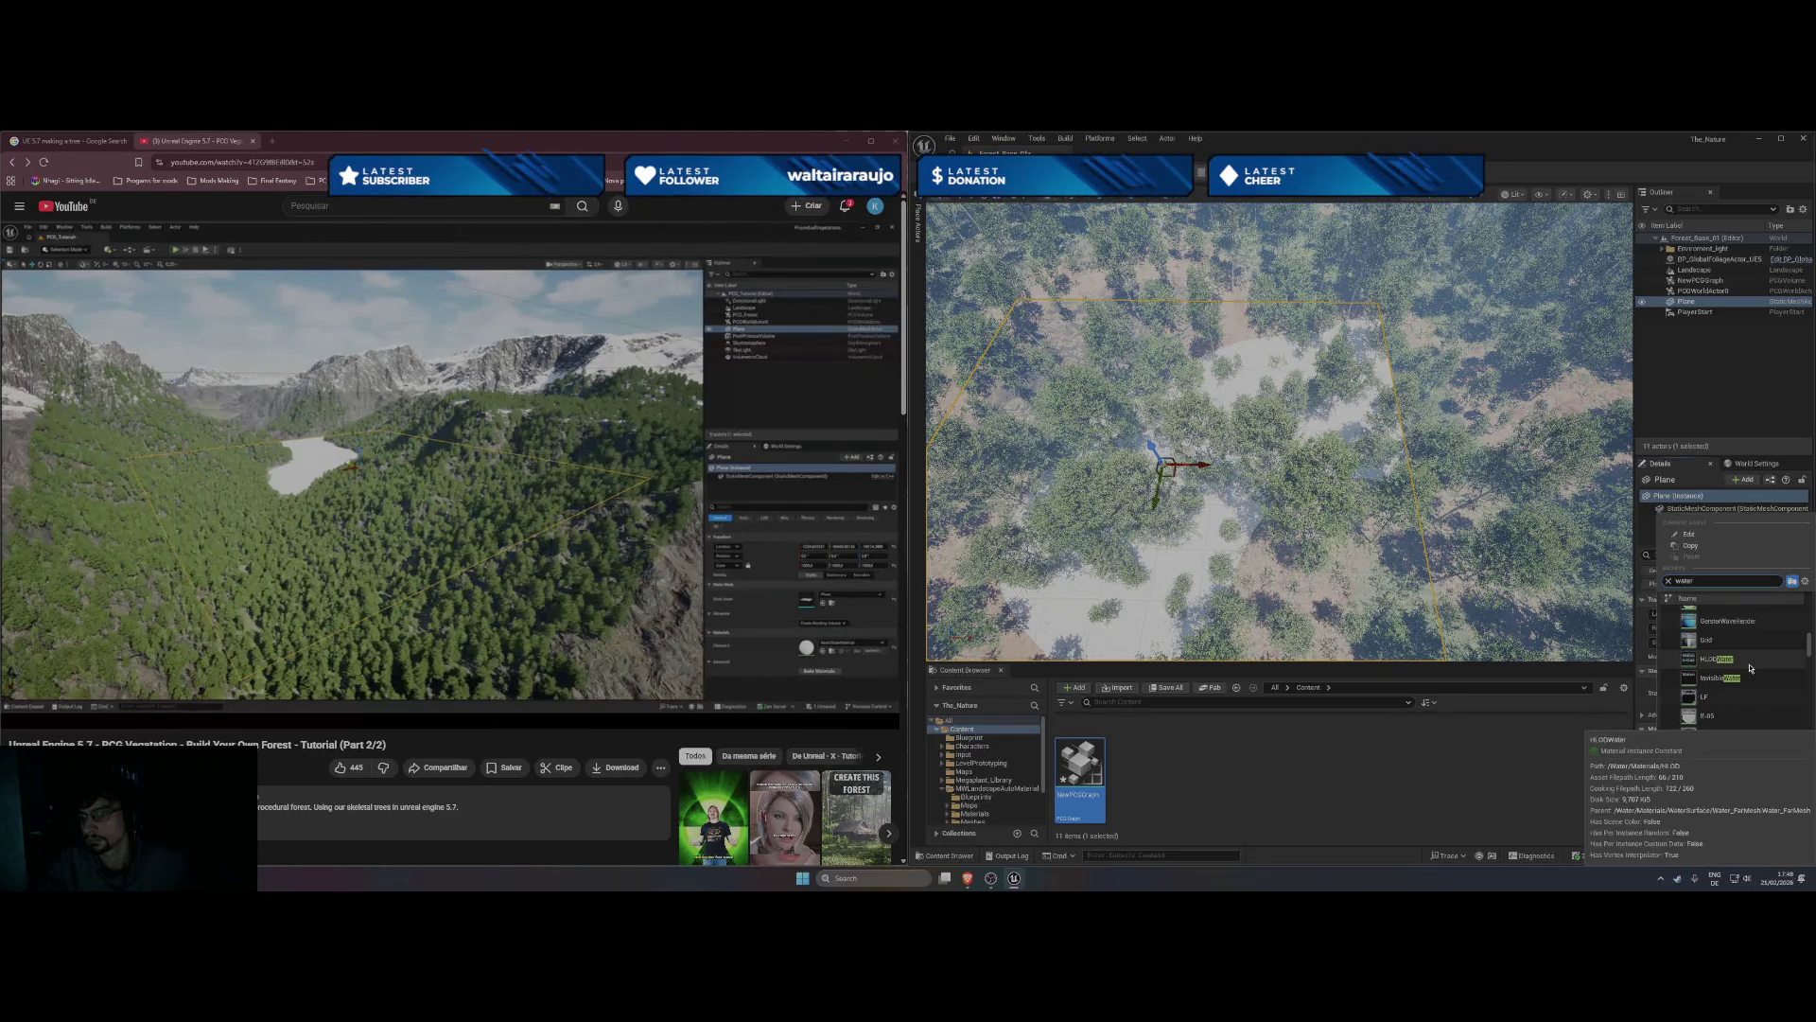
{"action": "key", "text": "Escape"}
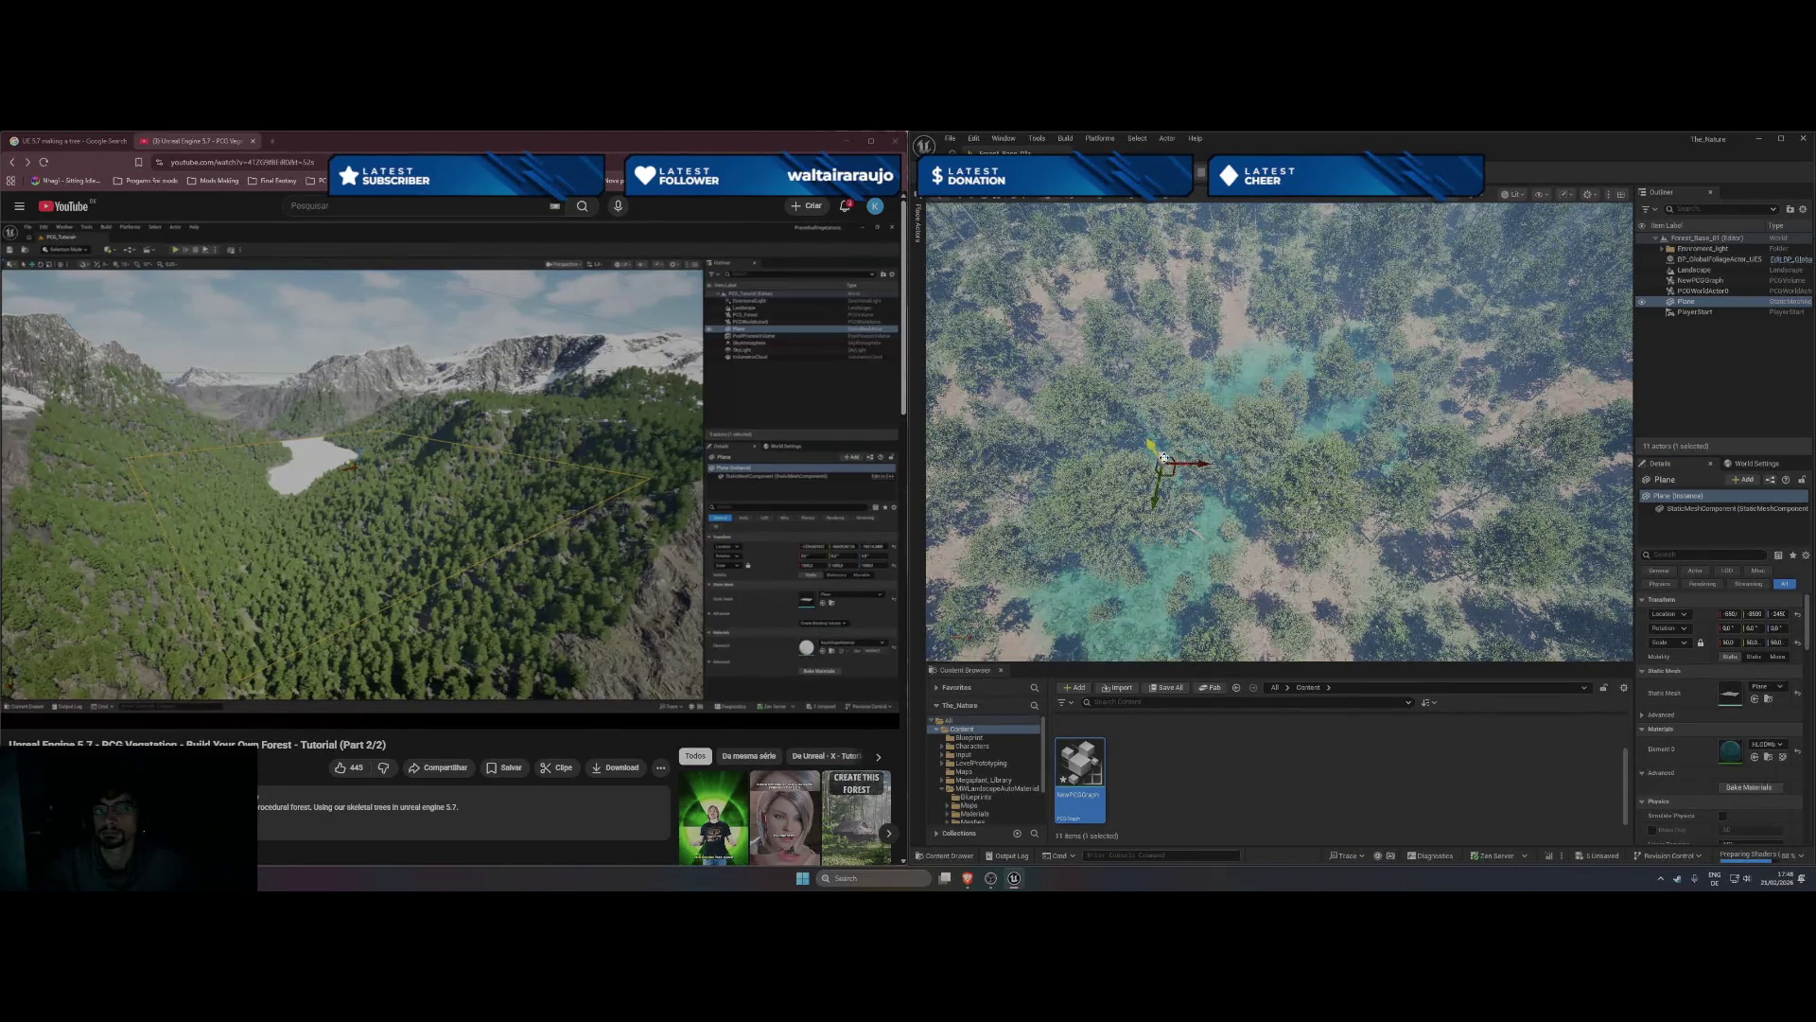
- Zoom around the teal water beneath the trees, then bring up the Plane's Element 0 material picker
{"action": "left_click_drag", "start_coordinate": [1175, 407], "coordinate": [1216, 420]}
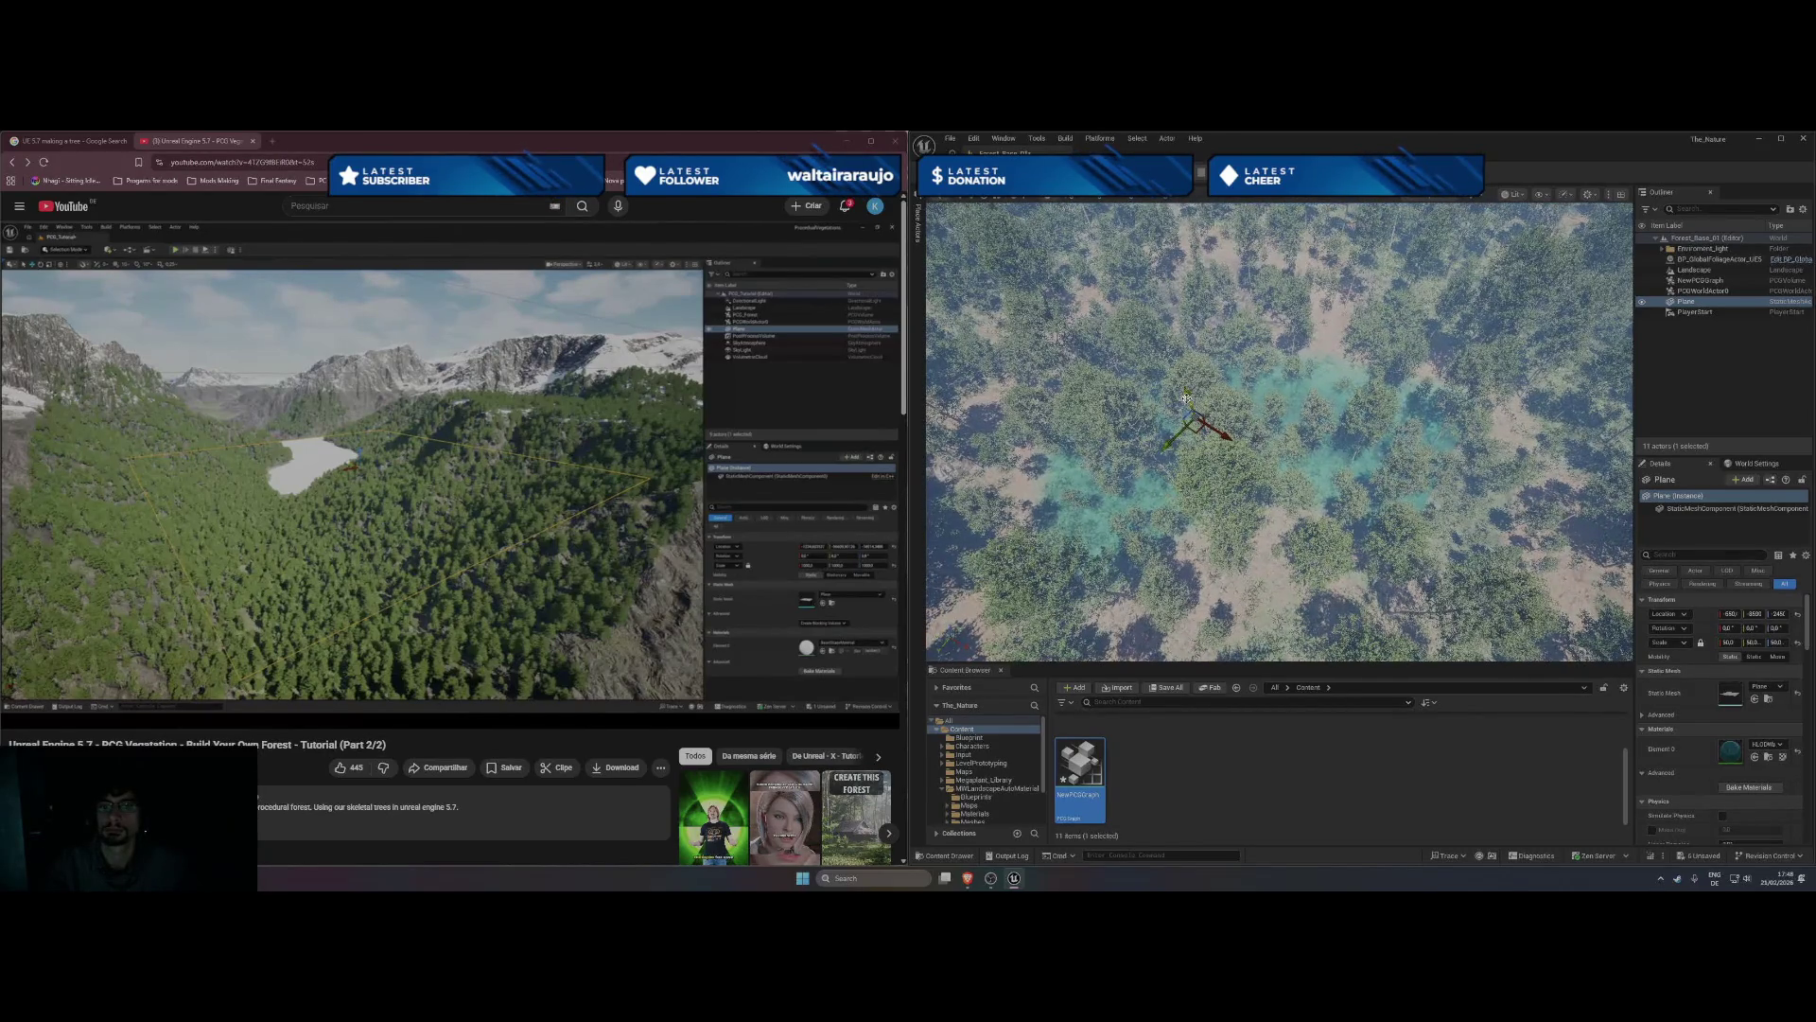
{"action": "scroll", "coordinate": [1378, 448], "scroll_direction": "up", "scroll_amount": 5}
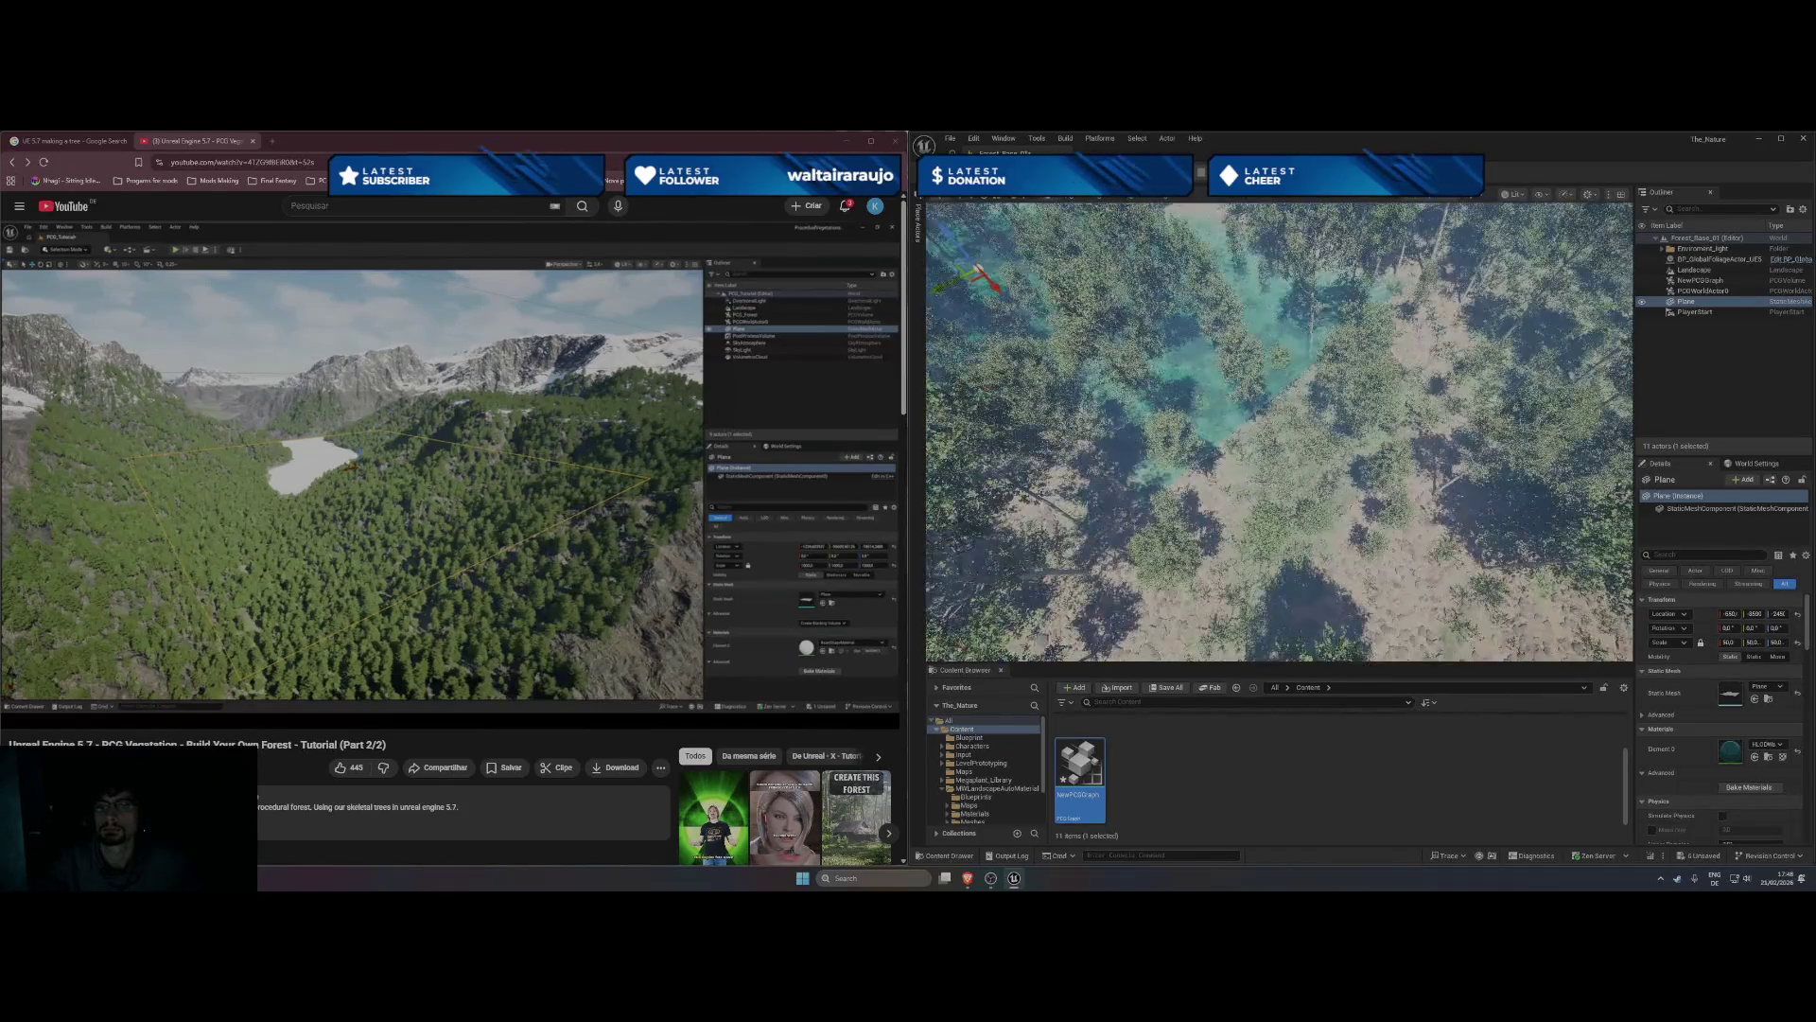
{"action": "scroll", "coordinate": [1279, 431], "scroll_direction": "up", "scroll_amount": 2}
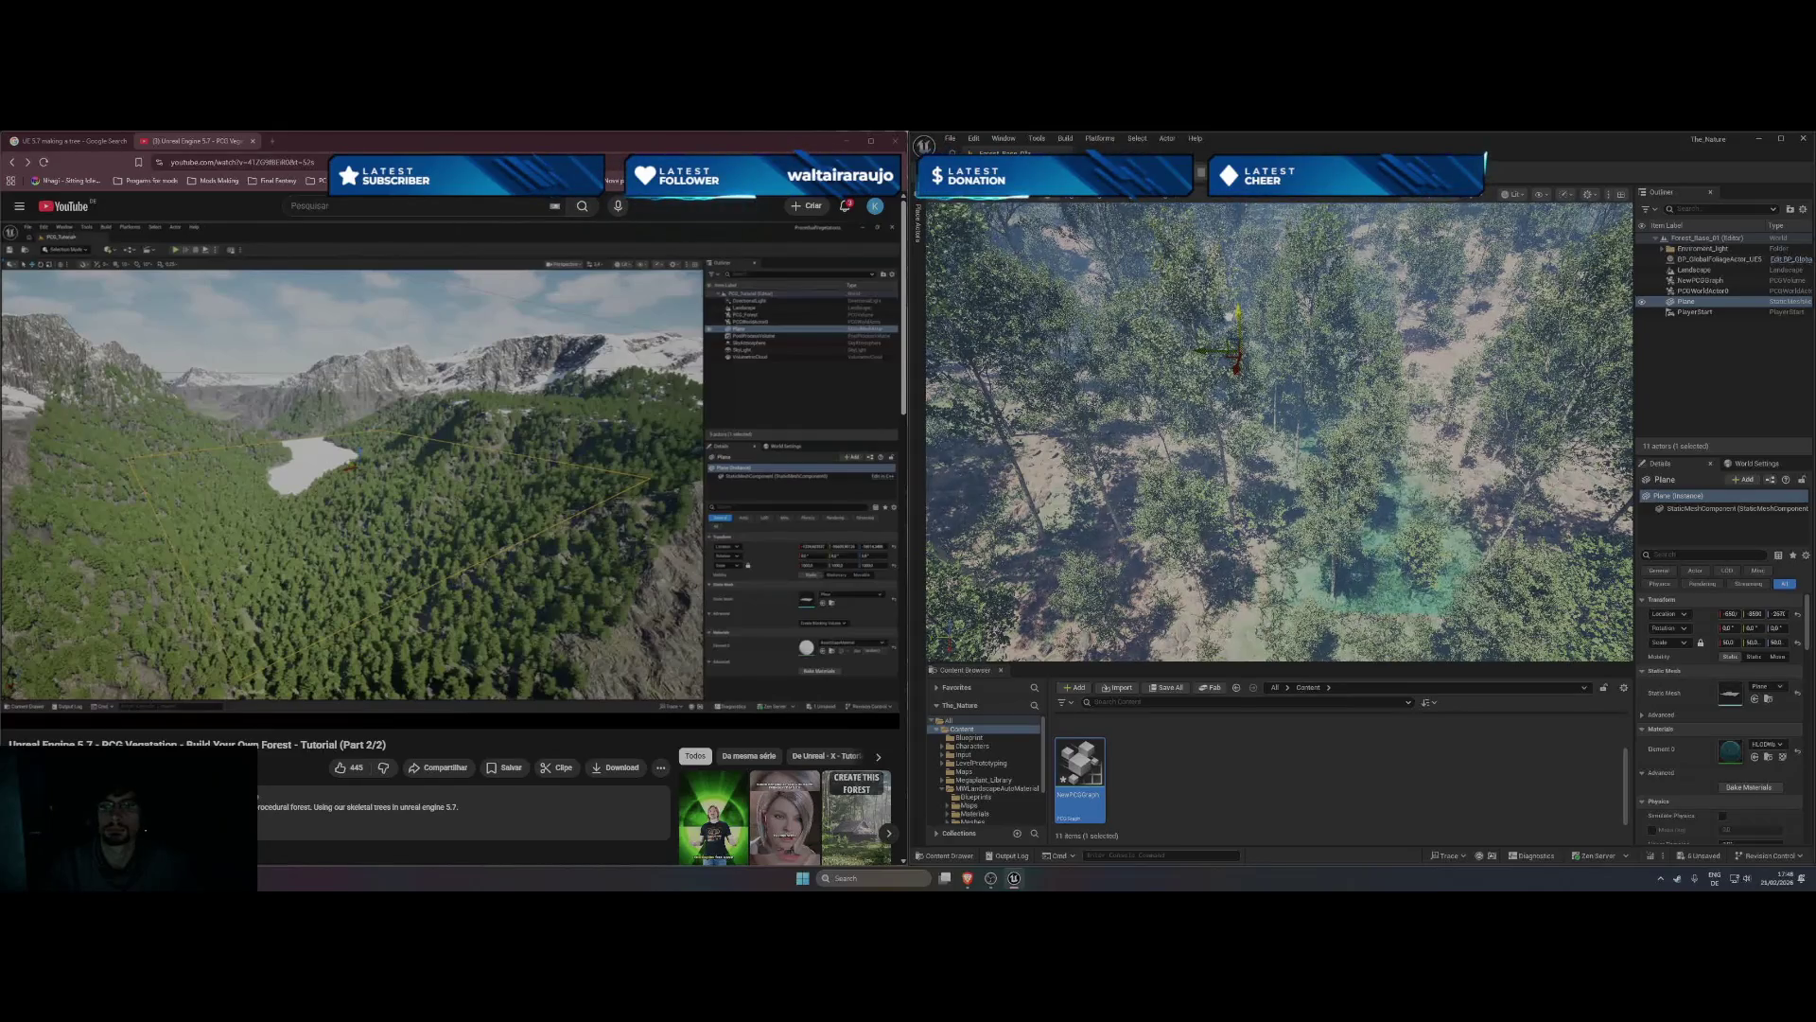
{"action": "scroll", "coordinate": [1220, 331], "scroll_direction": "up", "scroll_amount": 2}
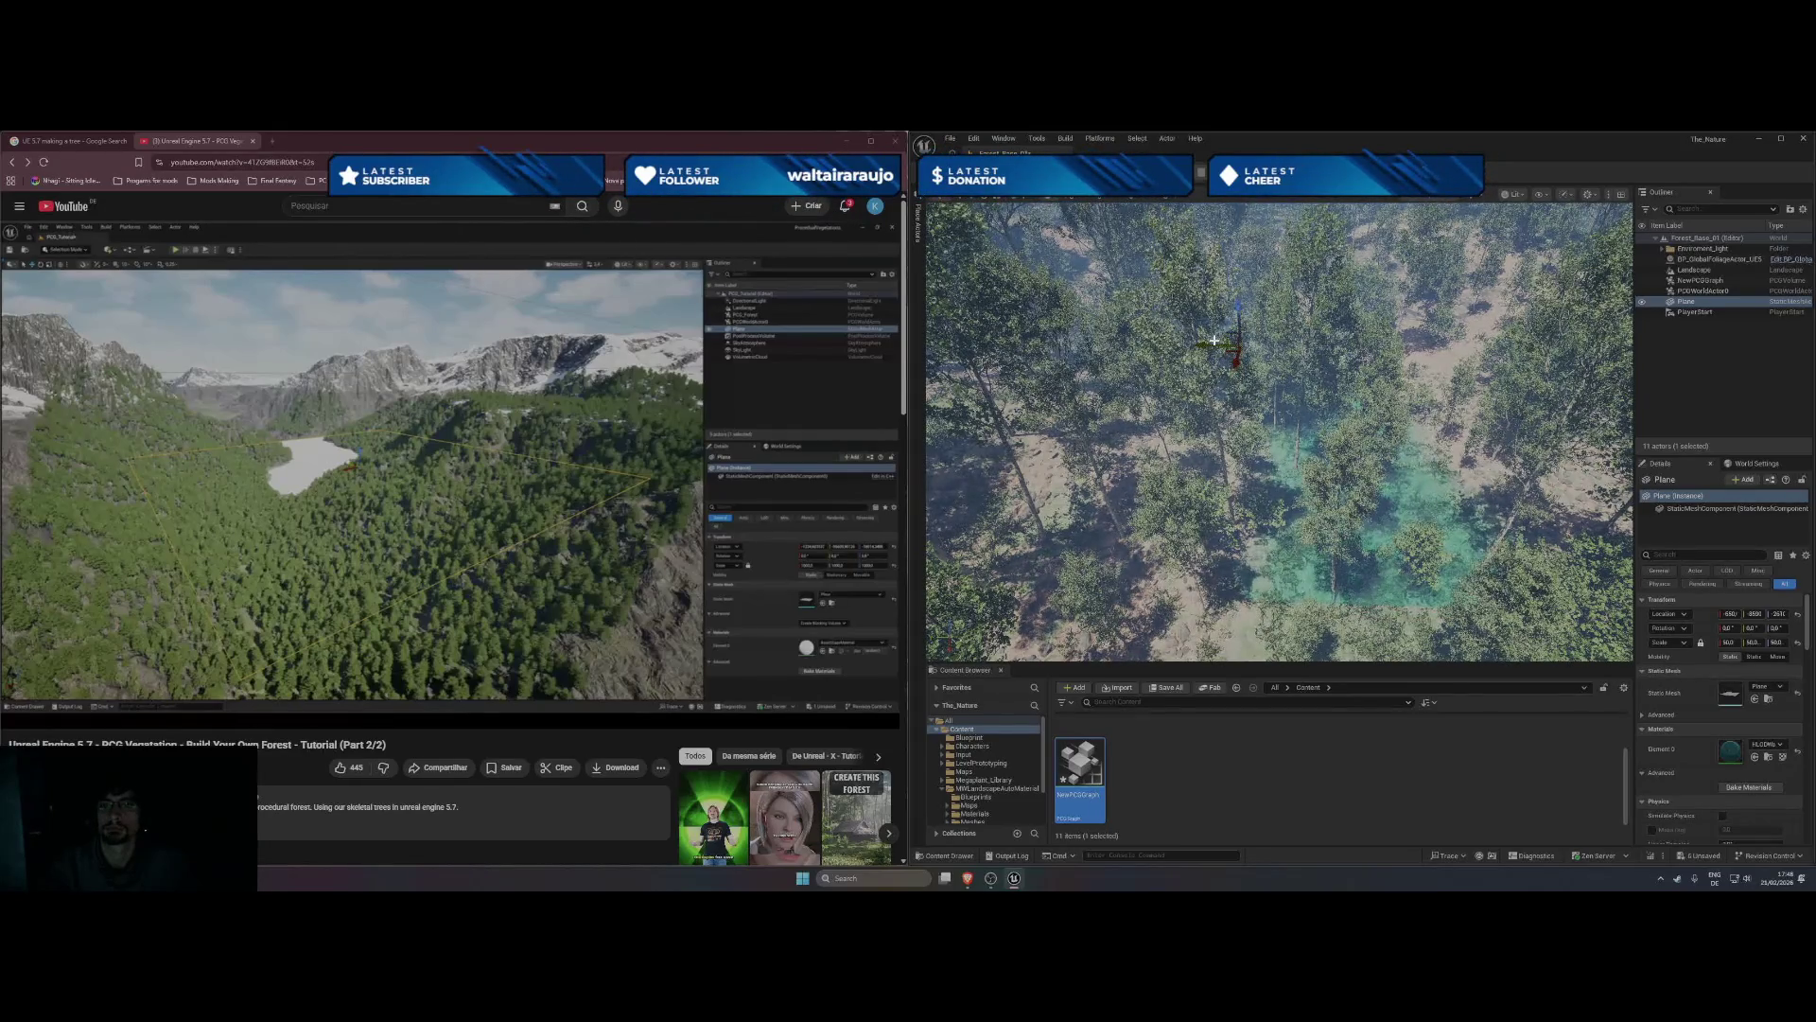
{"action": "scroll", "coordinate": [1279, 432], "scroll_direction": "up", "scroll_amount": 8}
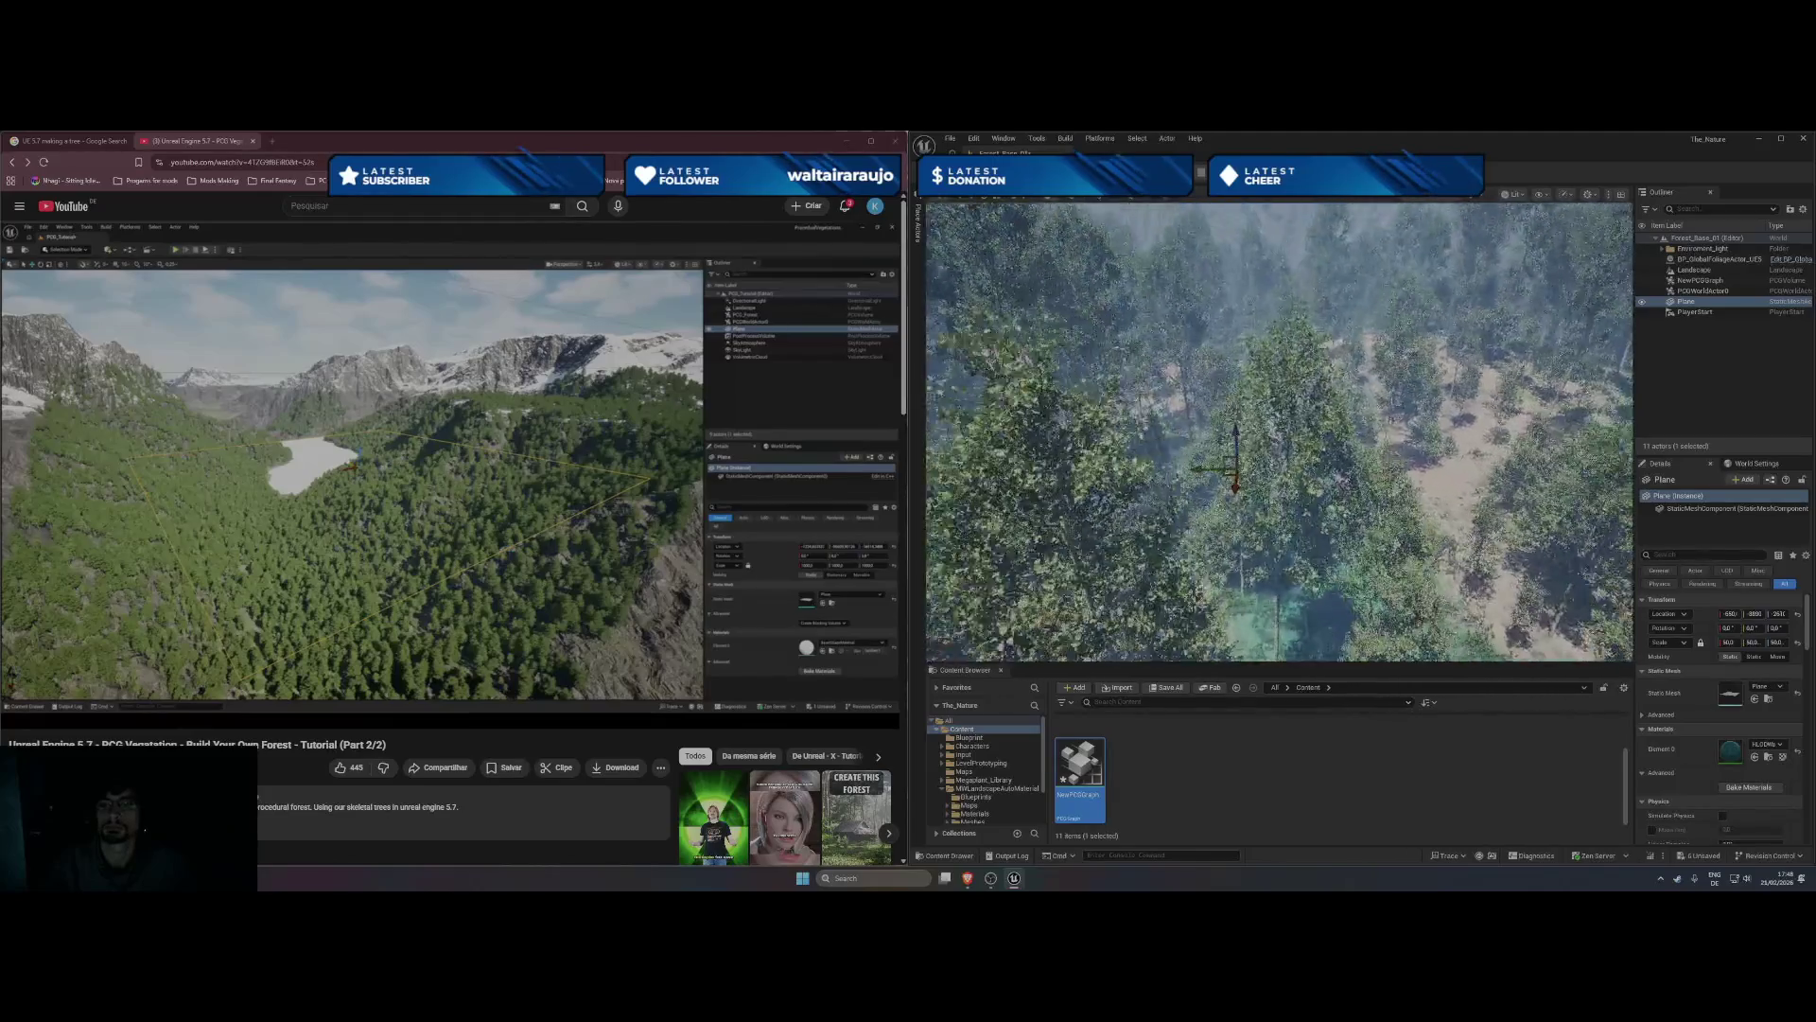
{"action": "scroll", "coordinate": [1279, 432], "scroll_direction": "up", "scroll_amount": 5}
{"action": "scroll", "coordinate": [1279, 432], "scroll_direction": "up", "scroll_amount": 5}
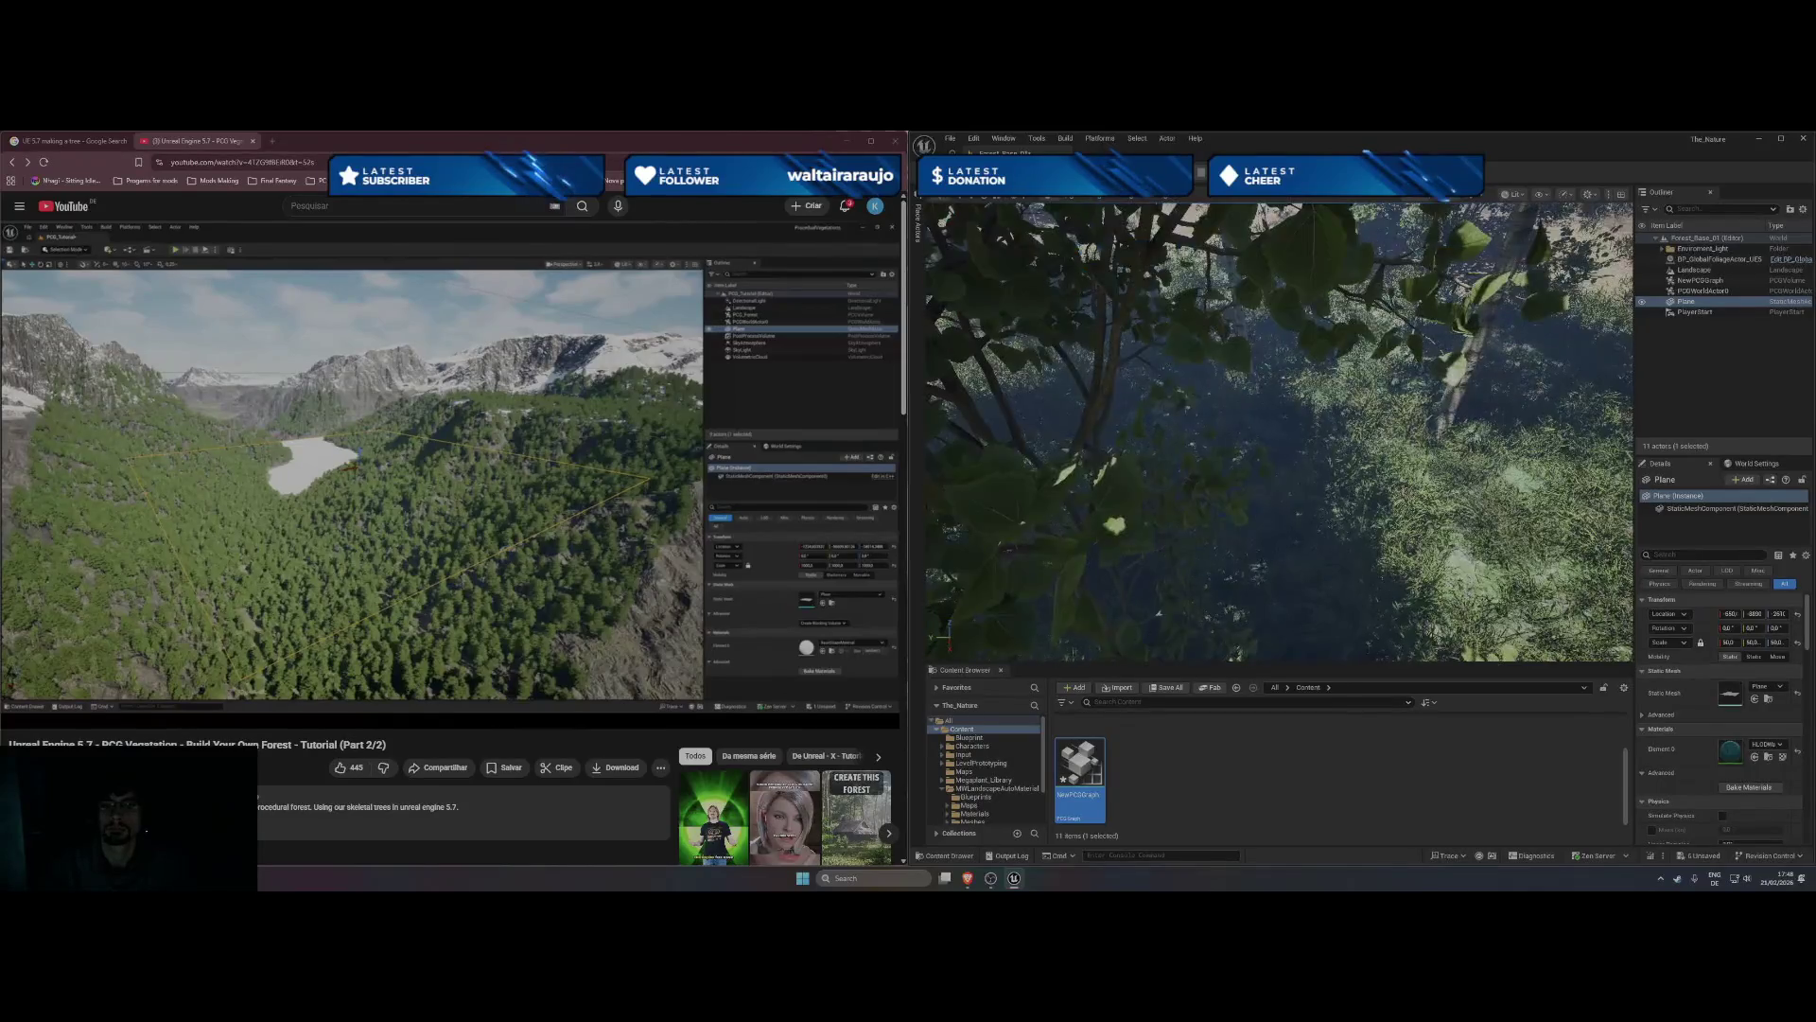
{"action": "scroll", "coordinate": [1279, 431], "scroll_direction": "down", "scroll_amount": 8}
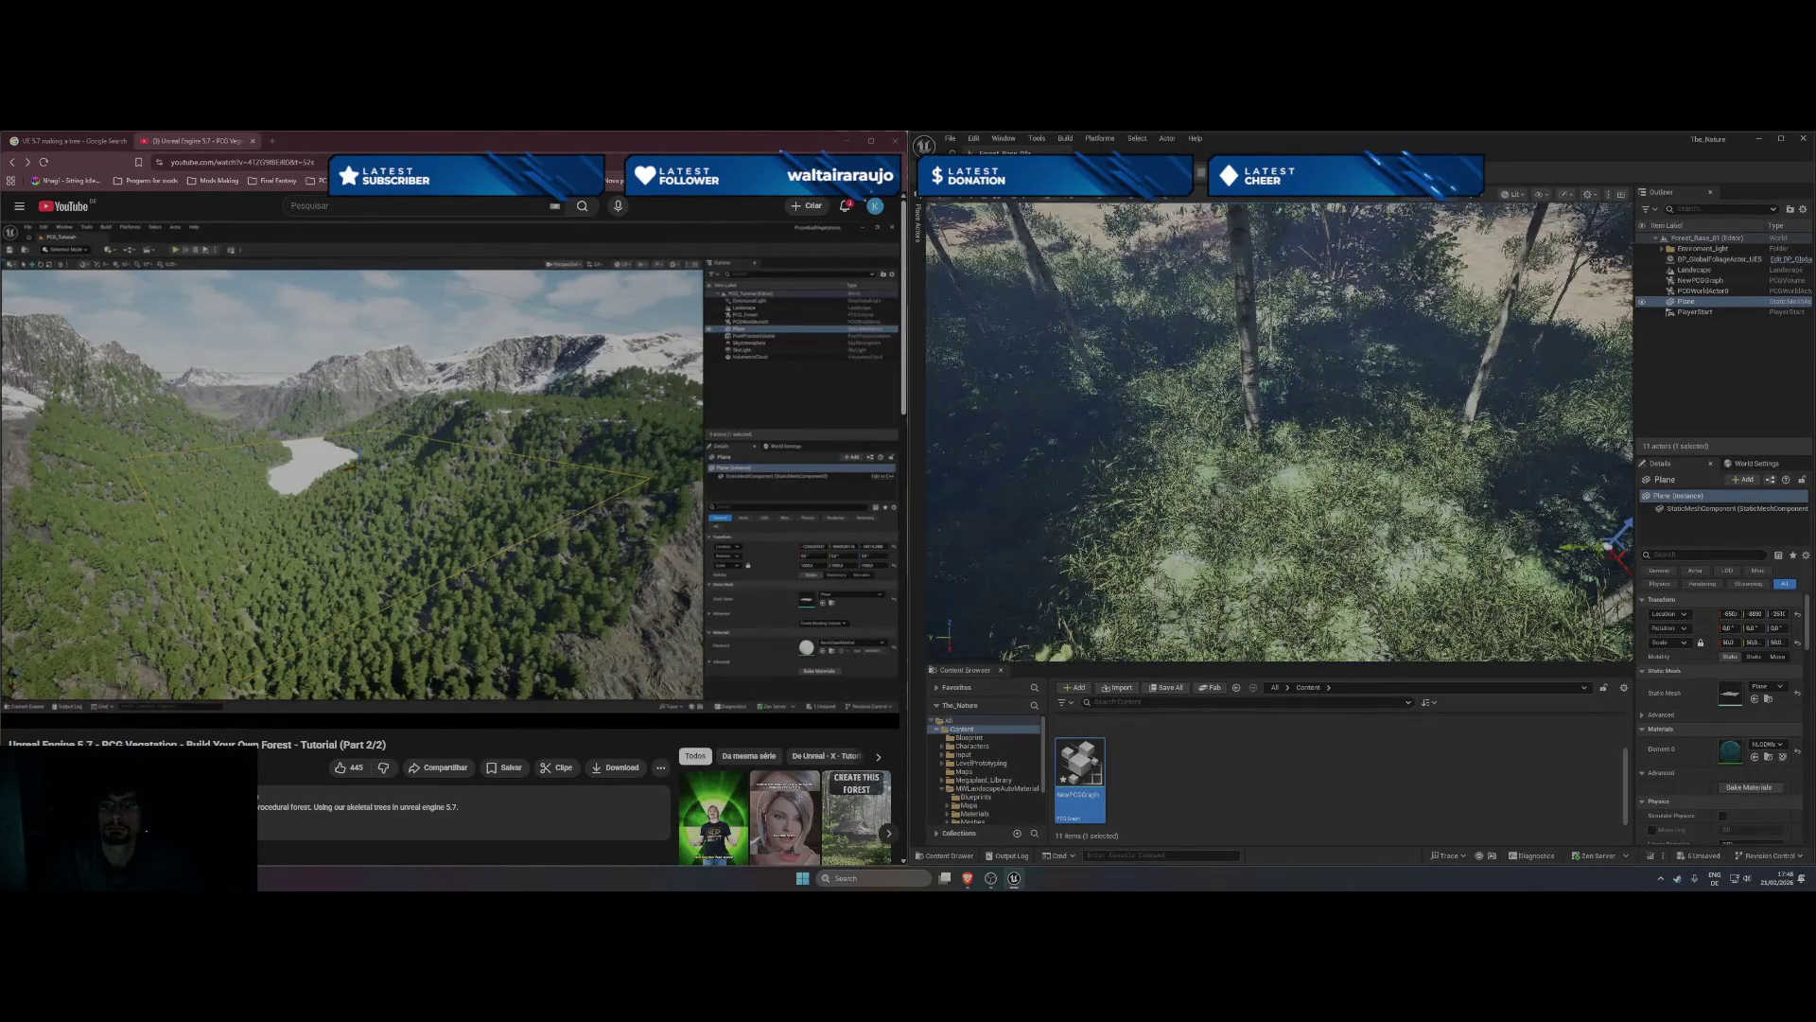
{"action": "scroll", "coordinate": [1279, 432], "scroll_direction": "down", "scroll_amount": 3}
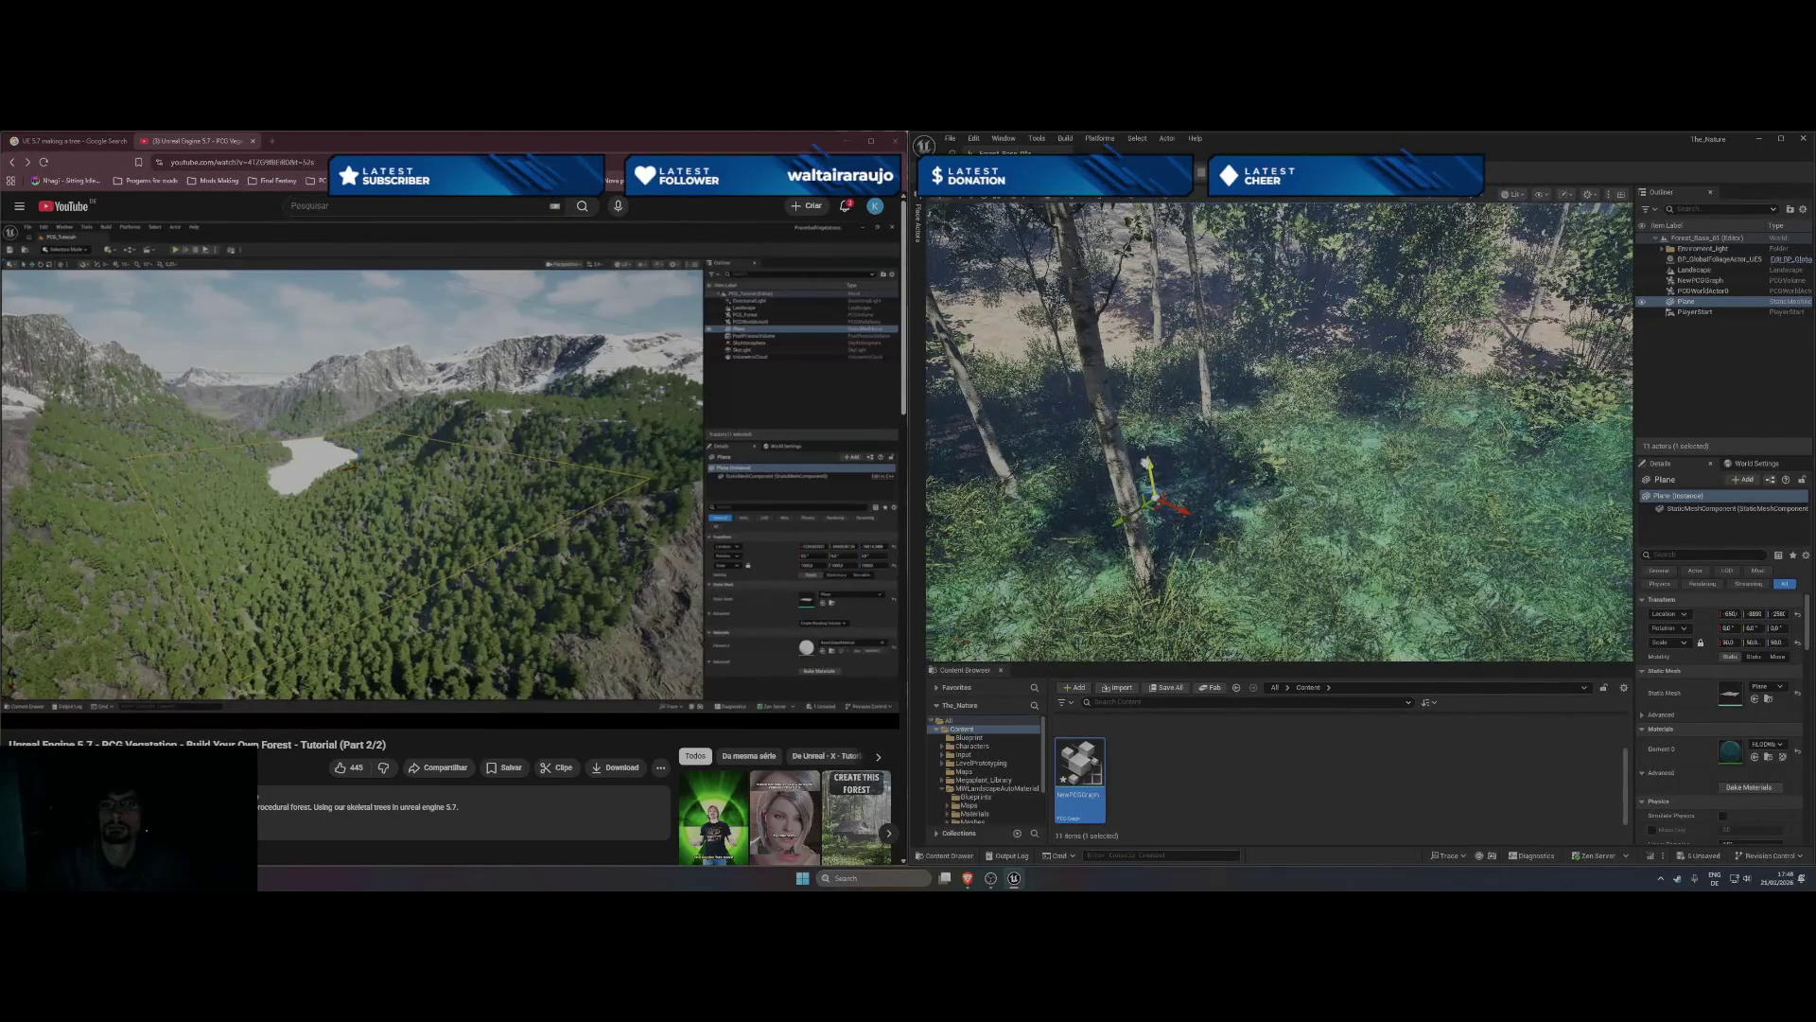
{"action": "scroll", "coordinate": [1260, 417], "scroll_direction": "down", "scroll_amount": 2}
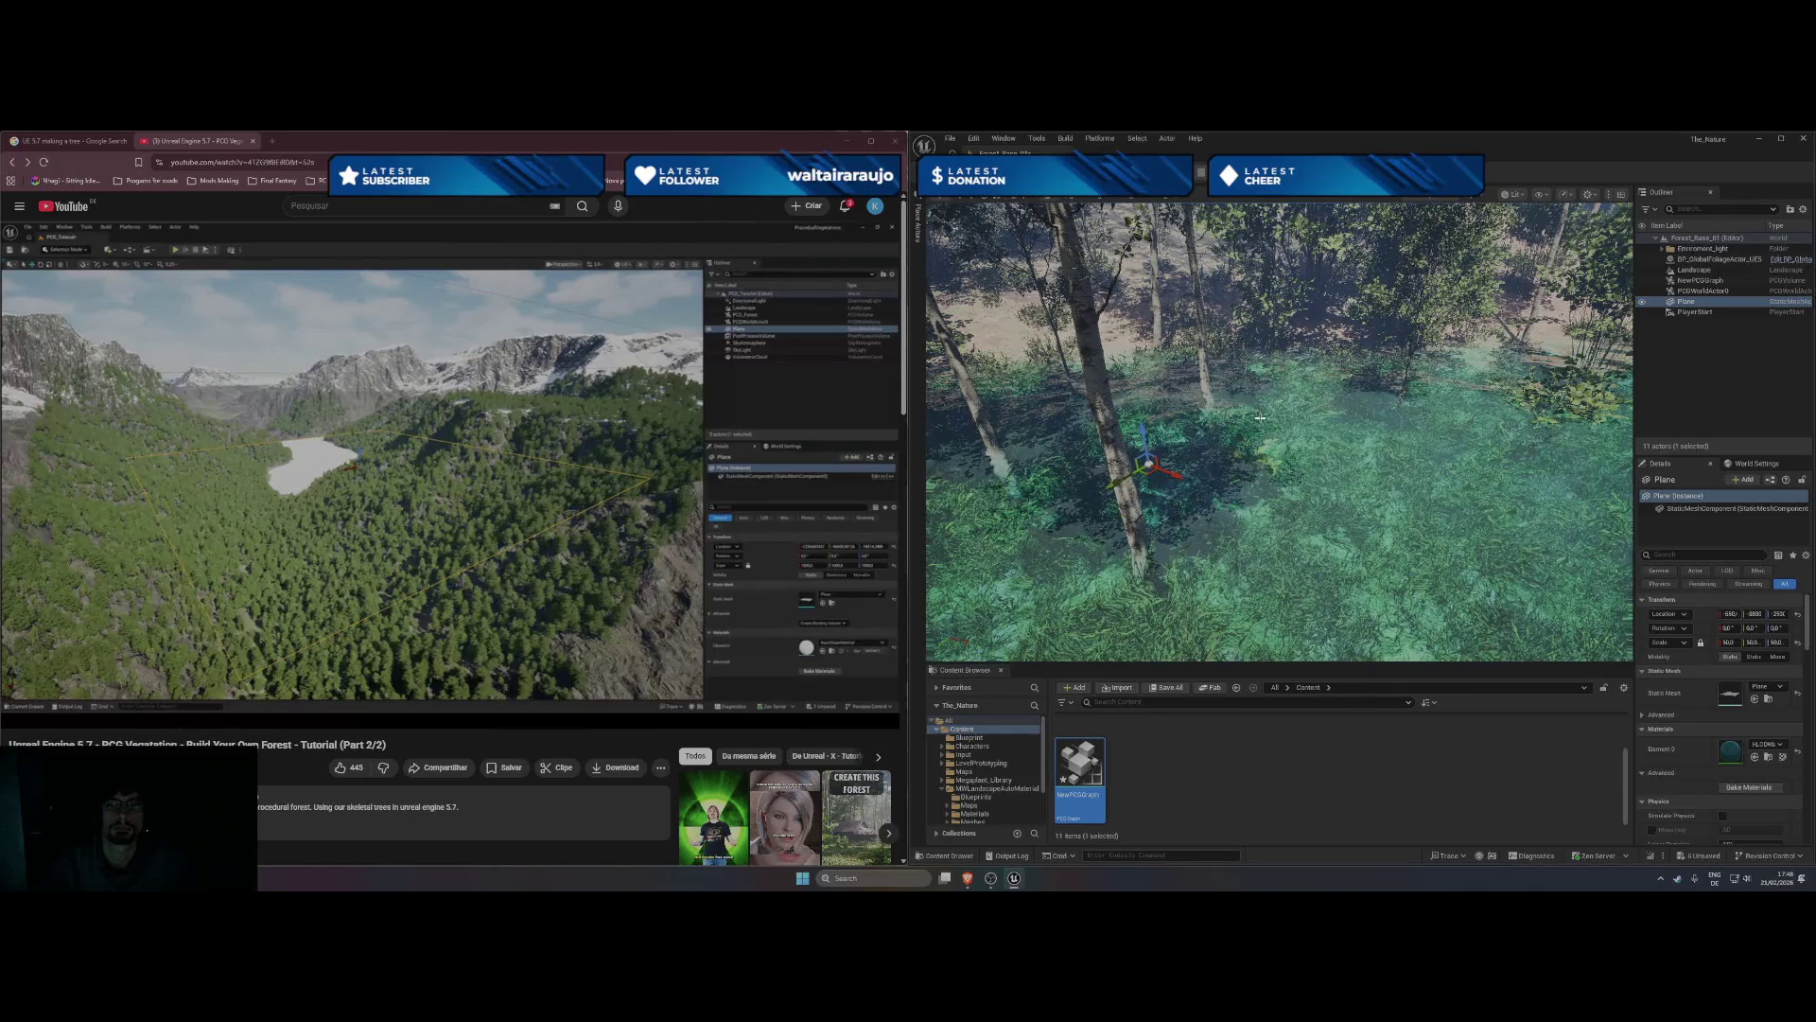
{"action": "scroll", "coordinate": [1288, 415], "scroll_direction": "down", "scroll_amount": 5}
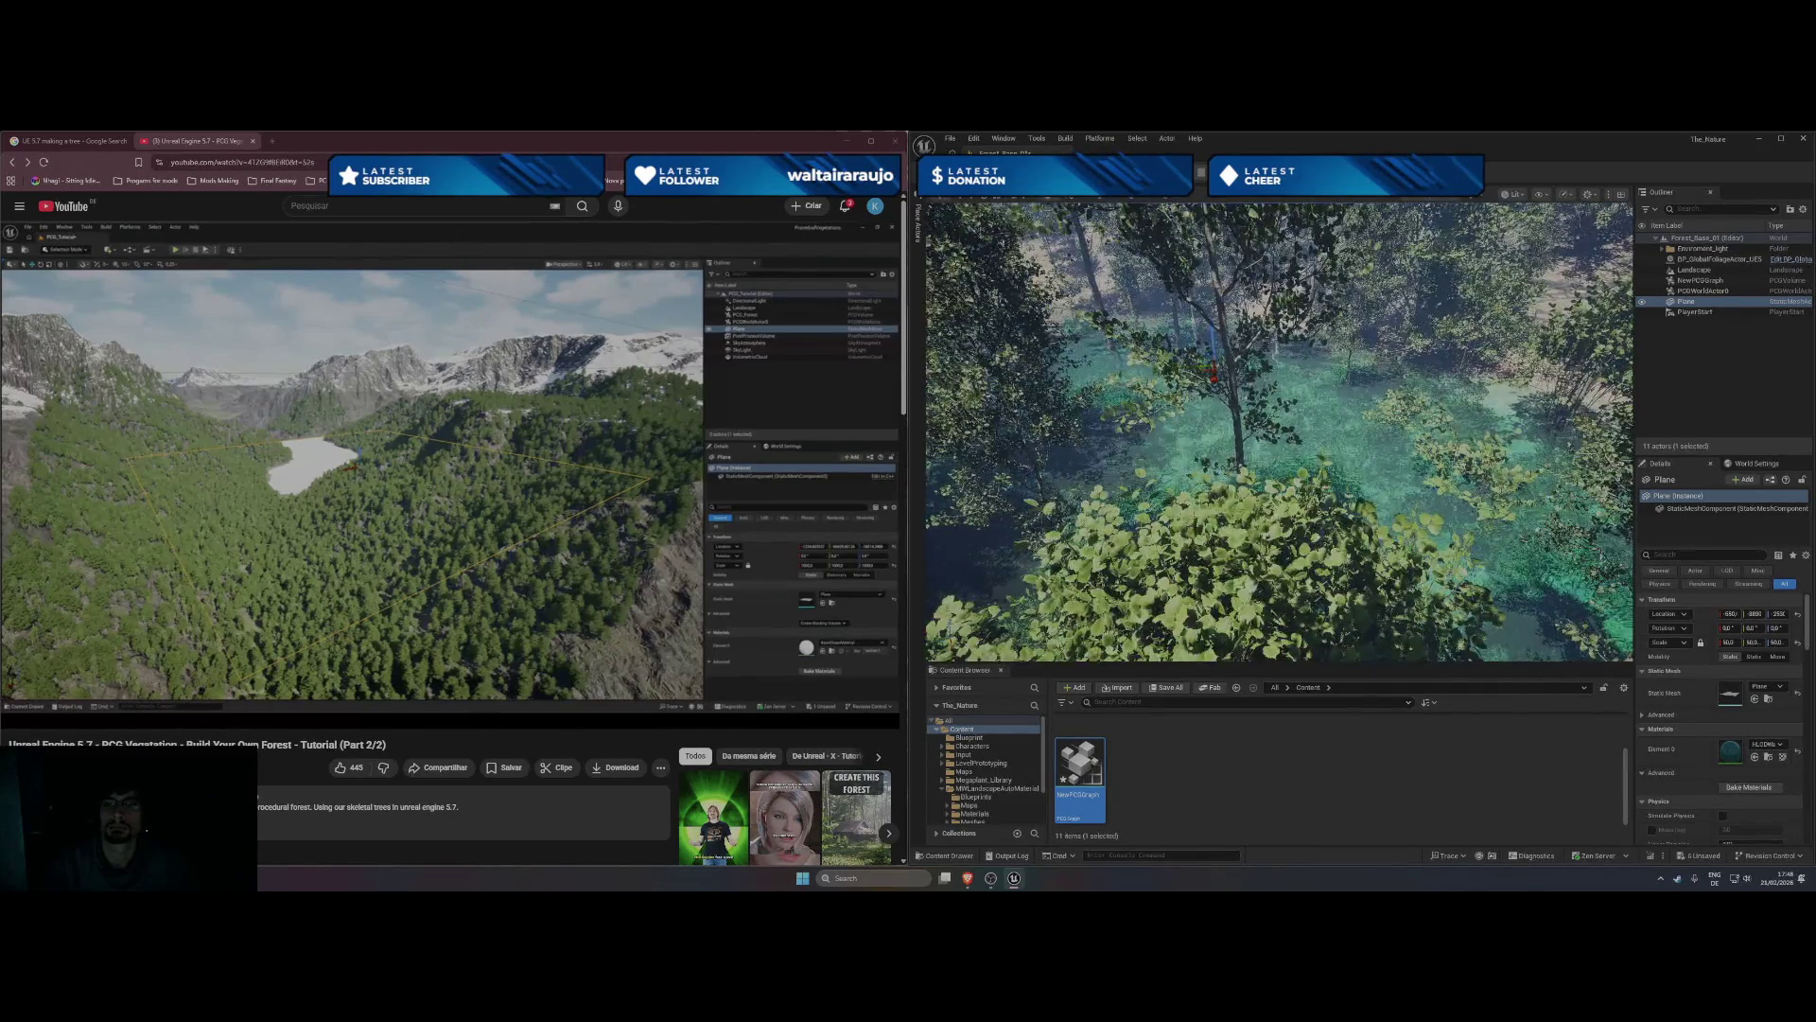
{"action": "scroll", "coordinate": [1279, 432], "scroll_direction": "down", "scroll_amount": 8}
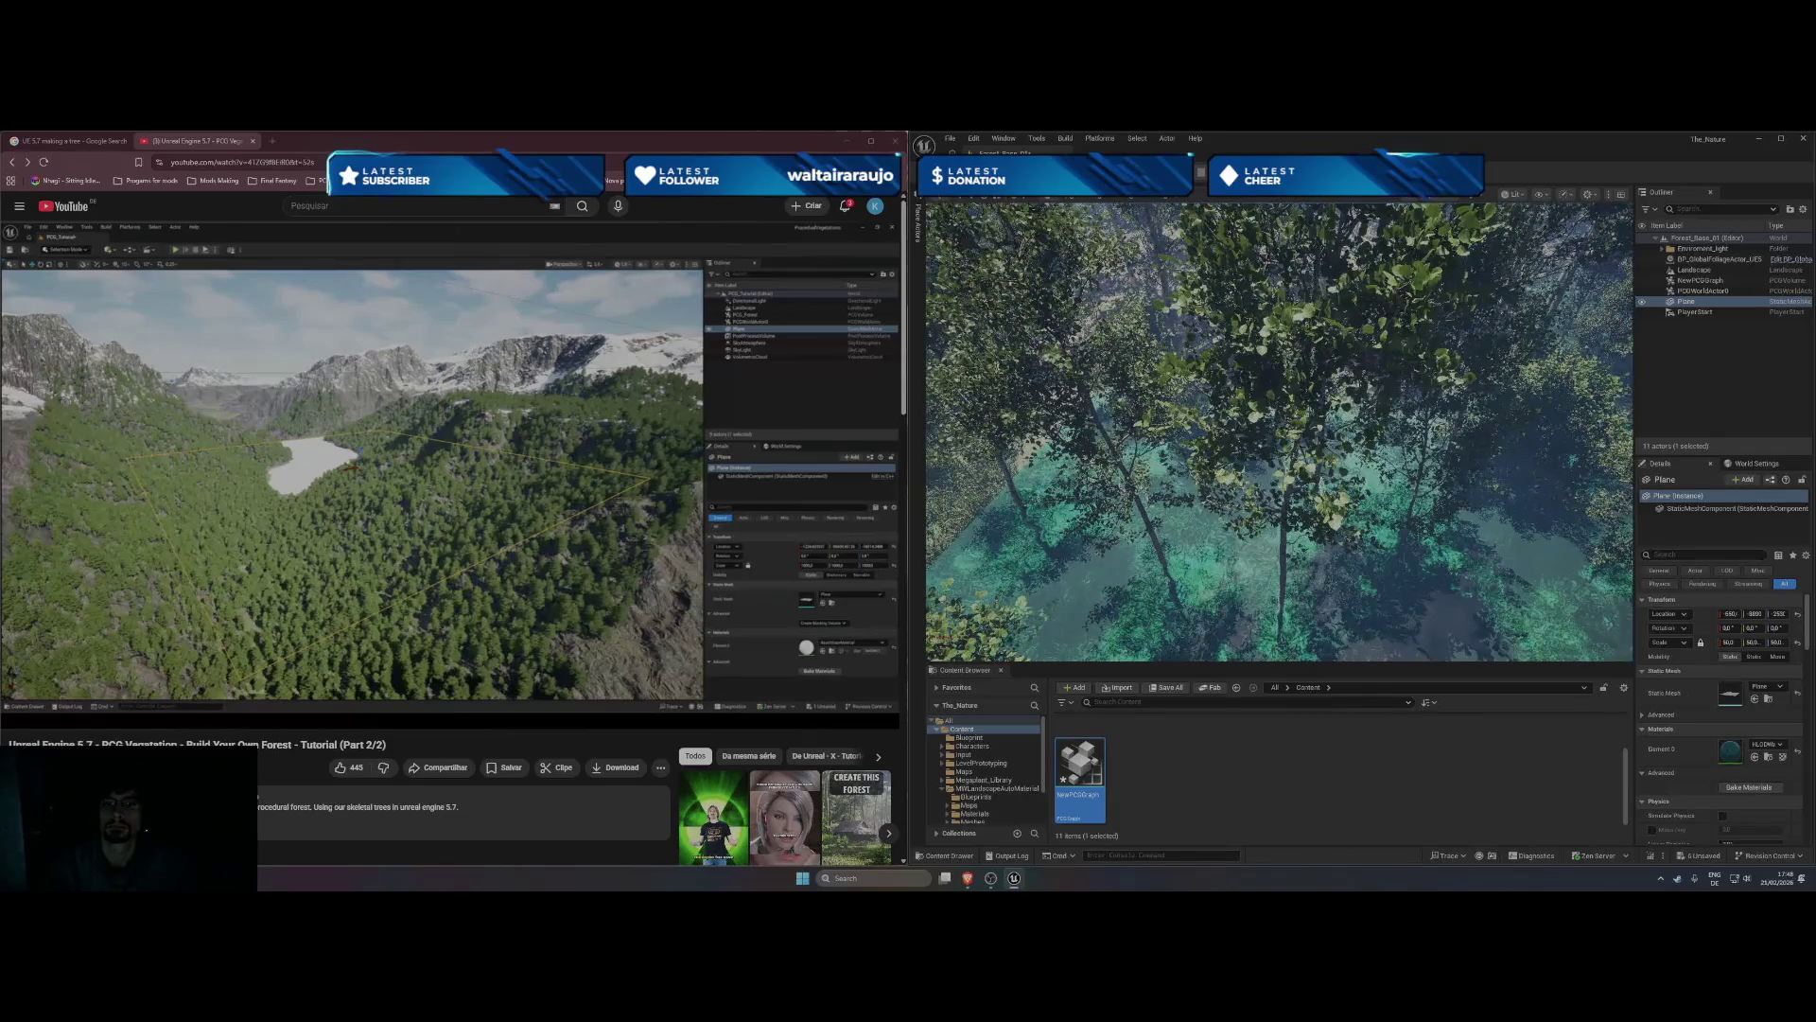
{"action": "scroll", "coordinate": [1206, 418], "scroll_direction": "down", "scroll_amount": 10}
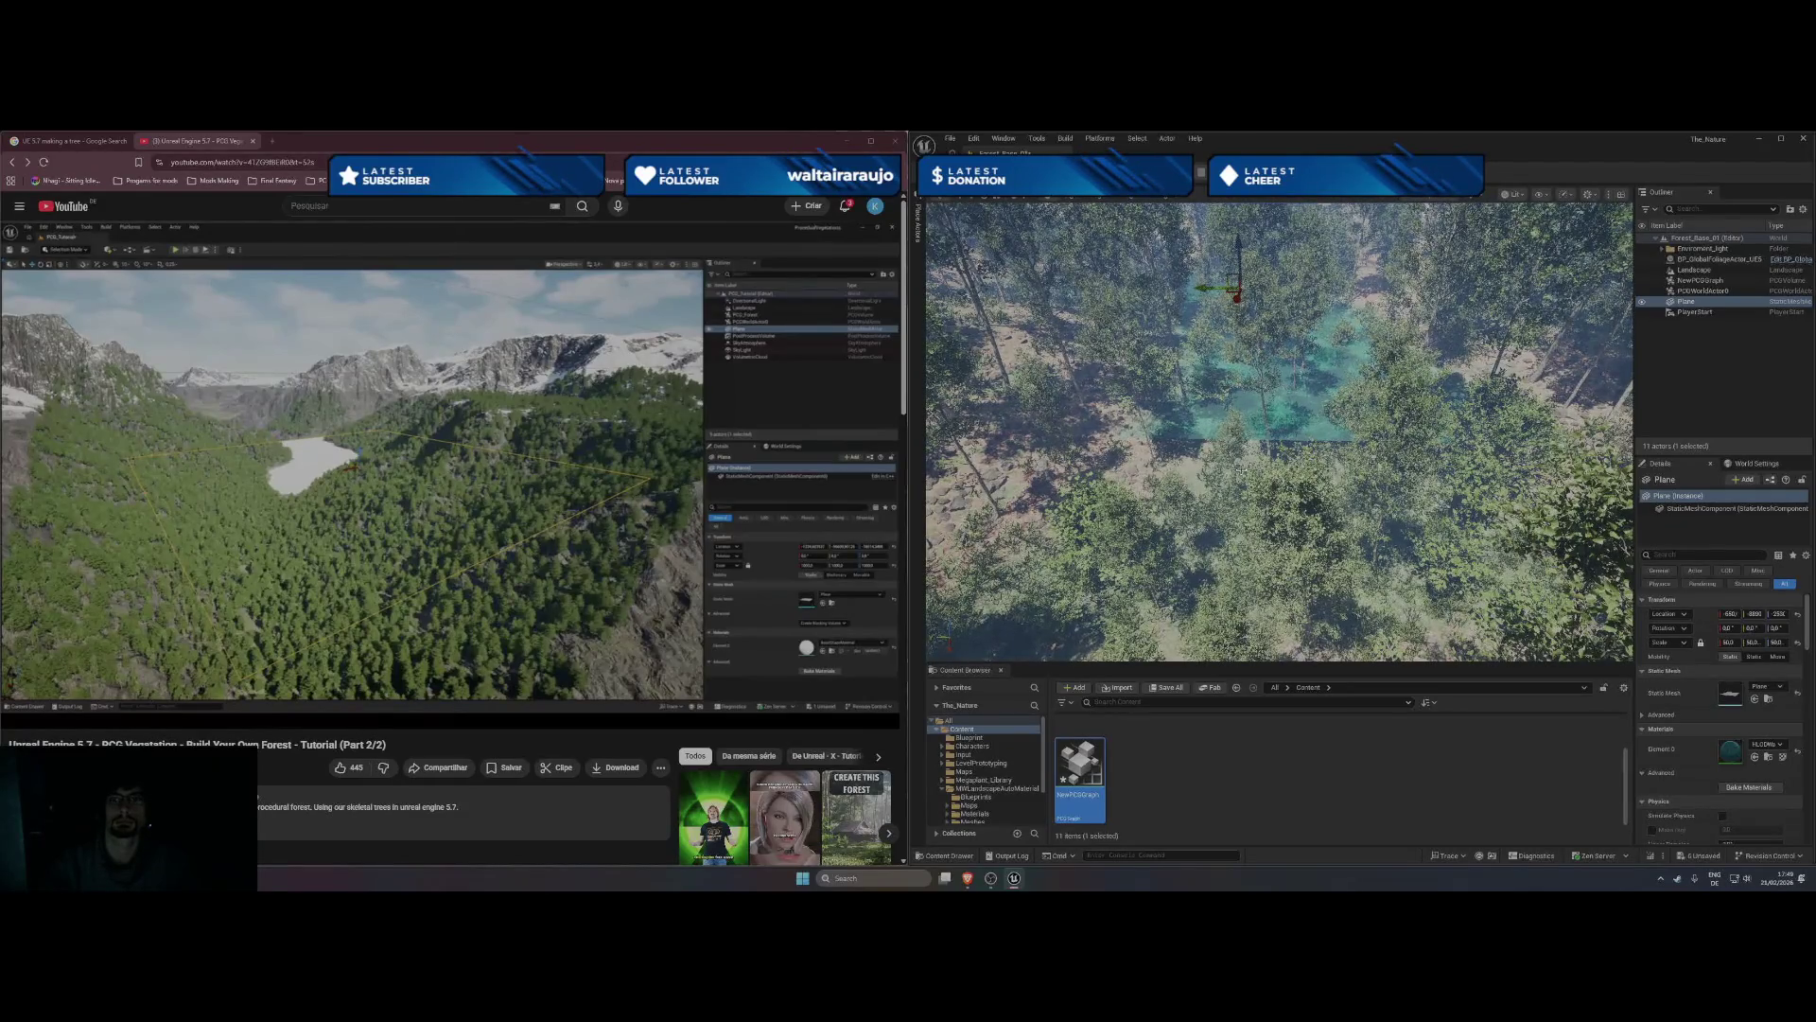
{"action": "scroll", "coordinate": [1279, 431], "scroll_direction": "up", "scroll_amount": 10}
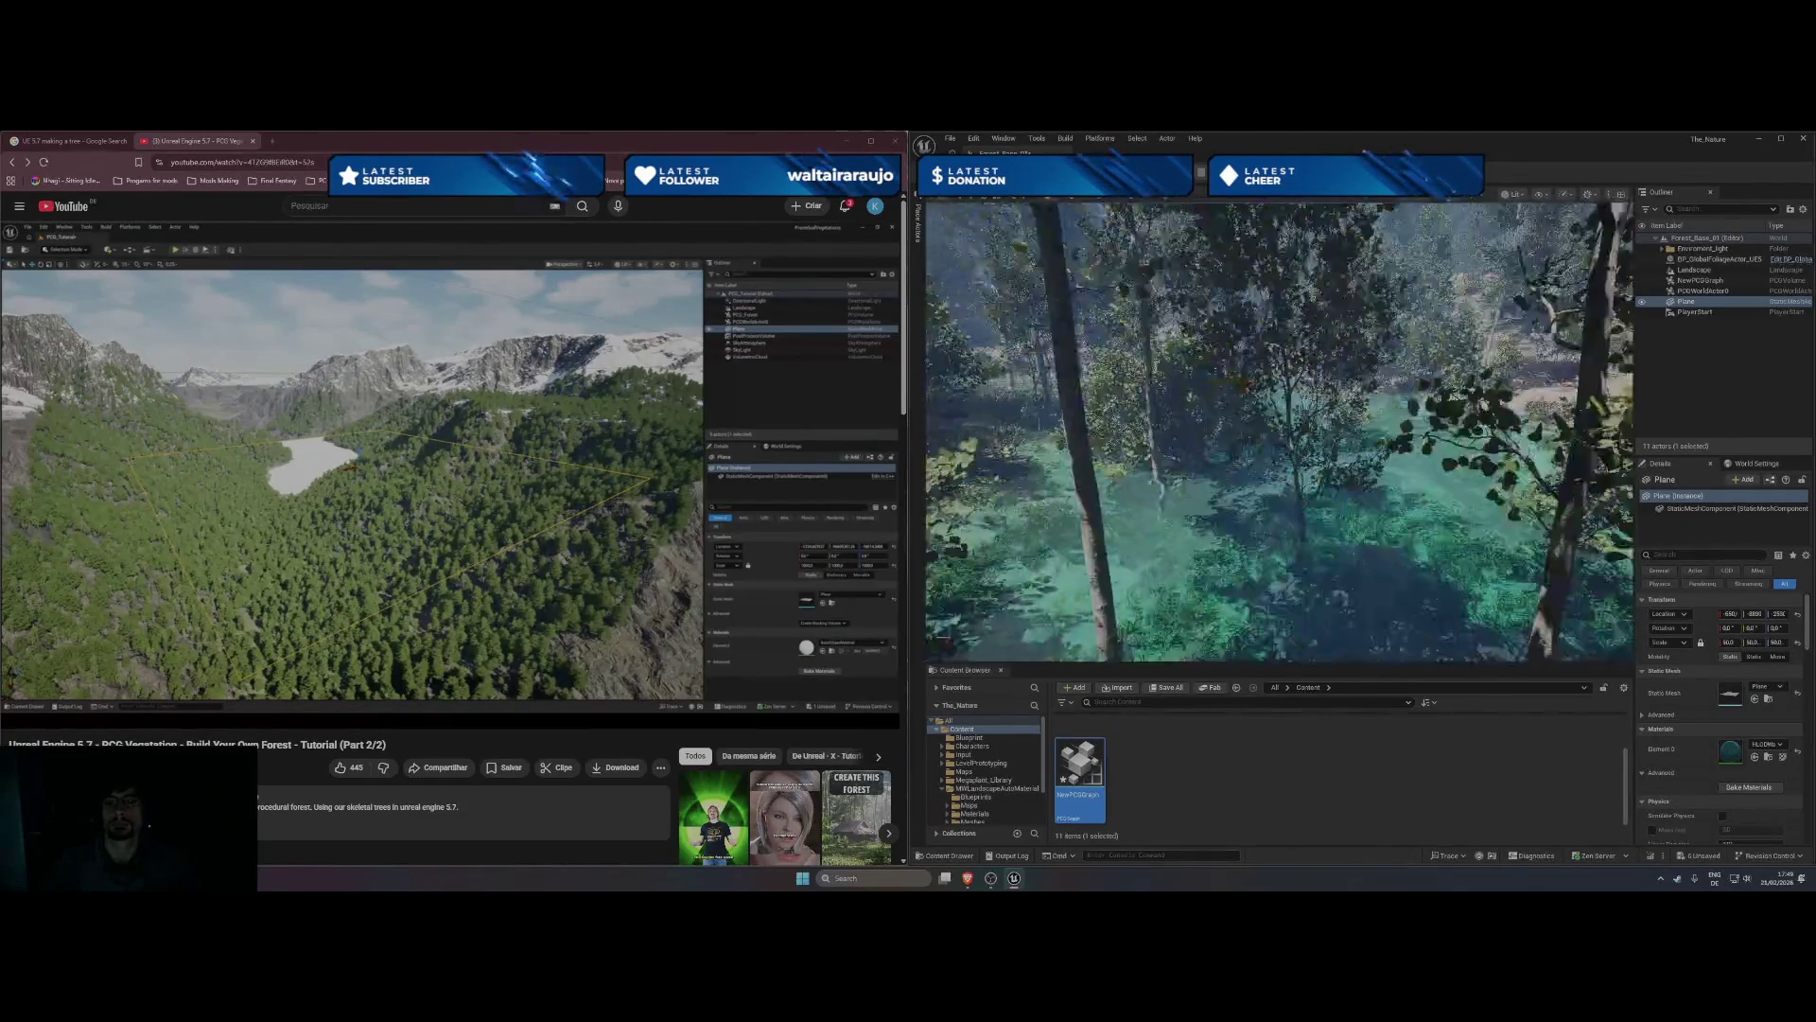
{"action": "scroll", "coordinate": [1279, 431], "scroll_direction": "up", "scroll_amount": 3}
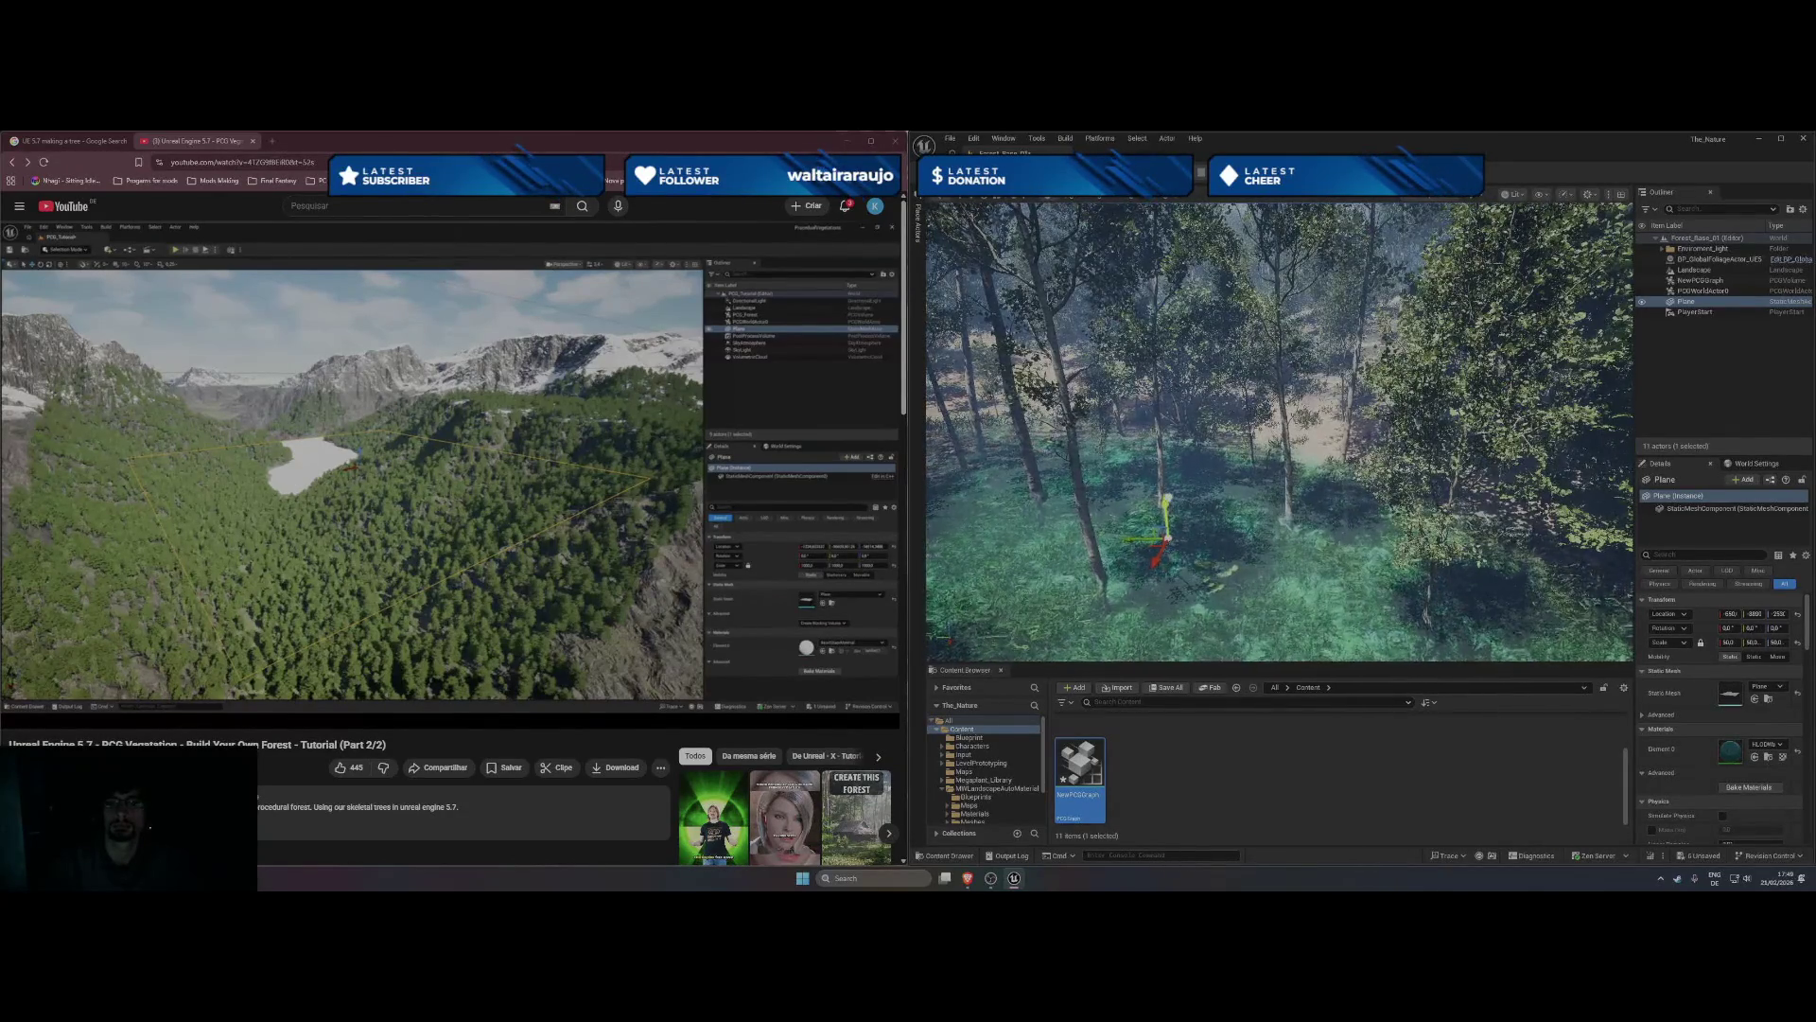
{"action": "scroll", "coordinate": [1279, 431], "scroll_direction": "up", "scroll_amount": 3}
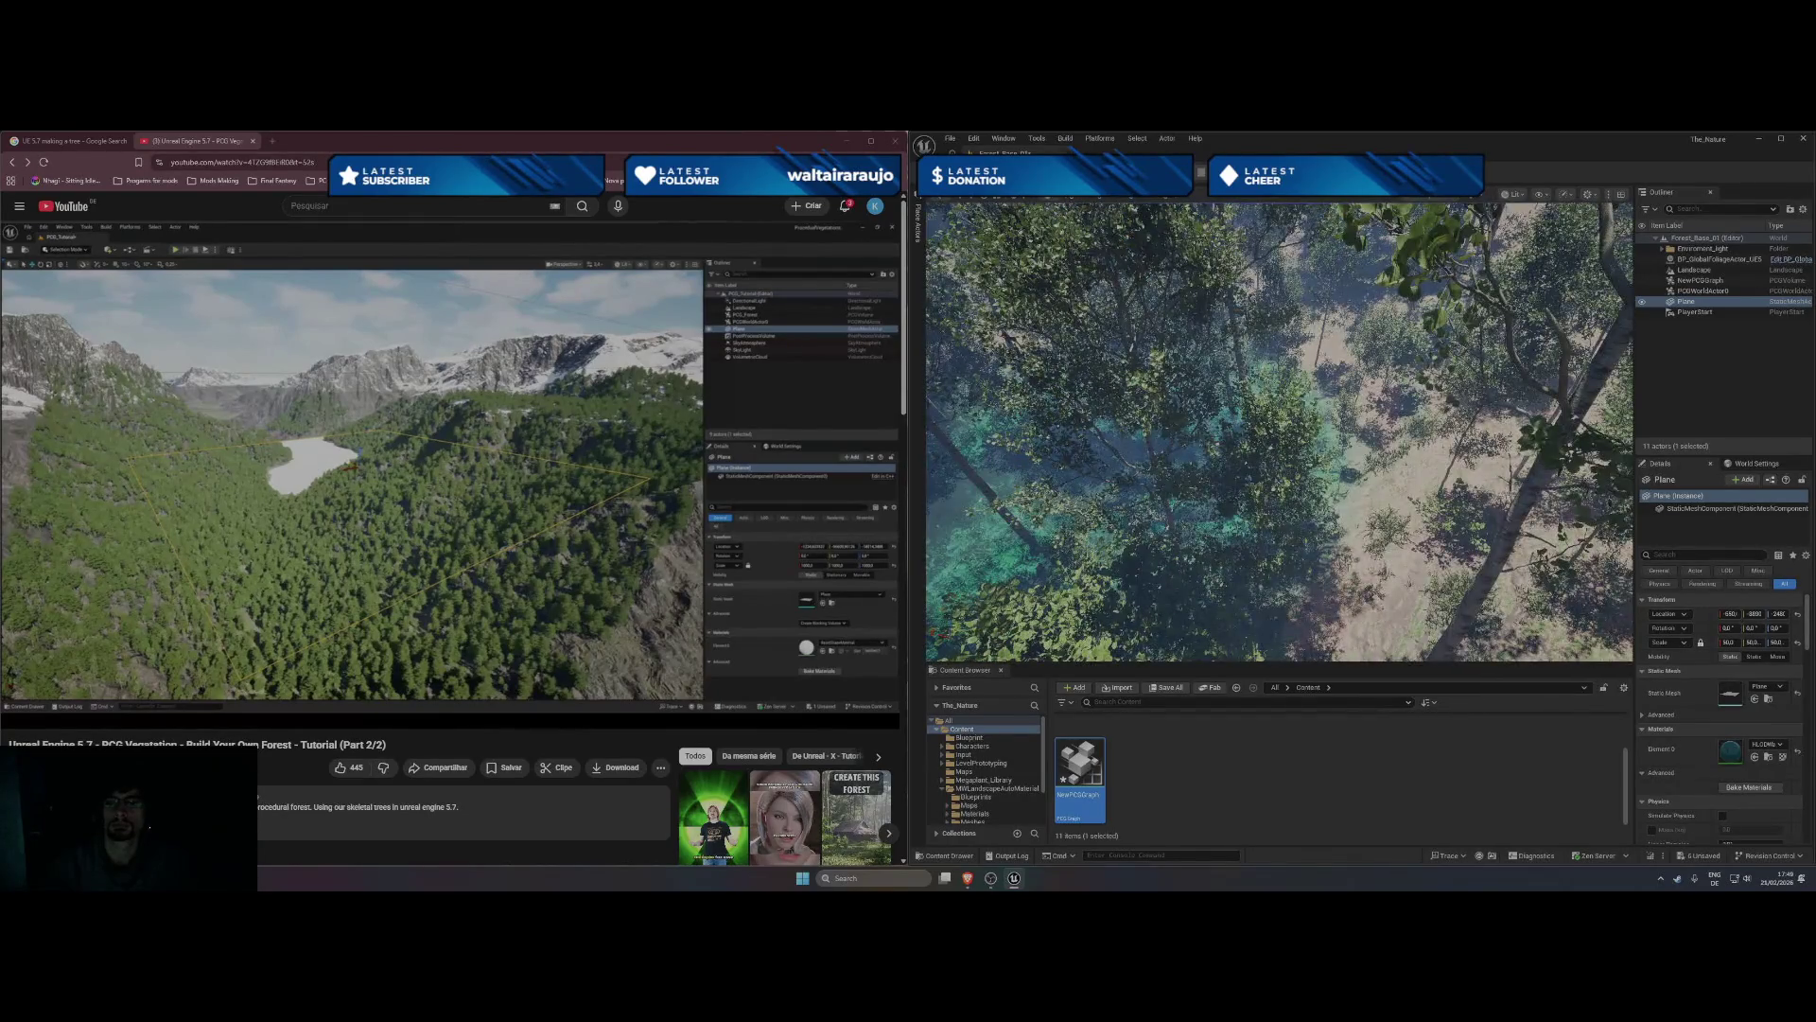
{"action": "scroll", "coordinate": [1279, 432], "scroll_direction": "down", "scroll_amount": 5}
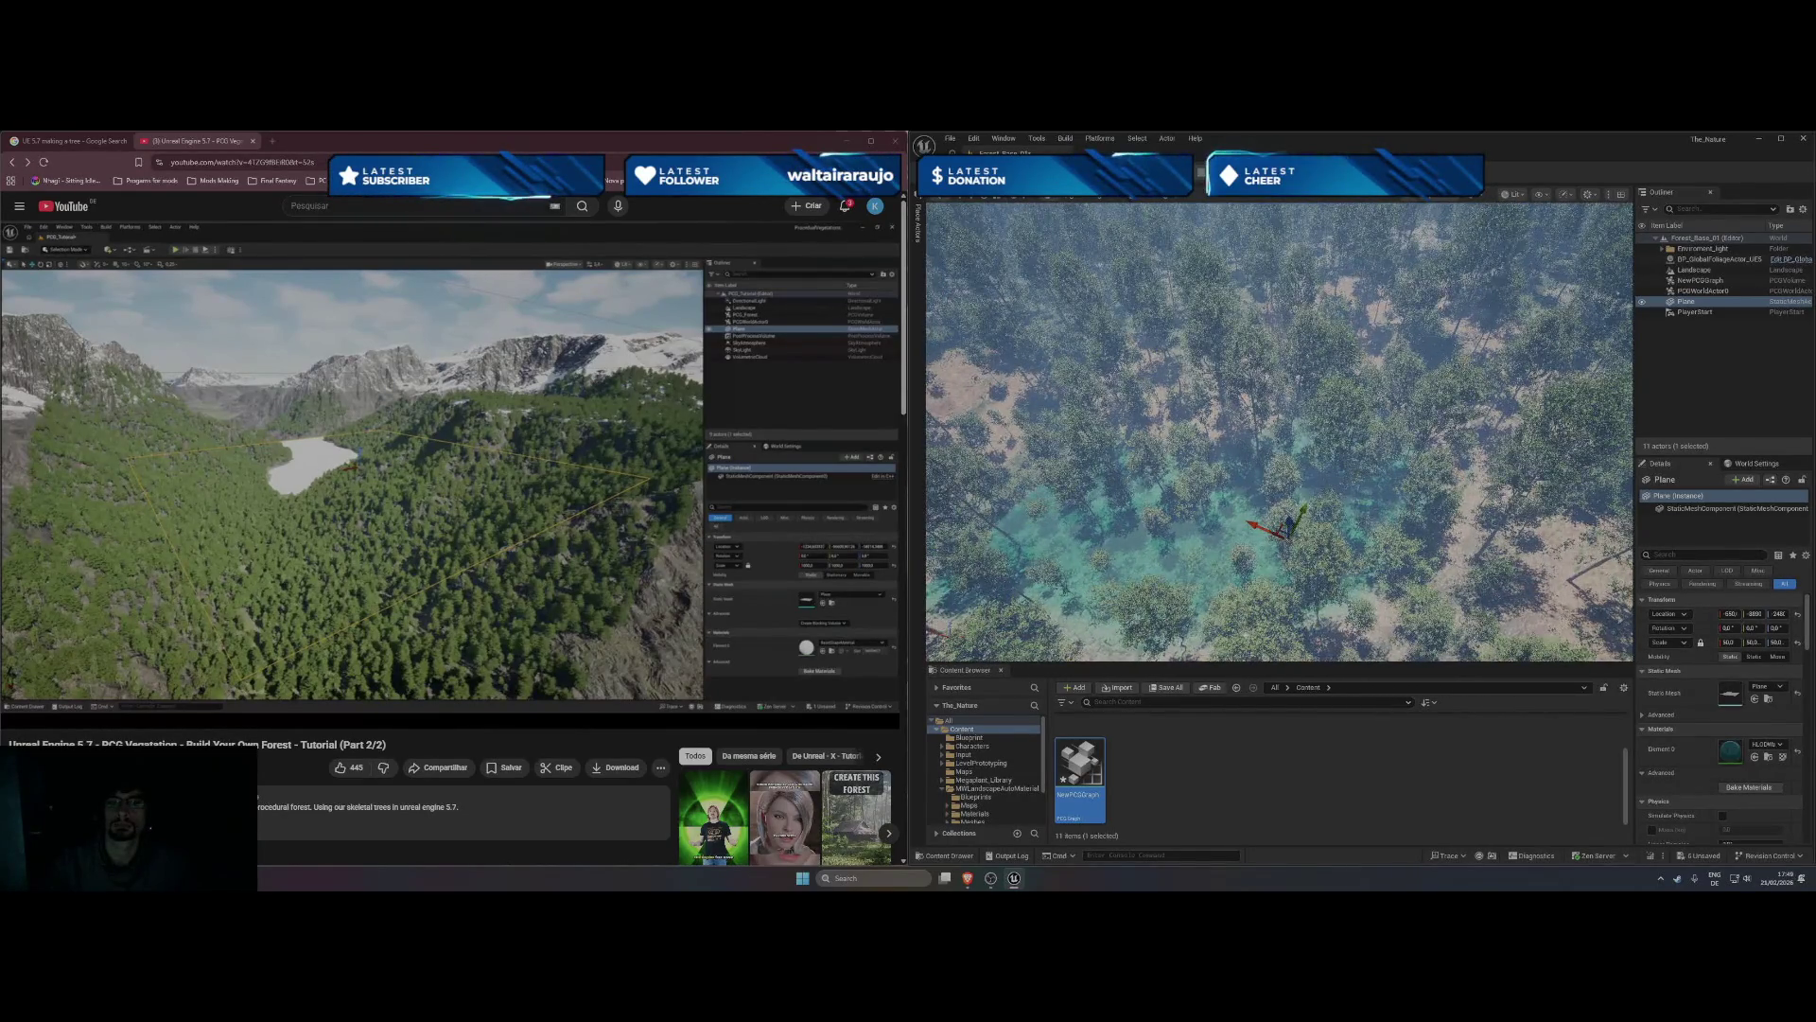
{"action": "scroll", "coordinate": [1279, 432], "scroll_direction": "up", "scroll_amount": 3}
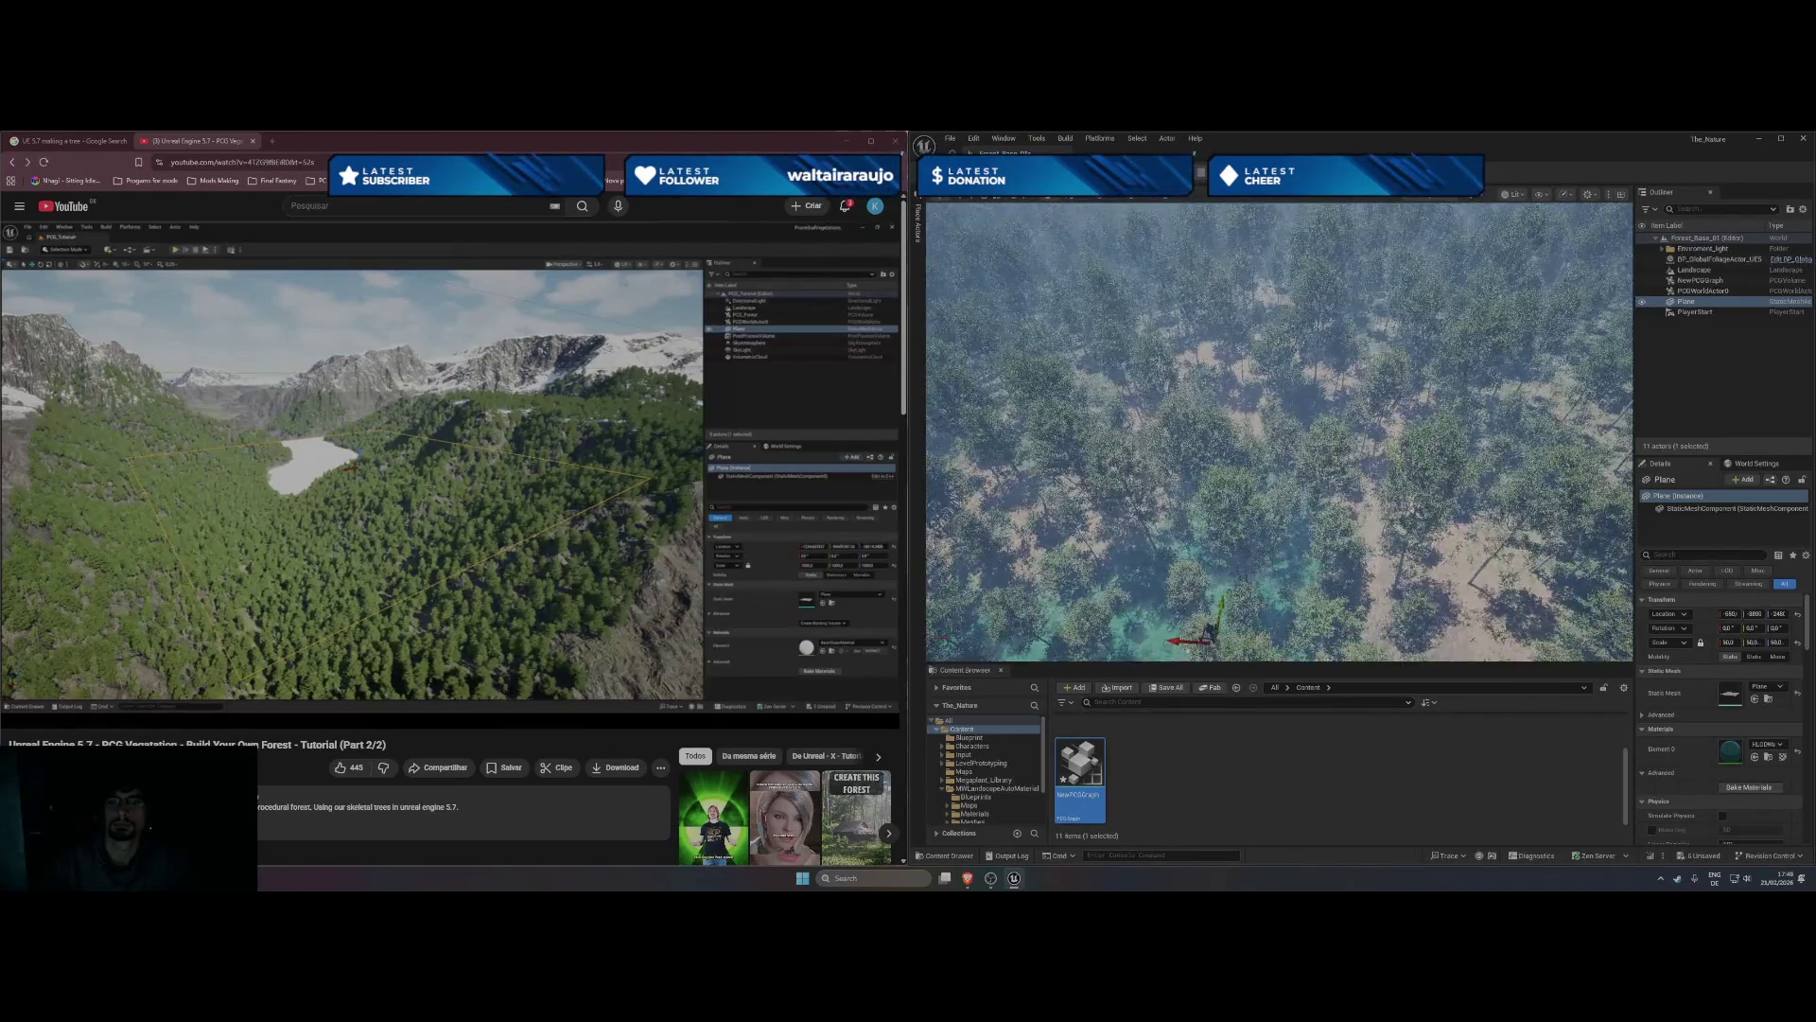
{"action": "scroll", "coordinate": [1177, 461], "scroll_direction": "up", "scroll_amount": 3}
{"action": "scroll", "coordinate": [1240, 470], "scroll_direction": "up", "scroll_amount": 5}
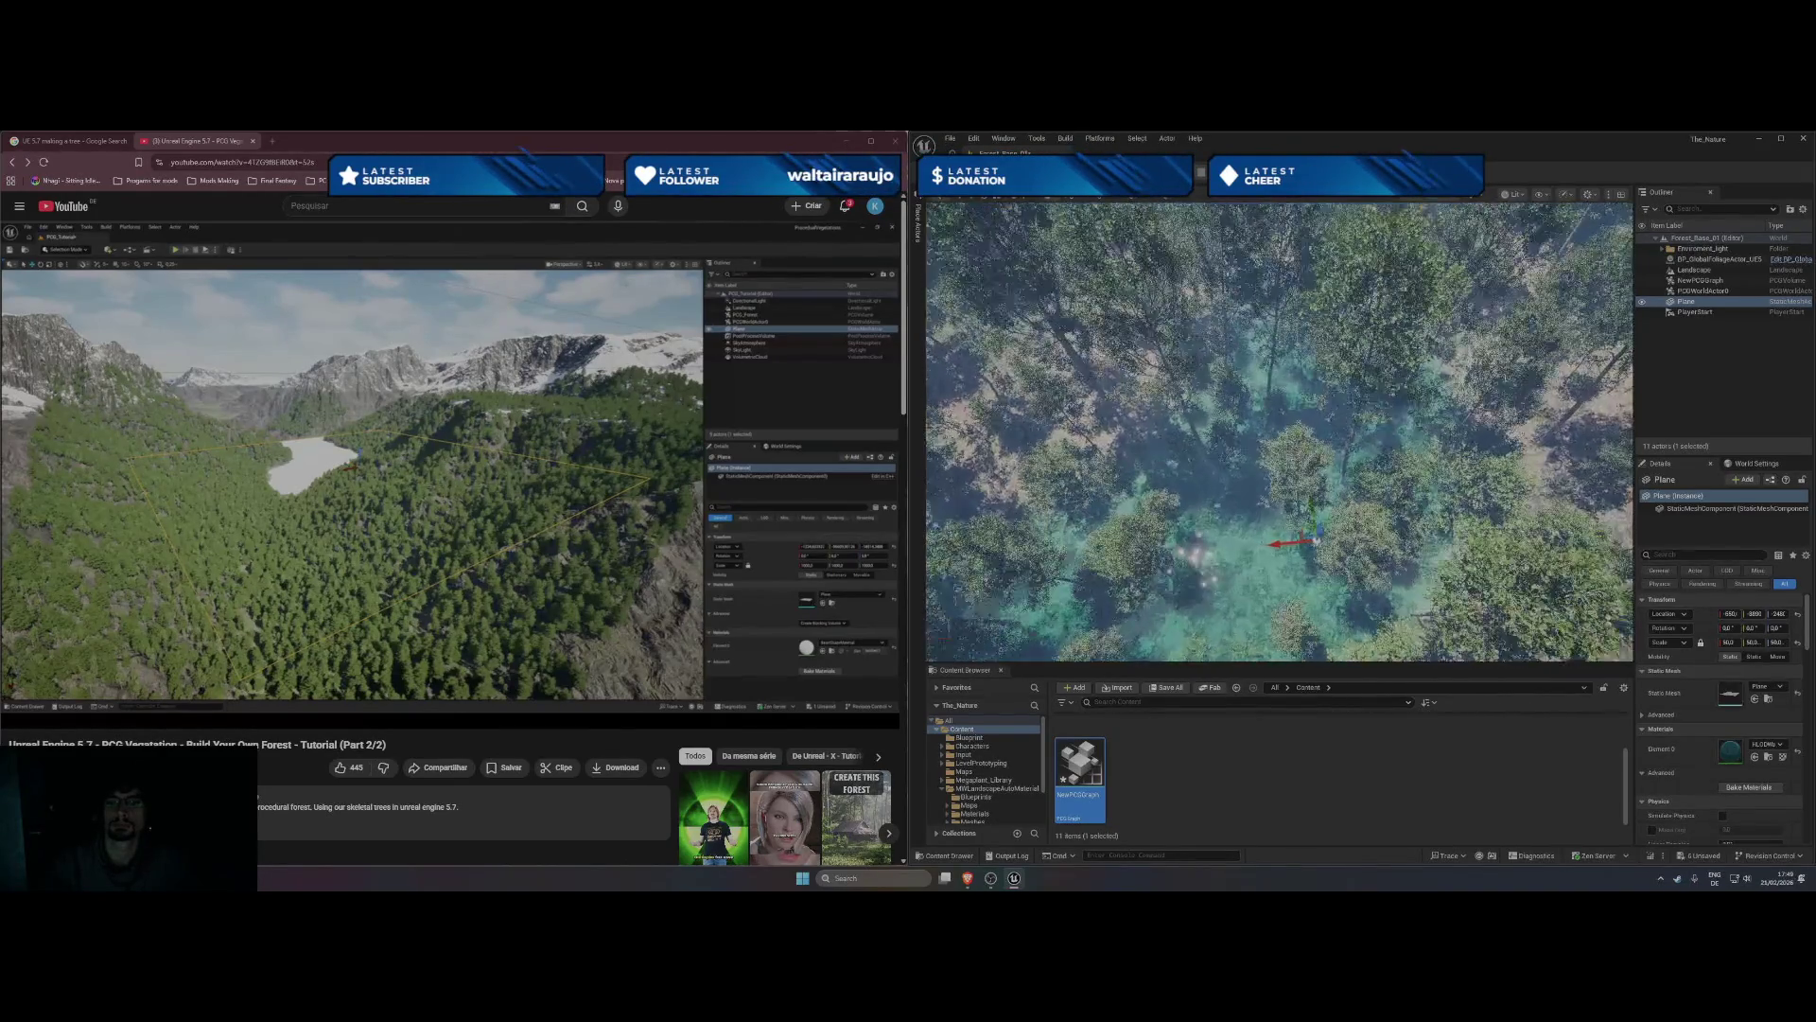
{"action": "scroll", "coordinate": [1279, 431], "scroll_direction": "down", "scroll_amount": 5}
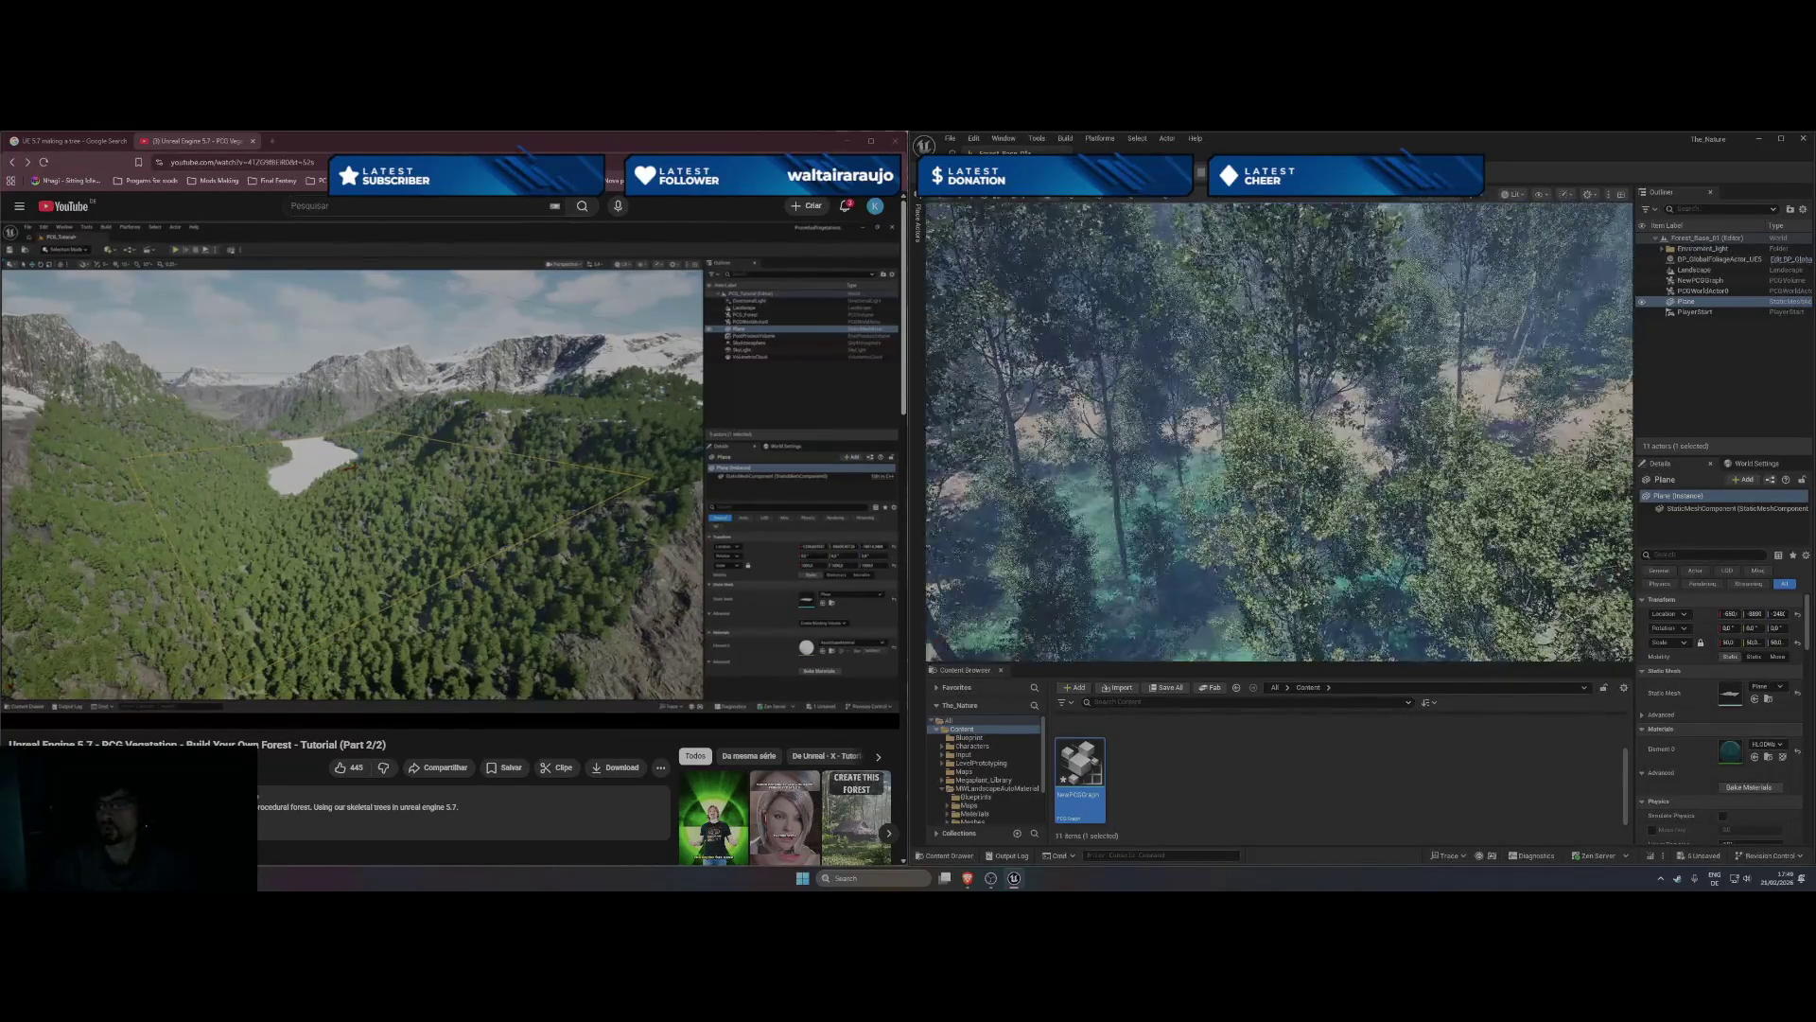
{"action": "scroll", "coordinate": [1279, 431], "scroll_direction": "down", "scroll_amount": 2}
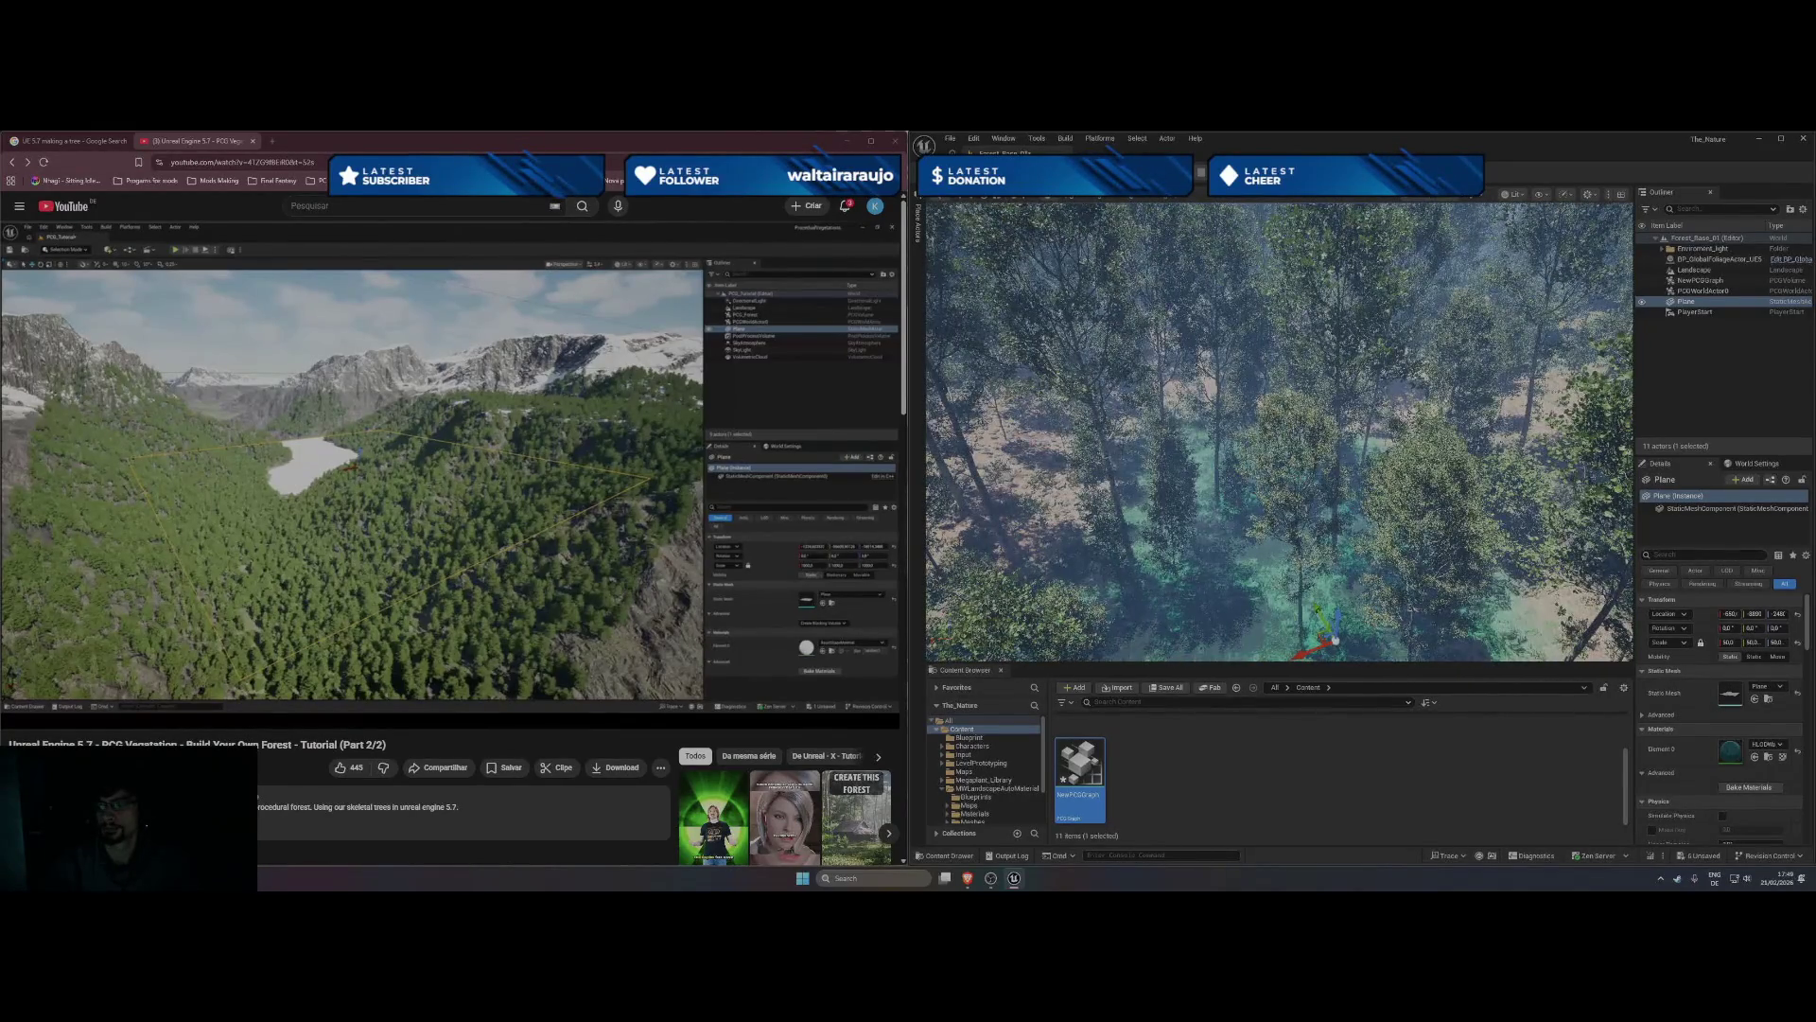
{"action": "left_click", "coordinate": [1766, 745]}
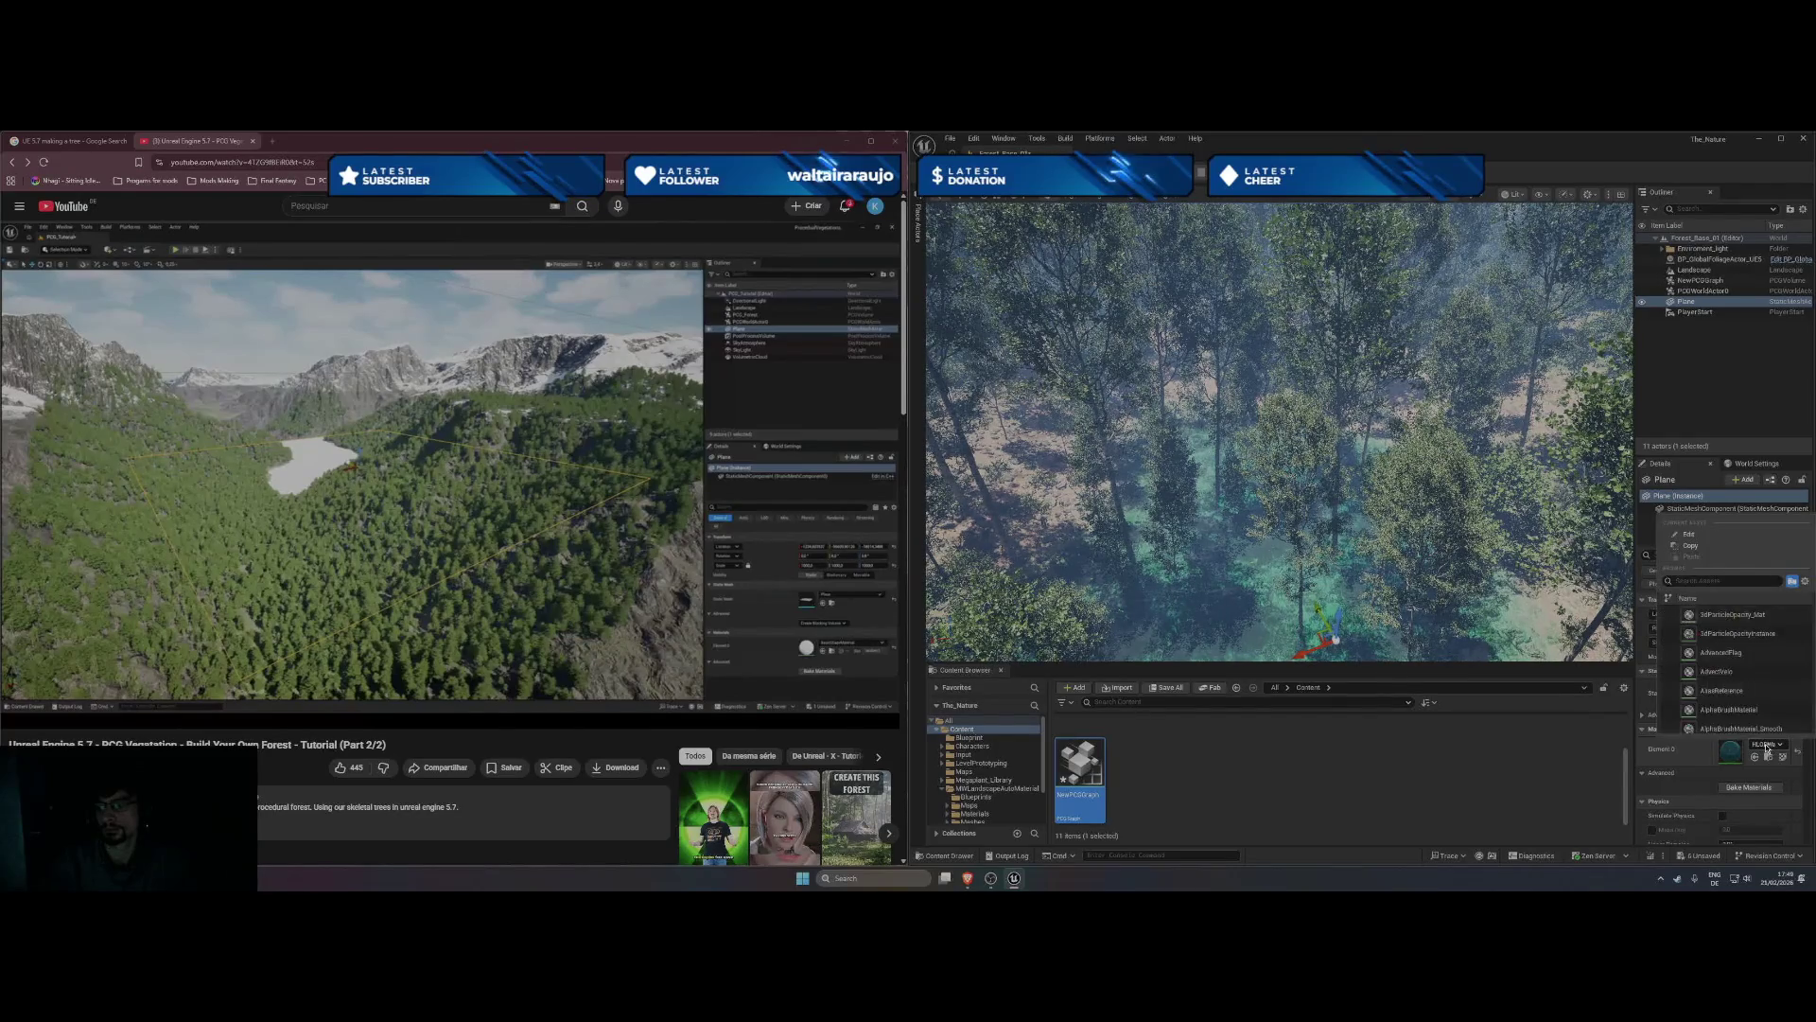
- Browse the 'water' material results and close the picker, keeping HLODWater on the plane
{"action": "type", "text": "water"}
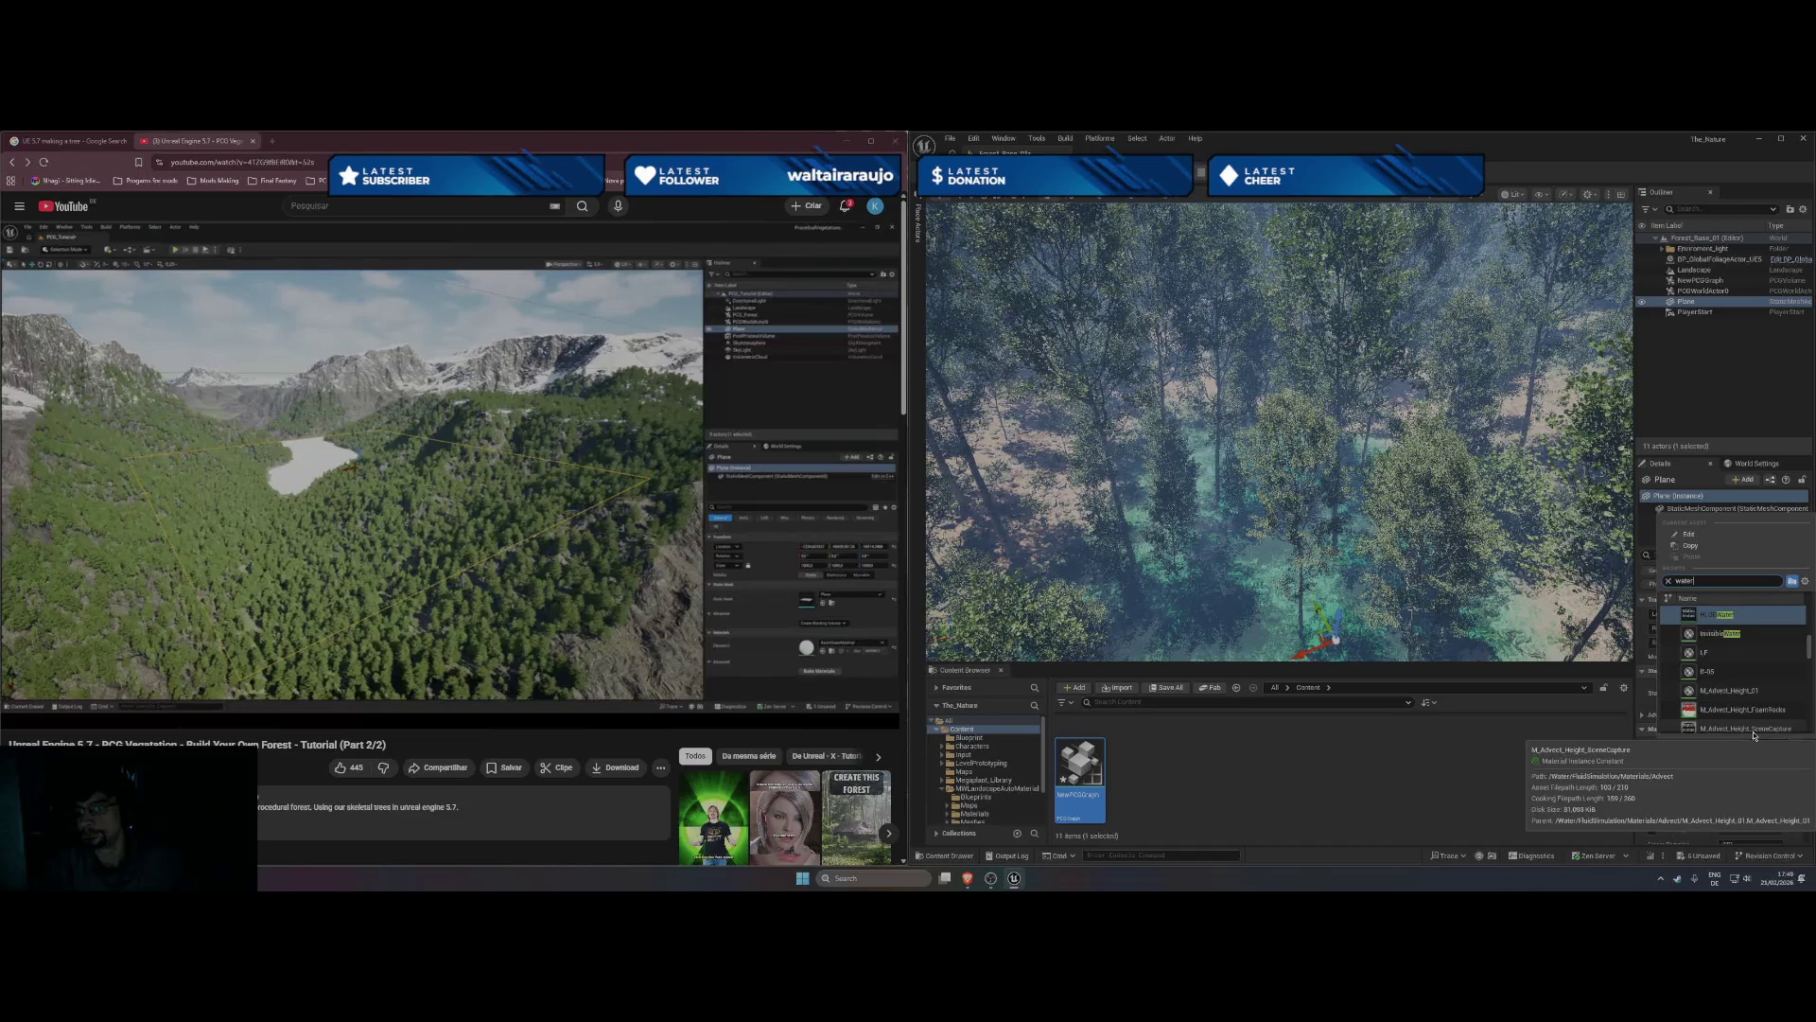
{"action": "scroll", "coordinate": [1745, 700], "scroll_direction": "up", "scroll_amount": 1}
{"action": "scroll", "coordinate": [1745, 695], "scroll_direction": "up", "scroll_amount": 2}
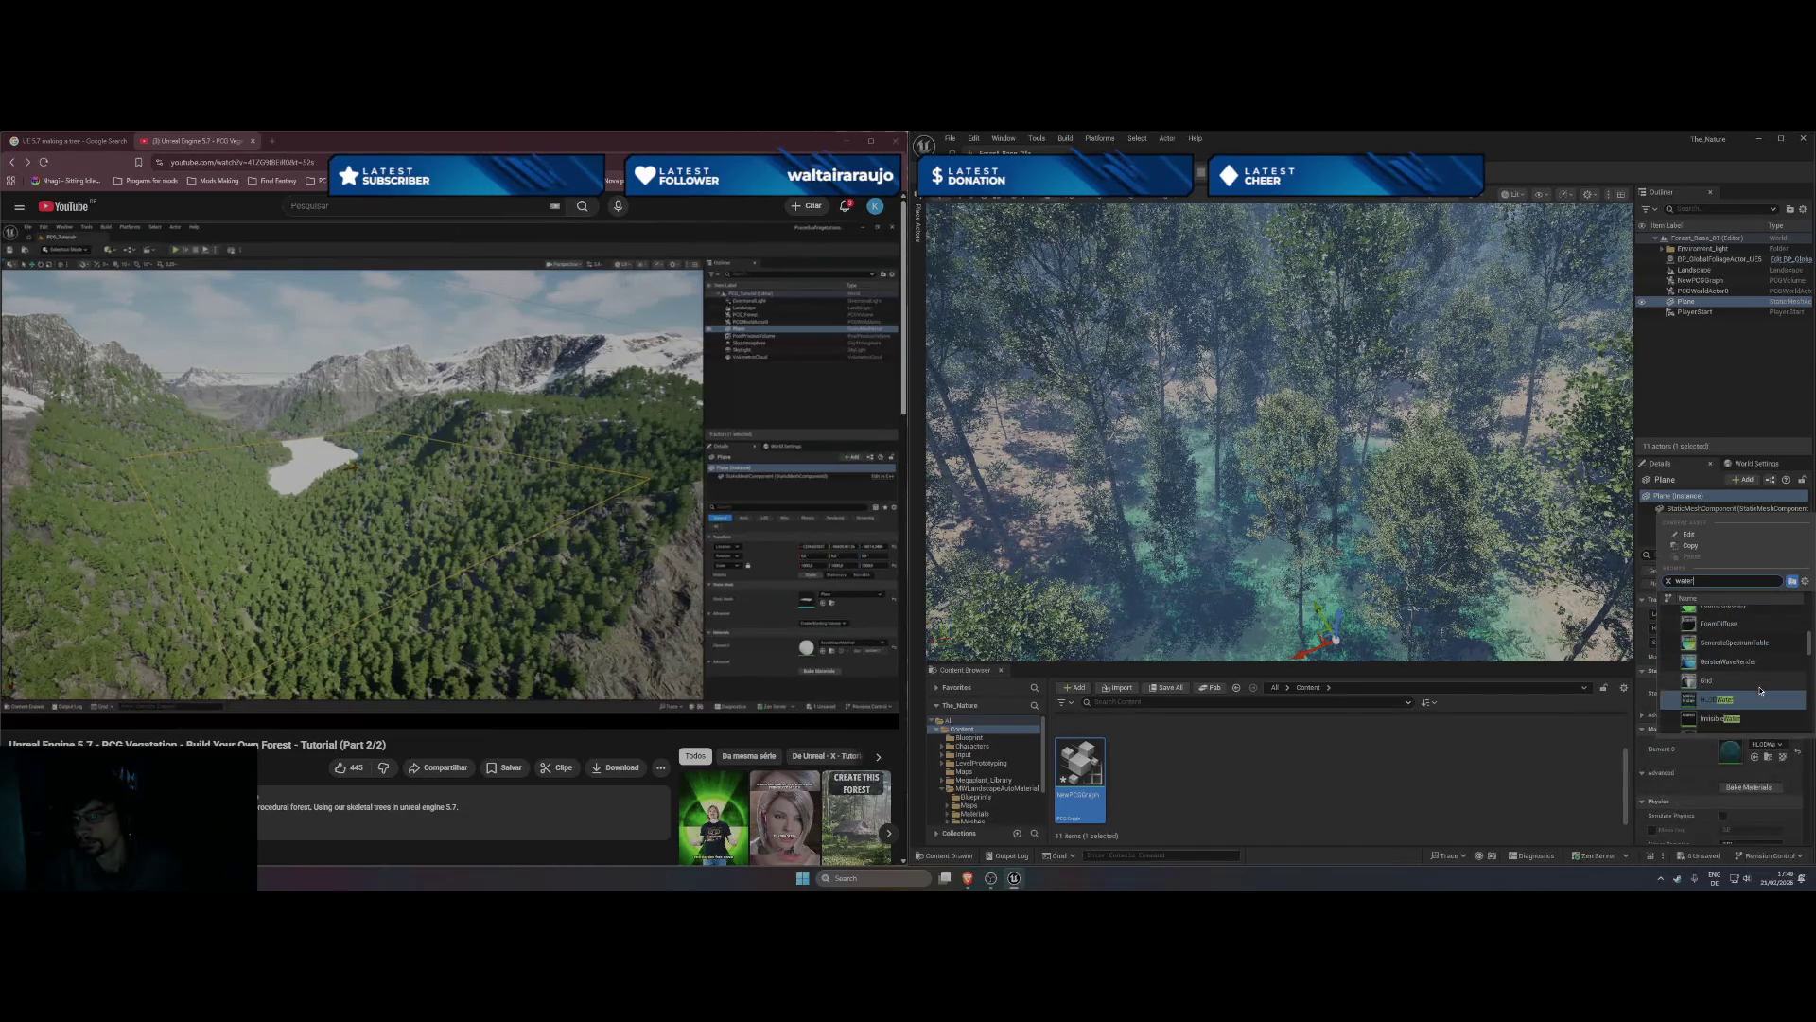
{"action": "scroll", "coordinate": [1761, 691], "scroll_direction": "up", "scroll_amount": 1}
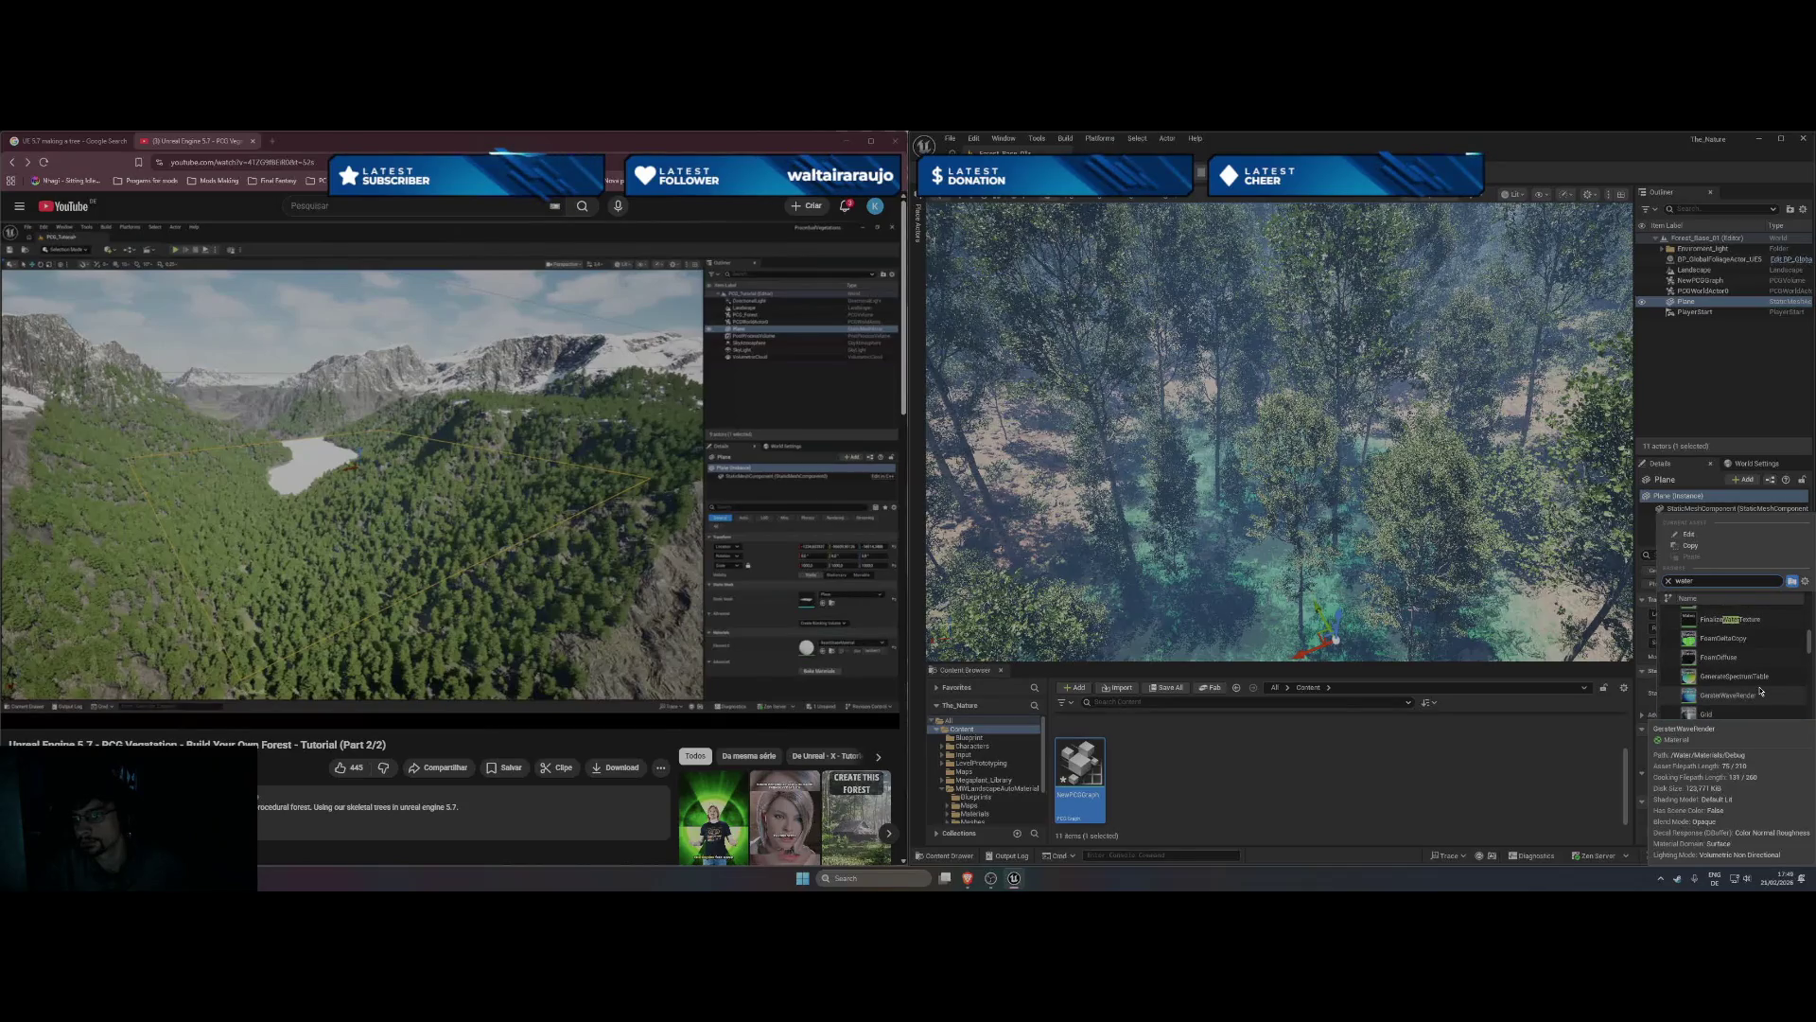
{"action": "scroll", "coordinate": [1761, 691], "scroll_direction": "up", "scroll_amount": 3}
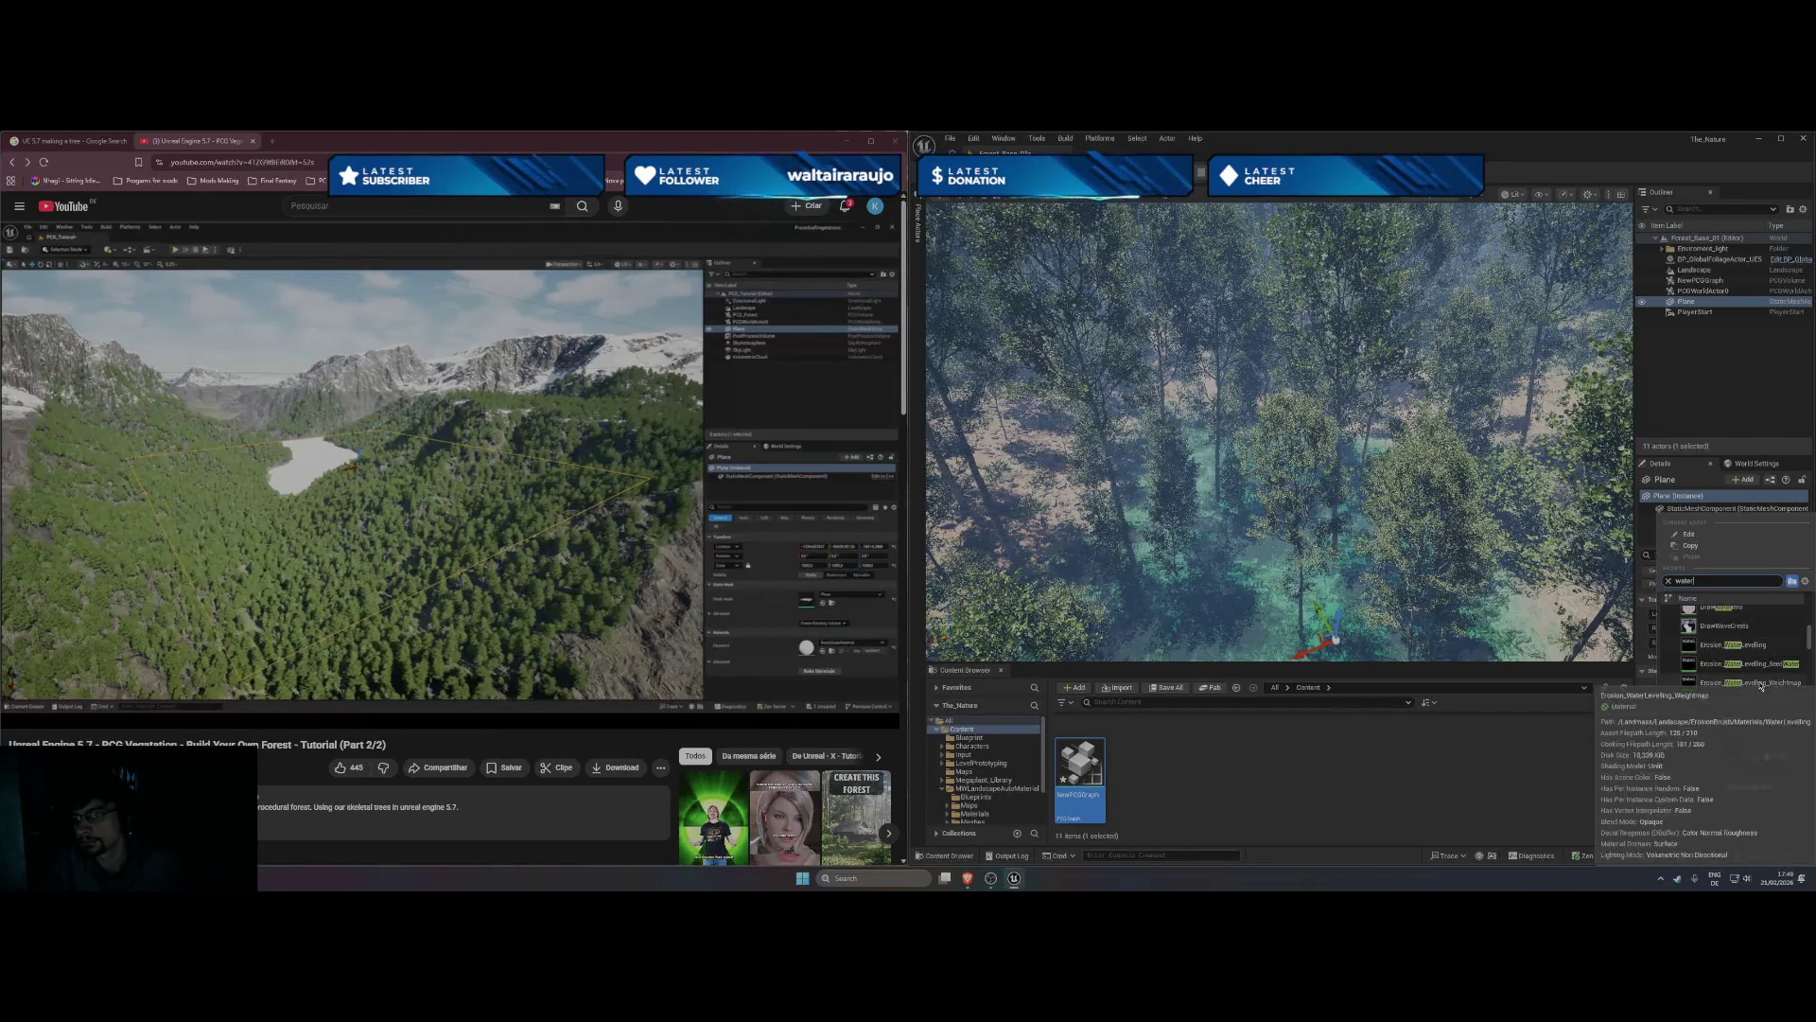
{"action": "scroll", "coordinate": [1761, 688], "scroll_direction": "up", "scroll_amount": 1}
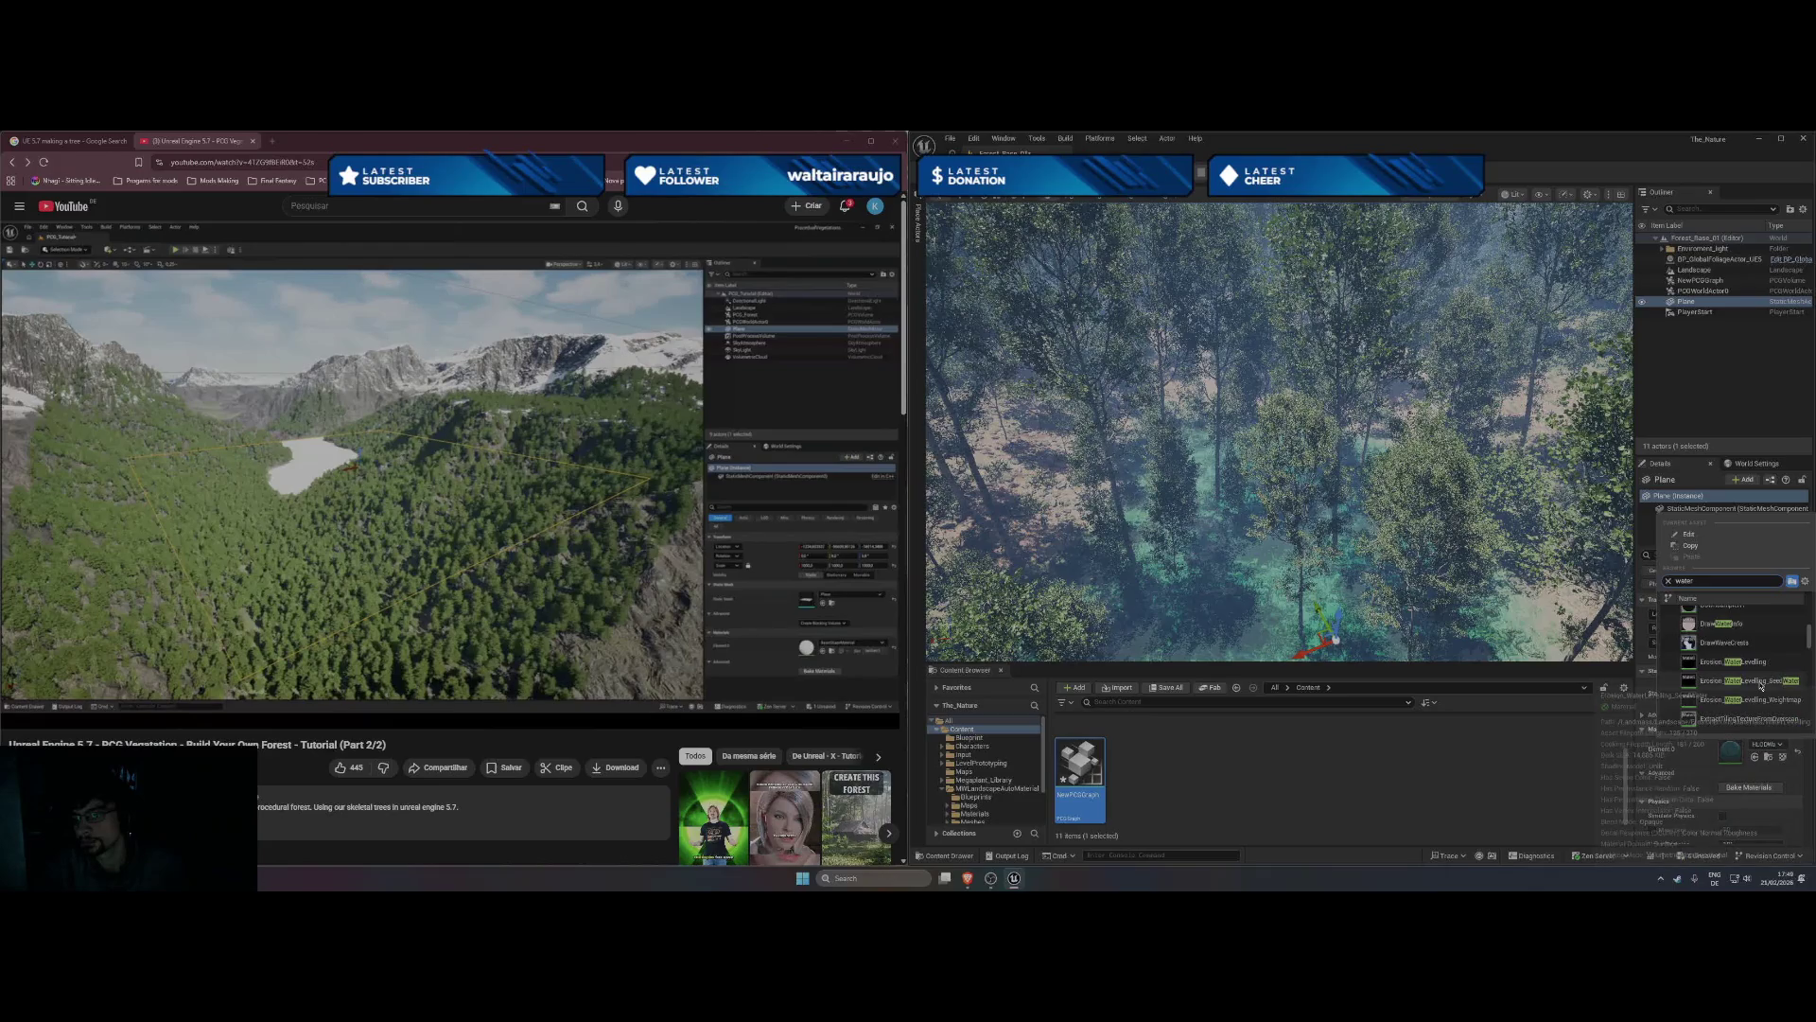
{"action": "scroll", "coordinate": [1761, 687], "scroll_direction": "up", "scroll_amount": 5}
{"action": "scroll", "coordinate": [1762, 686], "scroll_direction": "up", "scroll_amount": 8}
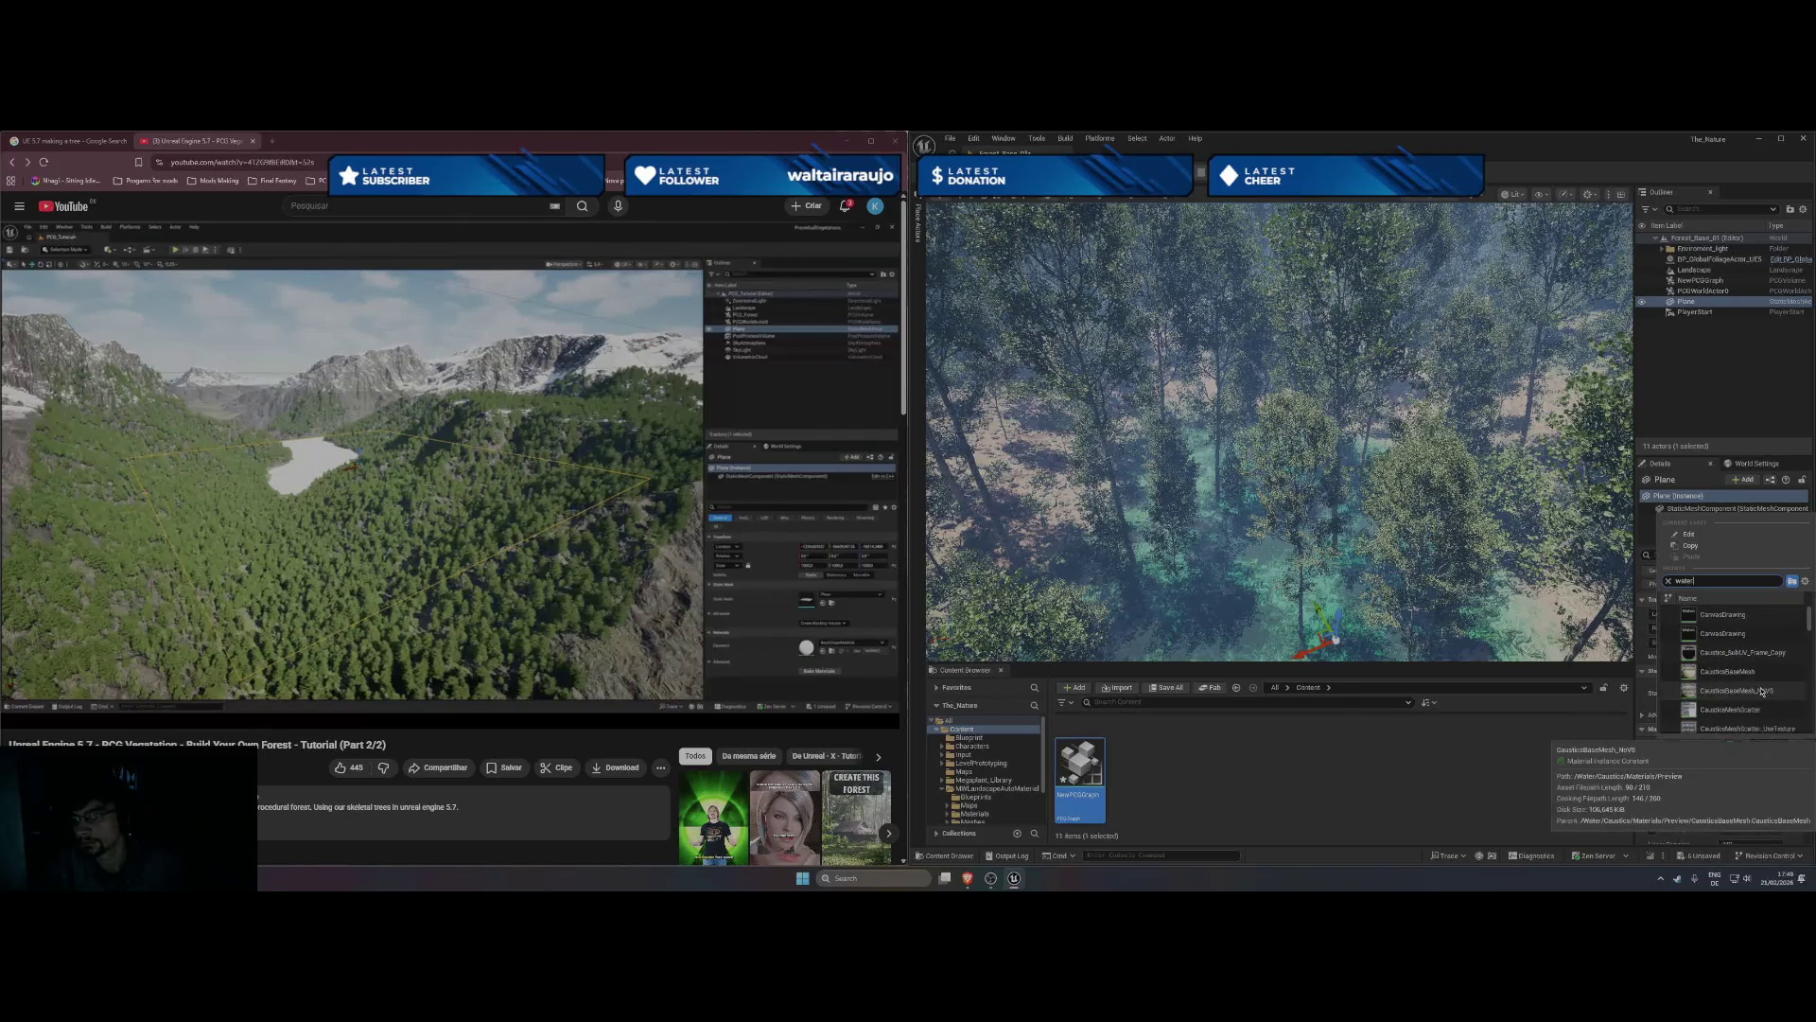
{"action": "scroll", "coordinate": [1761, 690], "scroll_direction": "down", "scroll_amount": 3}
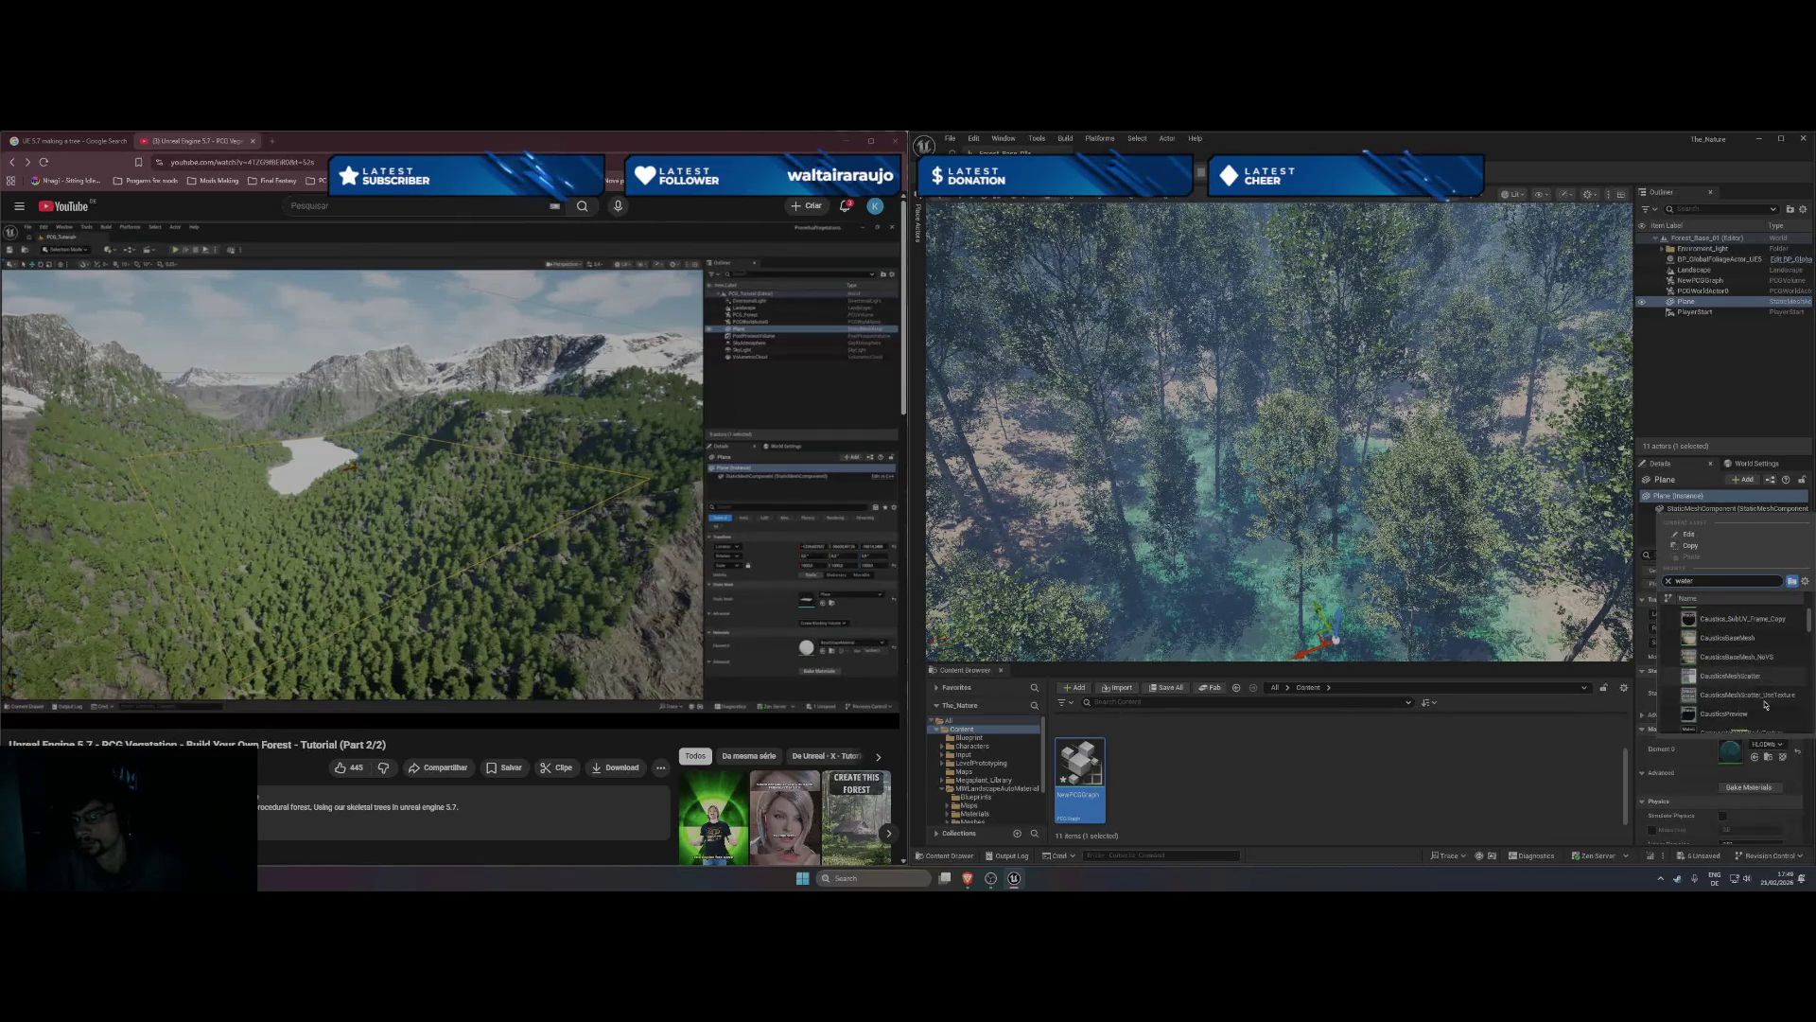
{"action": "scroll", "coordinate": [1763, 708], "scroll_direction": "down", "scroll_amount": 5}
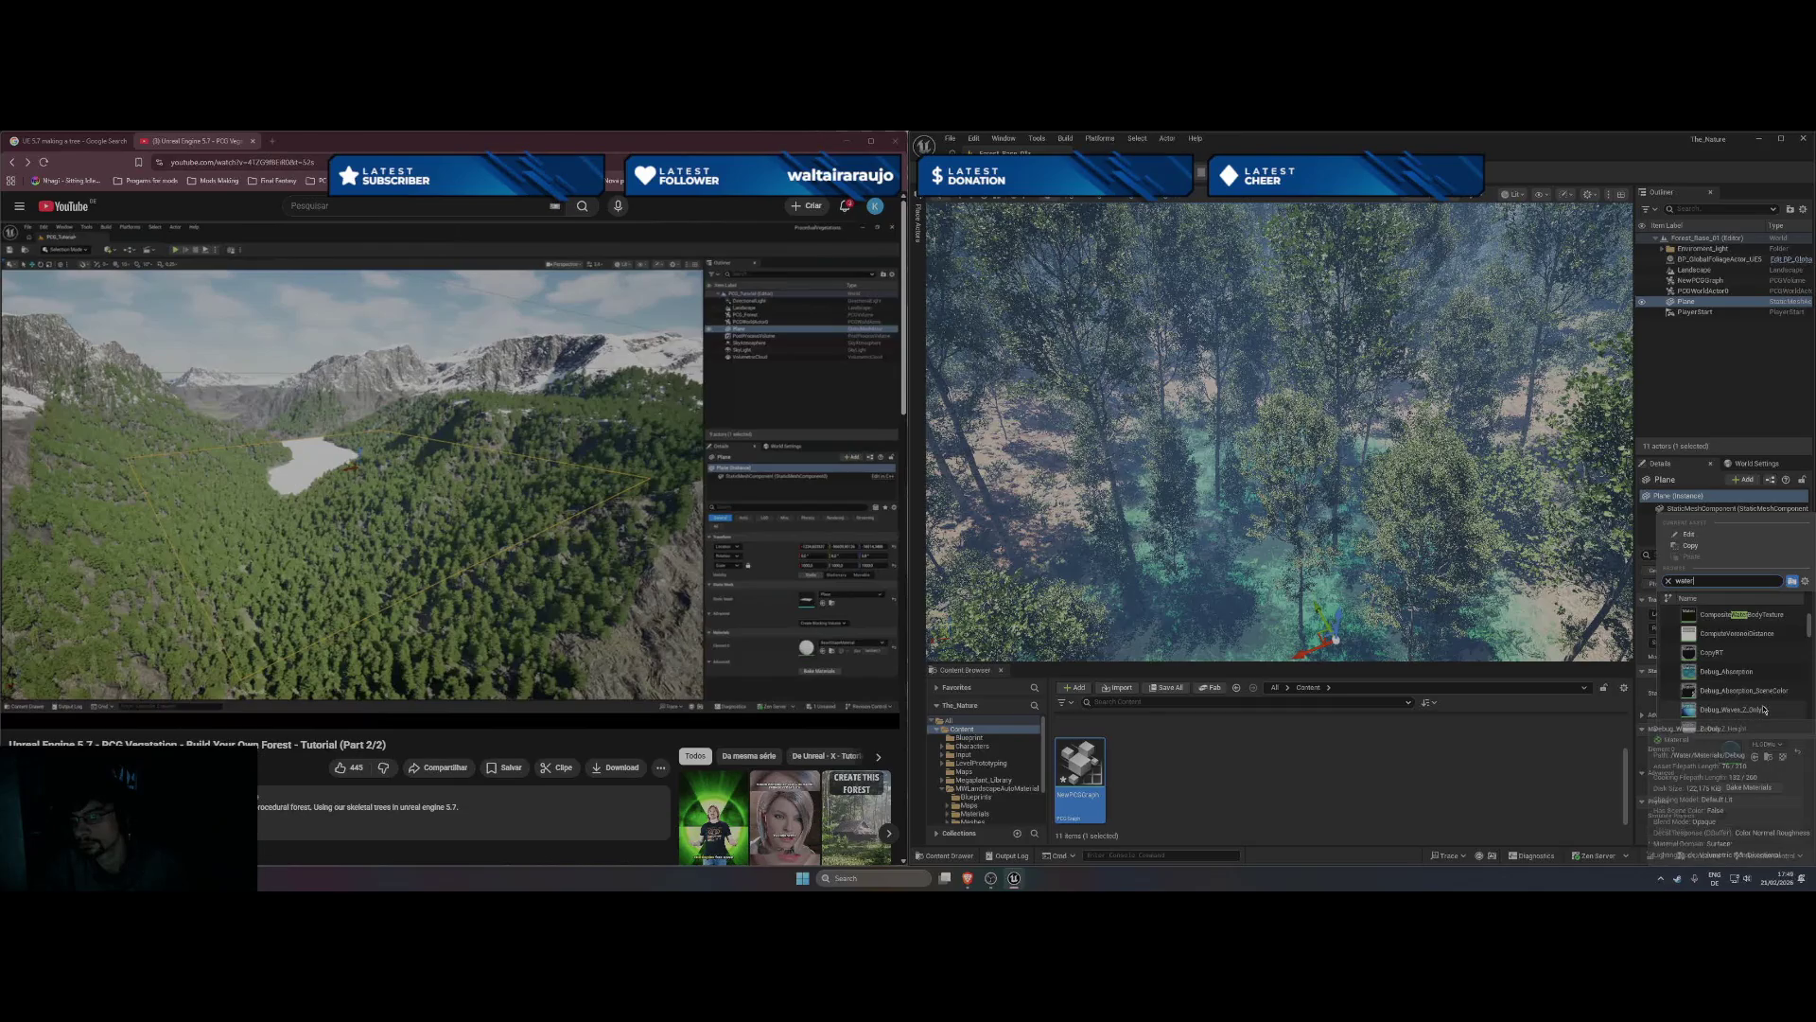
{"action": "scroll", "coordinate": [1761, 709], "scroll_direction": "down", "scroll_amount": 5}
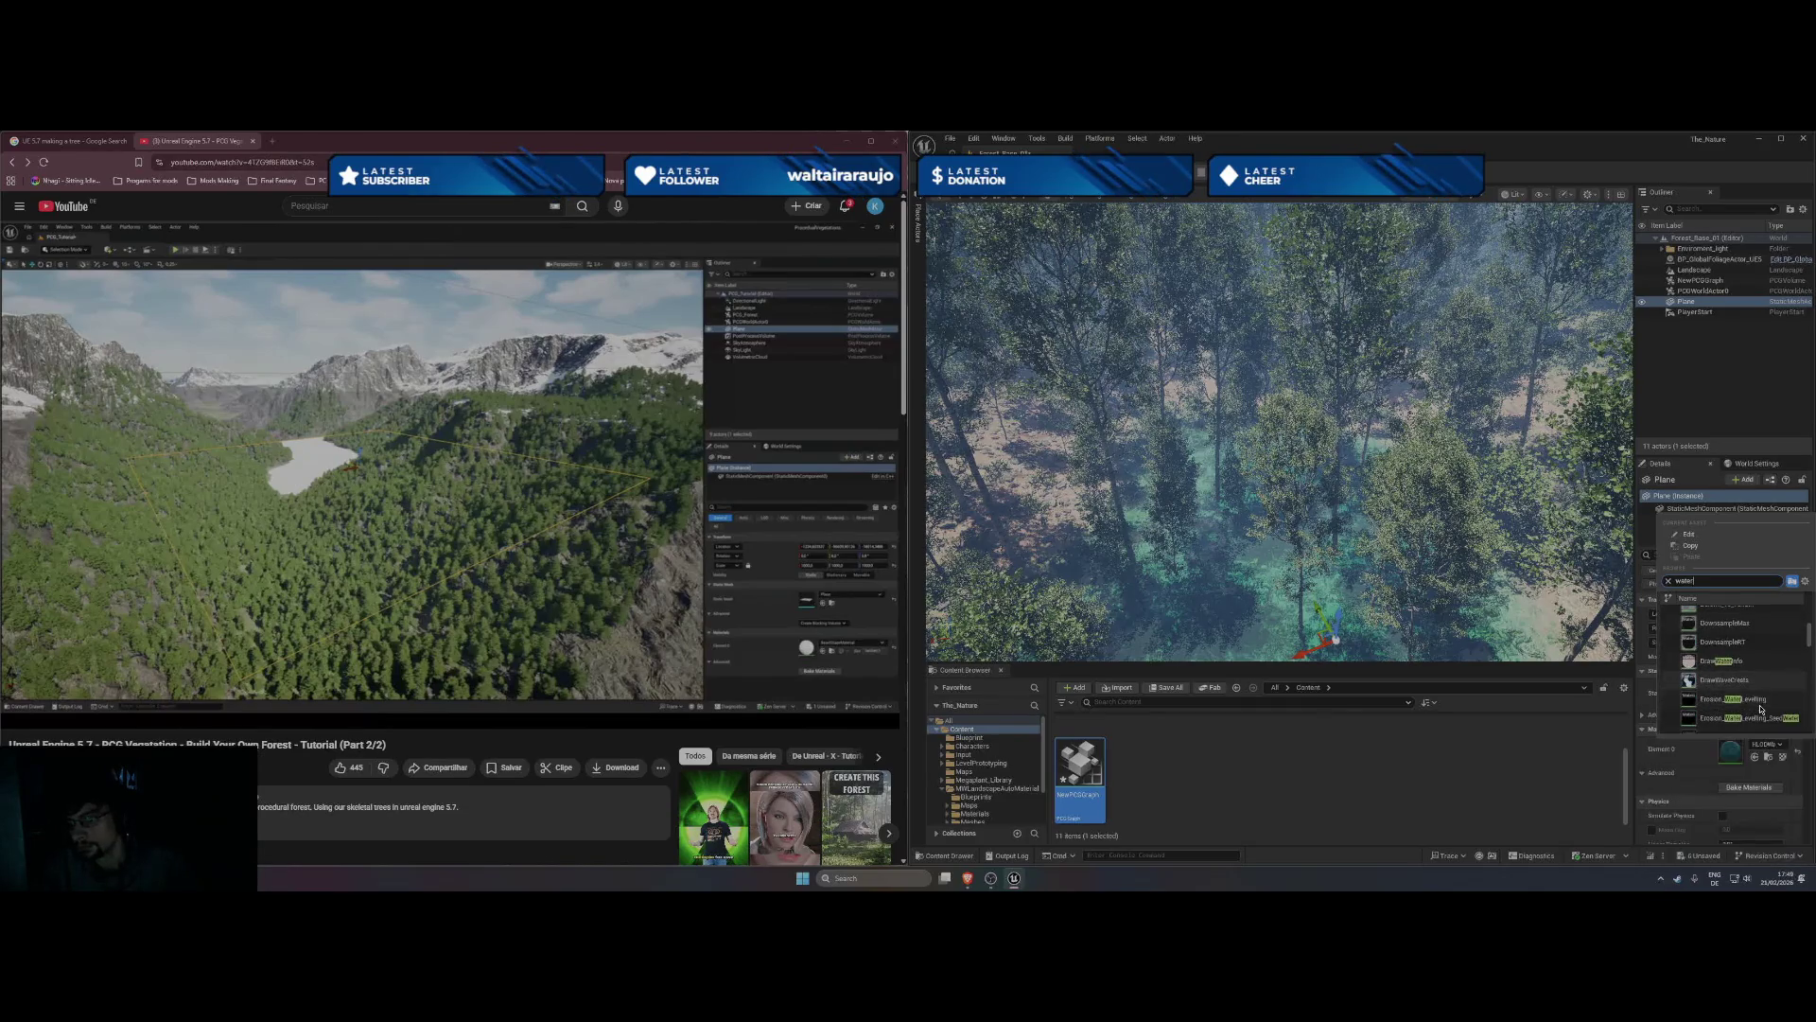
{"action": "scroll", "coordinate": [1760, 708], "scroll_direction": "down", "scroll_amount": 5}
{"action": "scroll", "coordinate": [1760, 712], "scroll_direction": "down", "scroll_amount": 5}
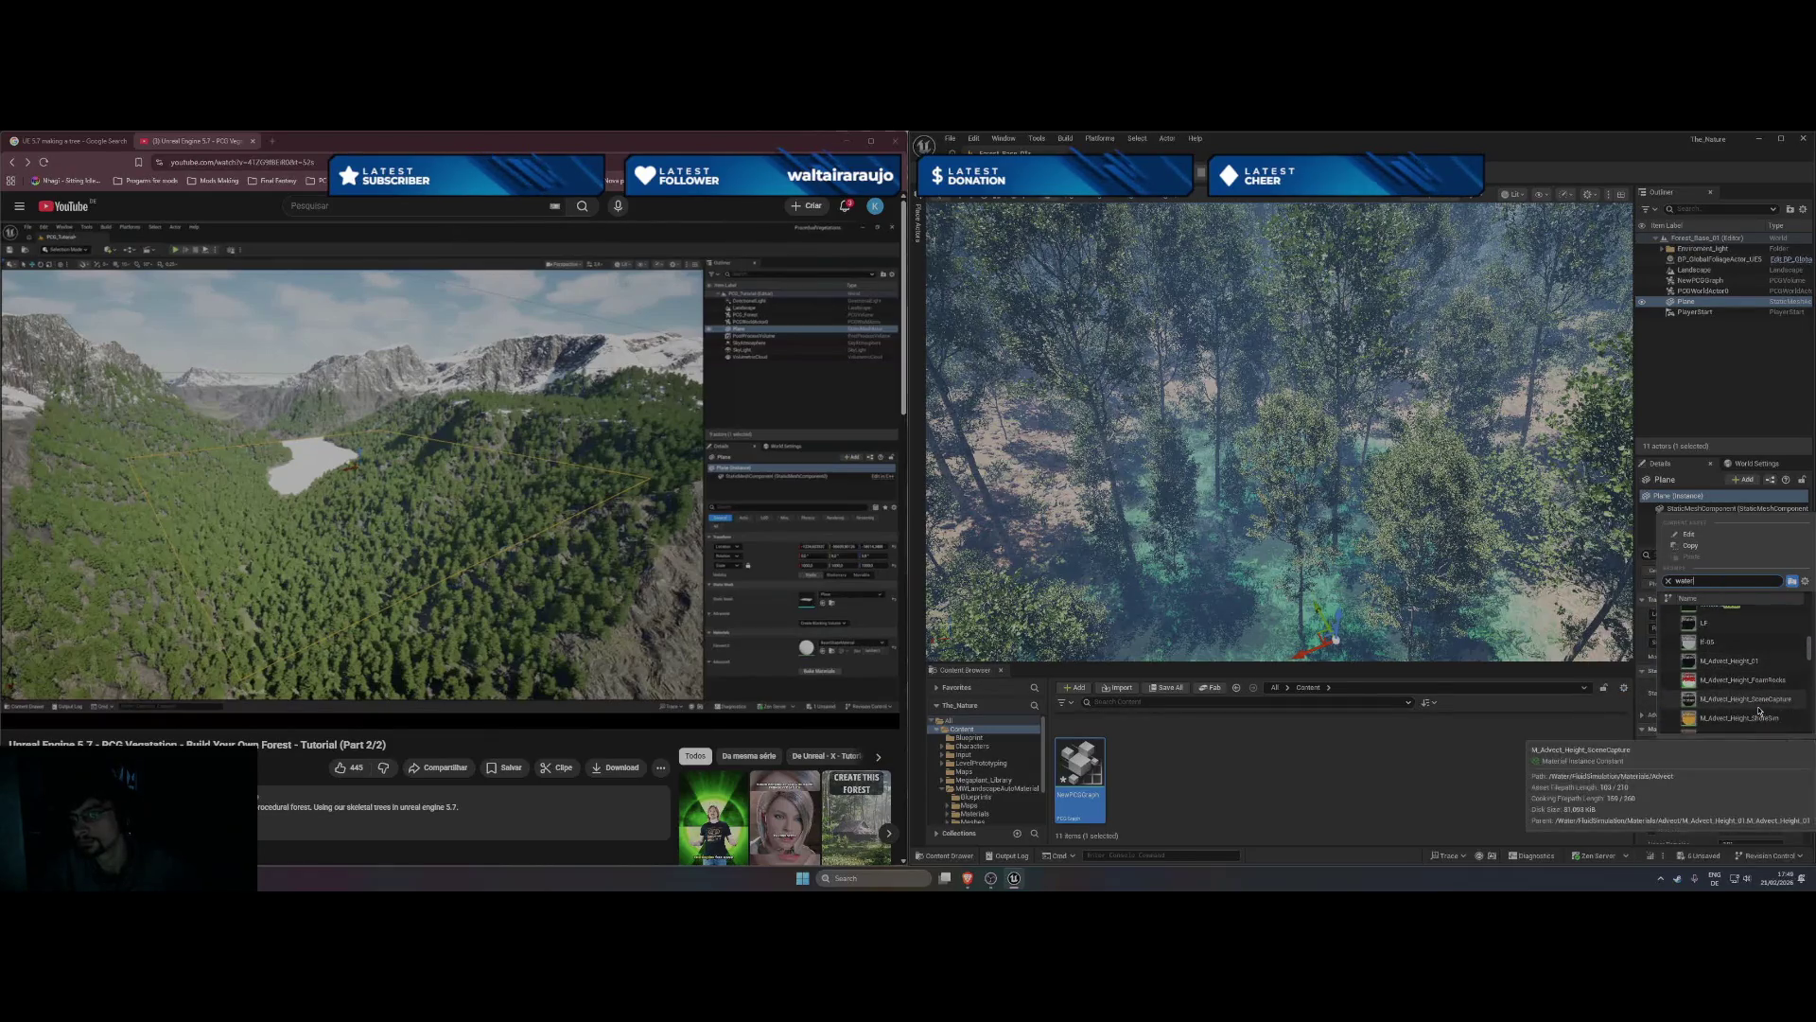
{"action": "scroll", "coordinate": [1759, 710], "scroll_direction": "down", "scroll_amount": 5}
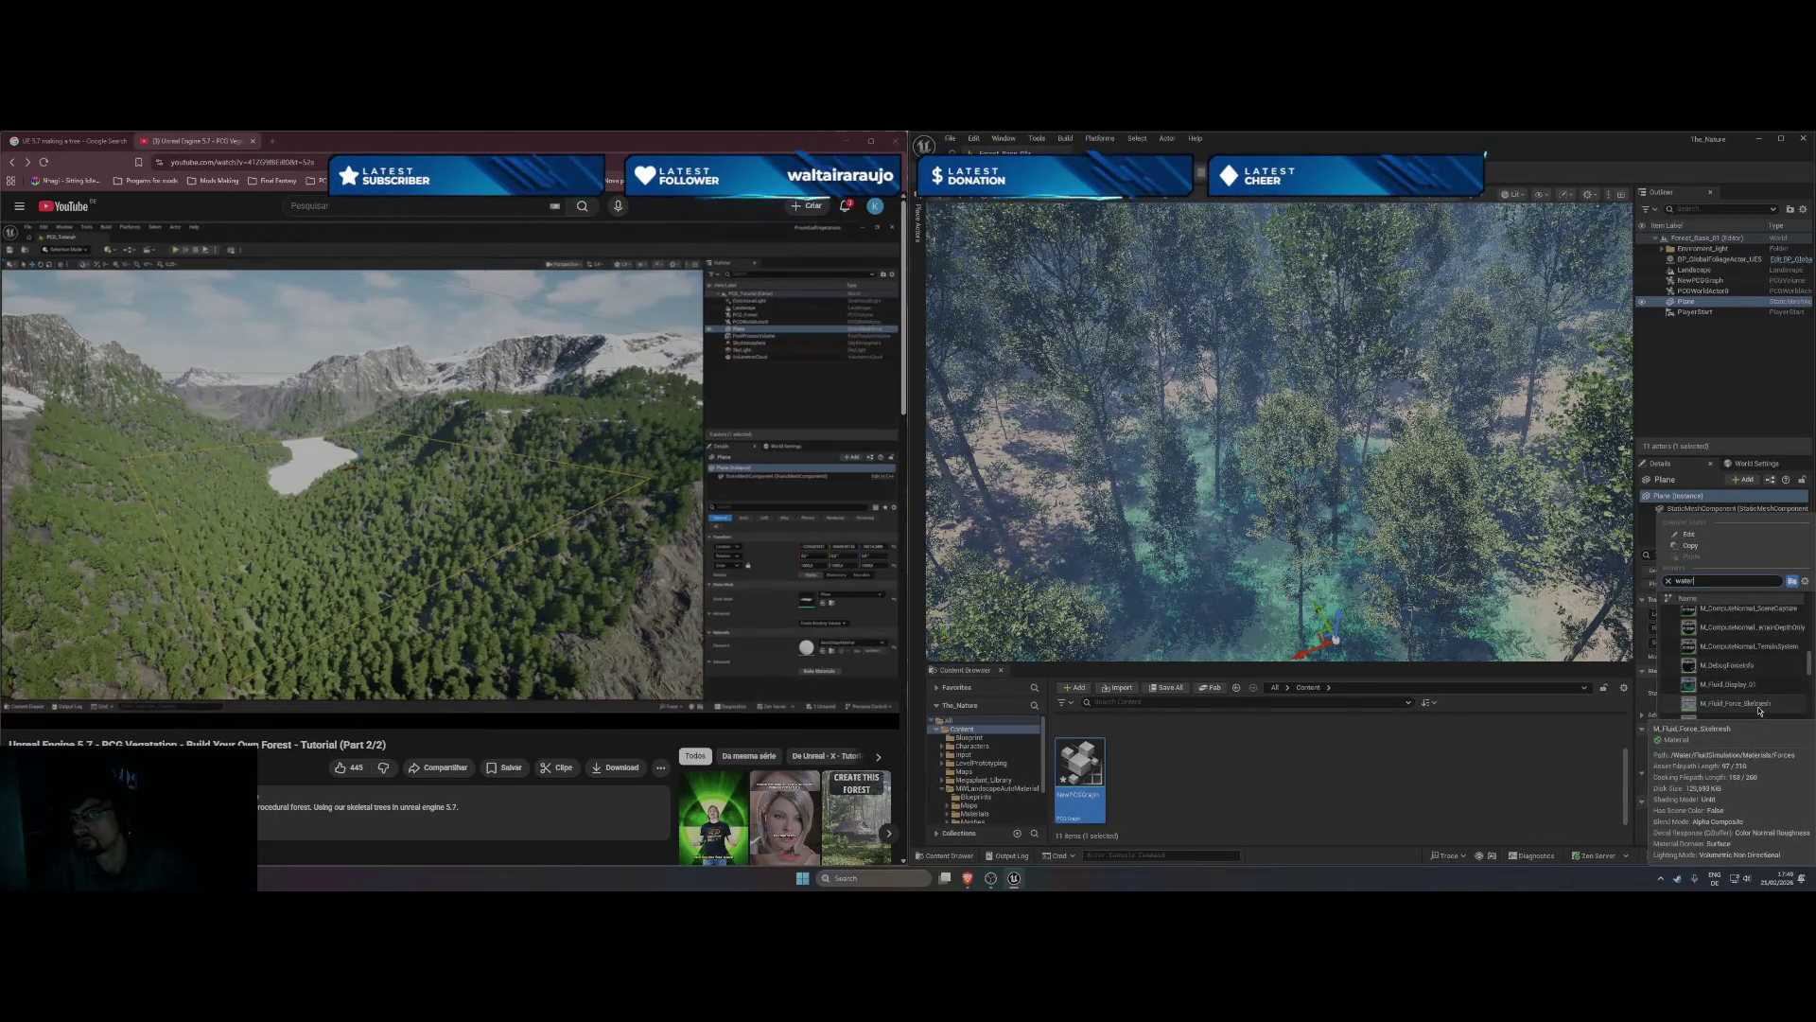
{"action": "scroll", "coordinate": [1764, 702], "scroll_direction": "down", "scroll_amount": 2}
{"action": "scroll", "coordinate": [1765, 698], "scroll_direction": "down", "scroll_amount": 3}
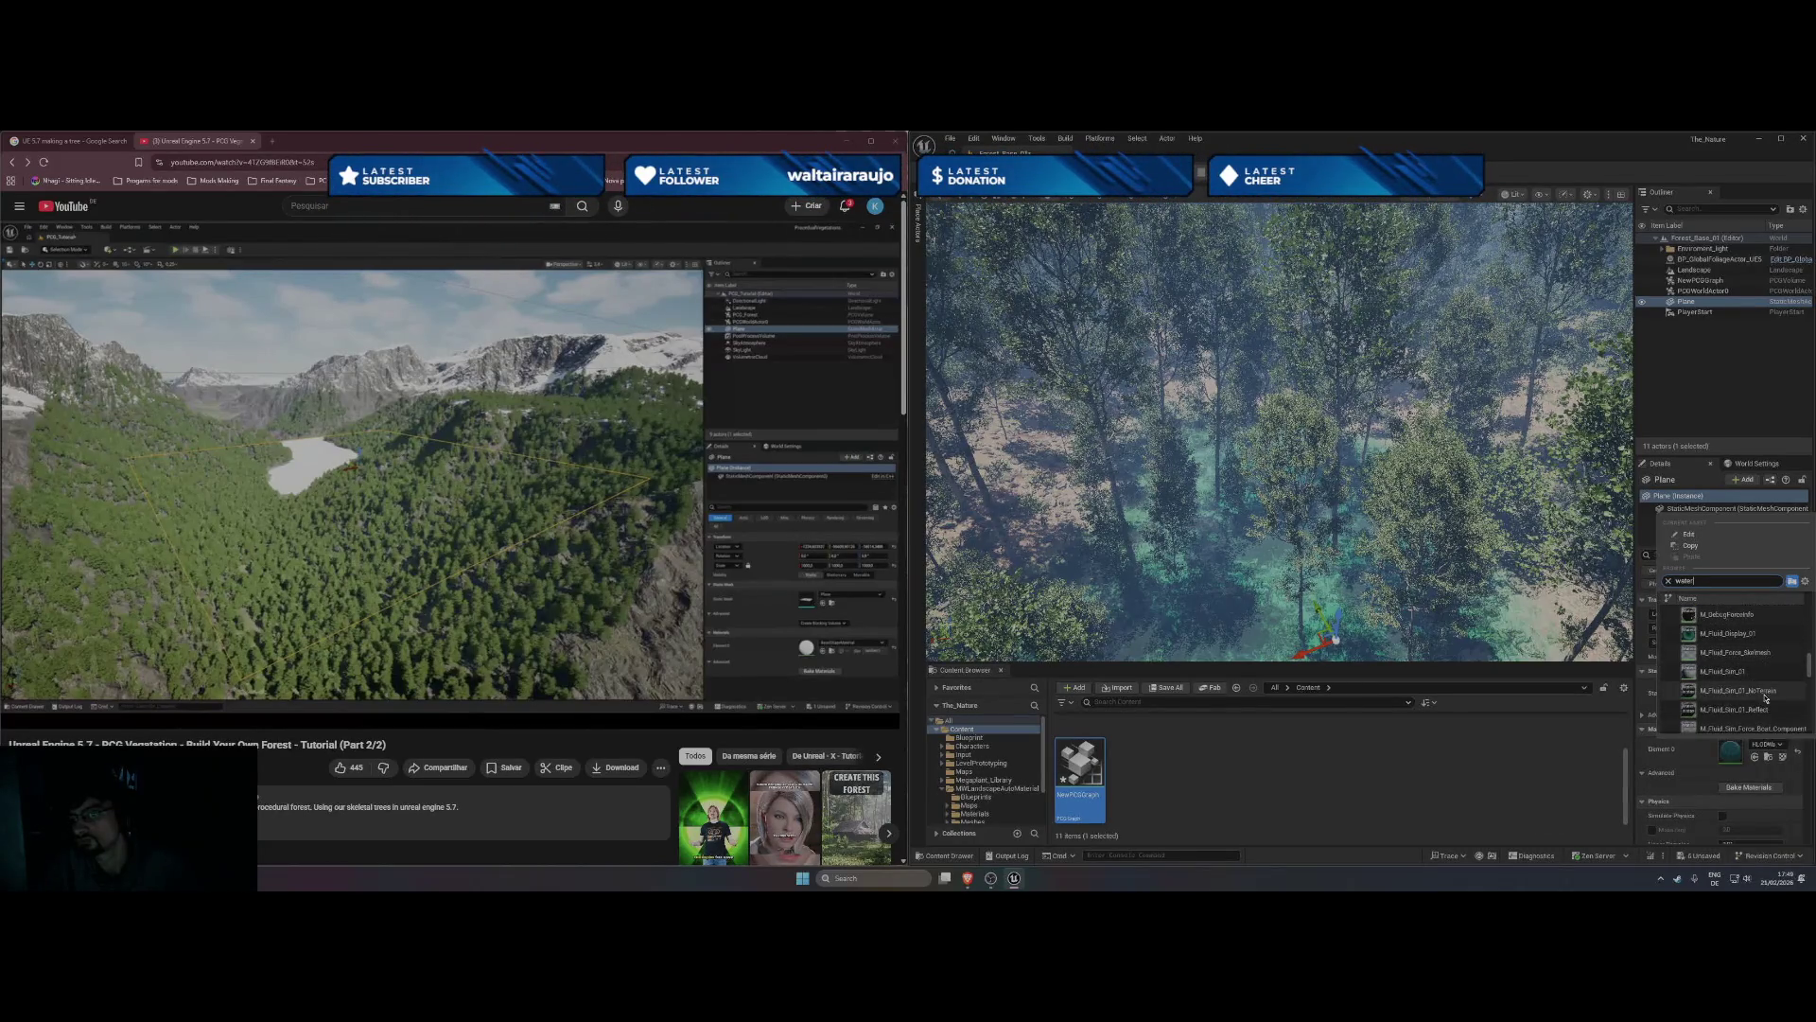
{"action": "scroll", "coordinate": [1765, 698], "scroll_direction": "down", "scroll_amount": 3}
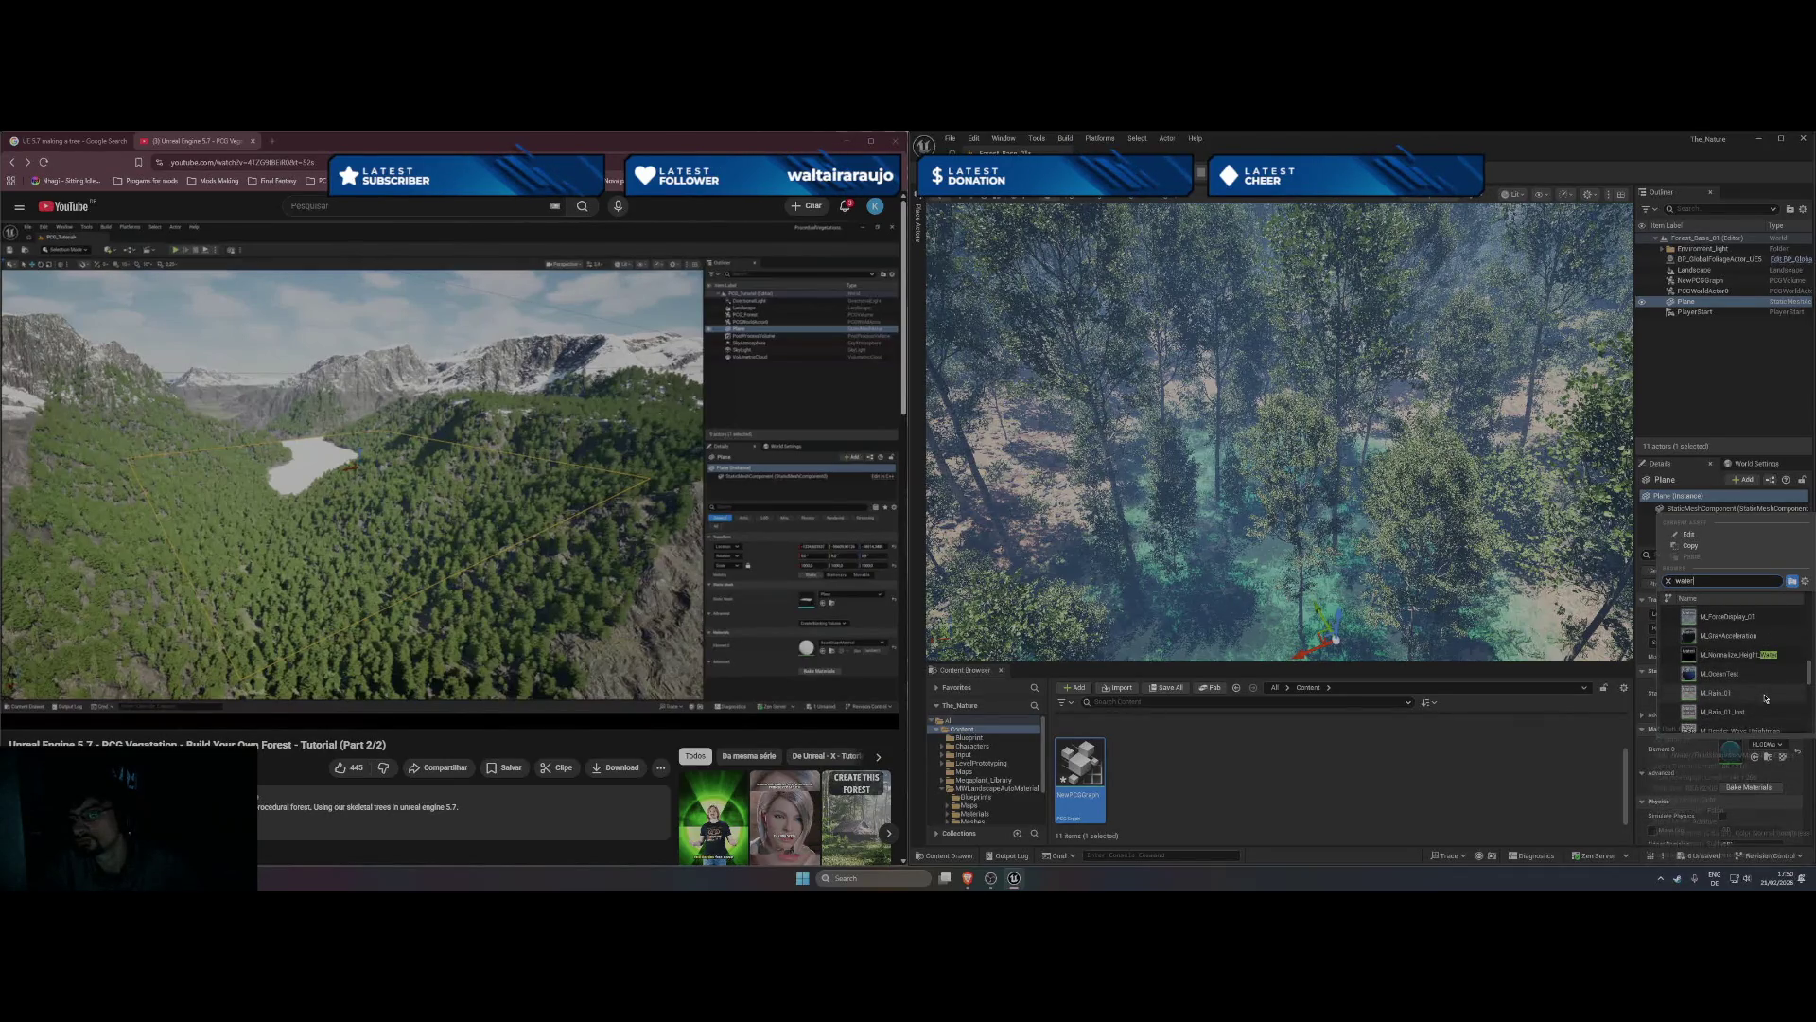
{"action": "key", "text": "Escape"}
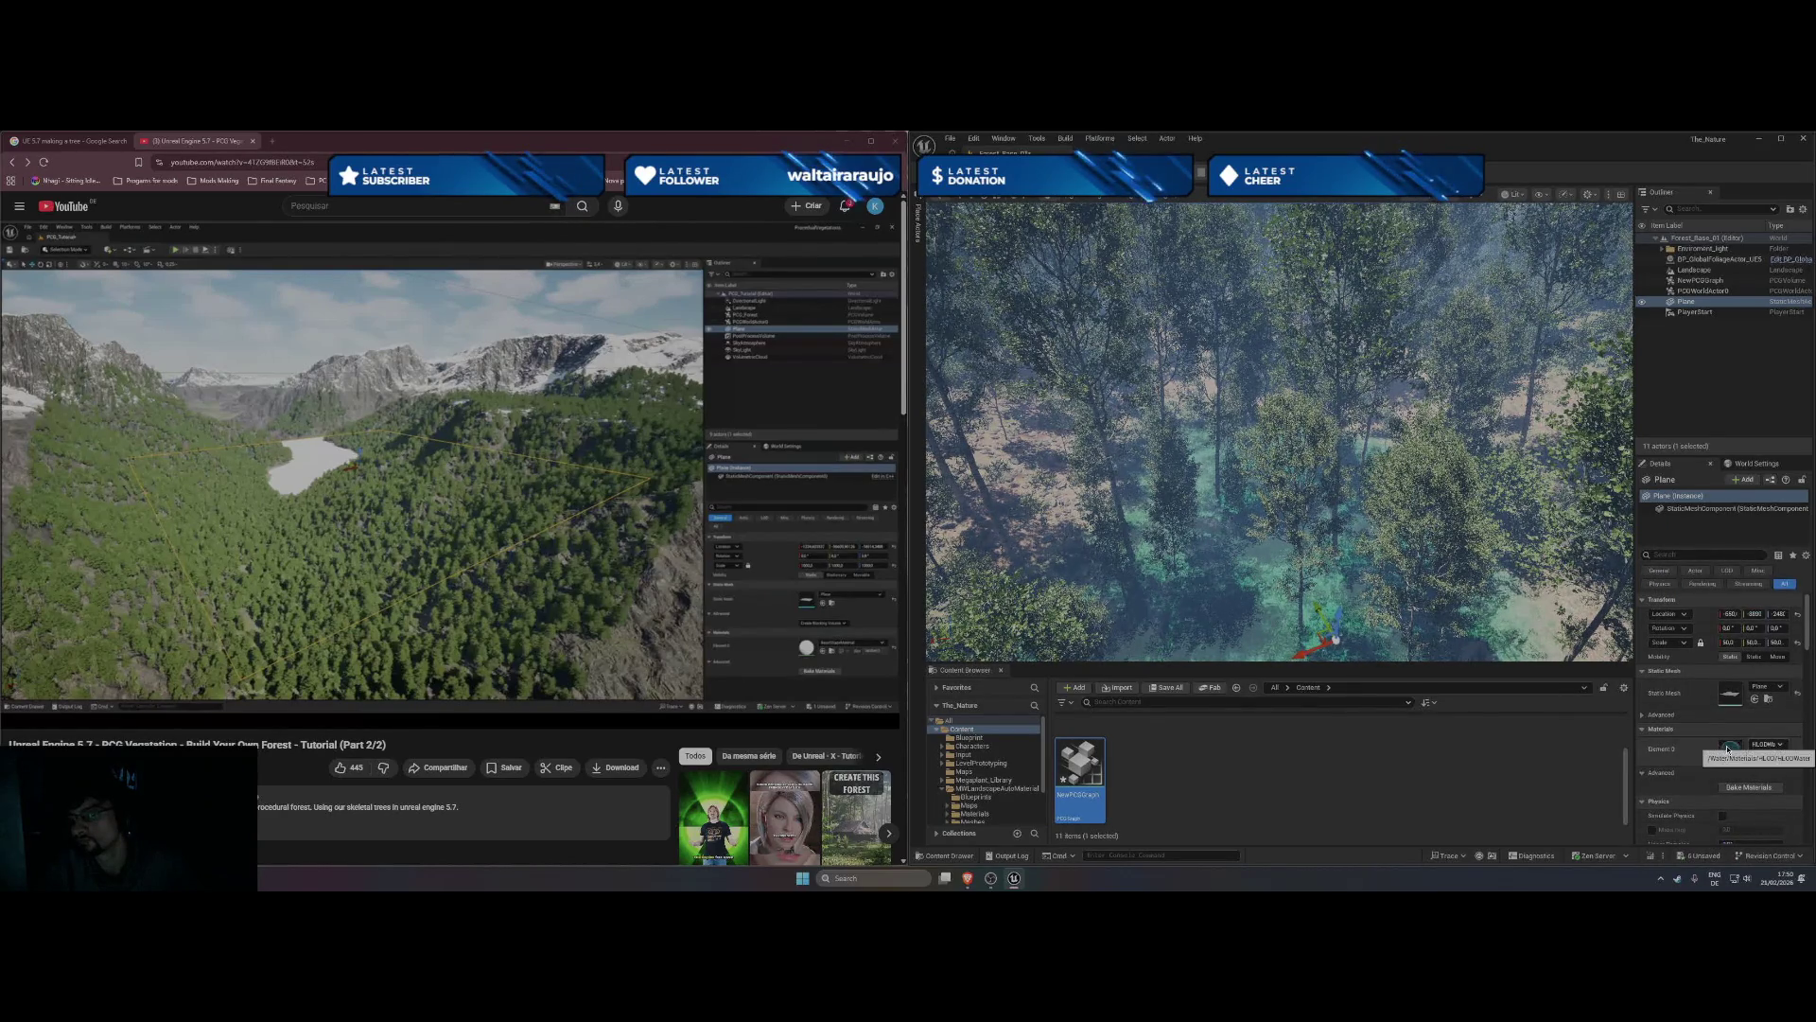
{"action": "left_click", "coordinate": [286, 484]}
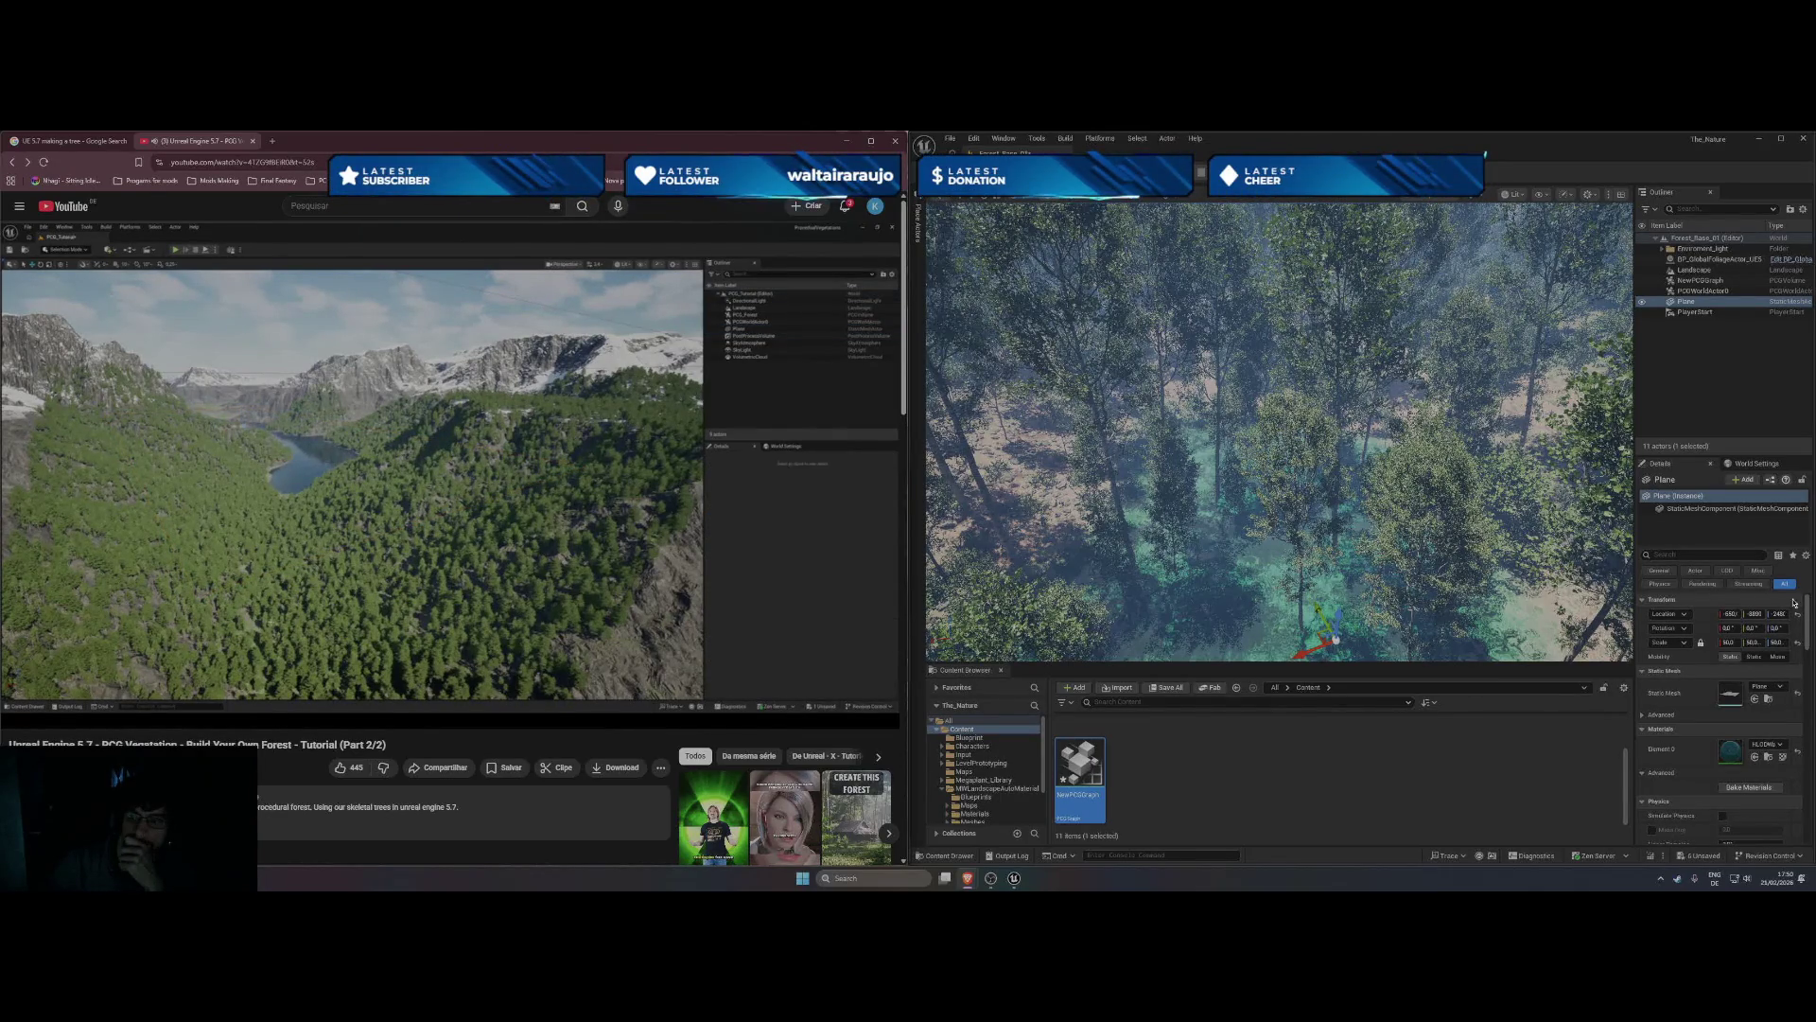
- Abandon a 'mi_' material search, select NewPCGGraph, and start Play In Editor with Alt+P
{"action": "left_click", "coordinate": [1767, 744]}
{"action": "type", "text": "m"}
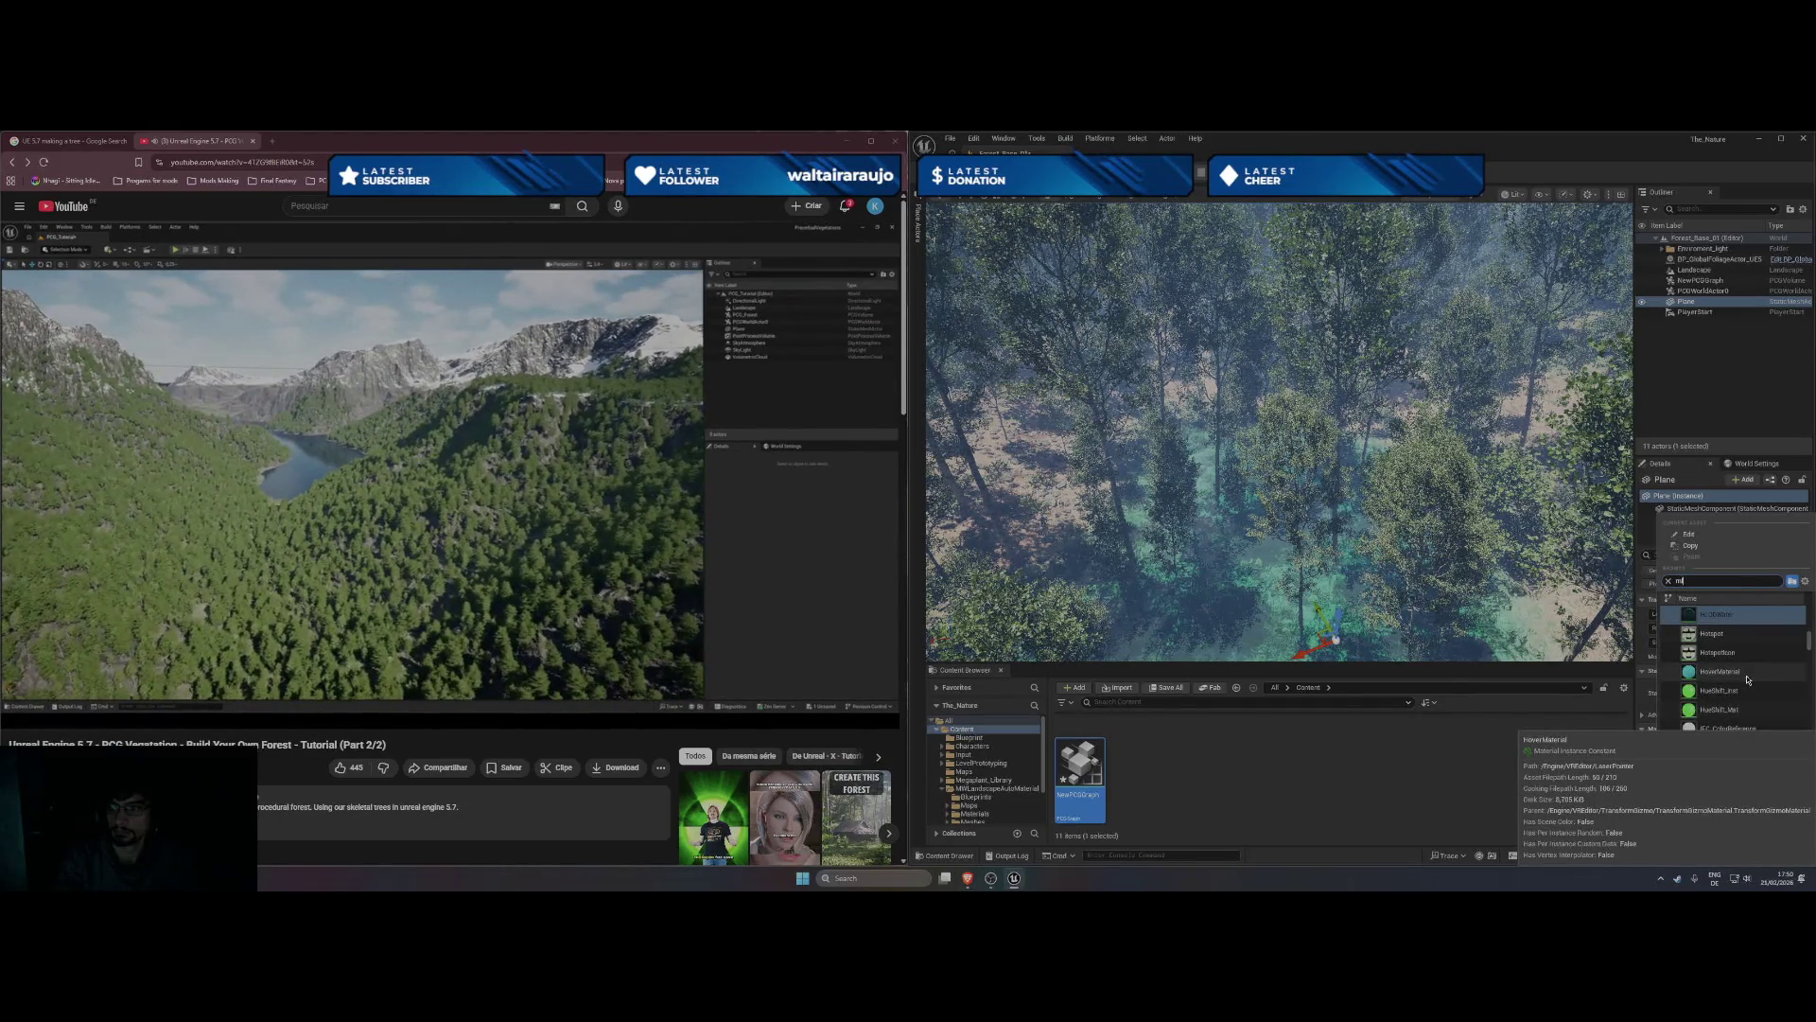
{"action": "type", "text": "i_"}
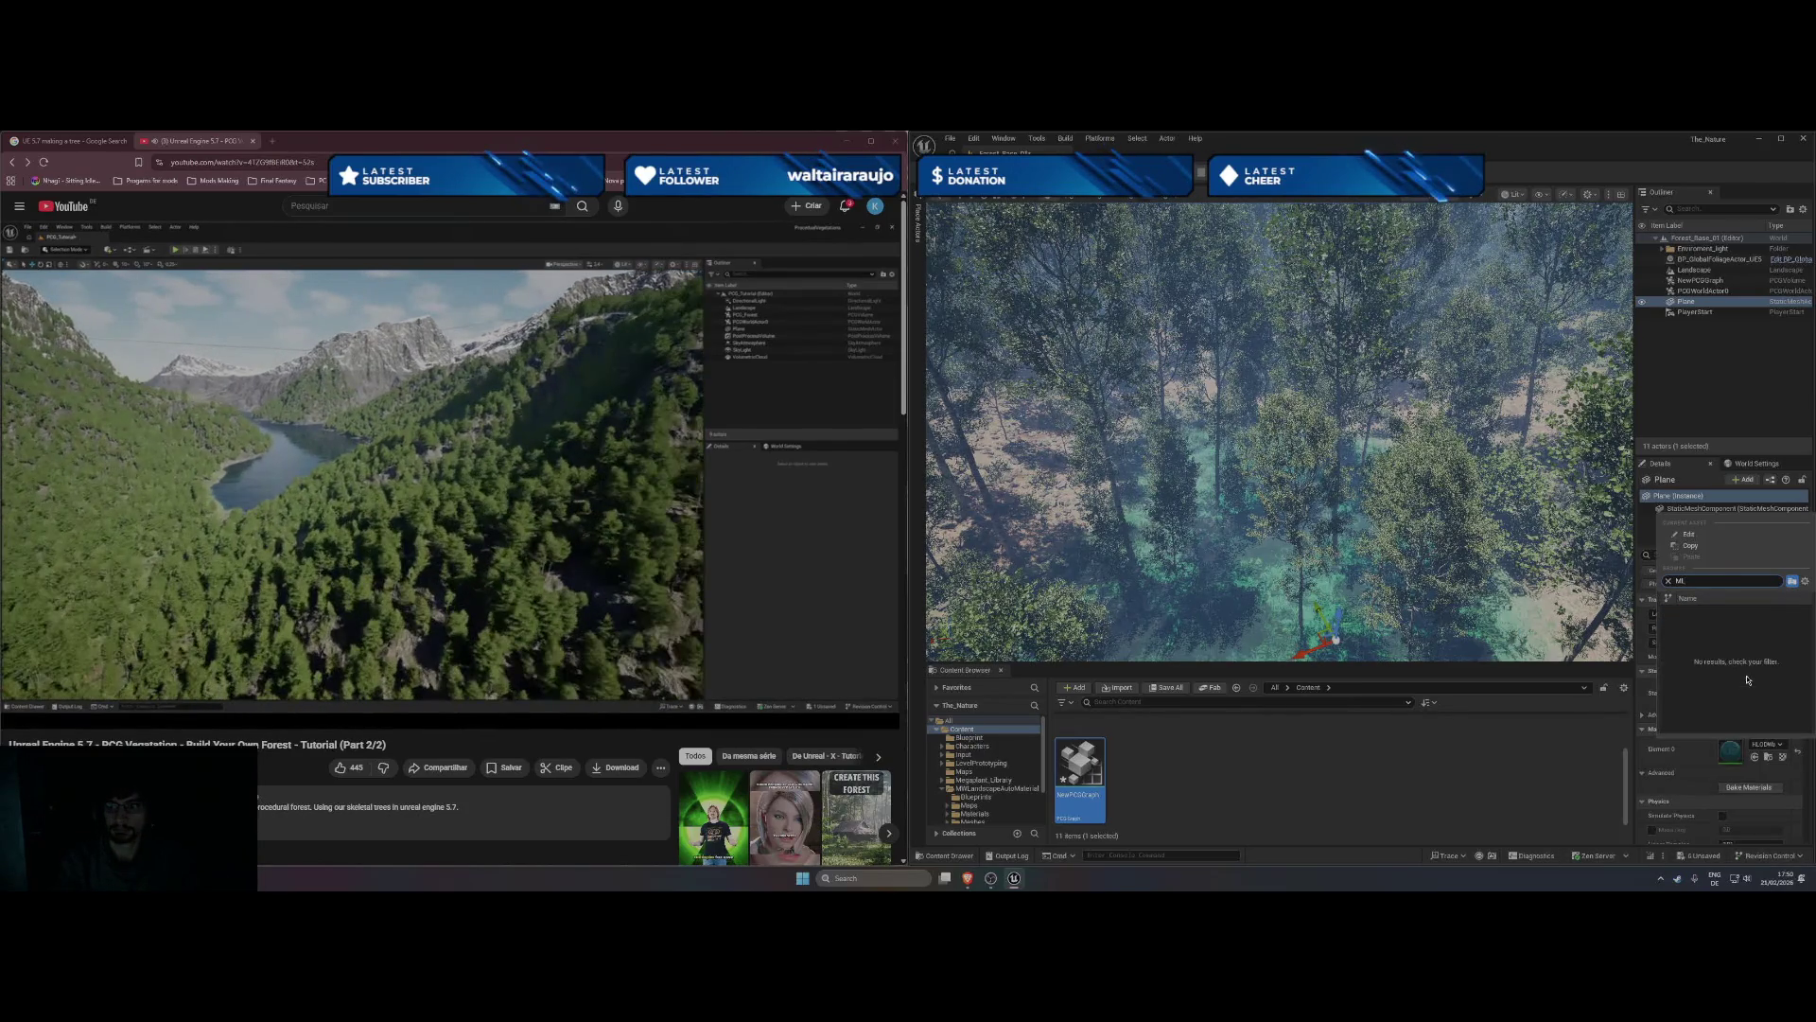
{"action": "key", "text": "BackSpace"}
{"action": "key", "text": "BackSpace"}
{"action": "key", "text": "BackSpace"}
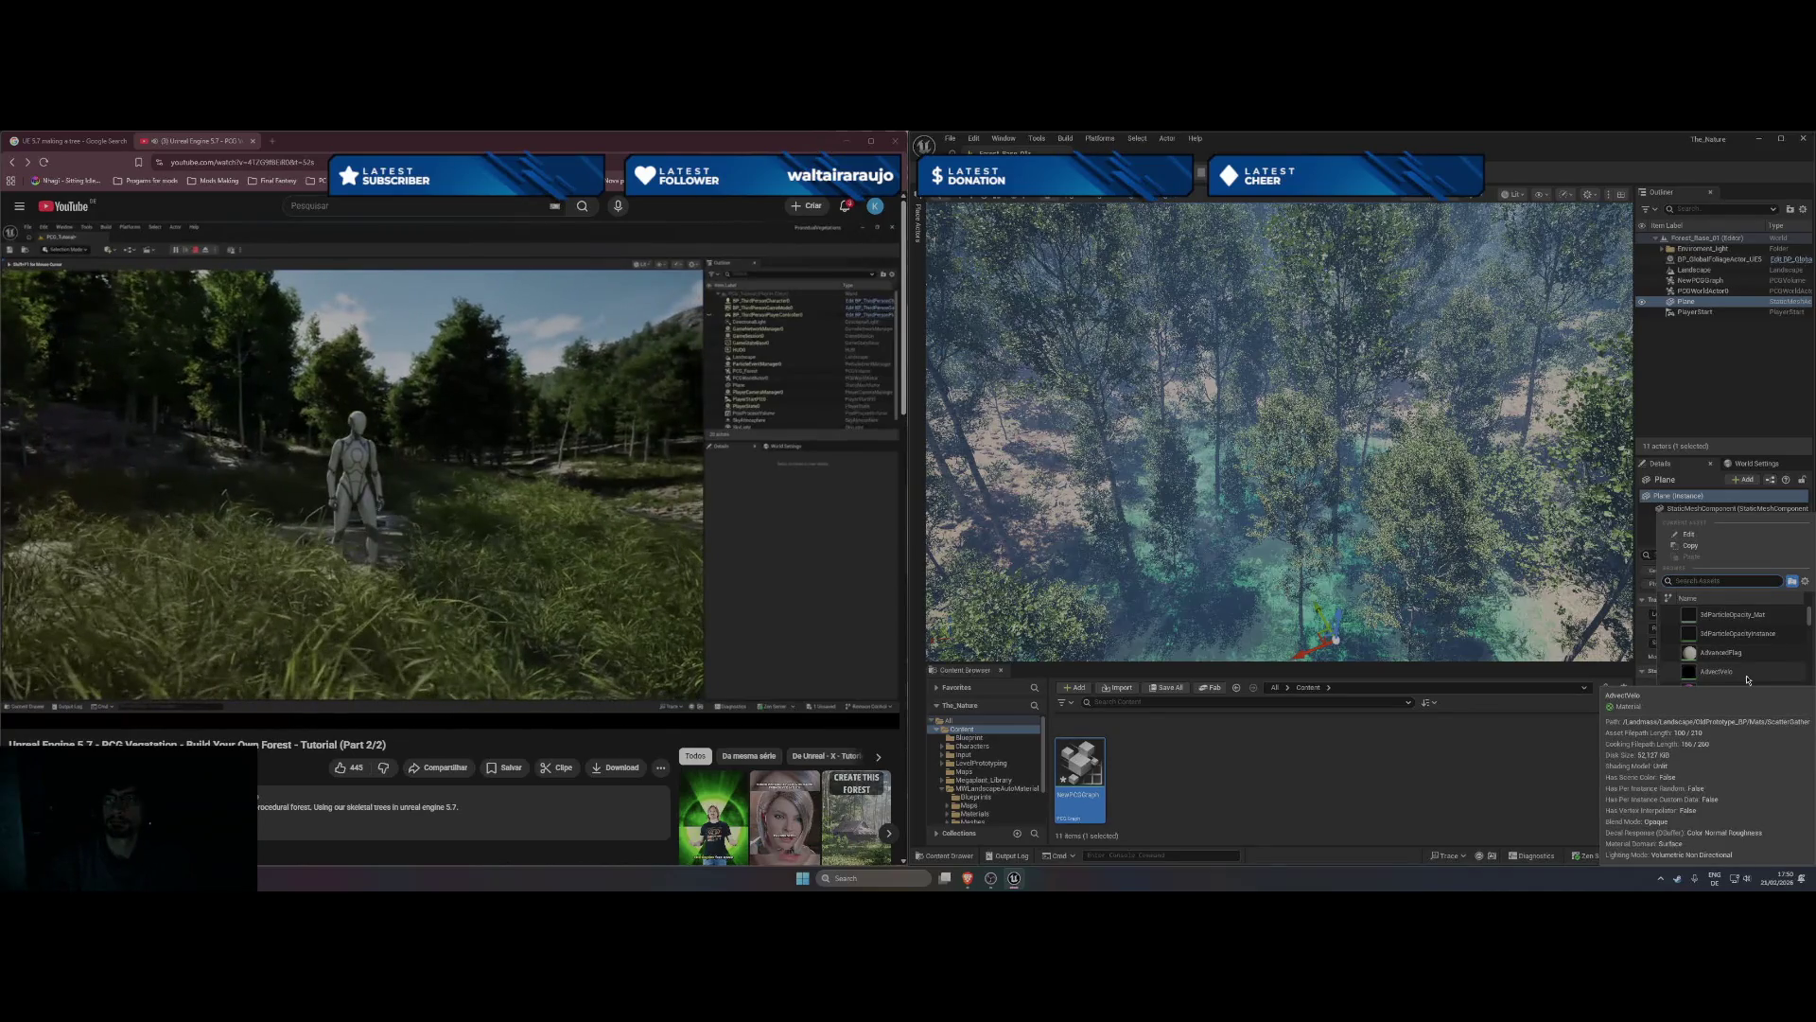
{"action": "left_click", "coordinate": [1748, 680]}
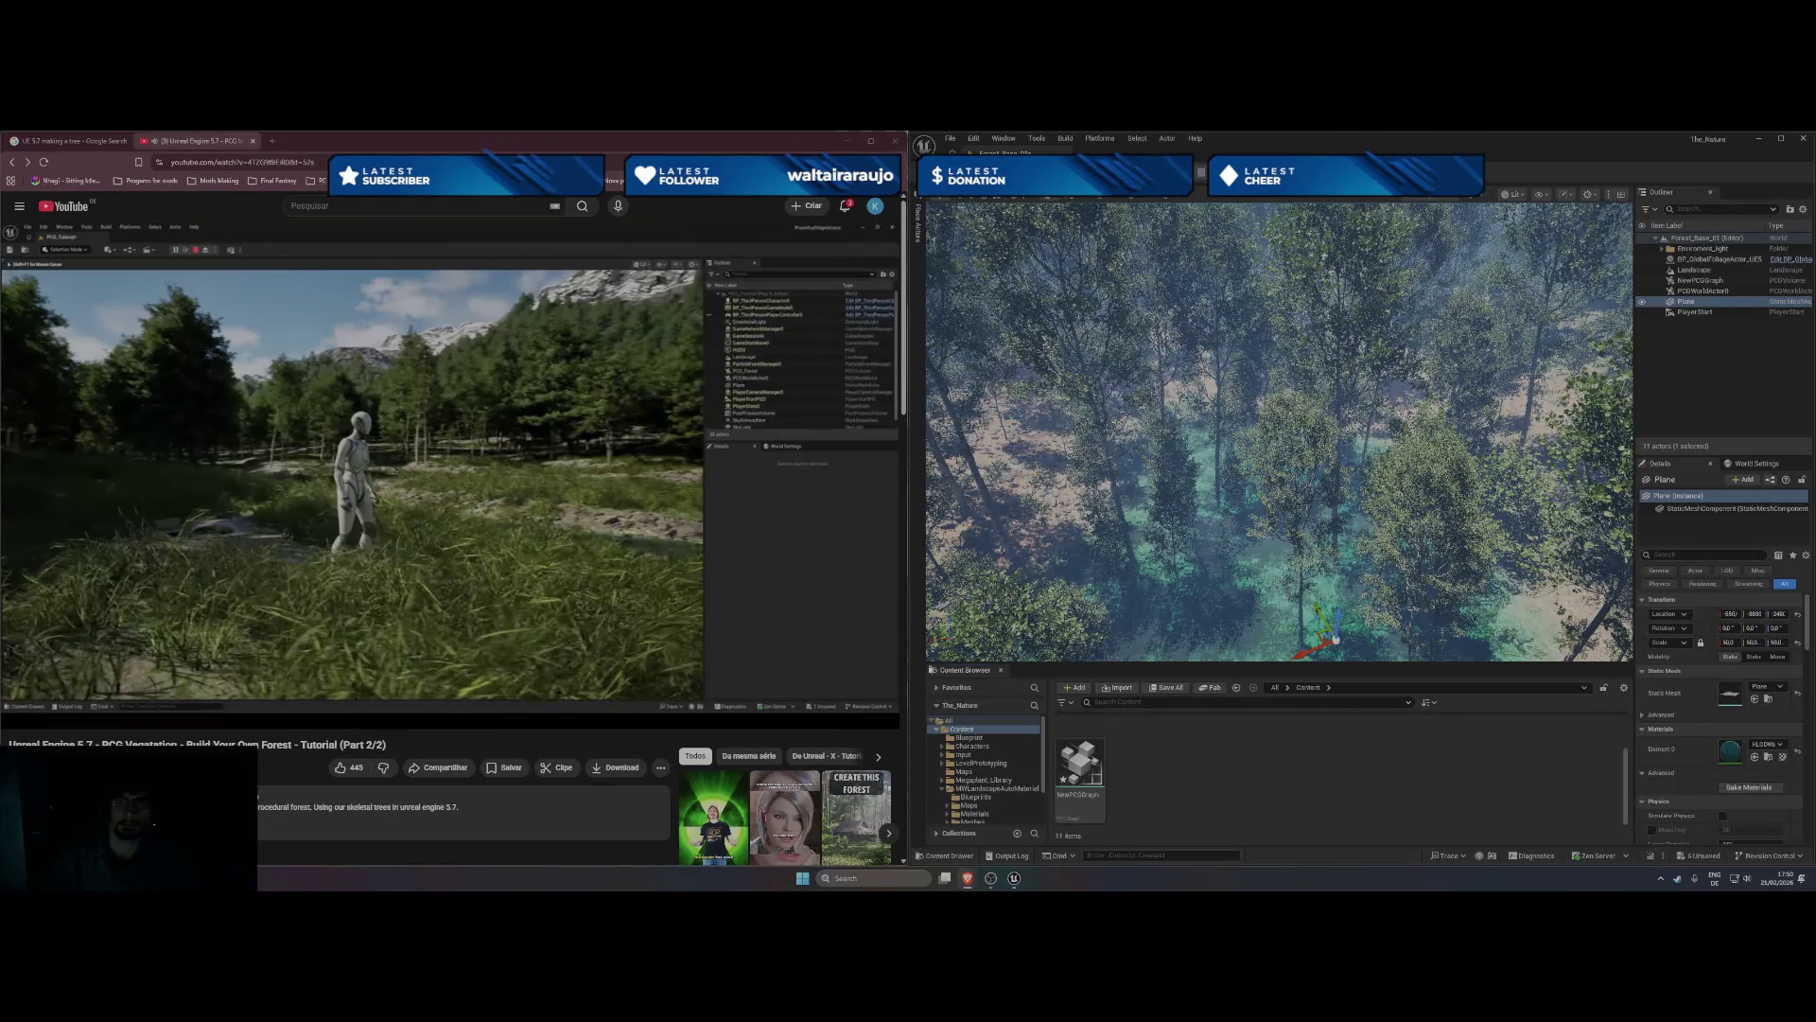
{"action": "left_click", "coordinate": [1088, 277]}
{"action": "key", "text": "alt+p"}
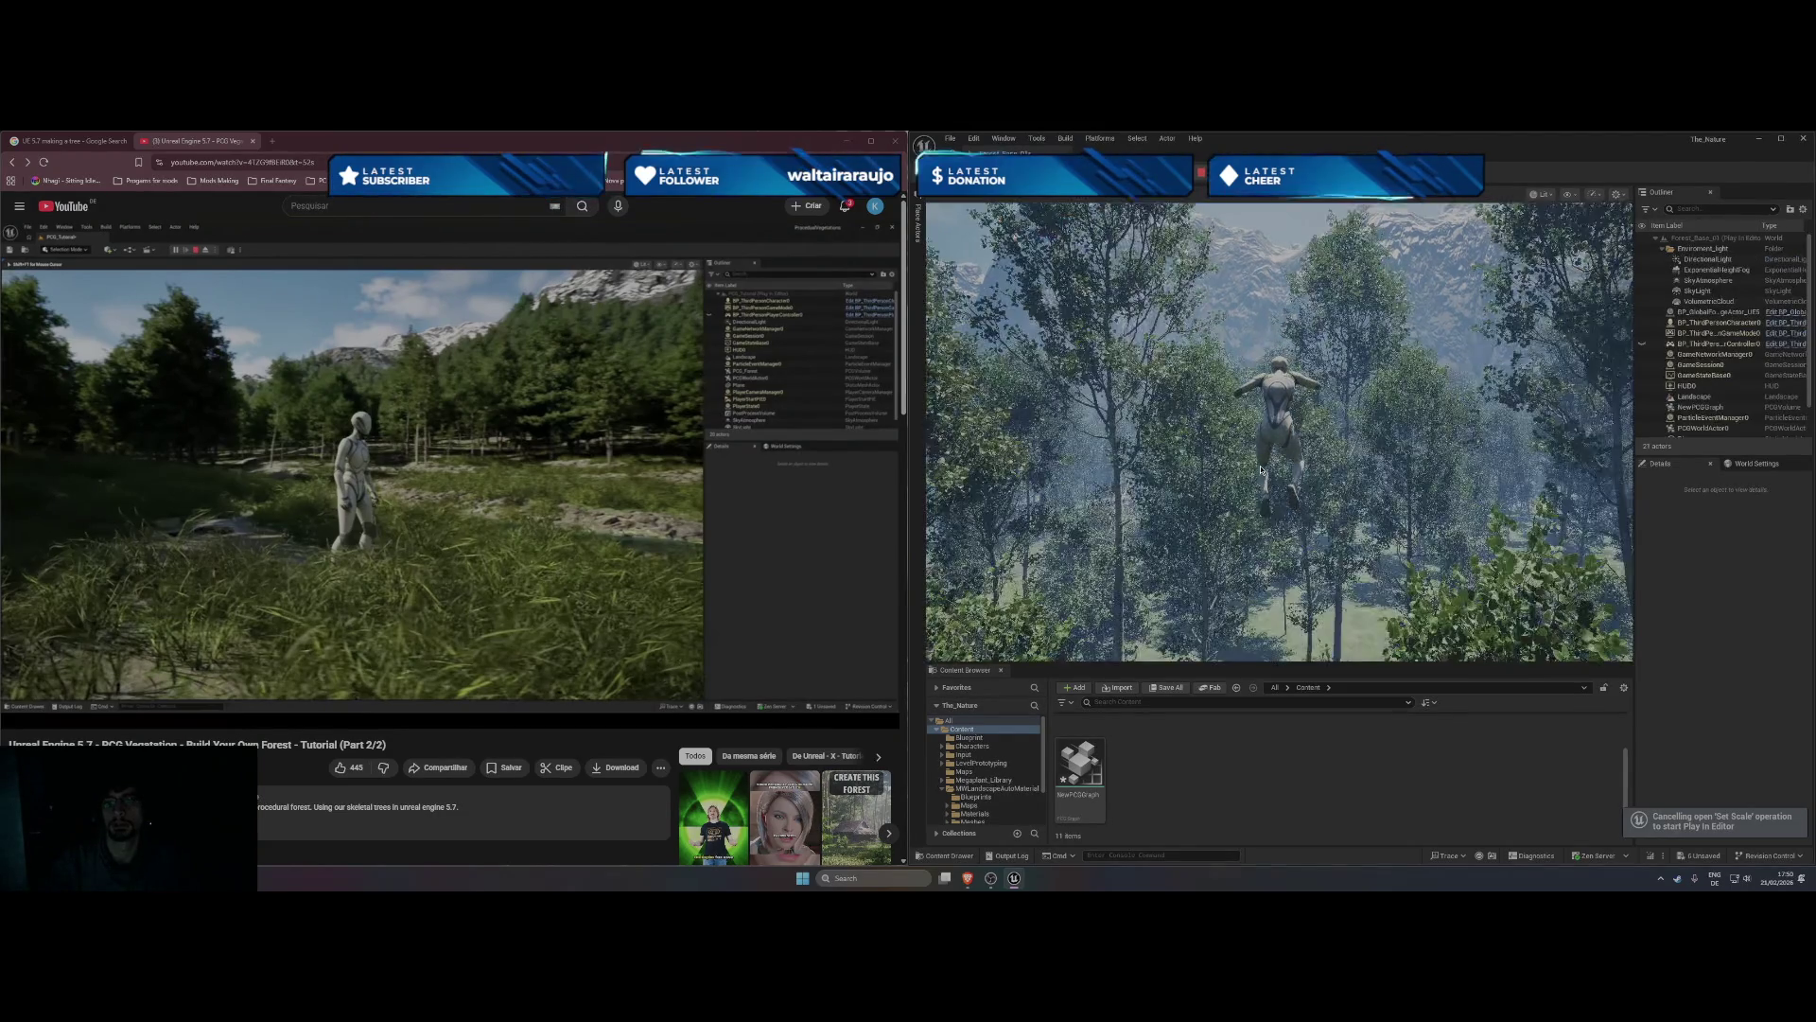
- Take control of the mannequin and run it forward through the tall grass and birch trees
{"action": "left_click", "coordinate": [1291, 457]}
{"action": "key", "text": "w"}
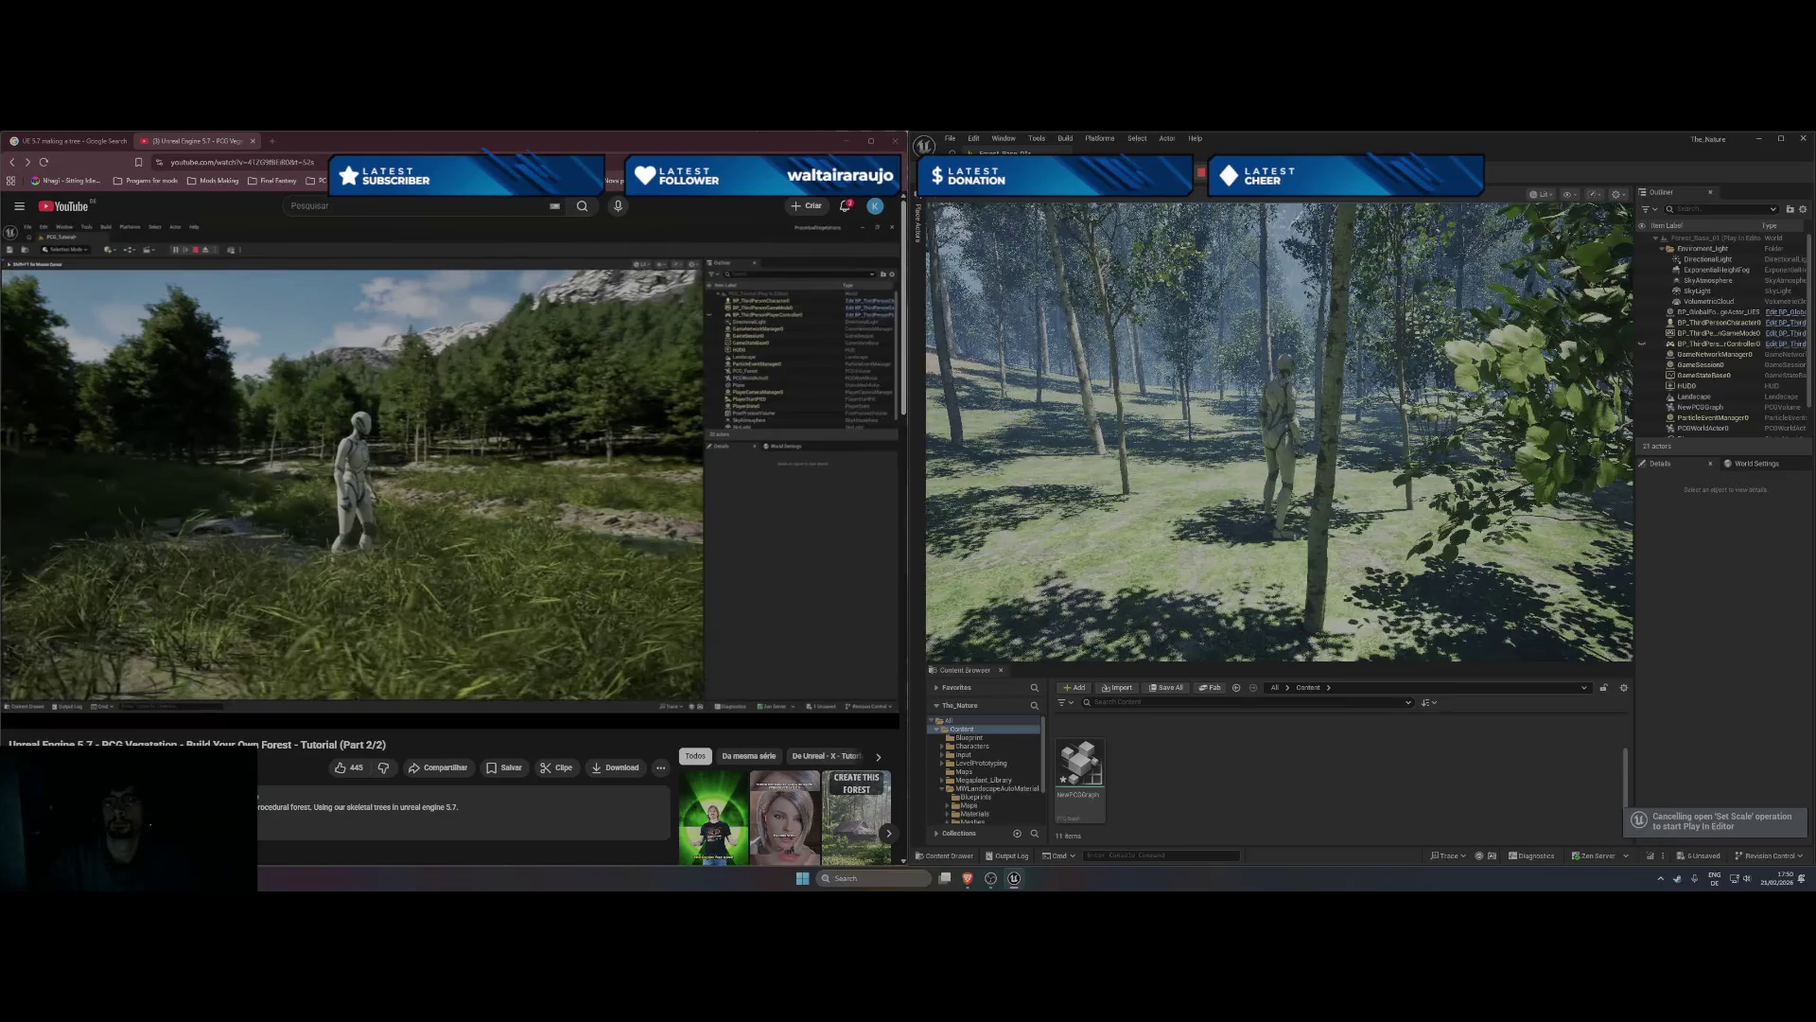
{"action": "key", "text": "w"}
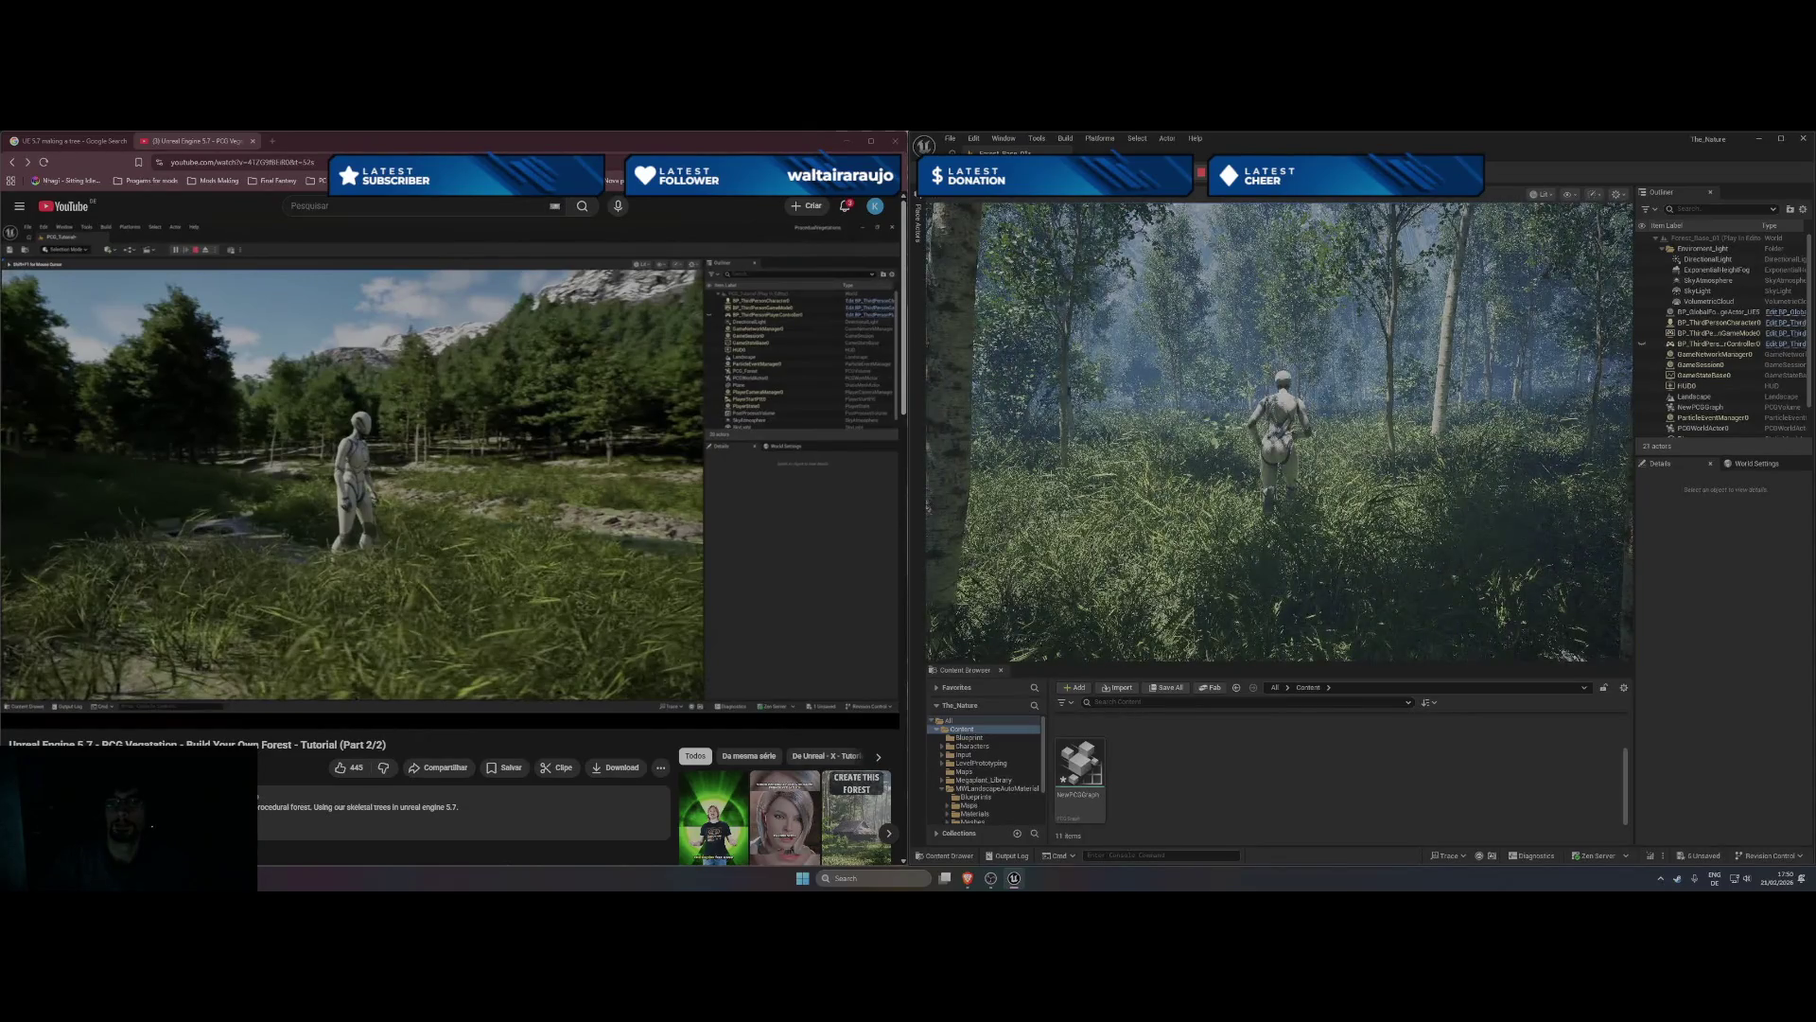
{"action": "key", "text": "w"}
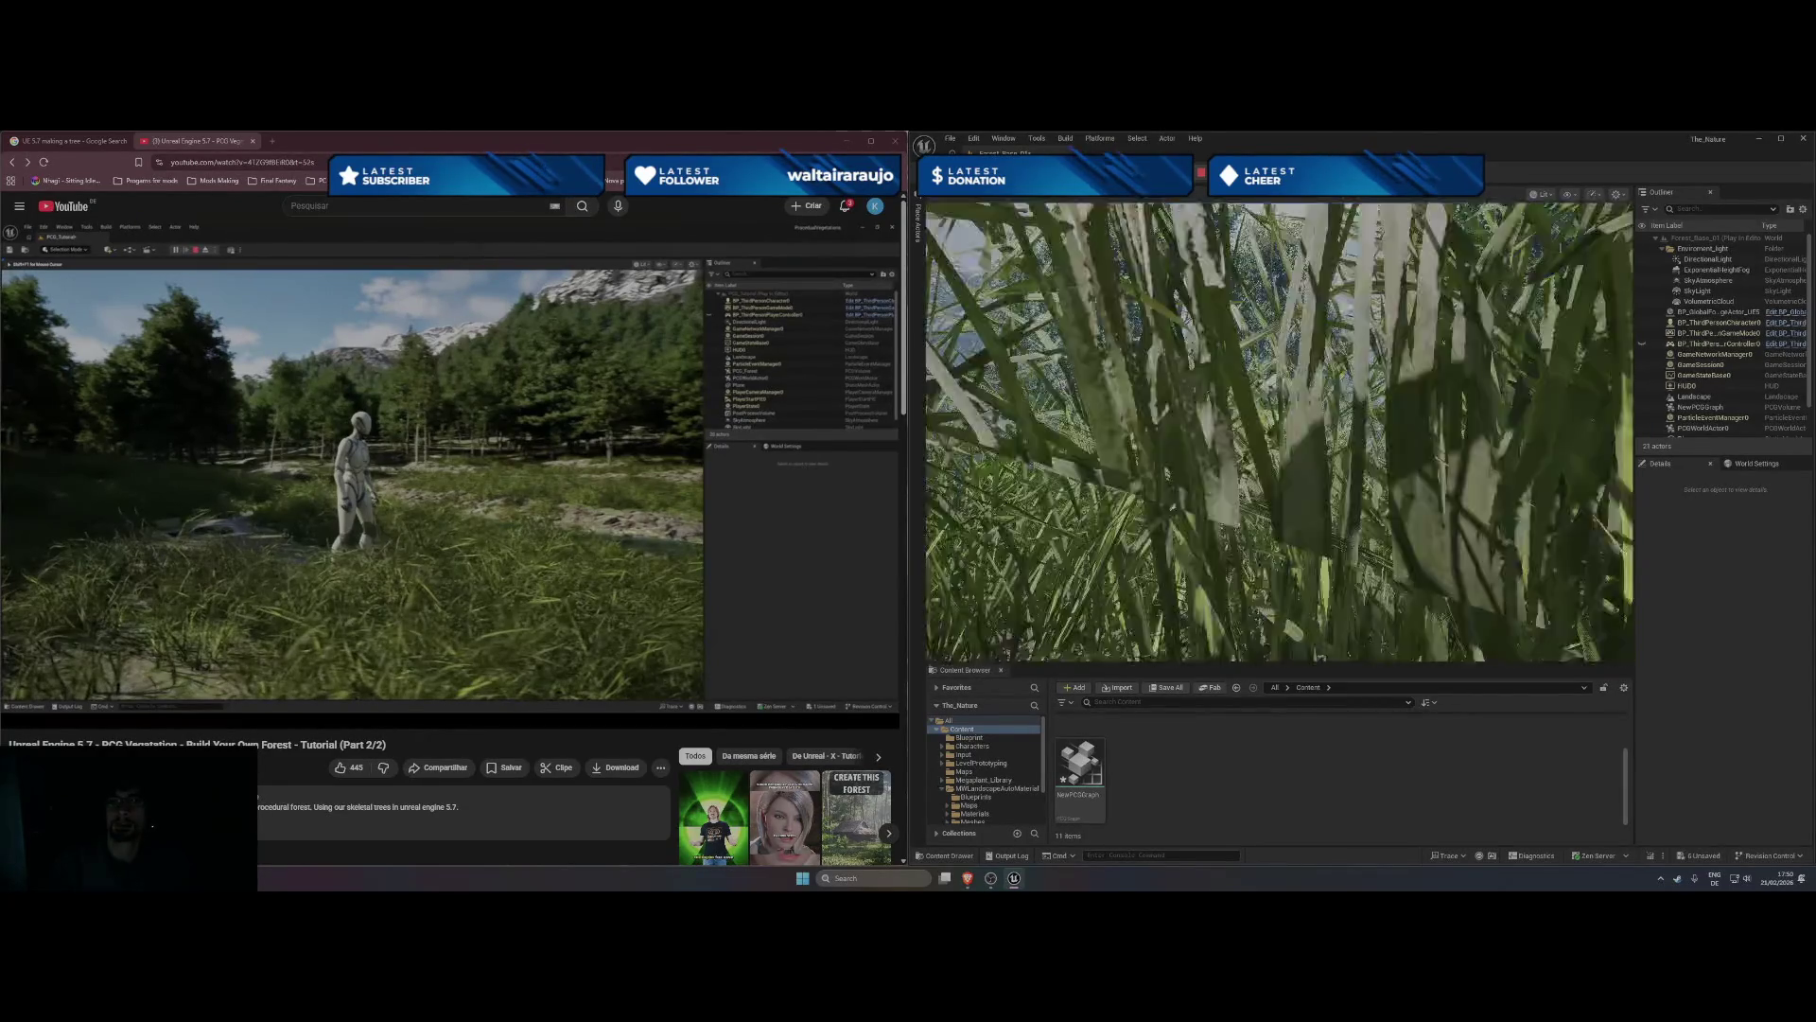
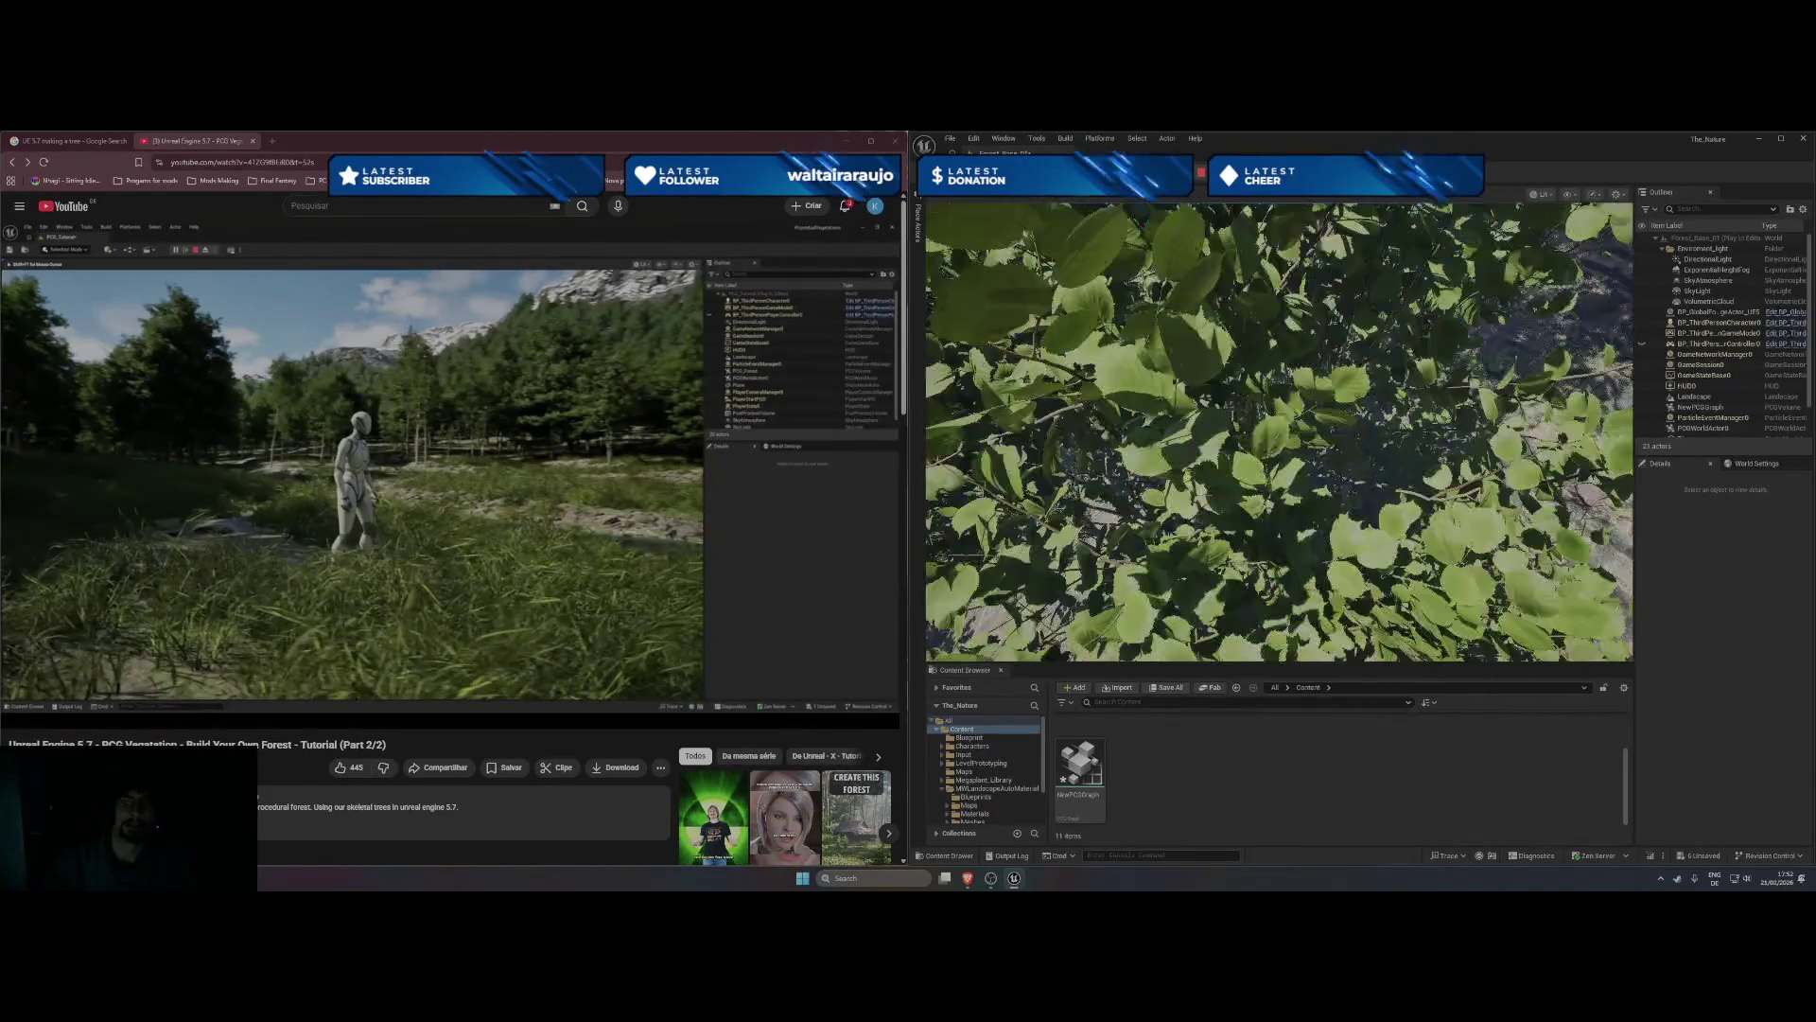
- Stop the play session, frame the PlayerStart and set its height to 0
{"action": "key", "text": "Escape"}
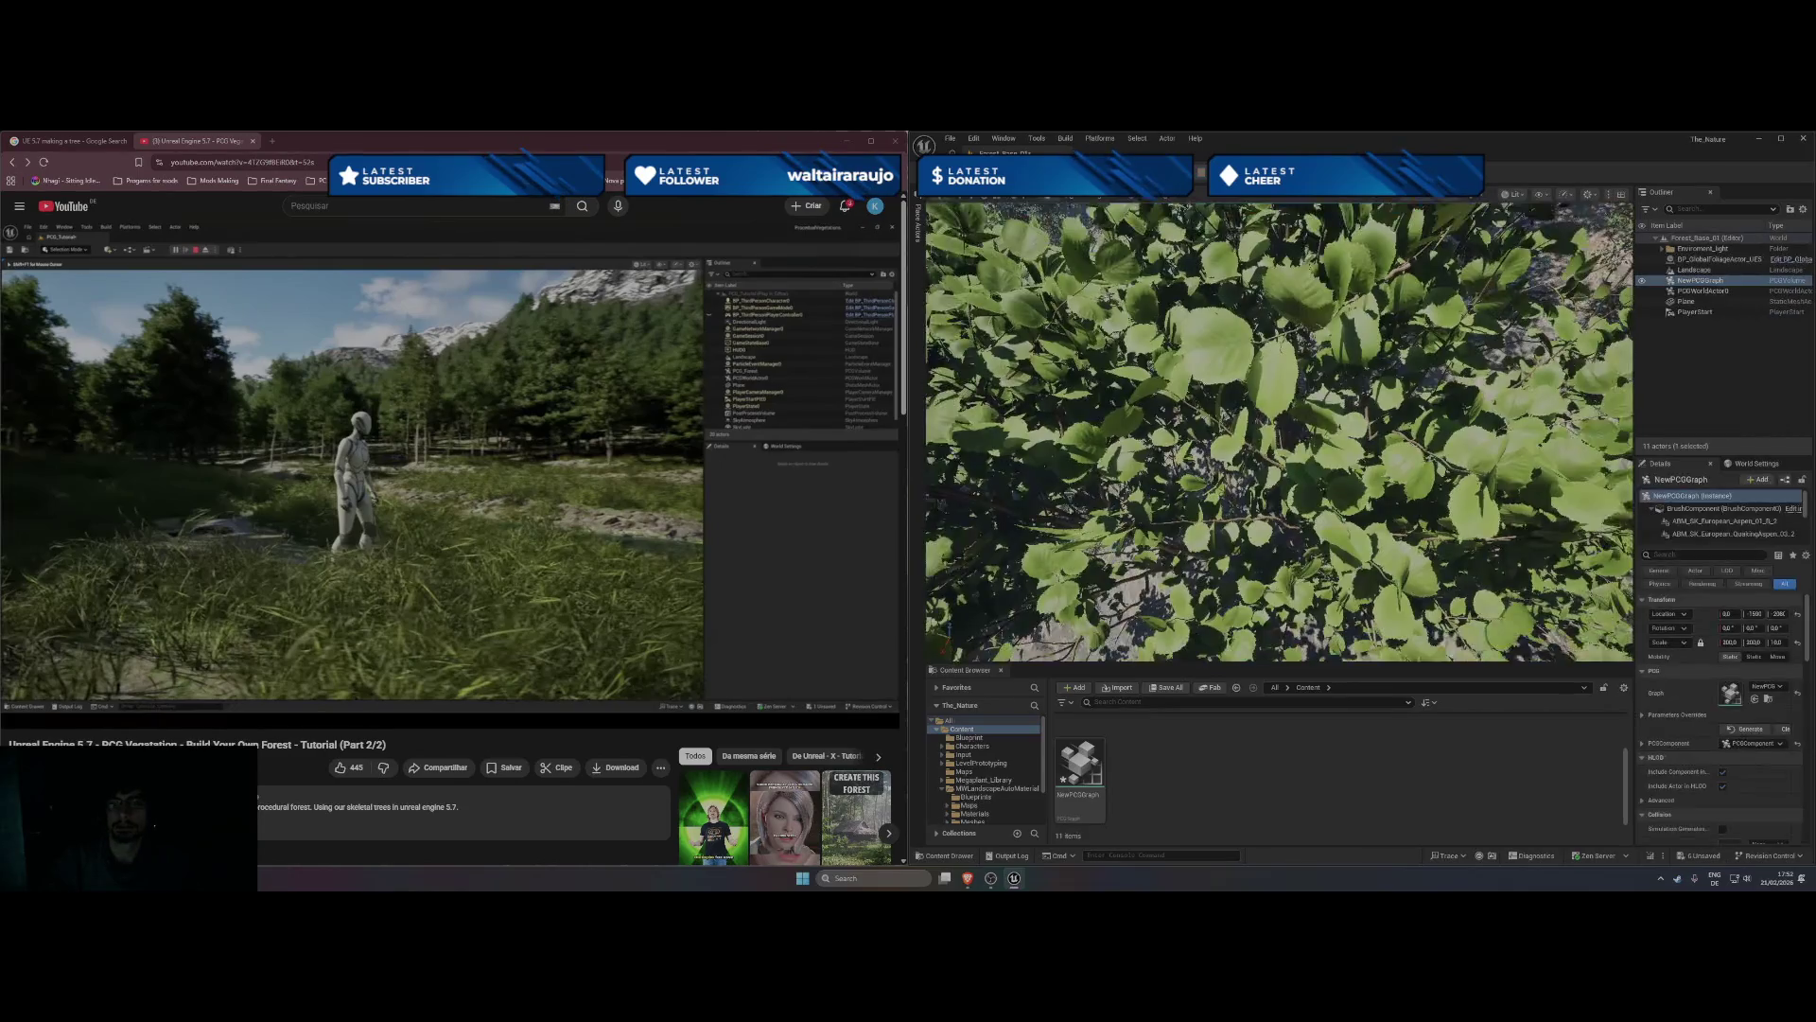
{"action": "key", "text": "f"}
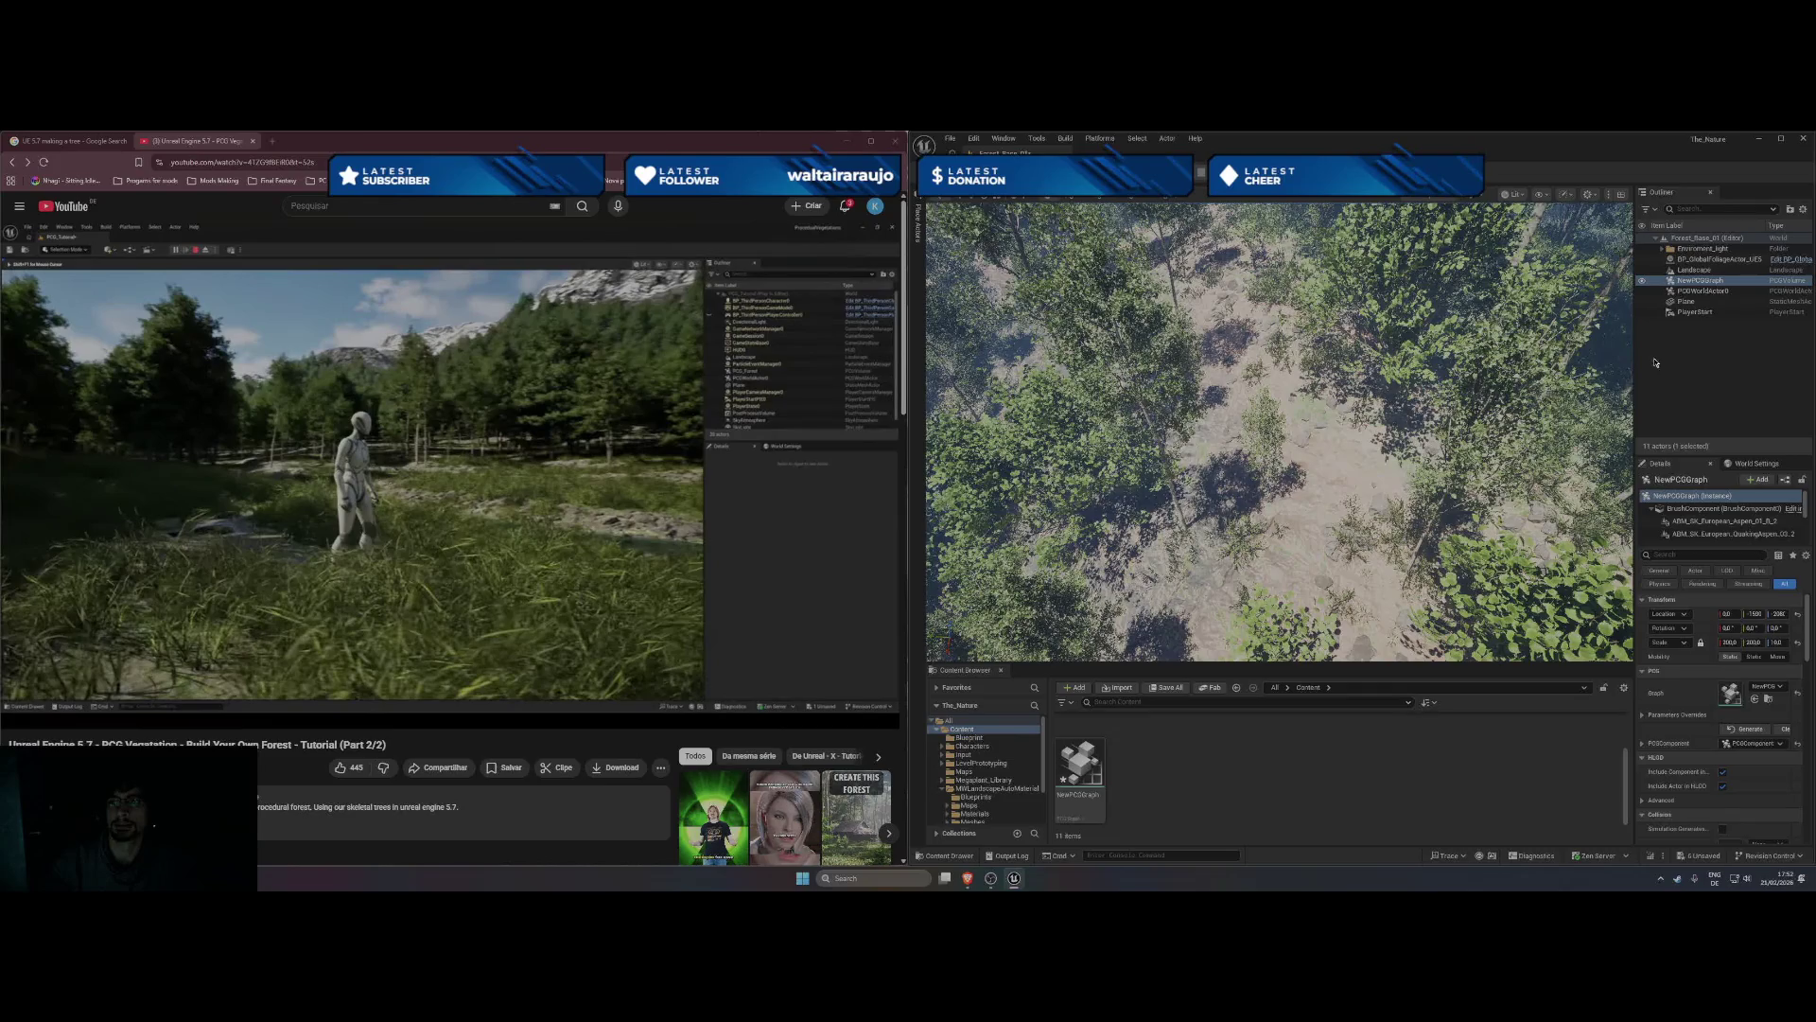
{"action": "left_click", "coordinate": [1694, 311]}
{"action": "key", "text": "f"}
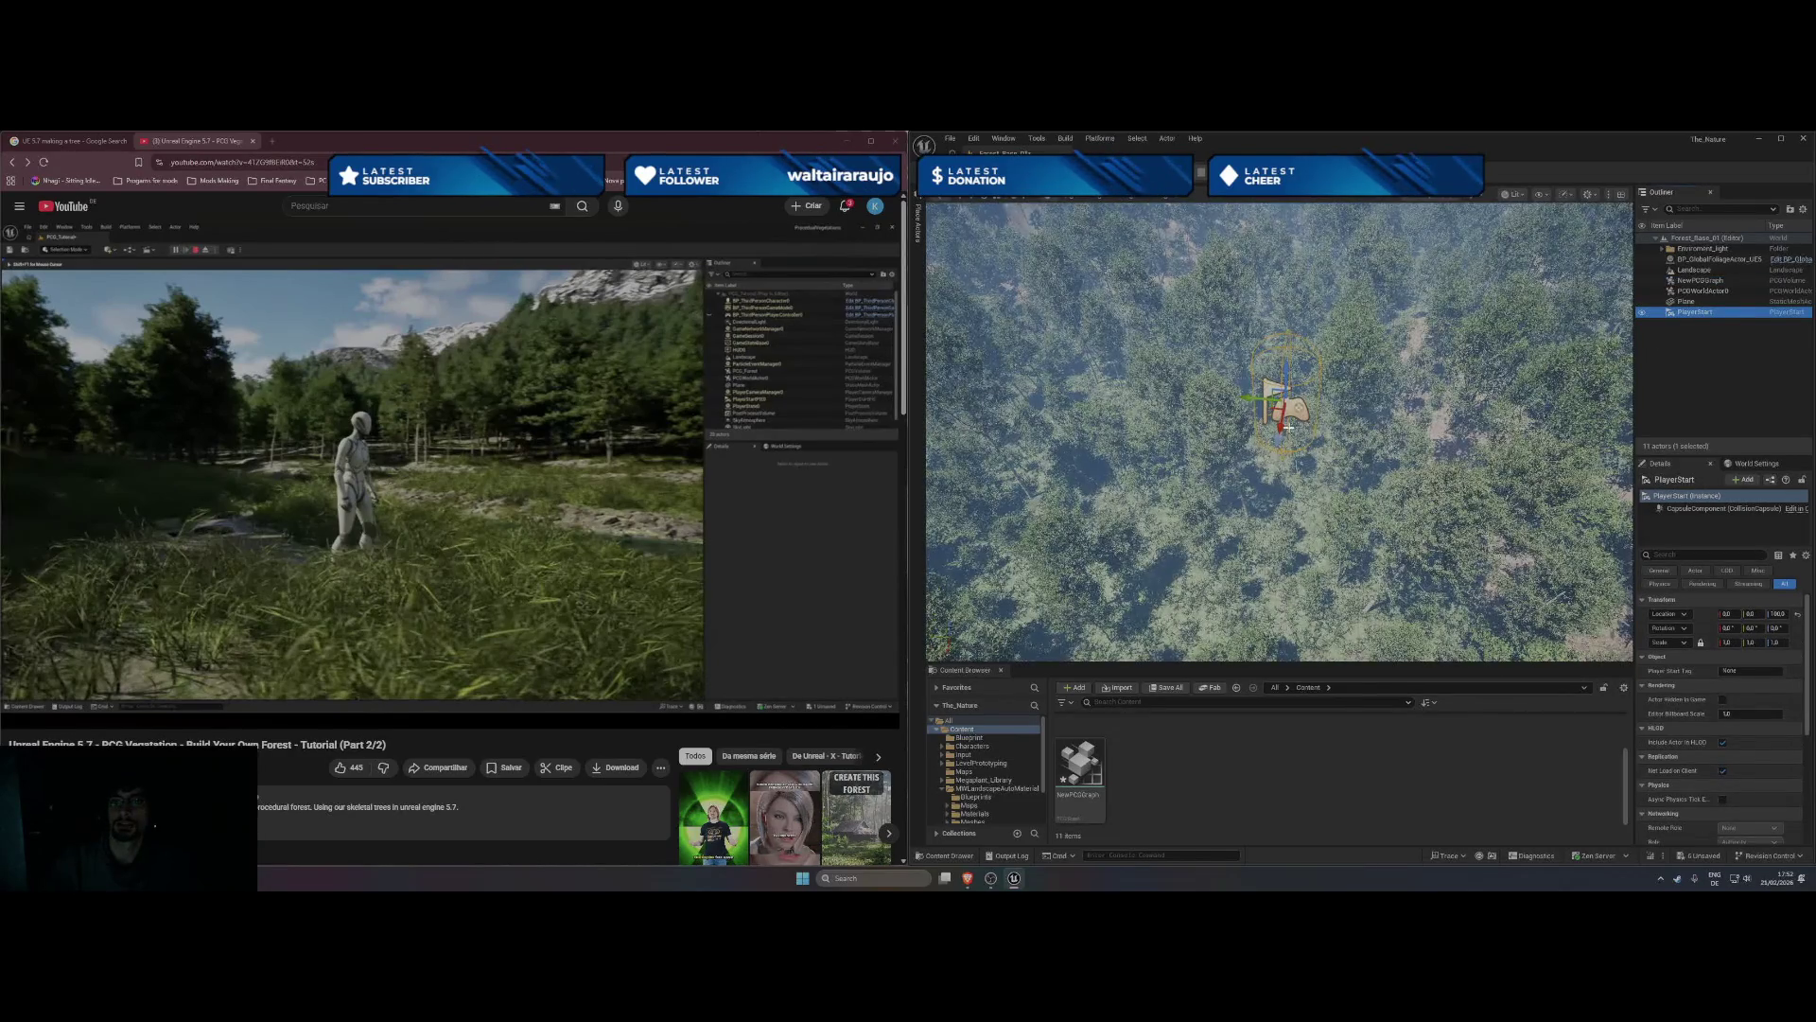
{"action": "left_click", "coordinate": [1776, 614]}
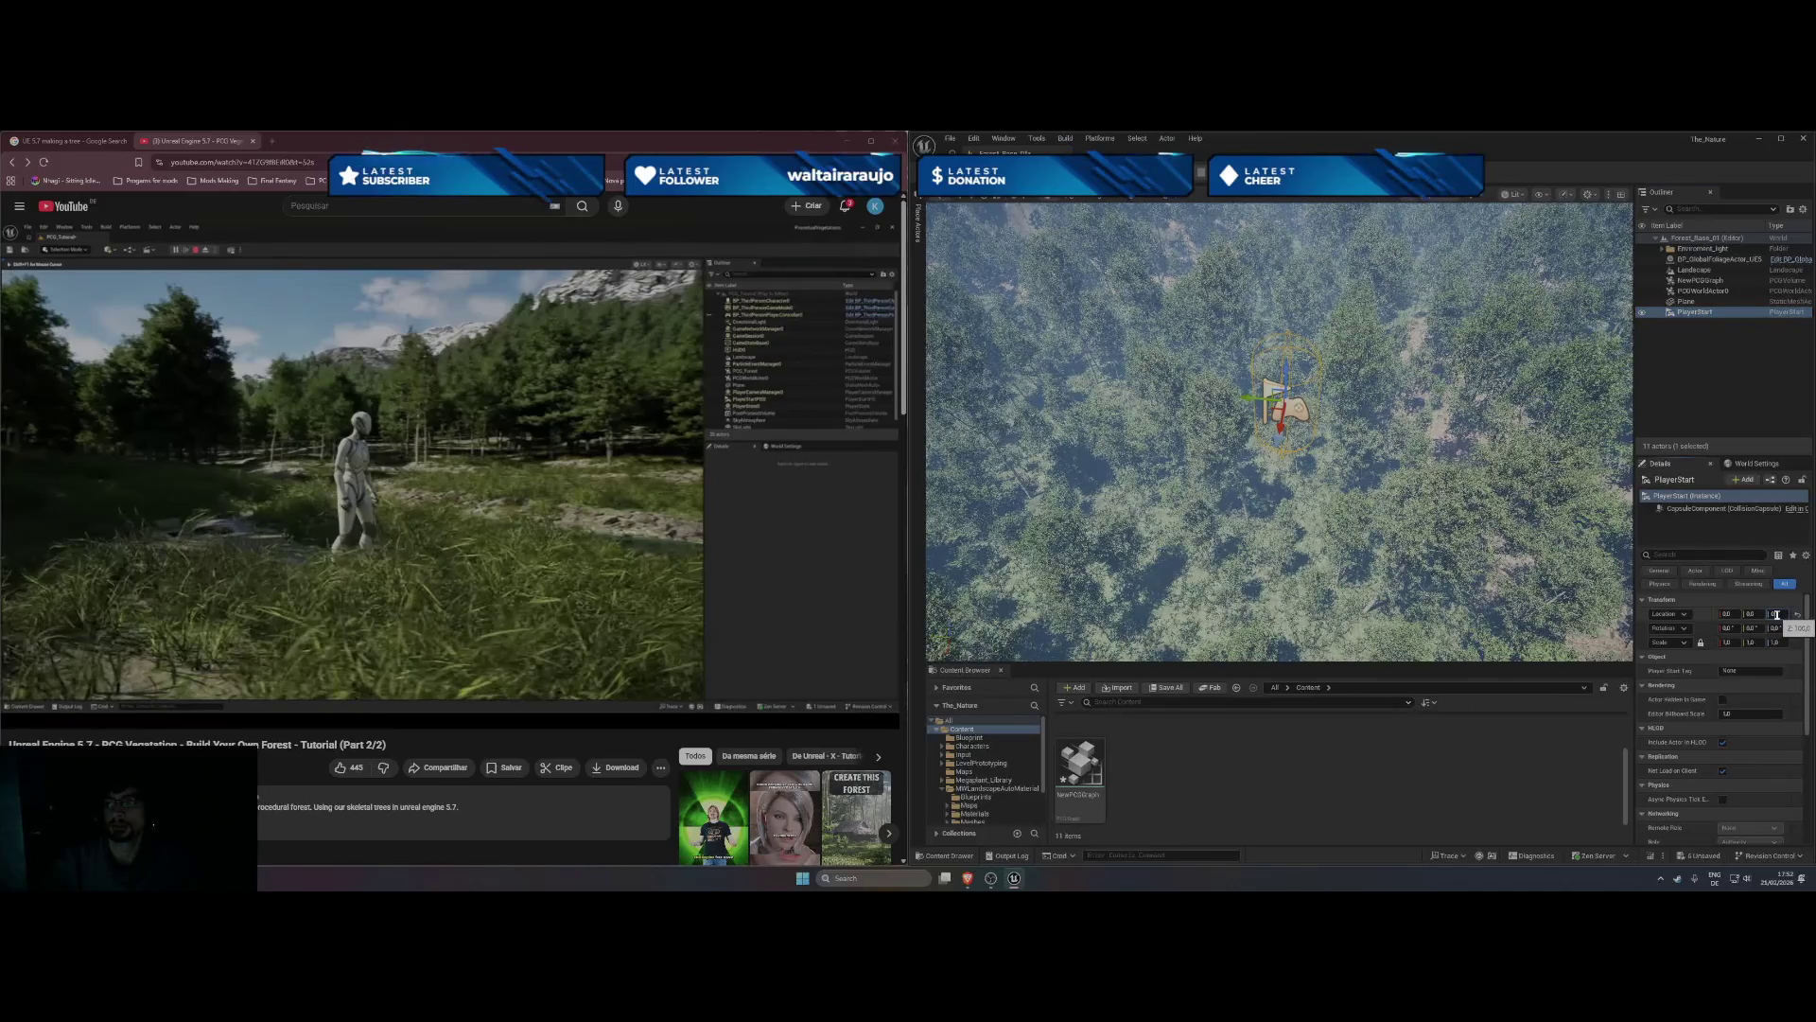
{"action": "type", "text": "0"}
{"action": "key", "text": "Return"}
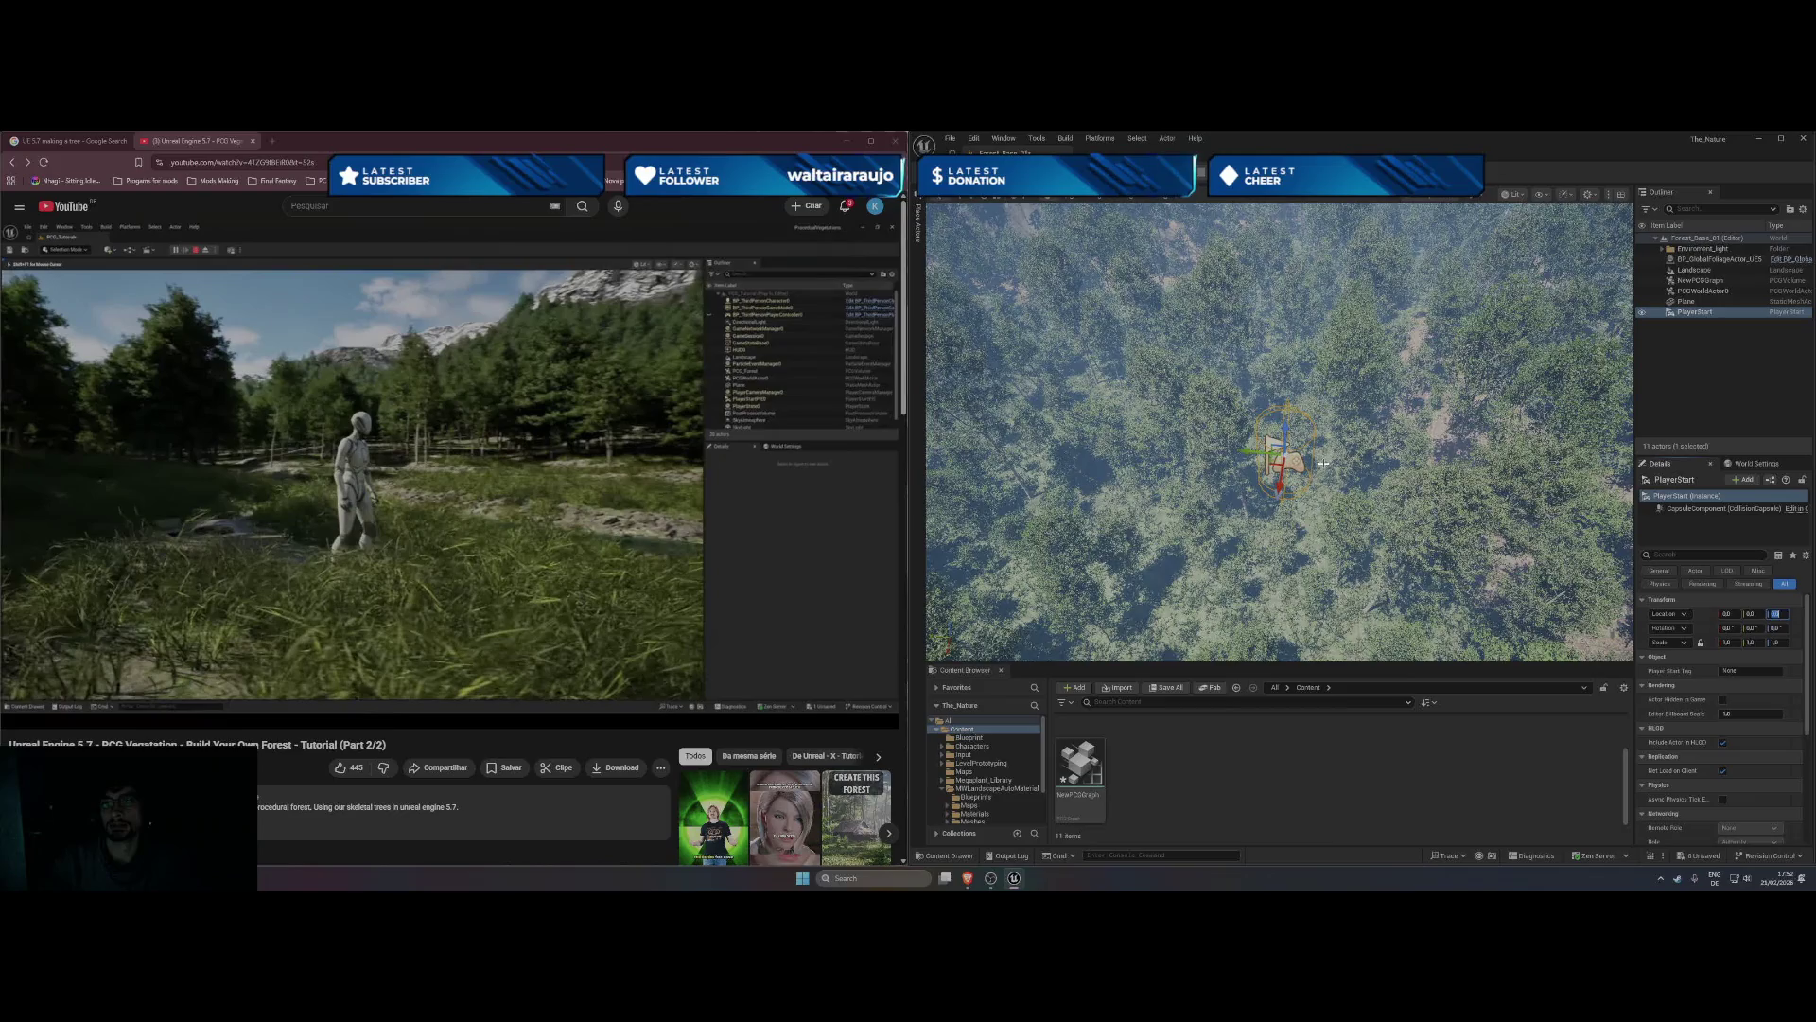
- Set the PlayerStart's Location Z to 400, then drop it onto the ground
{"action": "left_click", "coordinate": [1702, 302]}
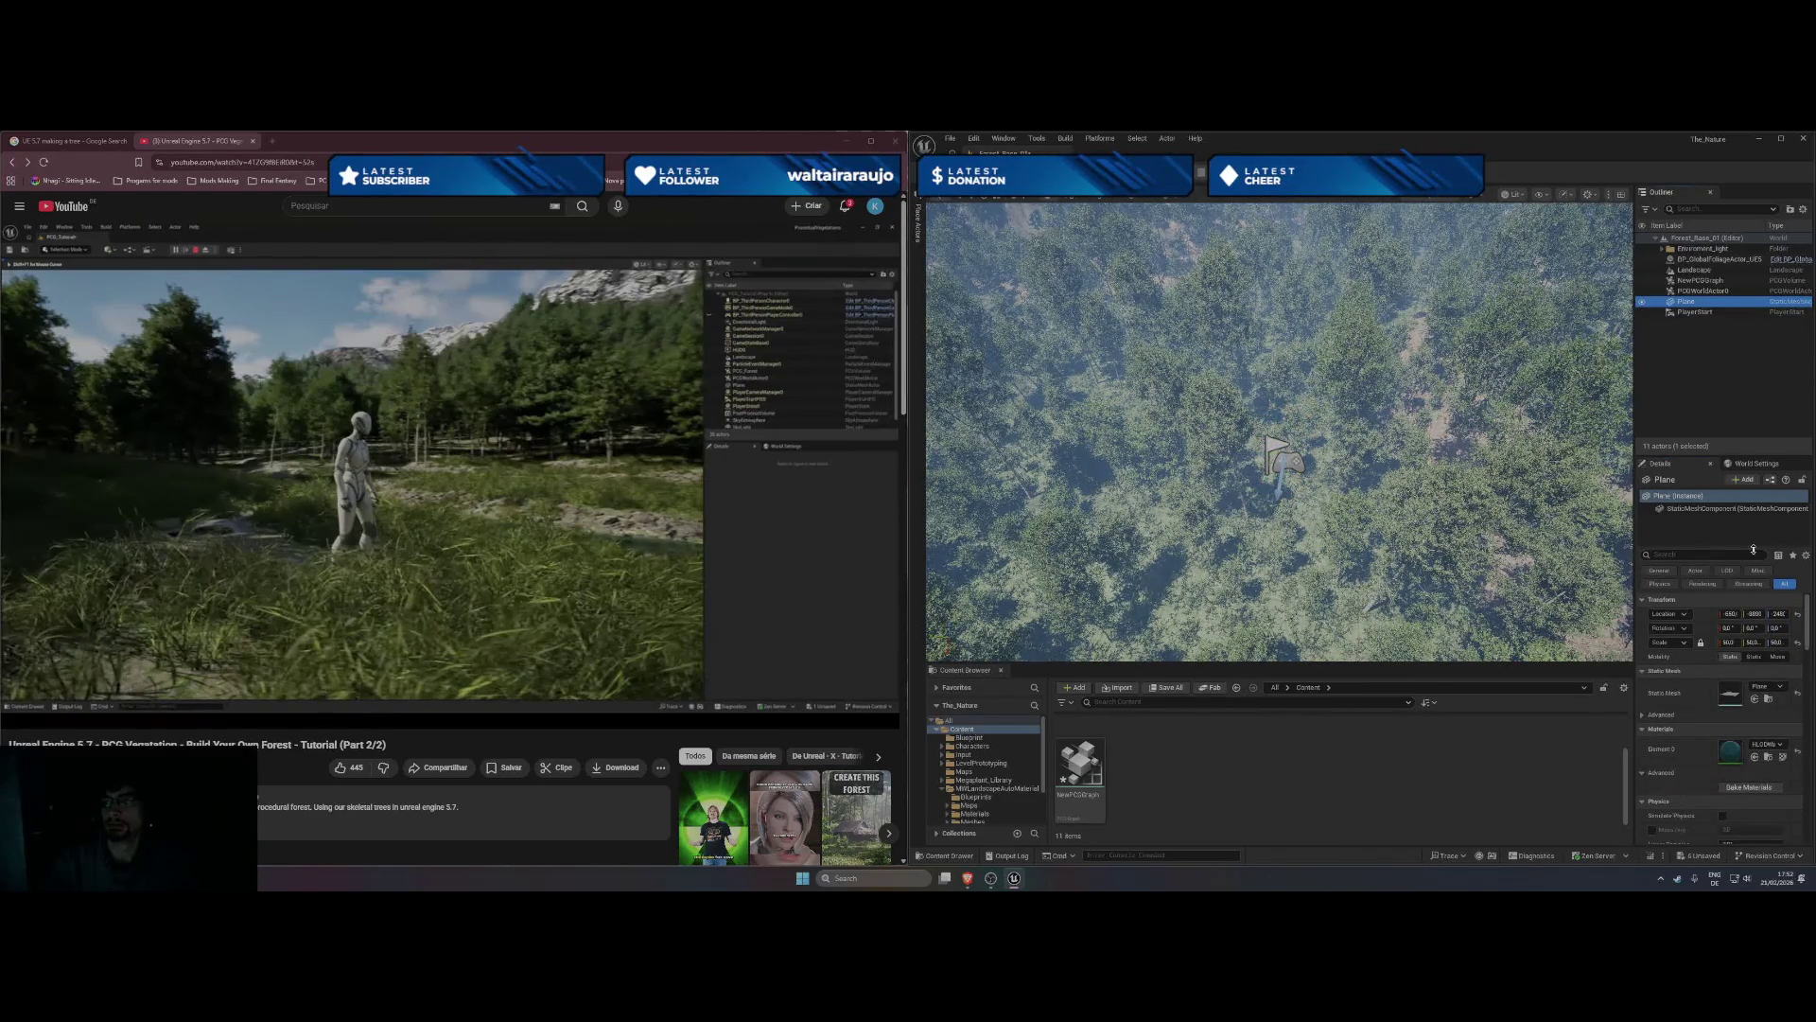
{"action": "left_click", "coordinate": [1702, 312]}
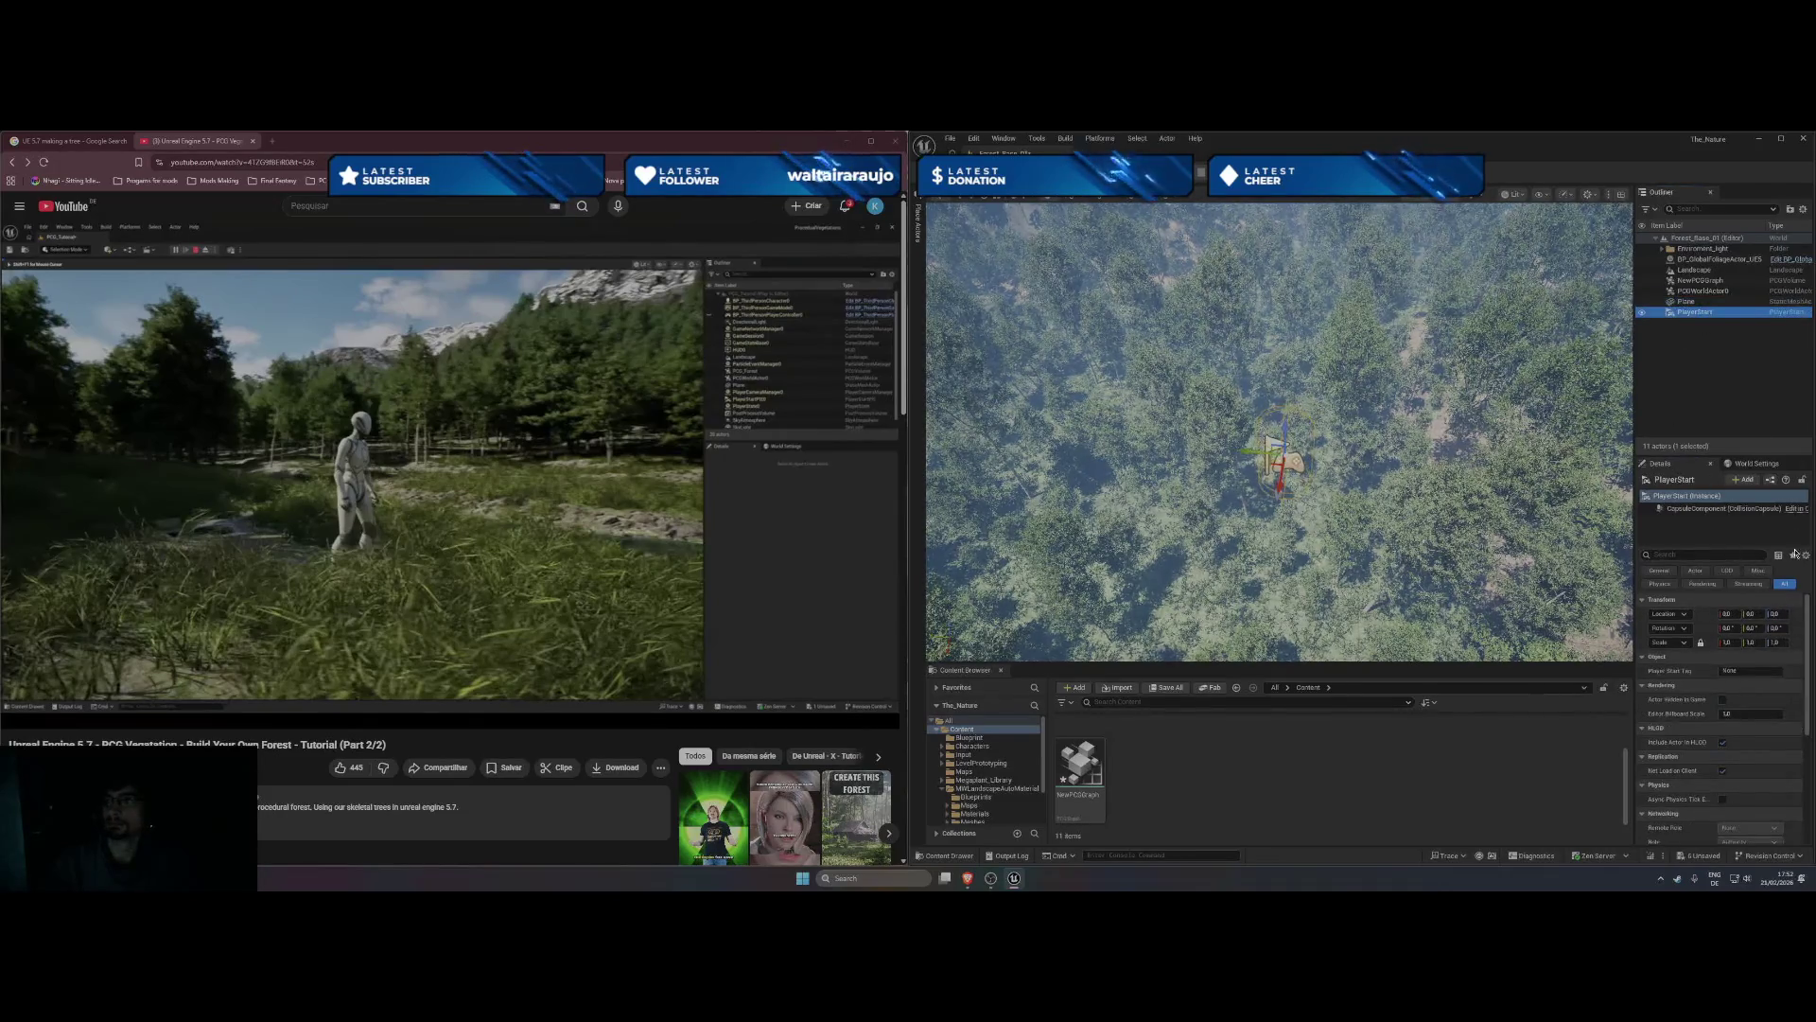
{"action": "left_click", "coordinate": [1775, 614]}
{"action": "type", "text": "400"}
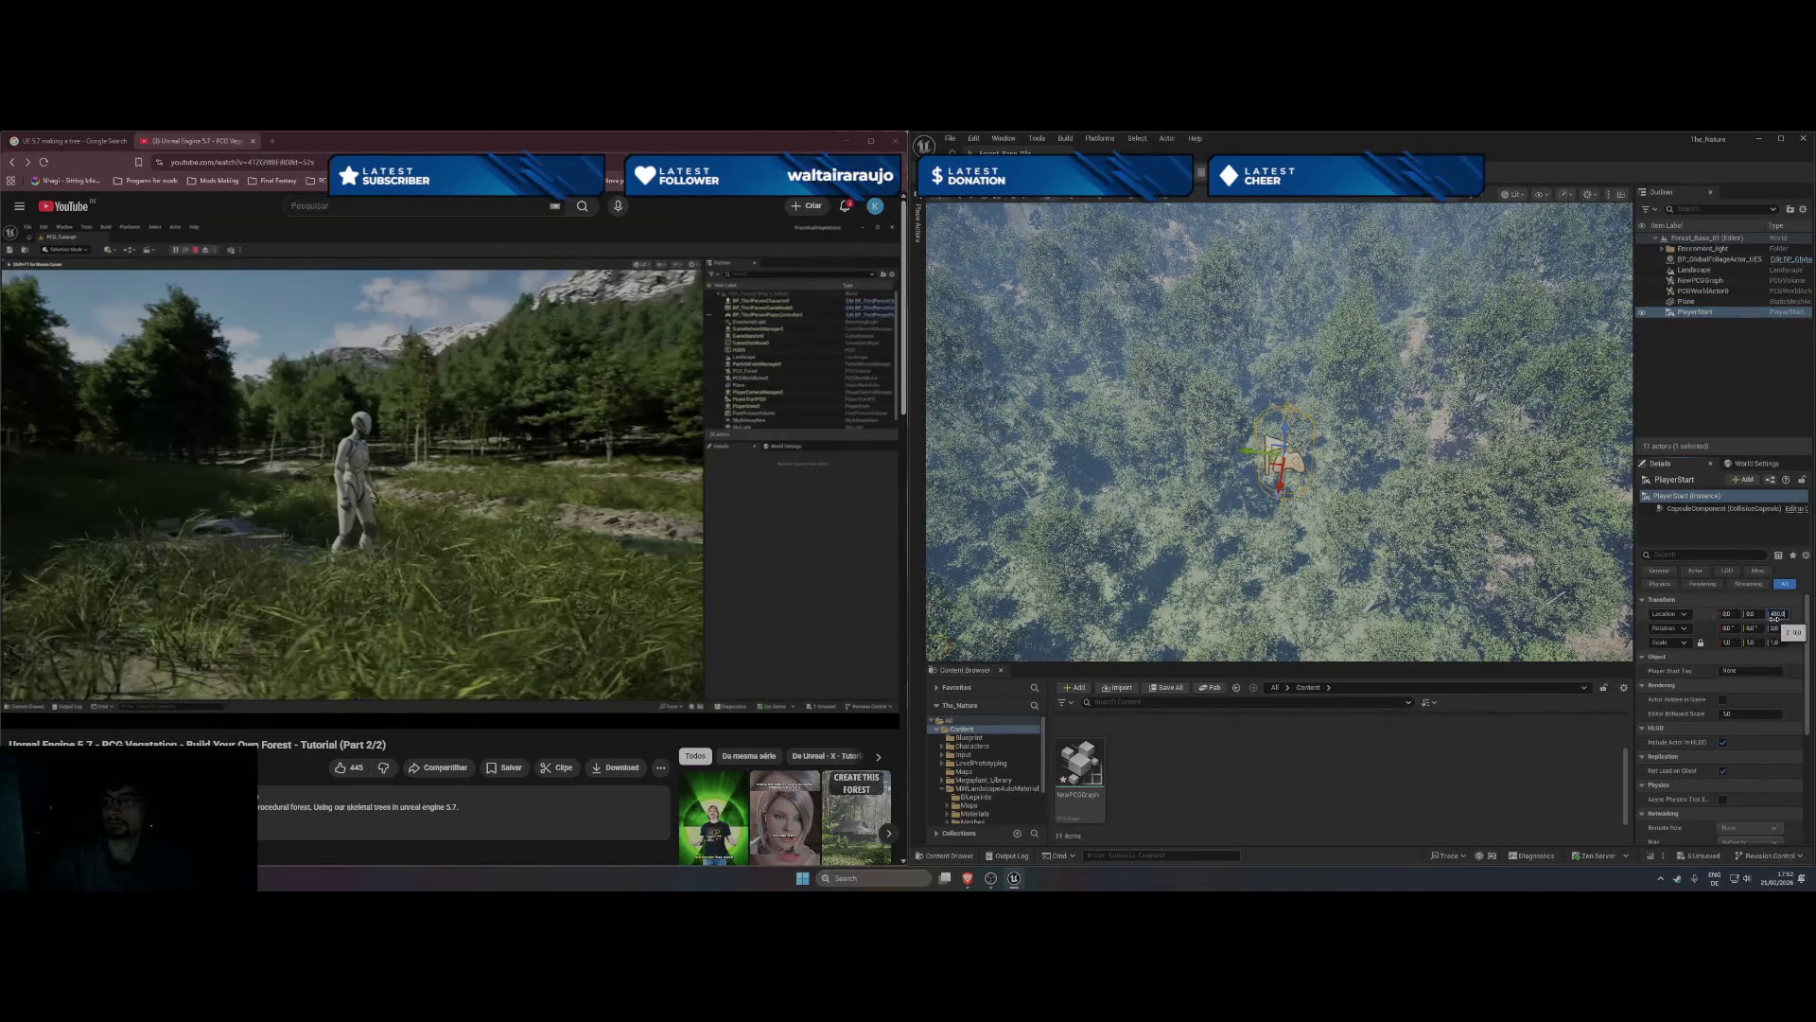
{"action": "key", "text": "Return"}
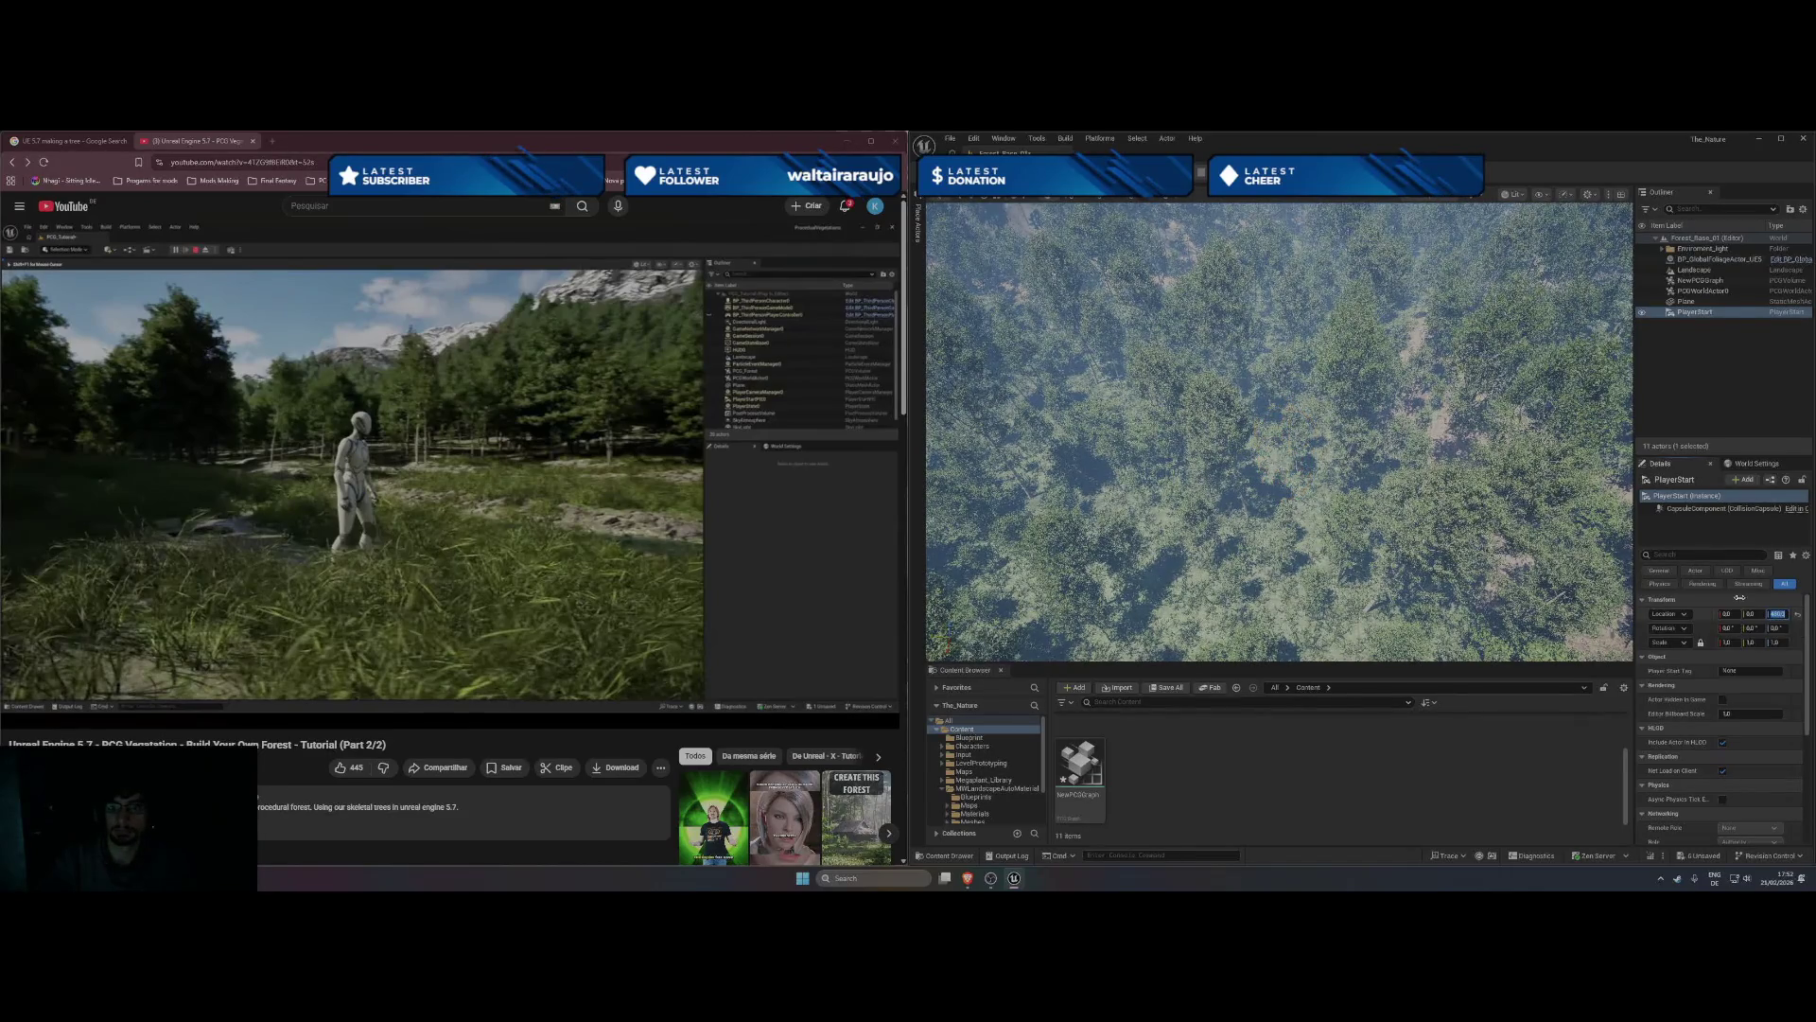
{"action": "key", "text": "End"}
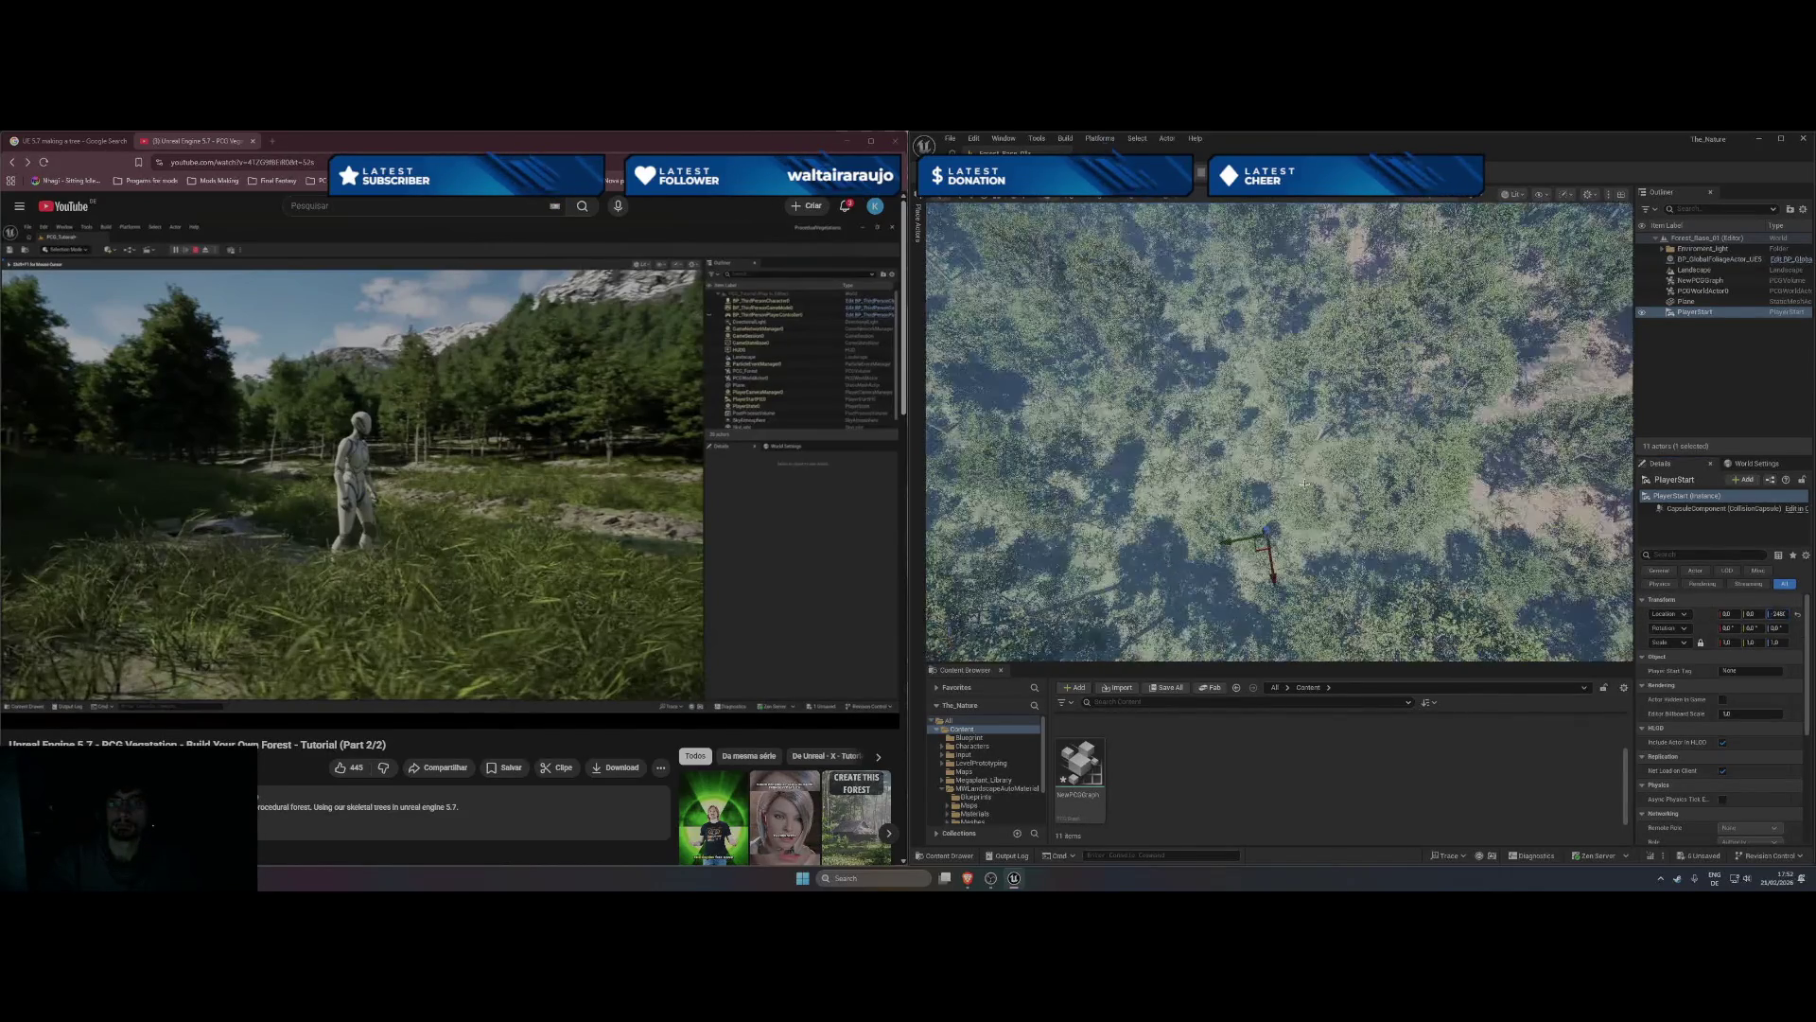
- Nudge the PlayerStart sideways along Y in the grass and start a play session
{"action": "scroll", "coordinate": [1305, 483], "scroll_direction": "up", "scroll_amount": 10}
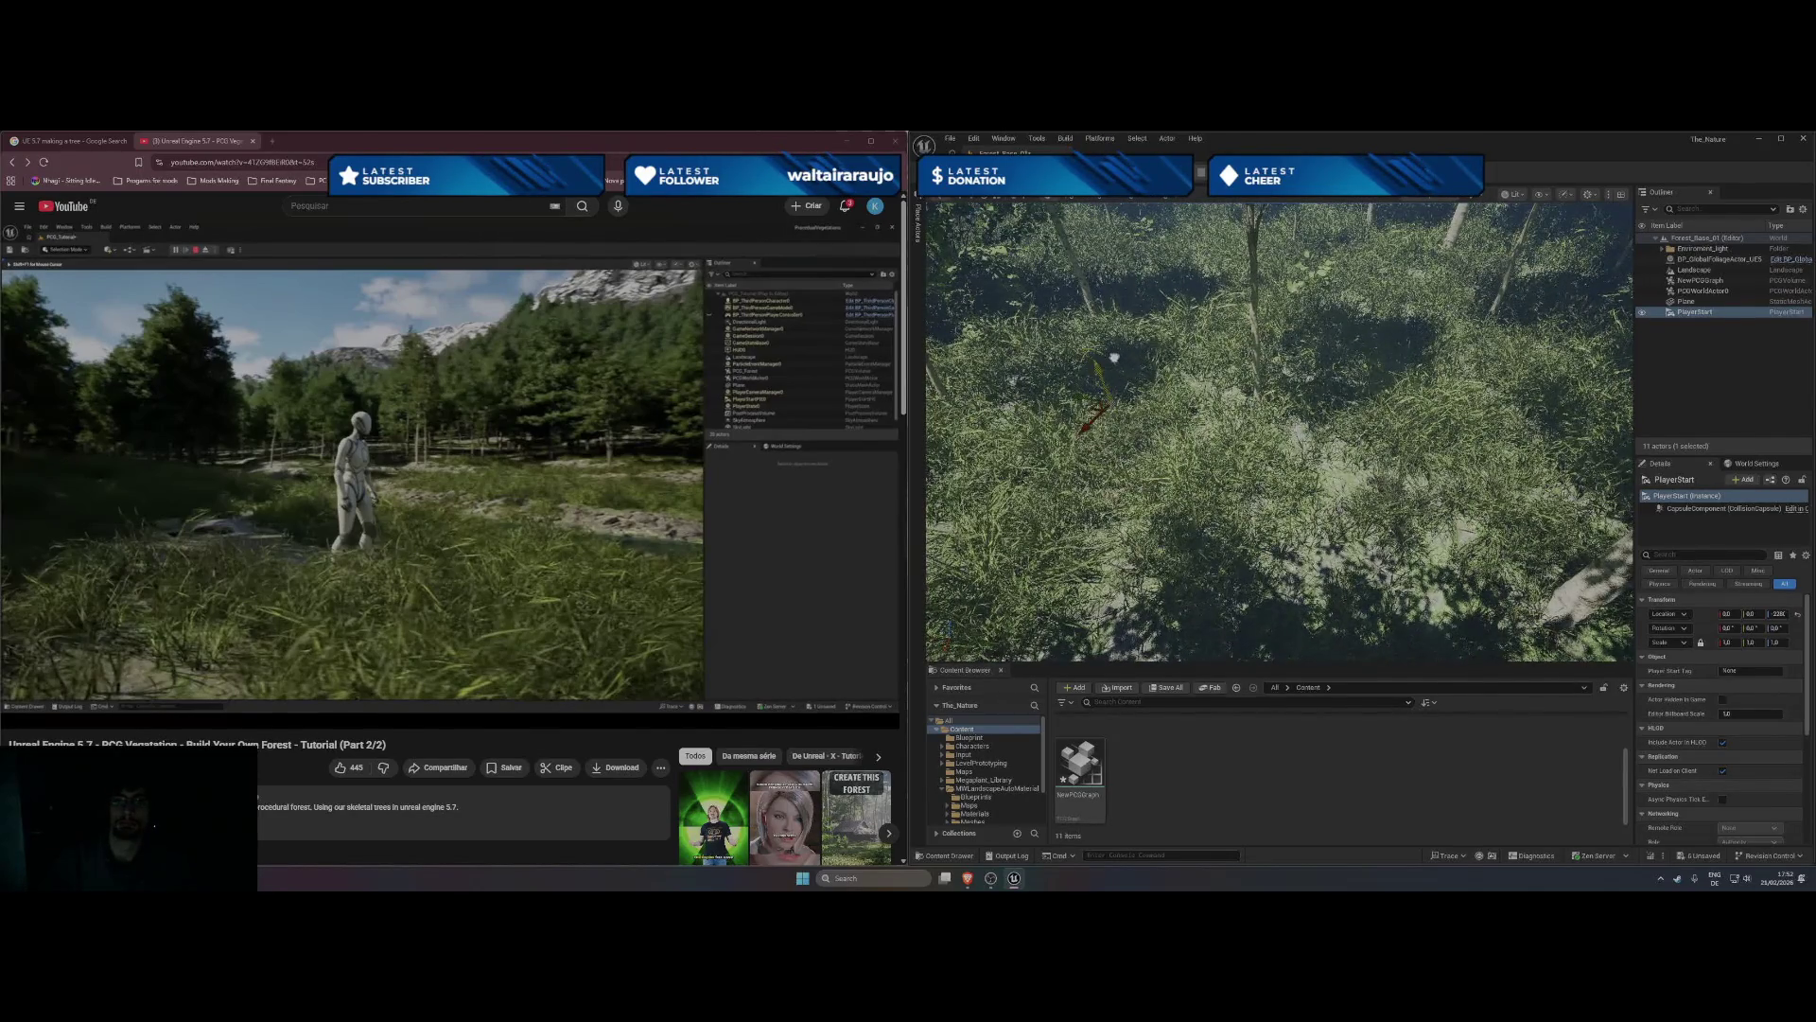
{"action": "scroll", "coordinate": [1279, 431], "scroll_direction": "up", "scroll_amount": 2}
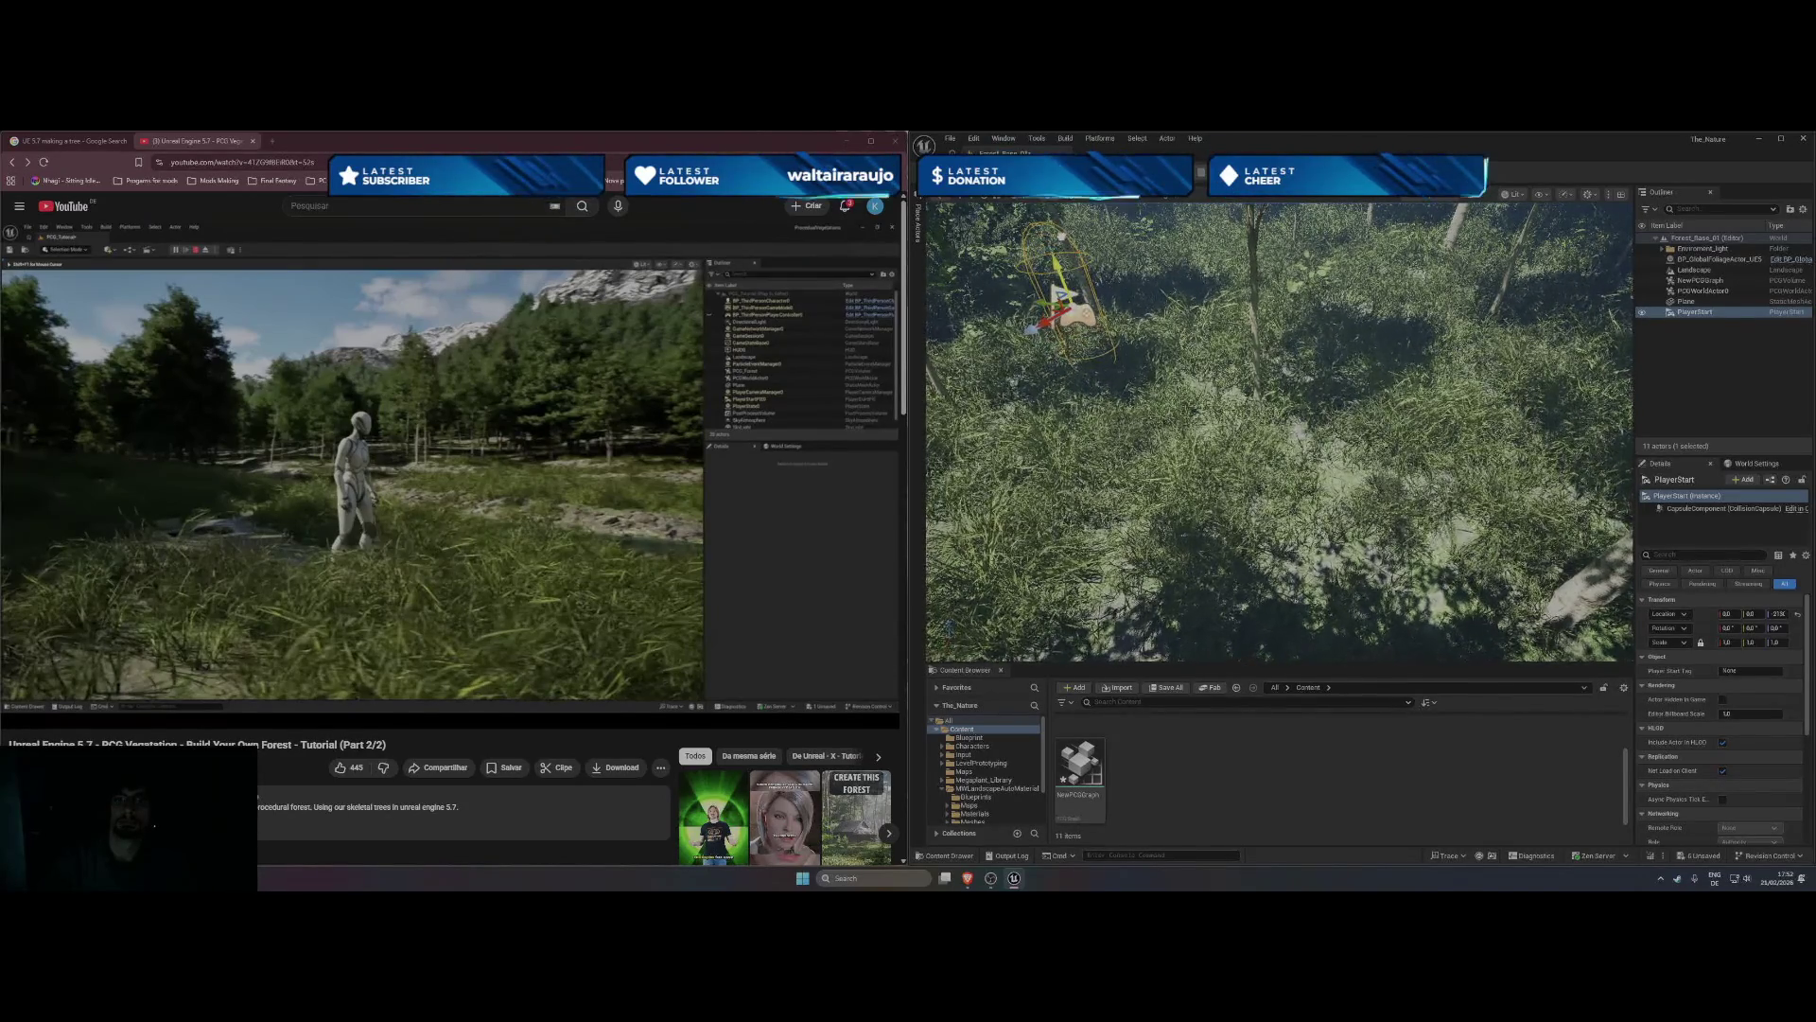
{"action": "left_click_drag", "start_coordinate": [1008, 455], "coordinate": [1007, 414]}
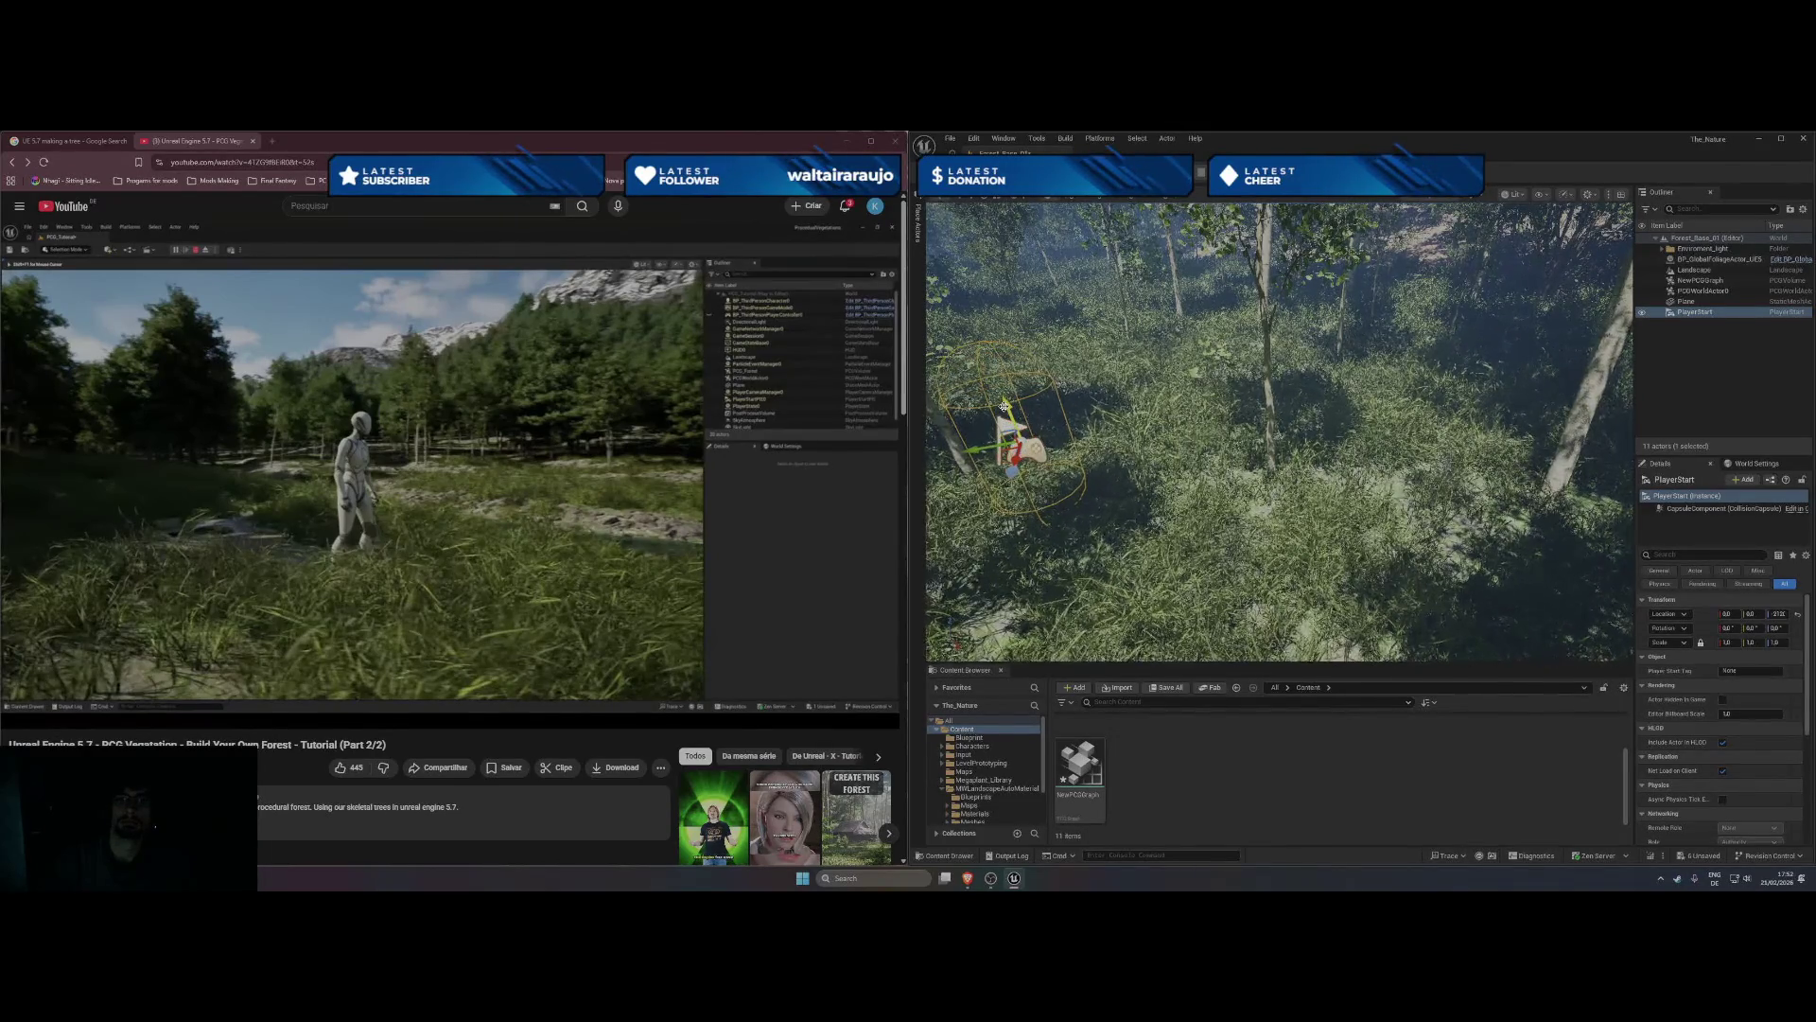
{"action": "left_click_drag", "start_coordinate": [971, 451], "coordinate": [1010, 447]}
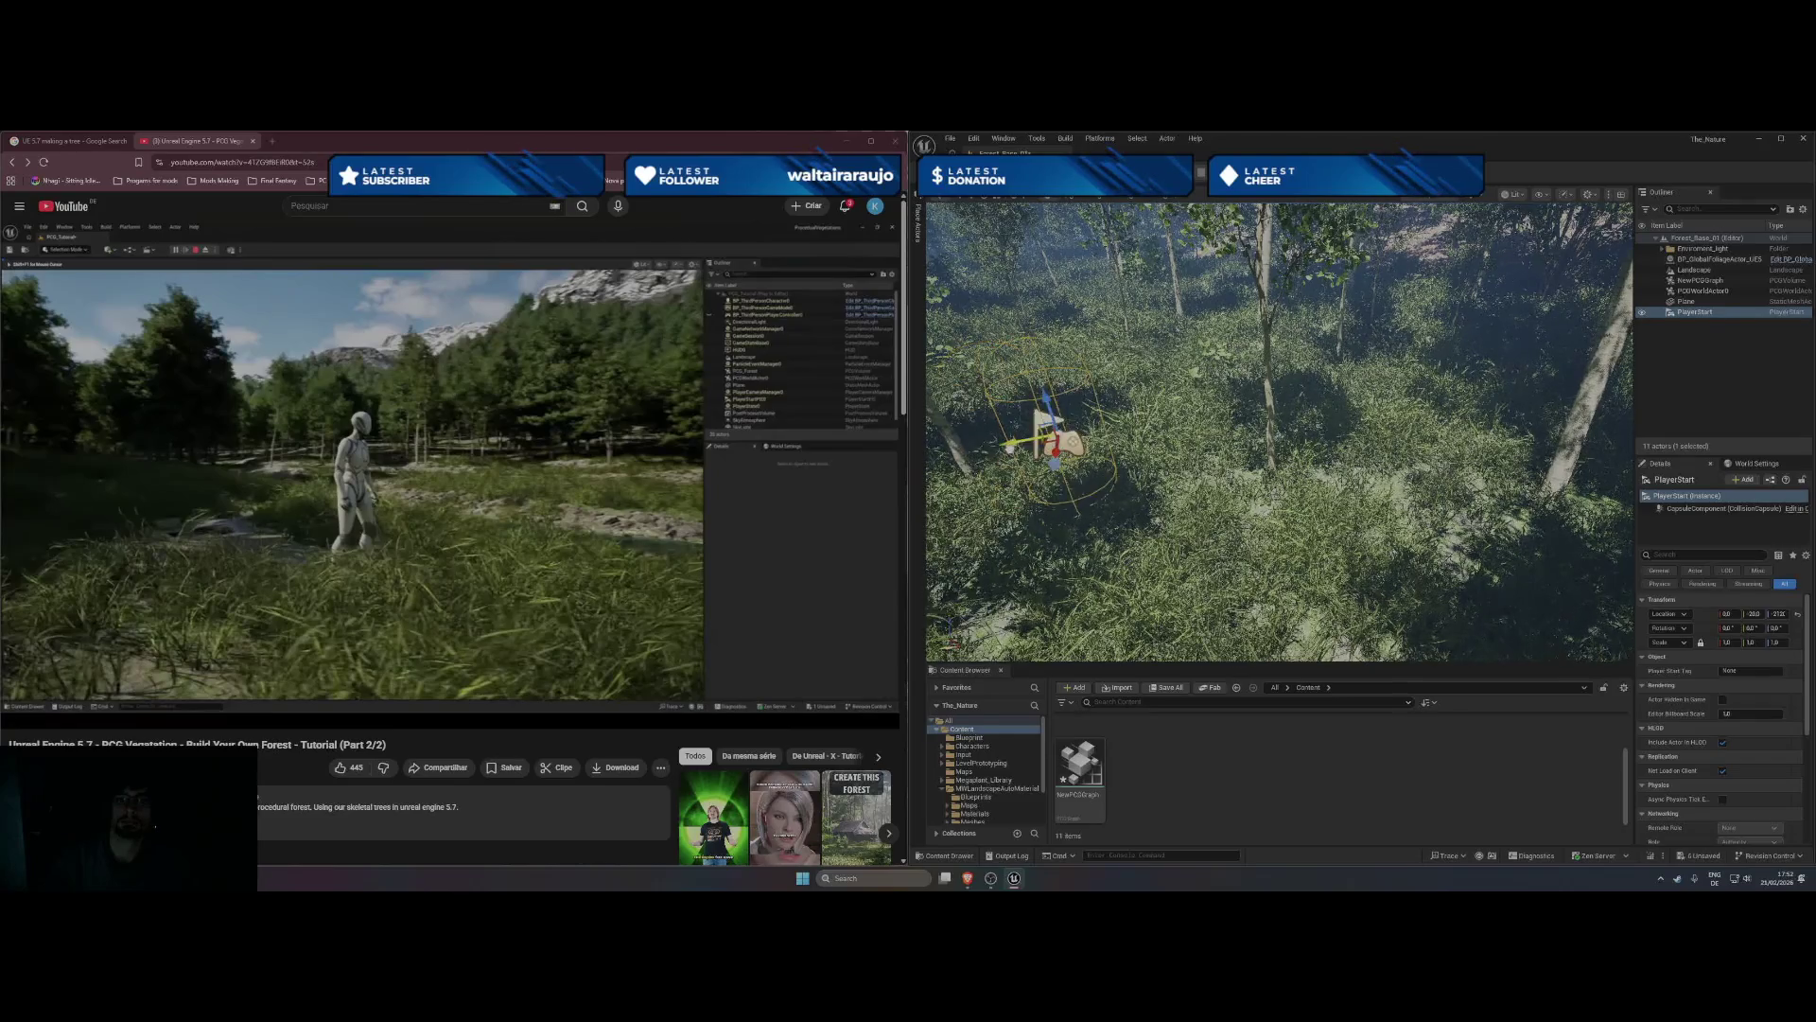
{"action": "left_click", "coordinate": [1173, 172]}
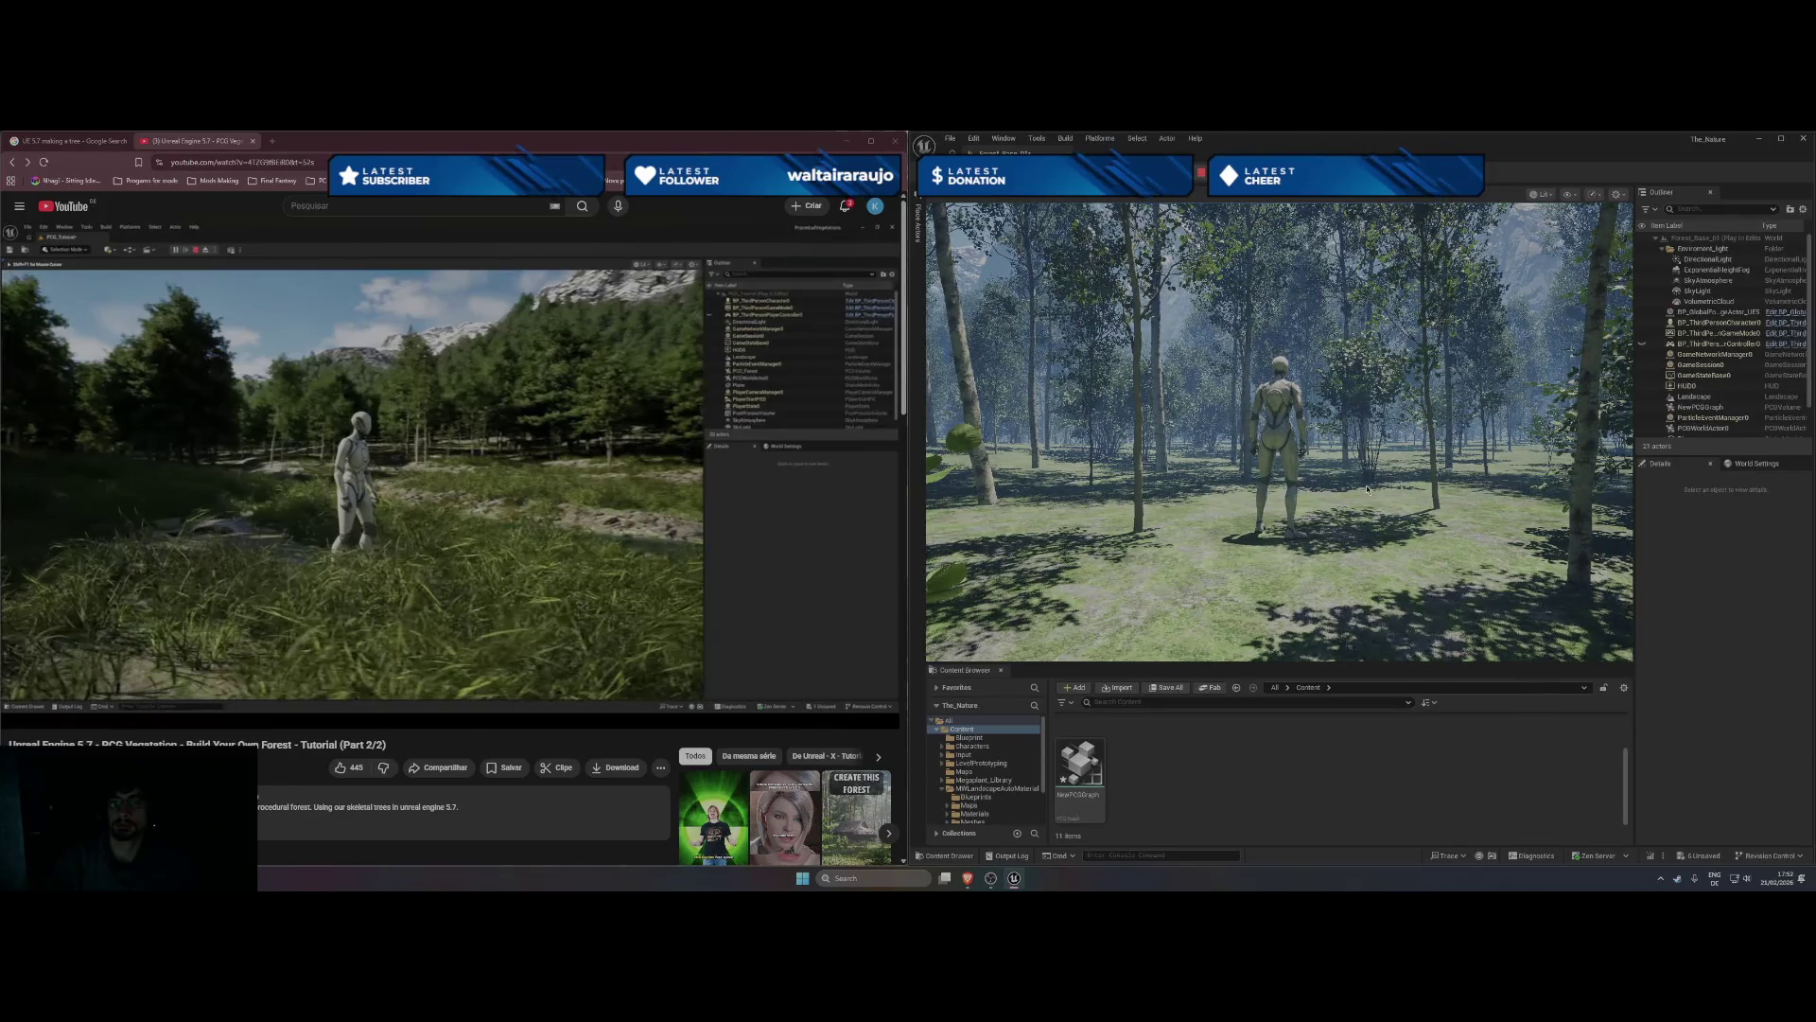
- Walk the character forward through the tall grass and trees
{"action": "left_click", "coordinate": [1366, 489]}
{"action": "key", "text": "w"}
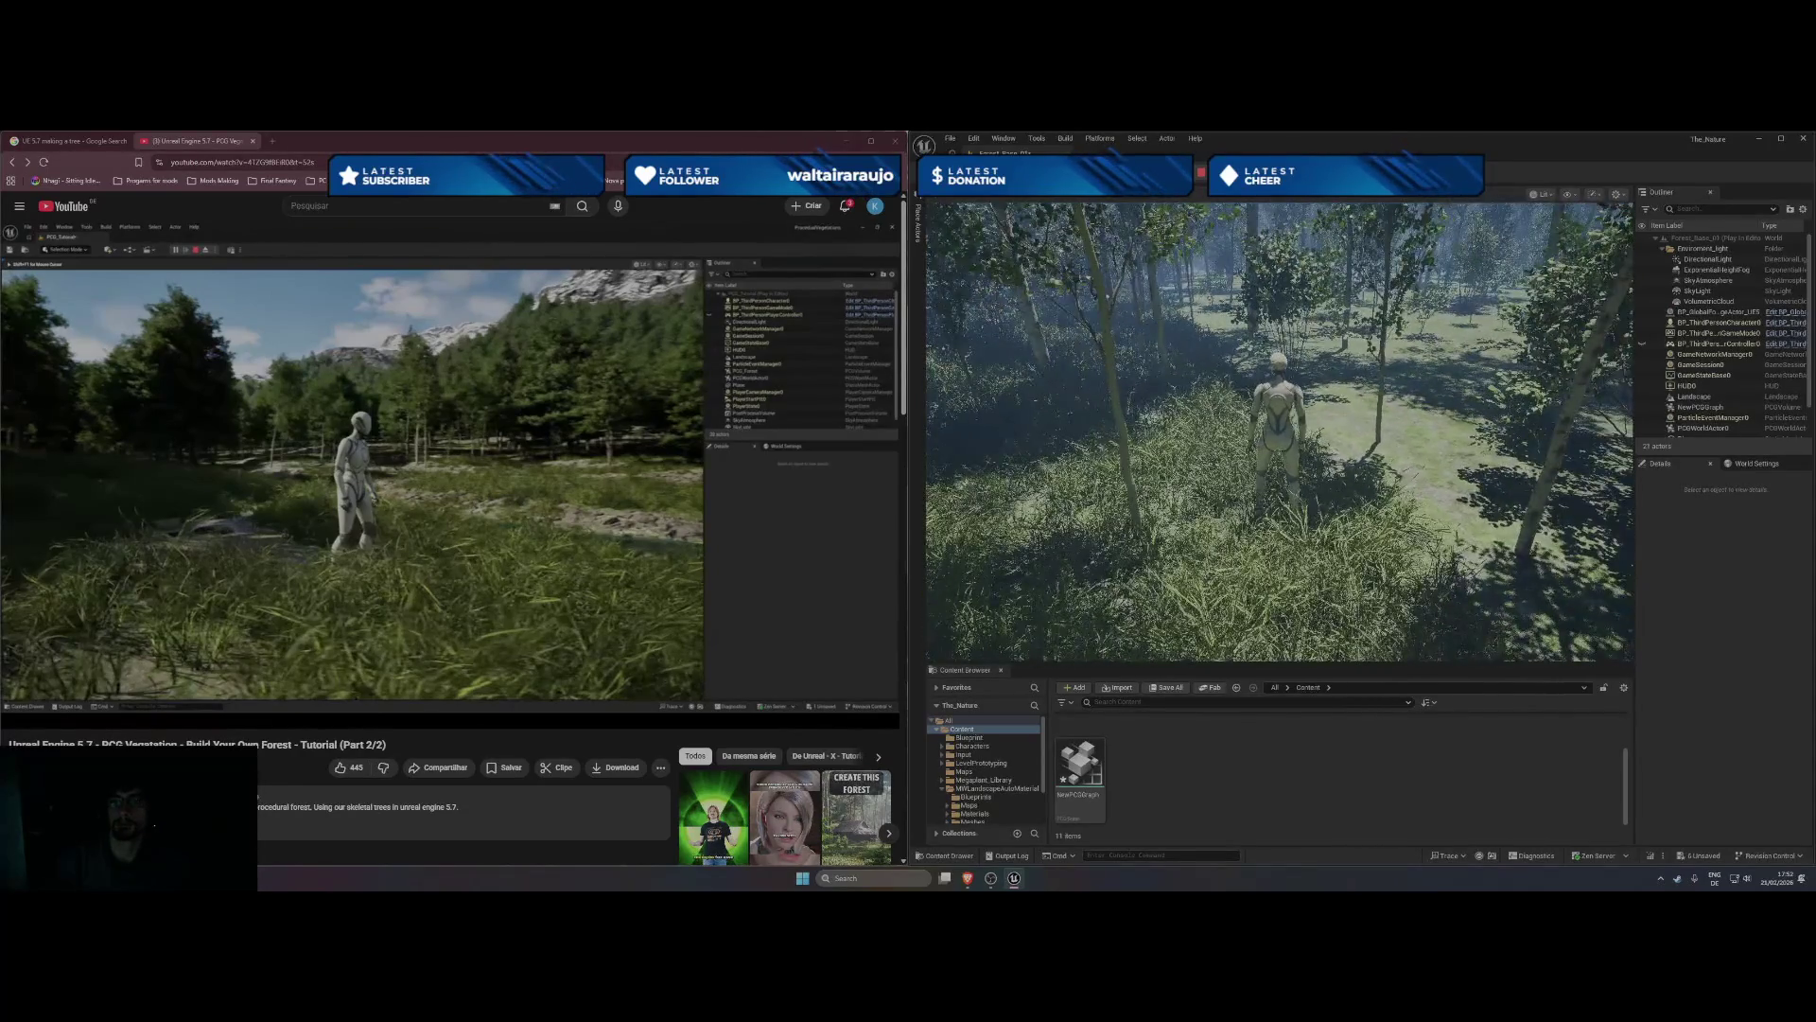
{"action": "key", "text": "w"}
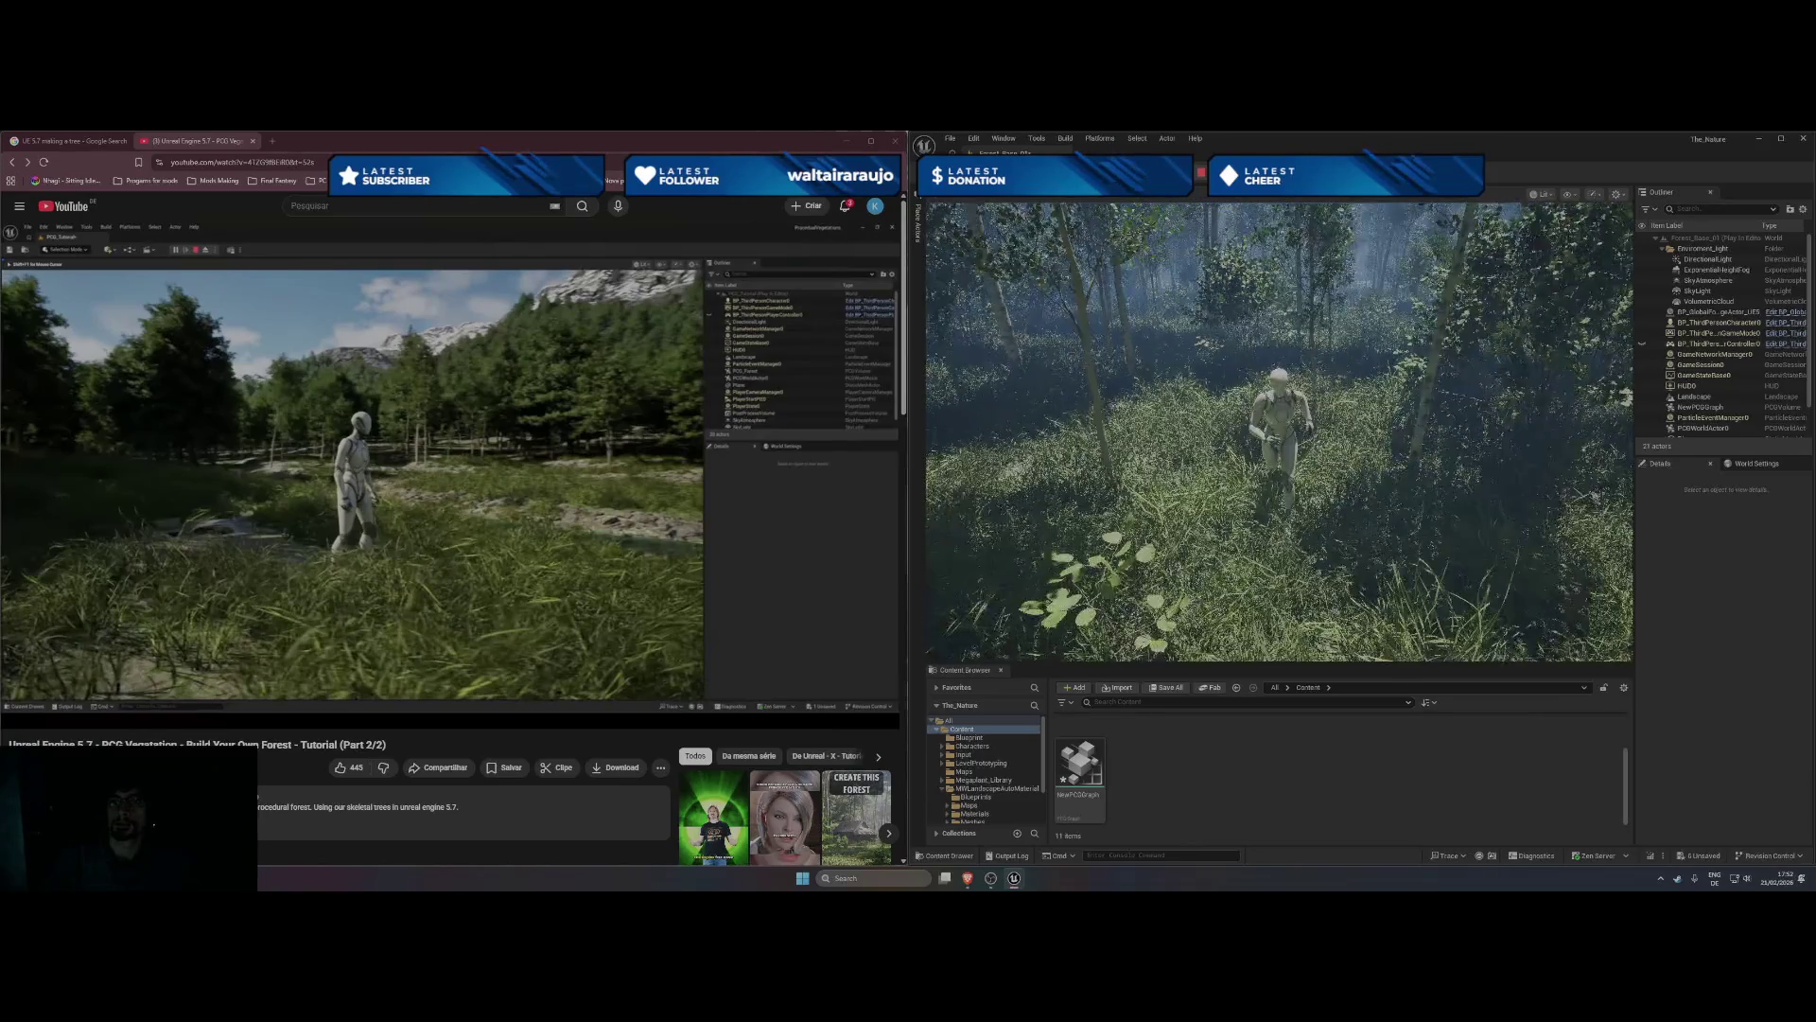
{"action": "key", "text": "w"}
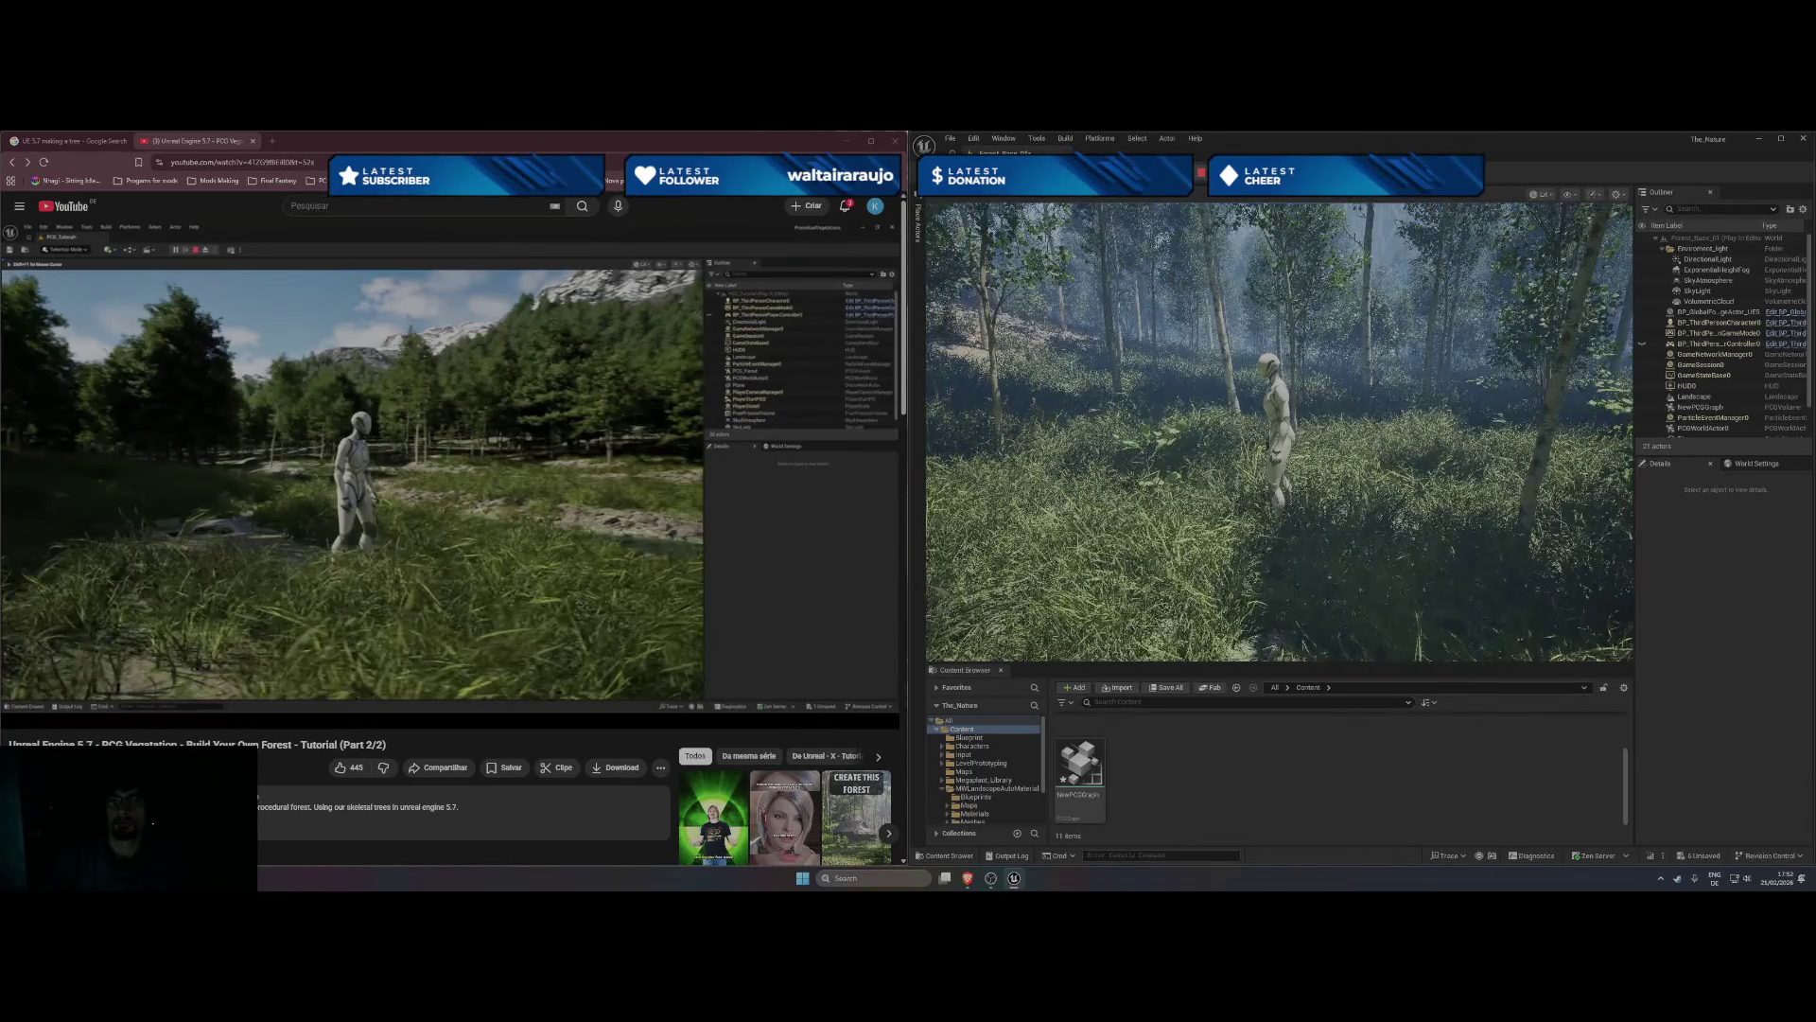
{"action": "key", "text": "w"}
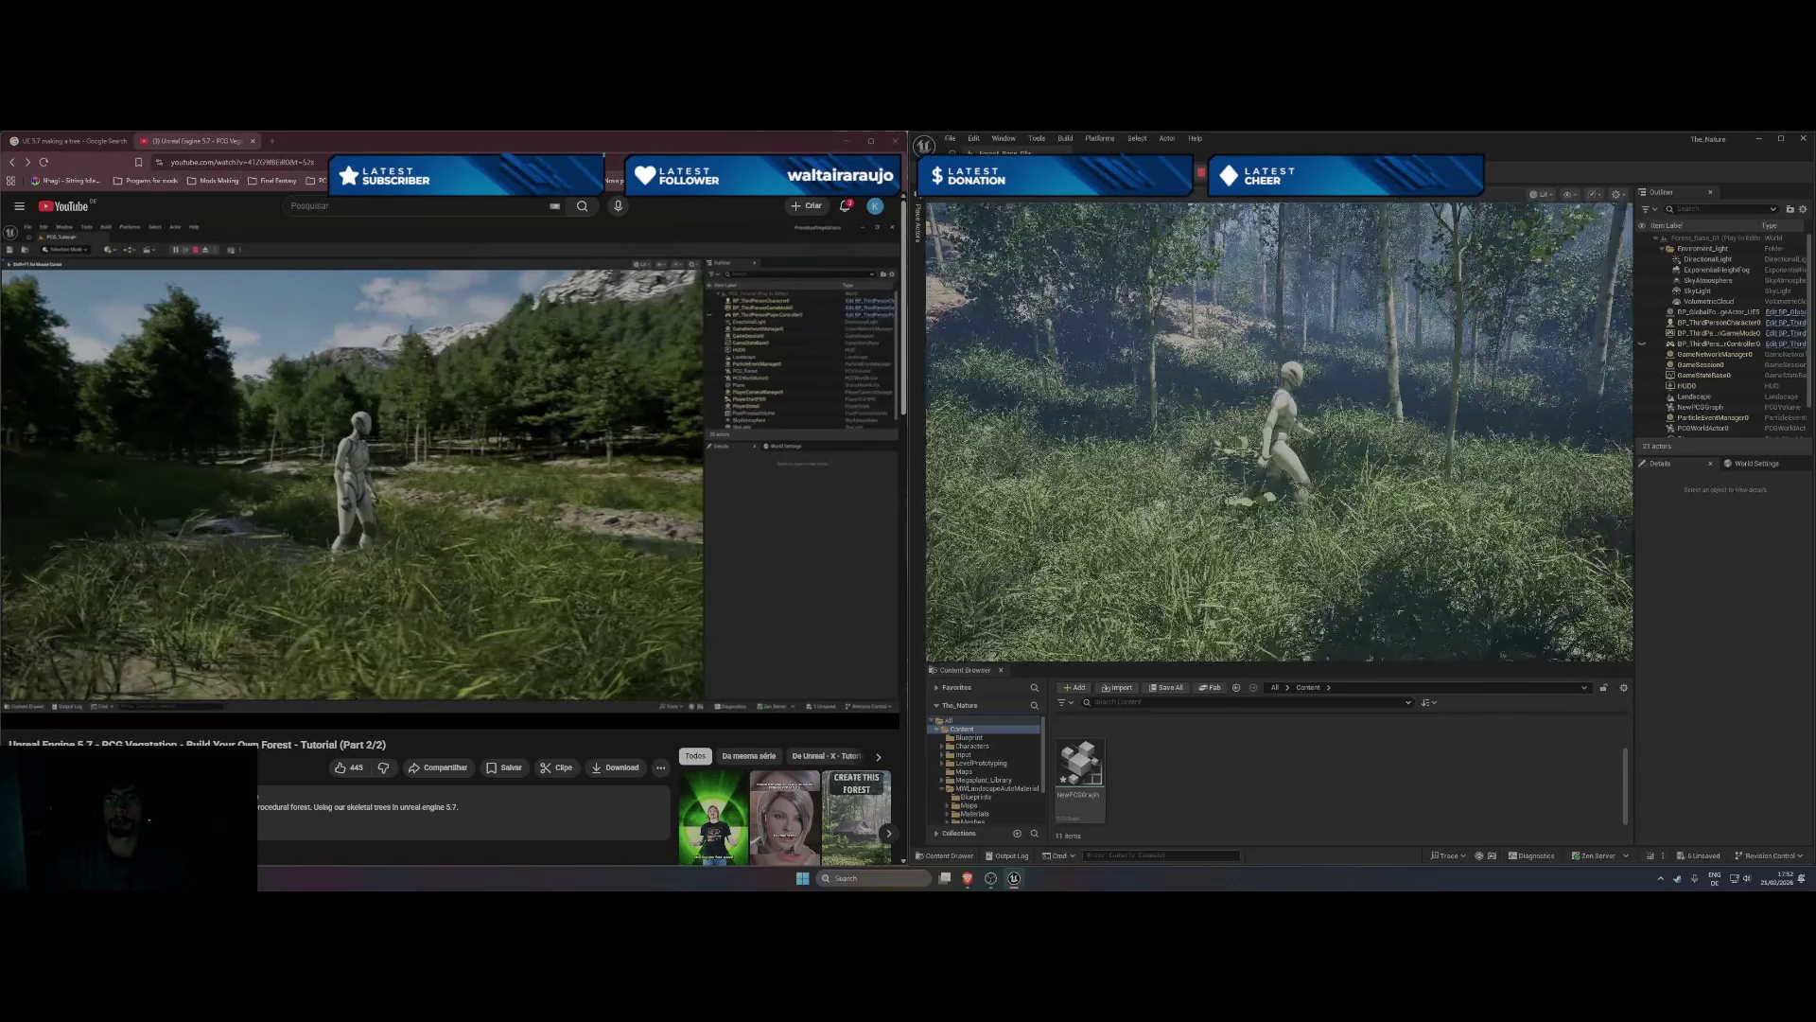
{"action": "key", "text": "w"}
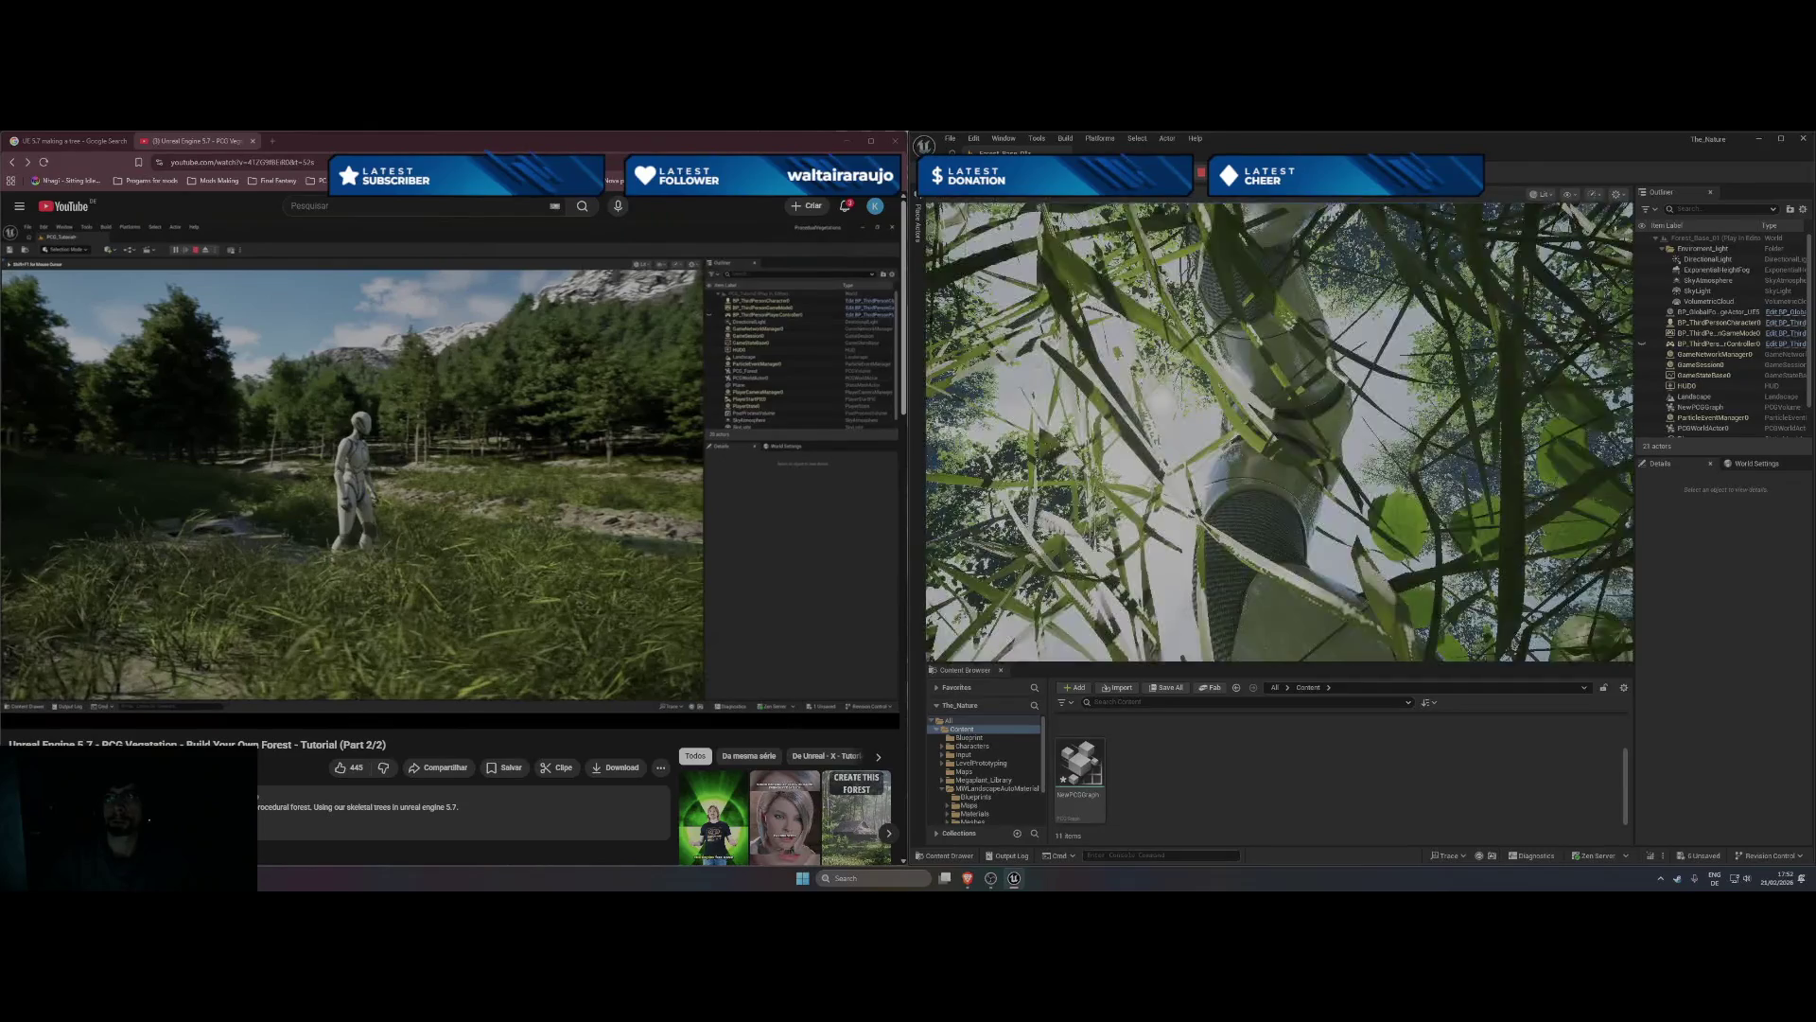
- Stop the play session, focus on the PlayerStart and maximize the editor window
{"action": "key", "text": "Escape"}
{"action": "key", "text": "f"}
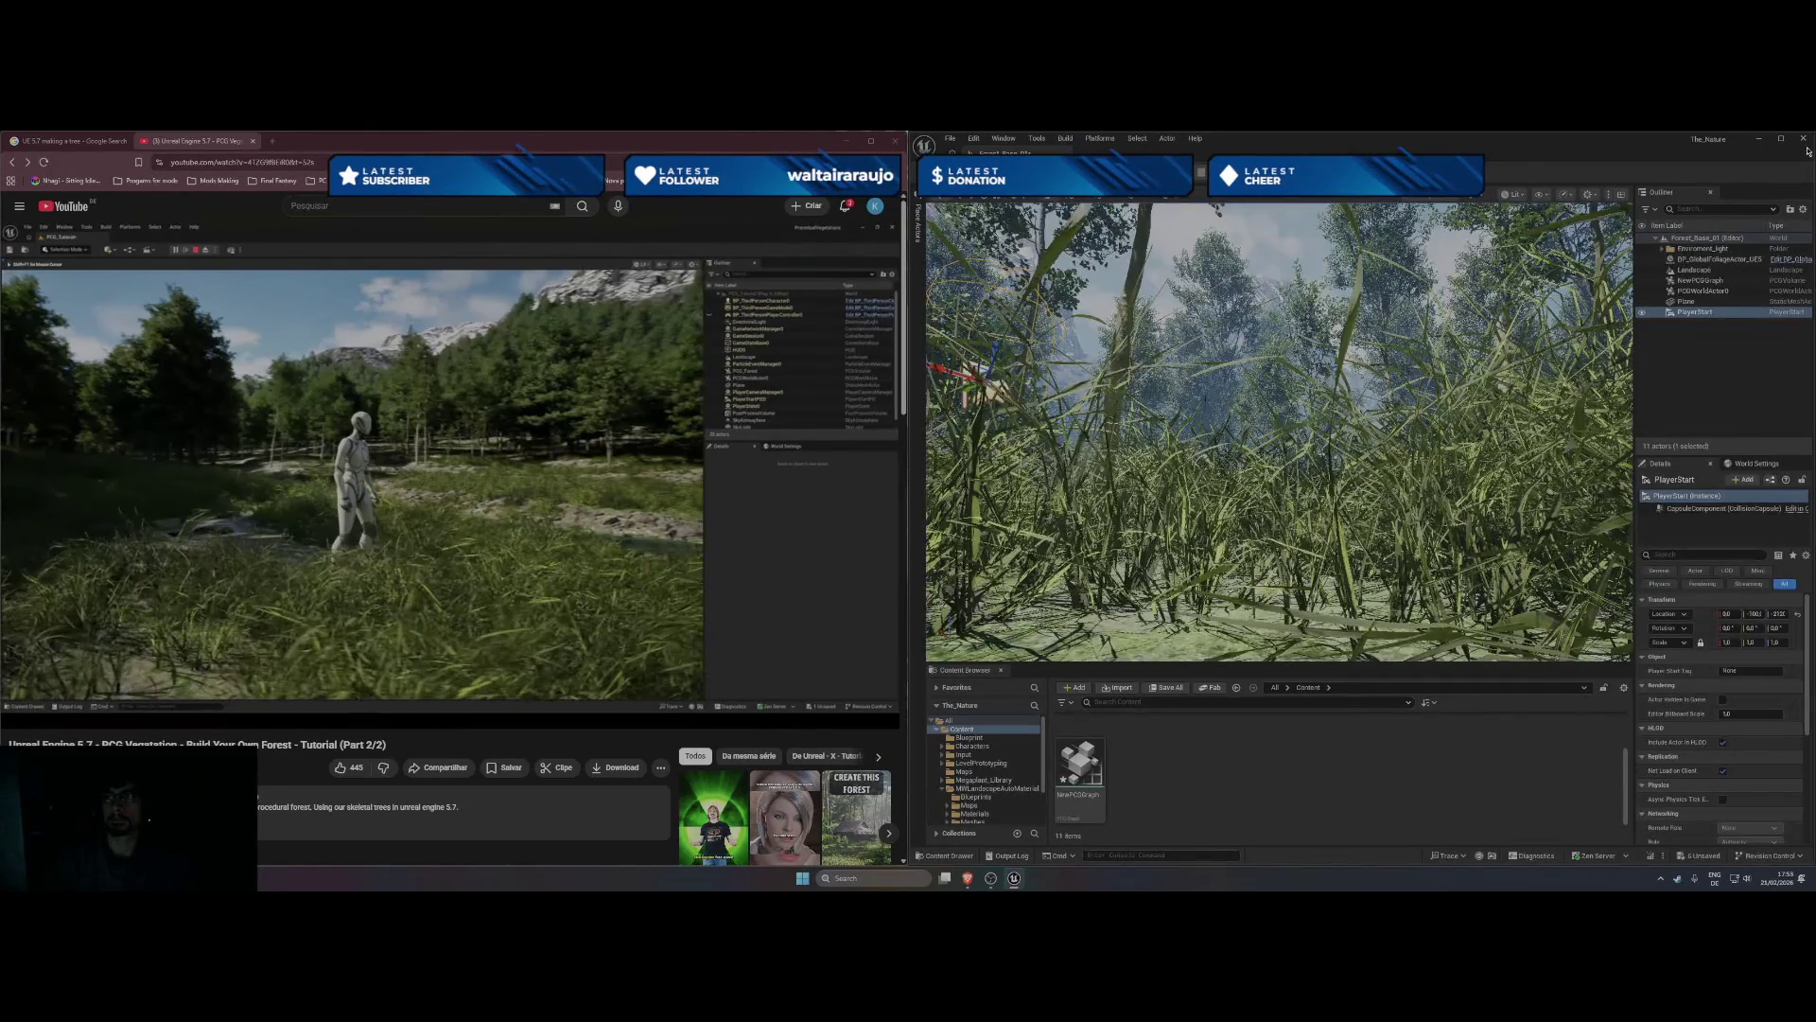
{"action": "key", "text": "super+Up"}
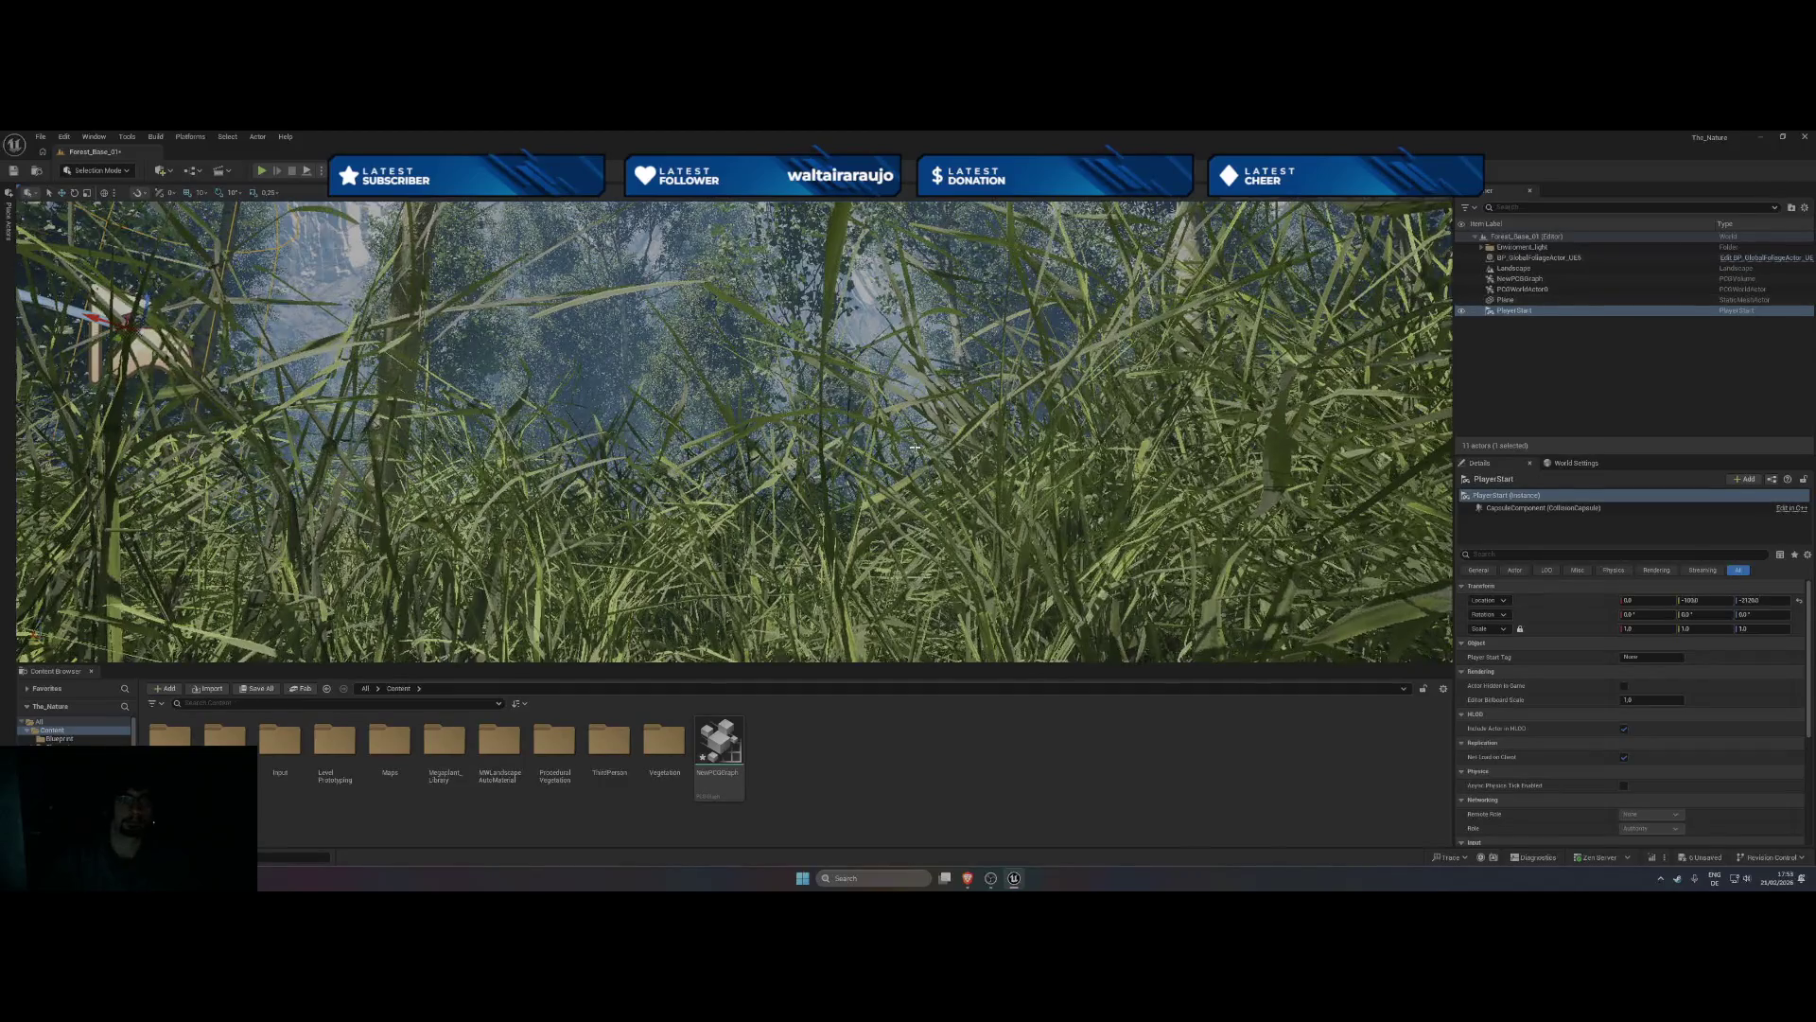
- Frame the PlayerStart in the viewport and launch a new play session
{"action": "left_click_drag", "start_coordinate": [170, 355], "coordinate": [131, 445]}
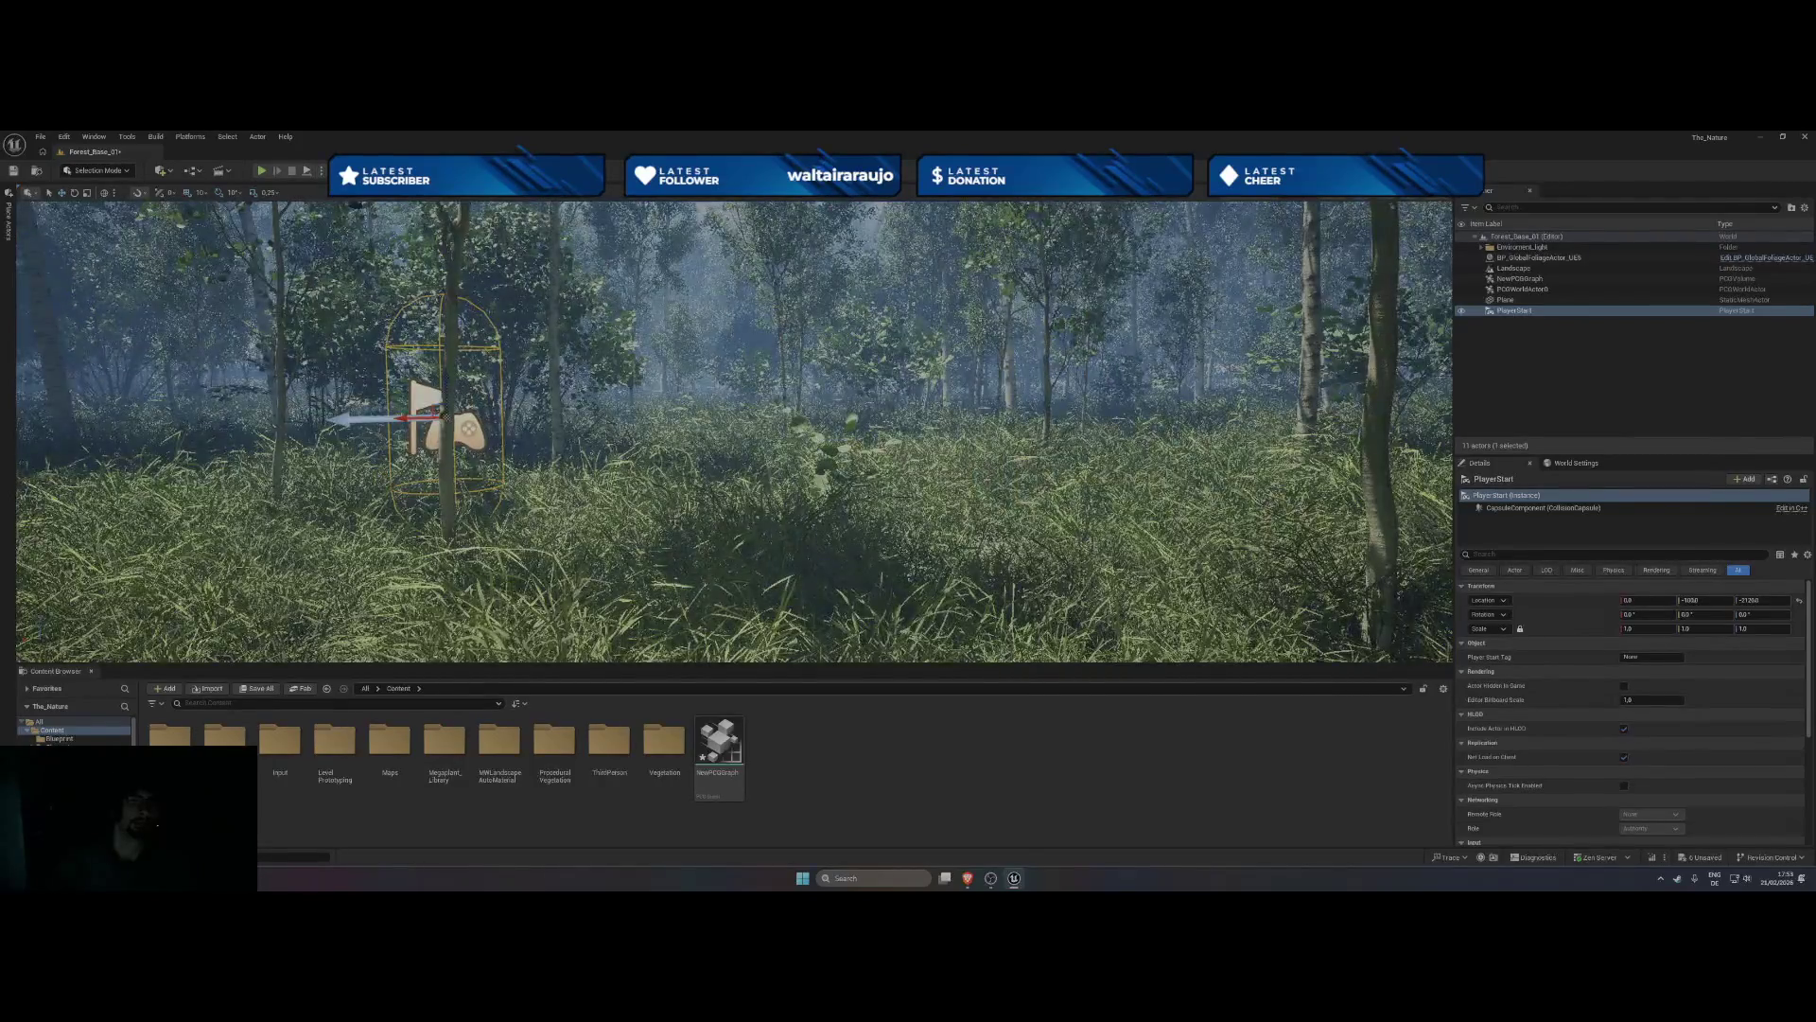
{"action": "key", "text": "f"}
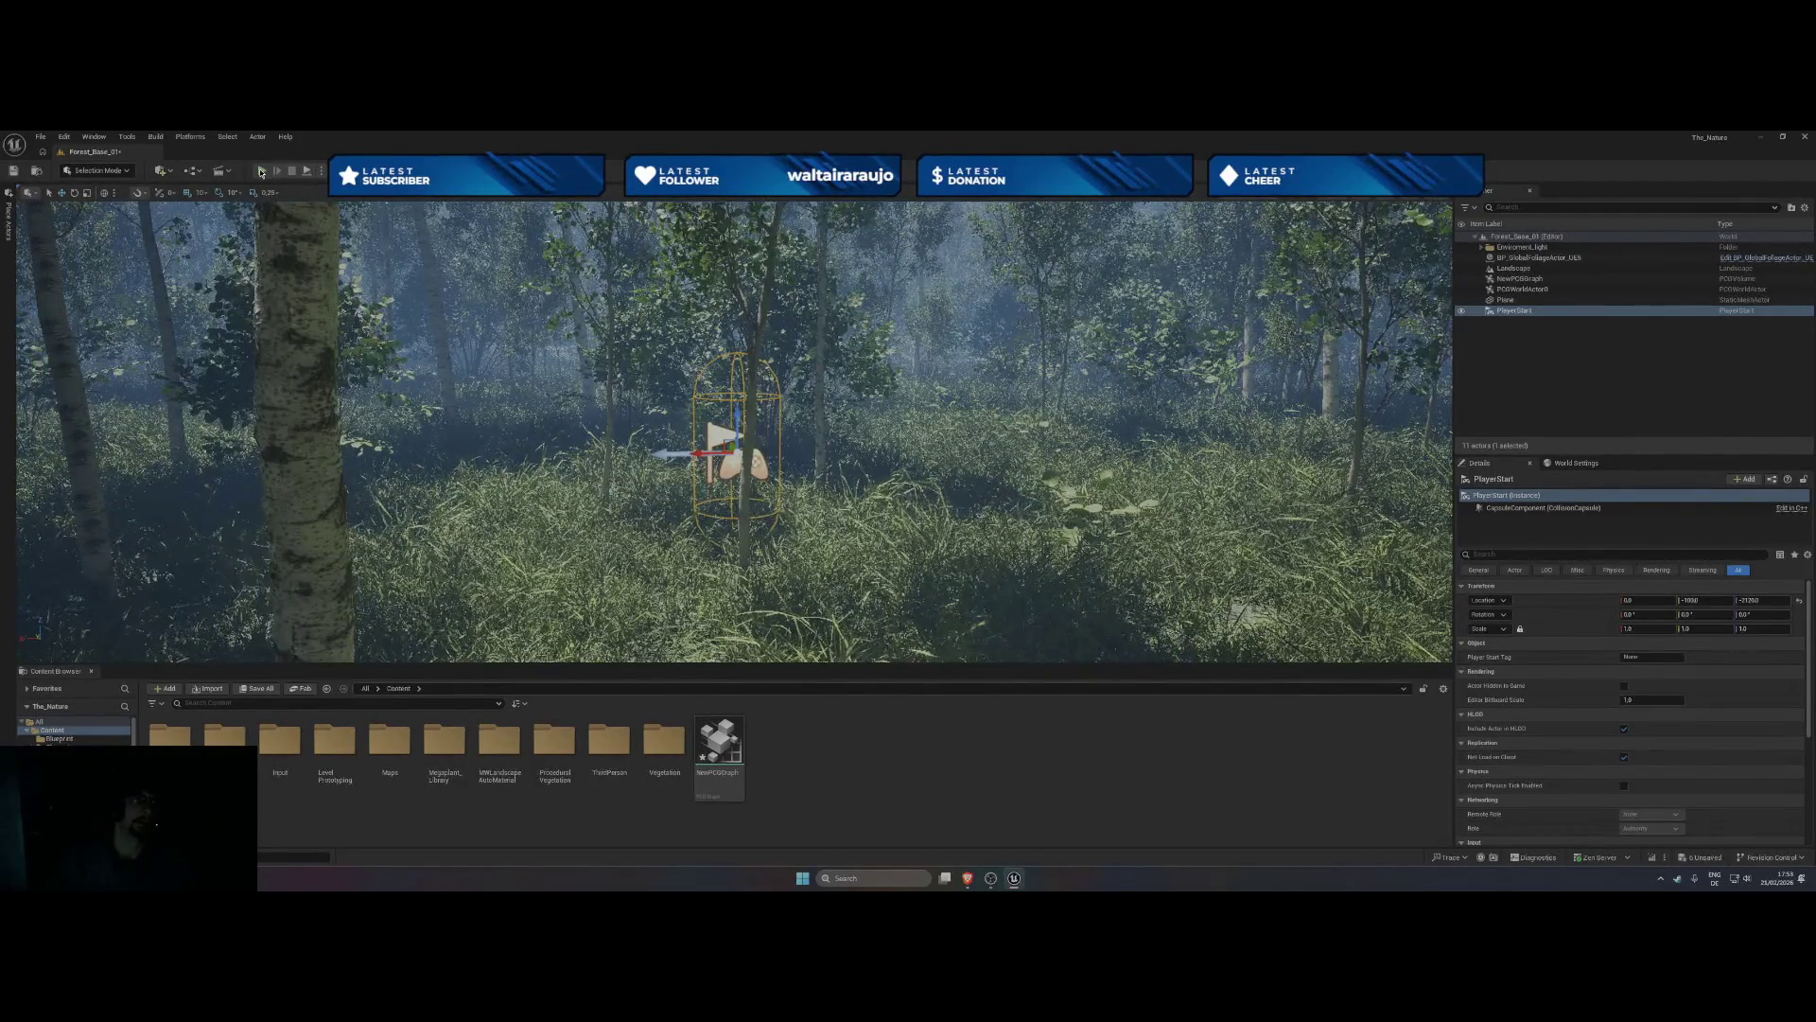
{"action": "left_click", "coordinate": [261, 171]}
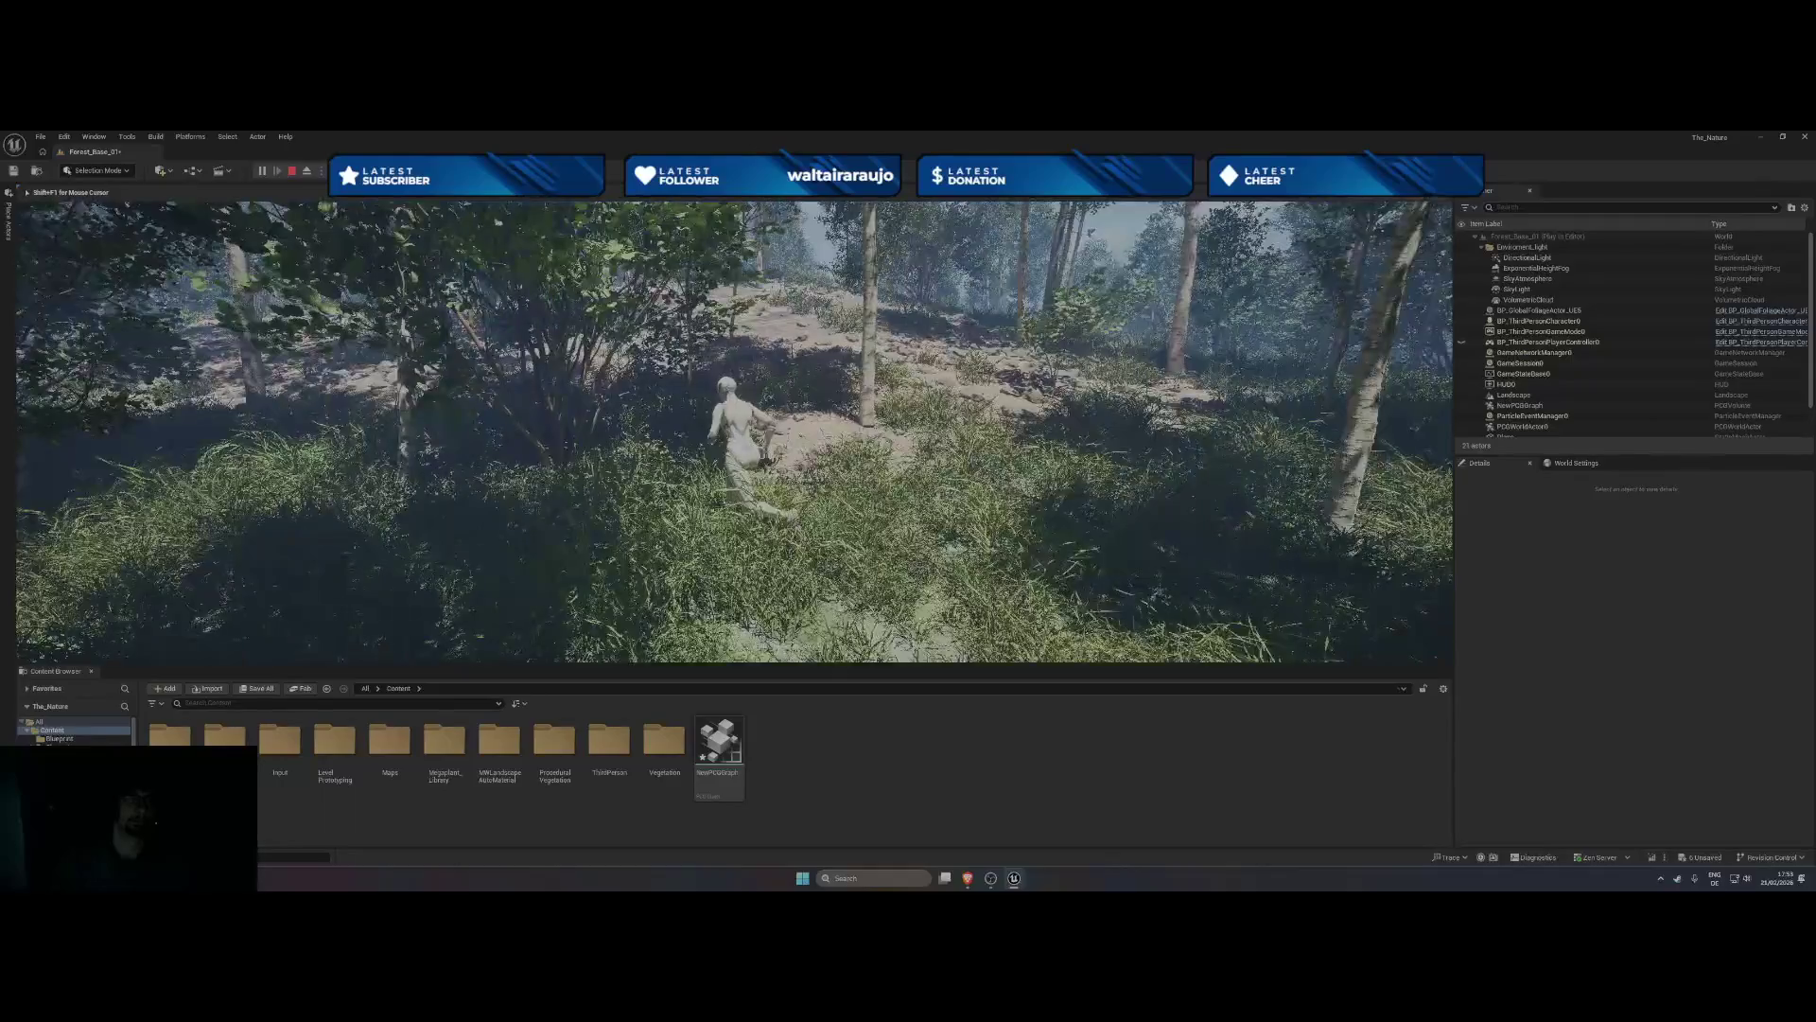
- Run the character along the forest path to the stream, then stop playing
{"action": "key", "text": "w"}
{"action": "key", "text": "w"}
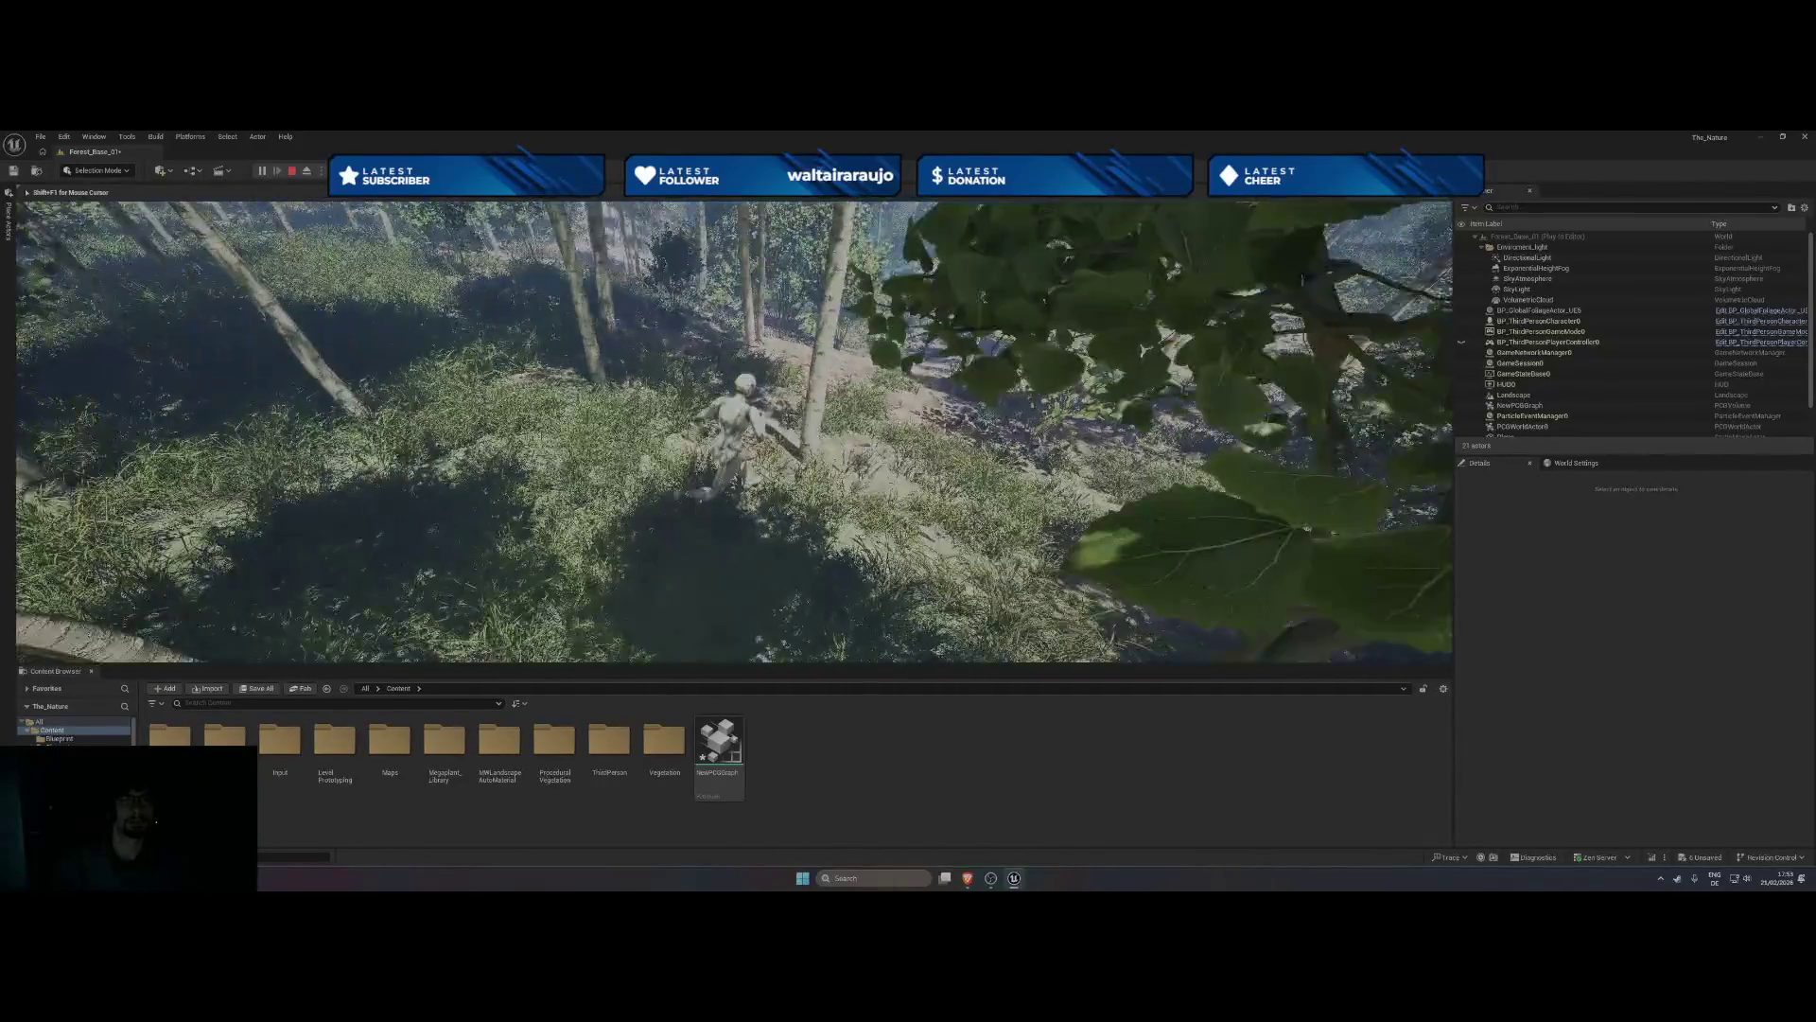
{"action": "key", "text": "w"}
{"action": "key", "text": "w"}
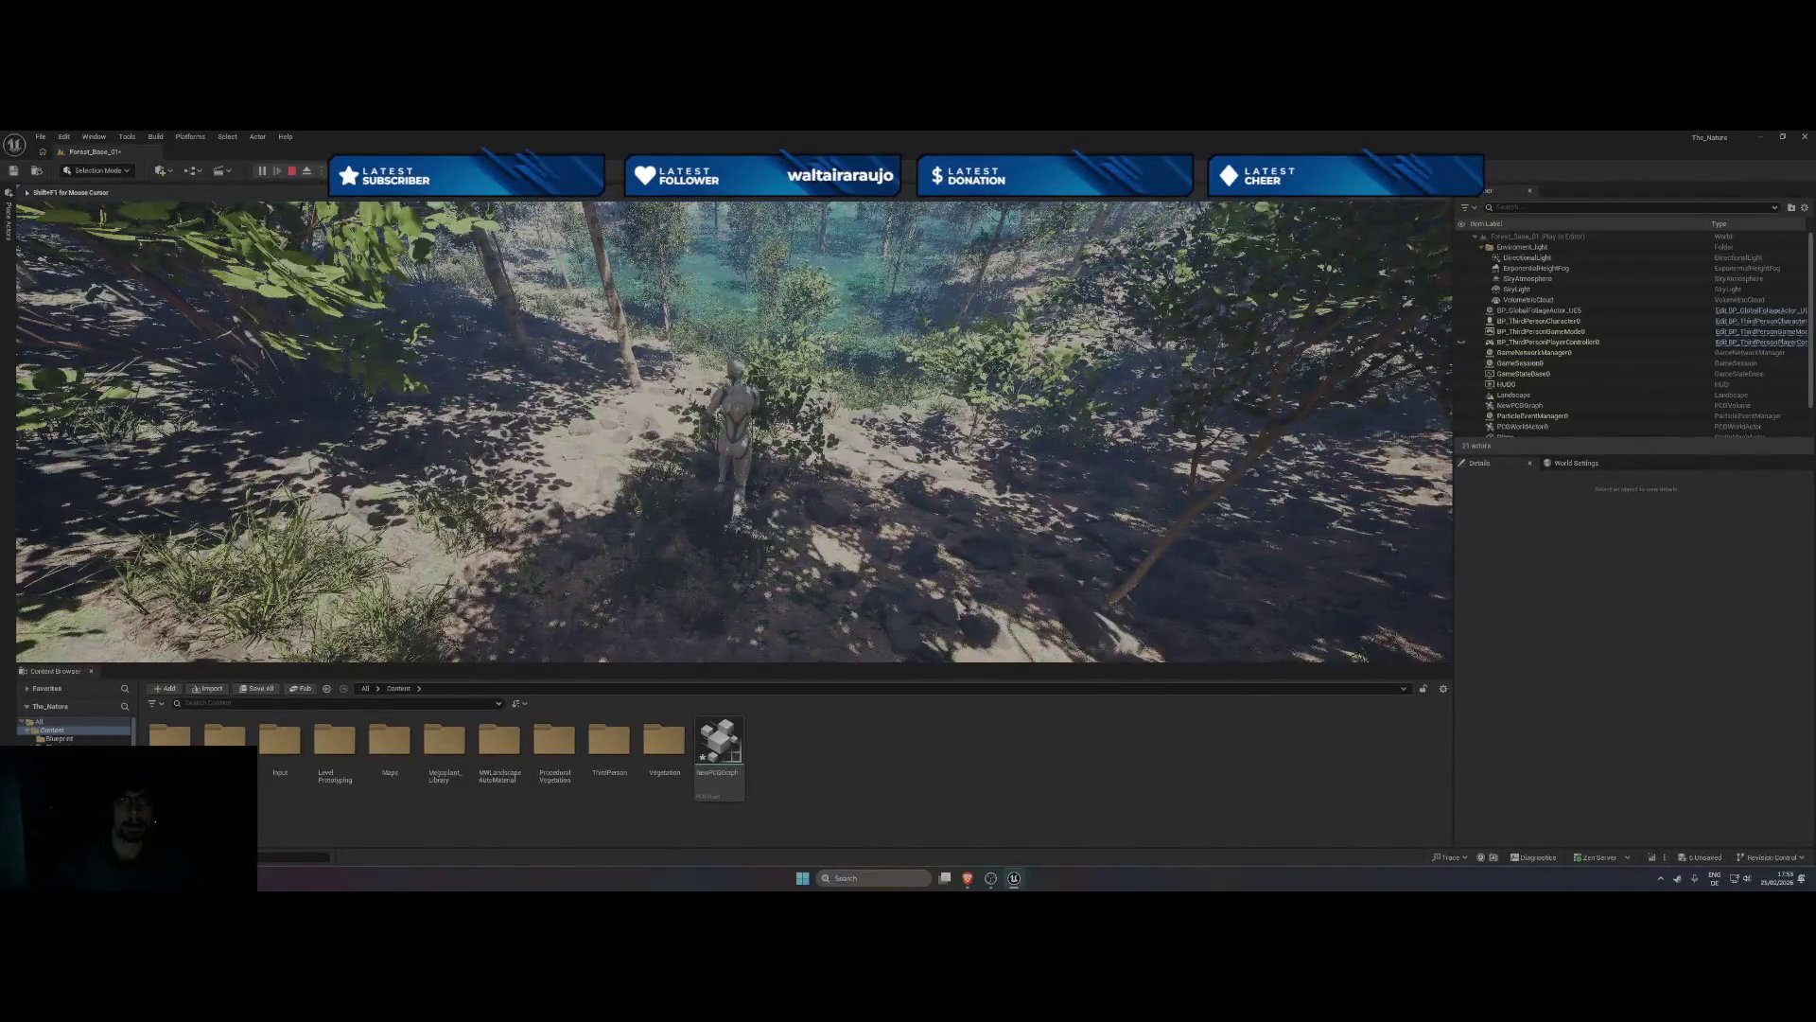
{"action": "key", "text": "w"}
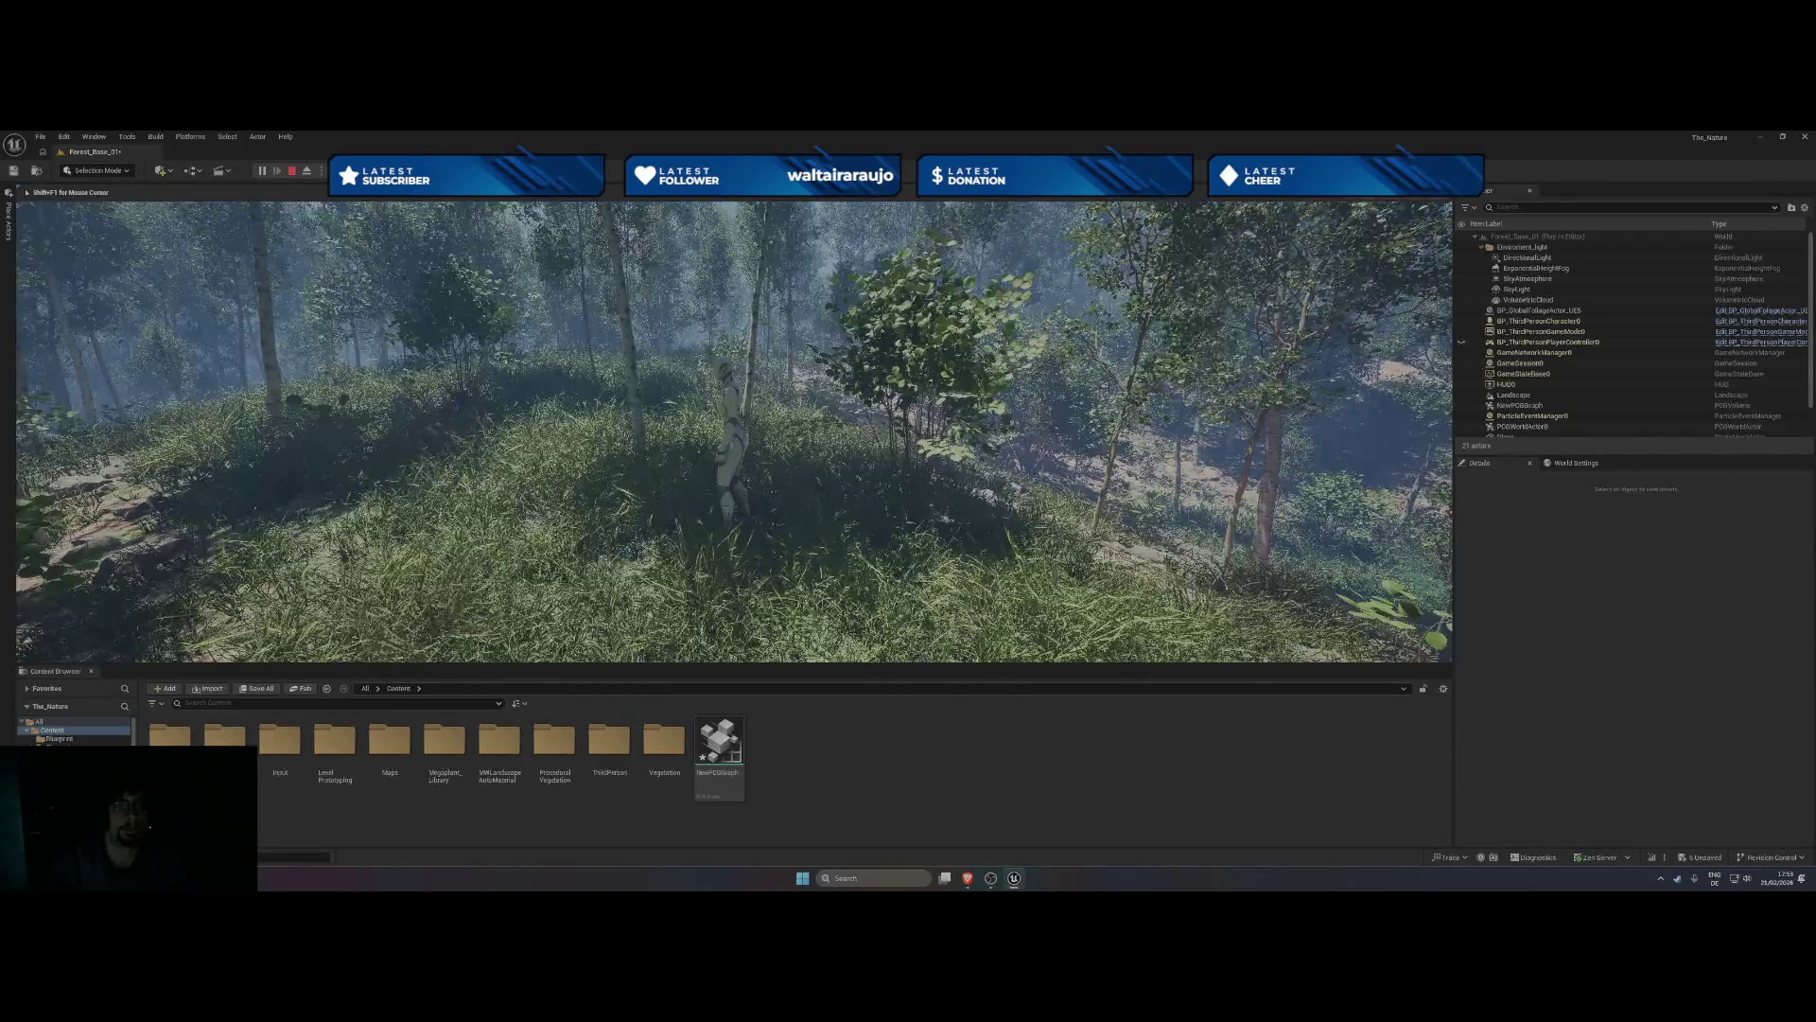
{"action": "key", "text": "Escape"}
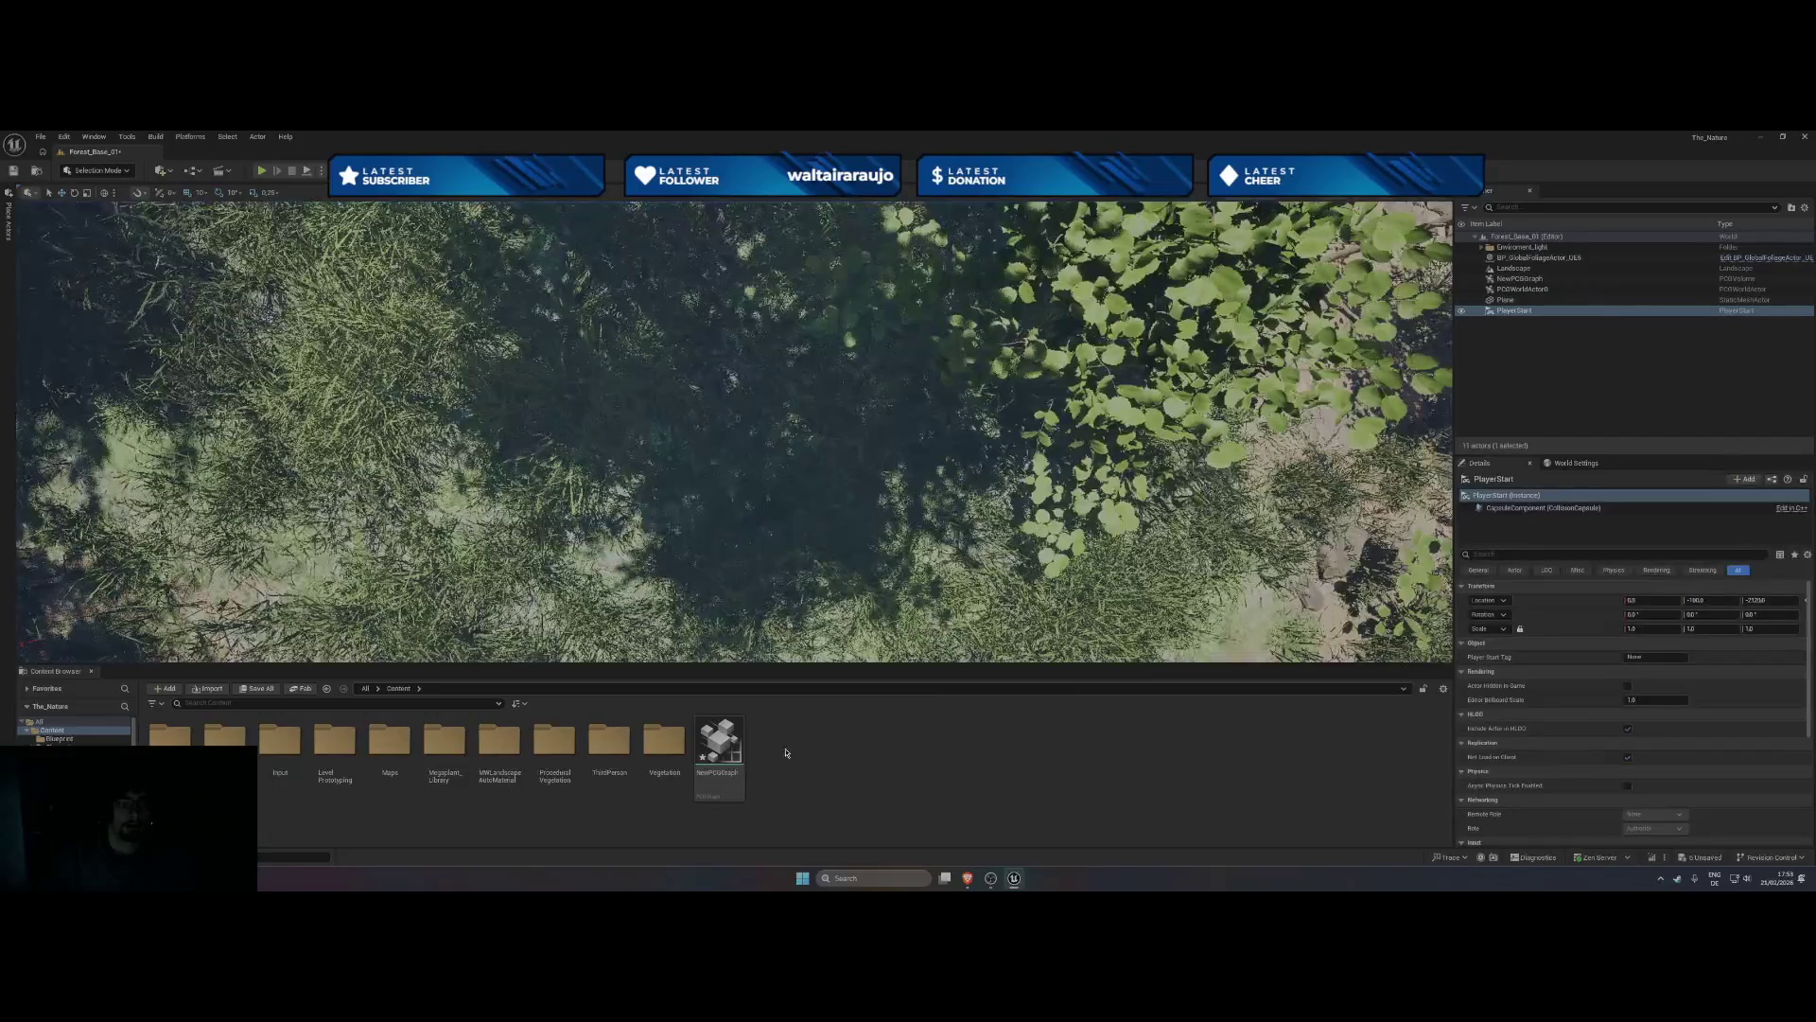
- Open the NewPCGGraph asset in the graph editor, then close it again
{"action": "left_click", "coordinate": [723, 781]}
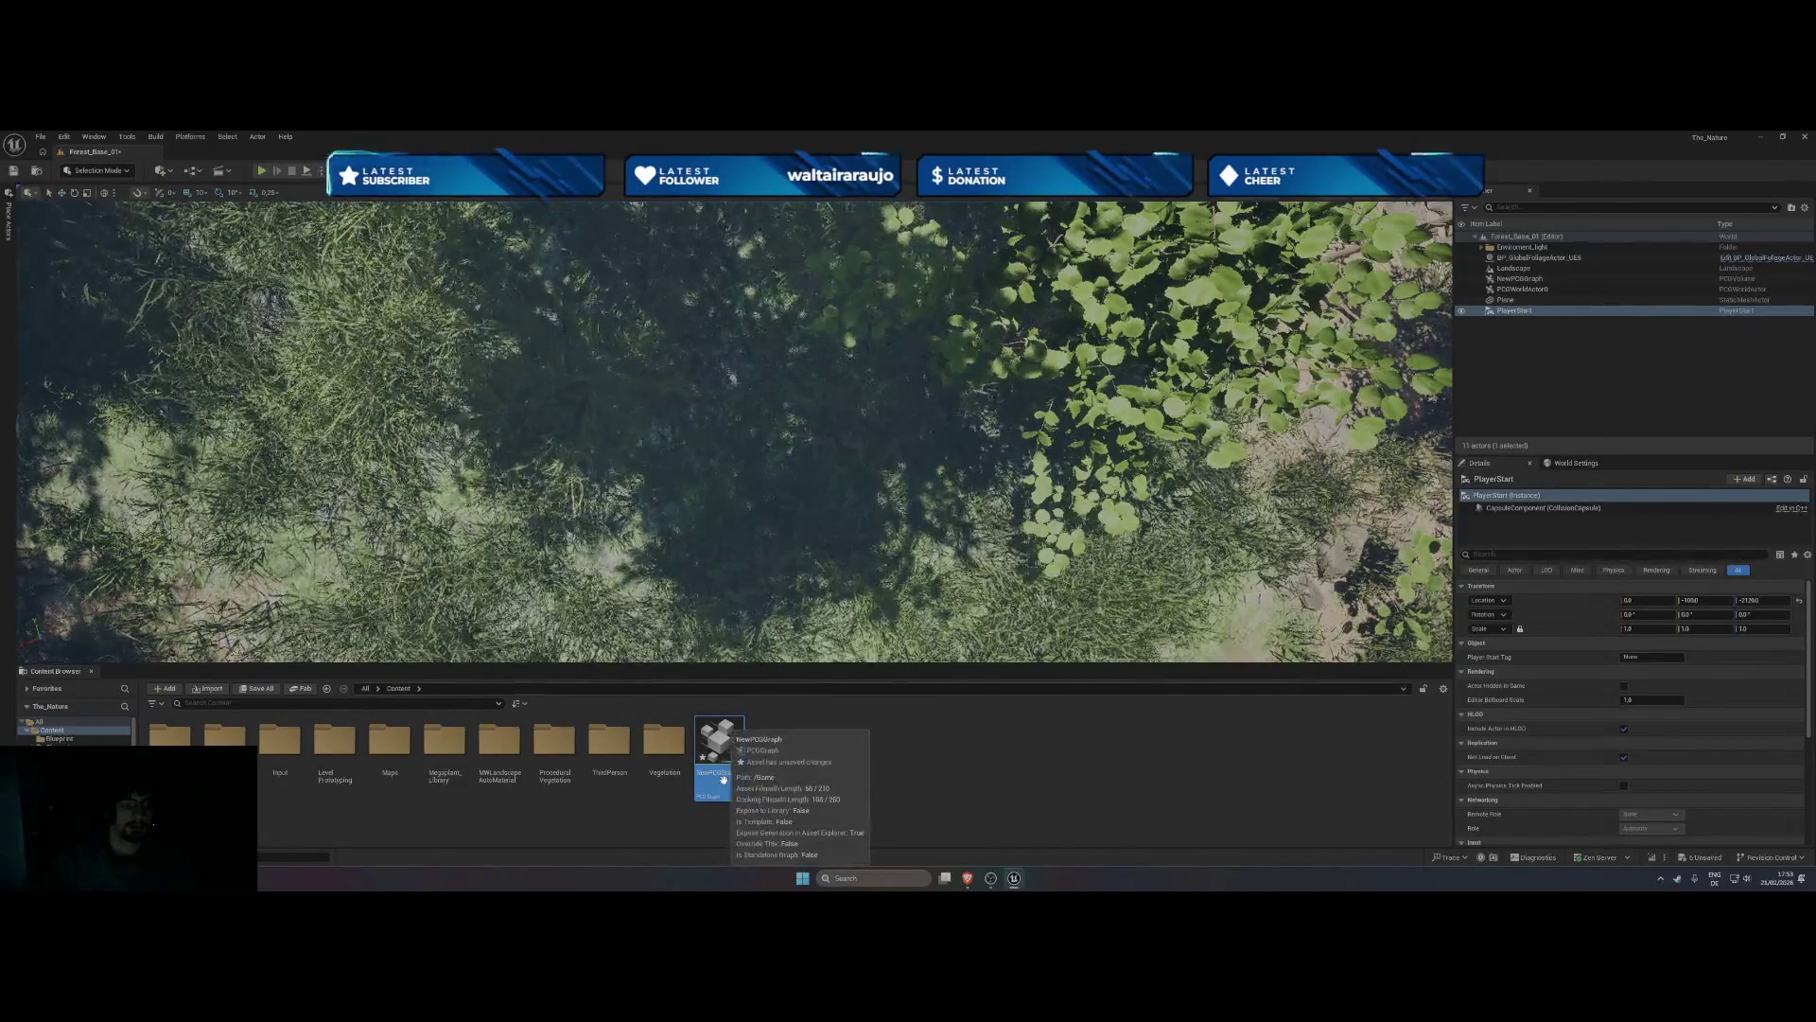
{"action": "double_click", "coordinate": [723, 781]}
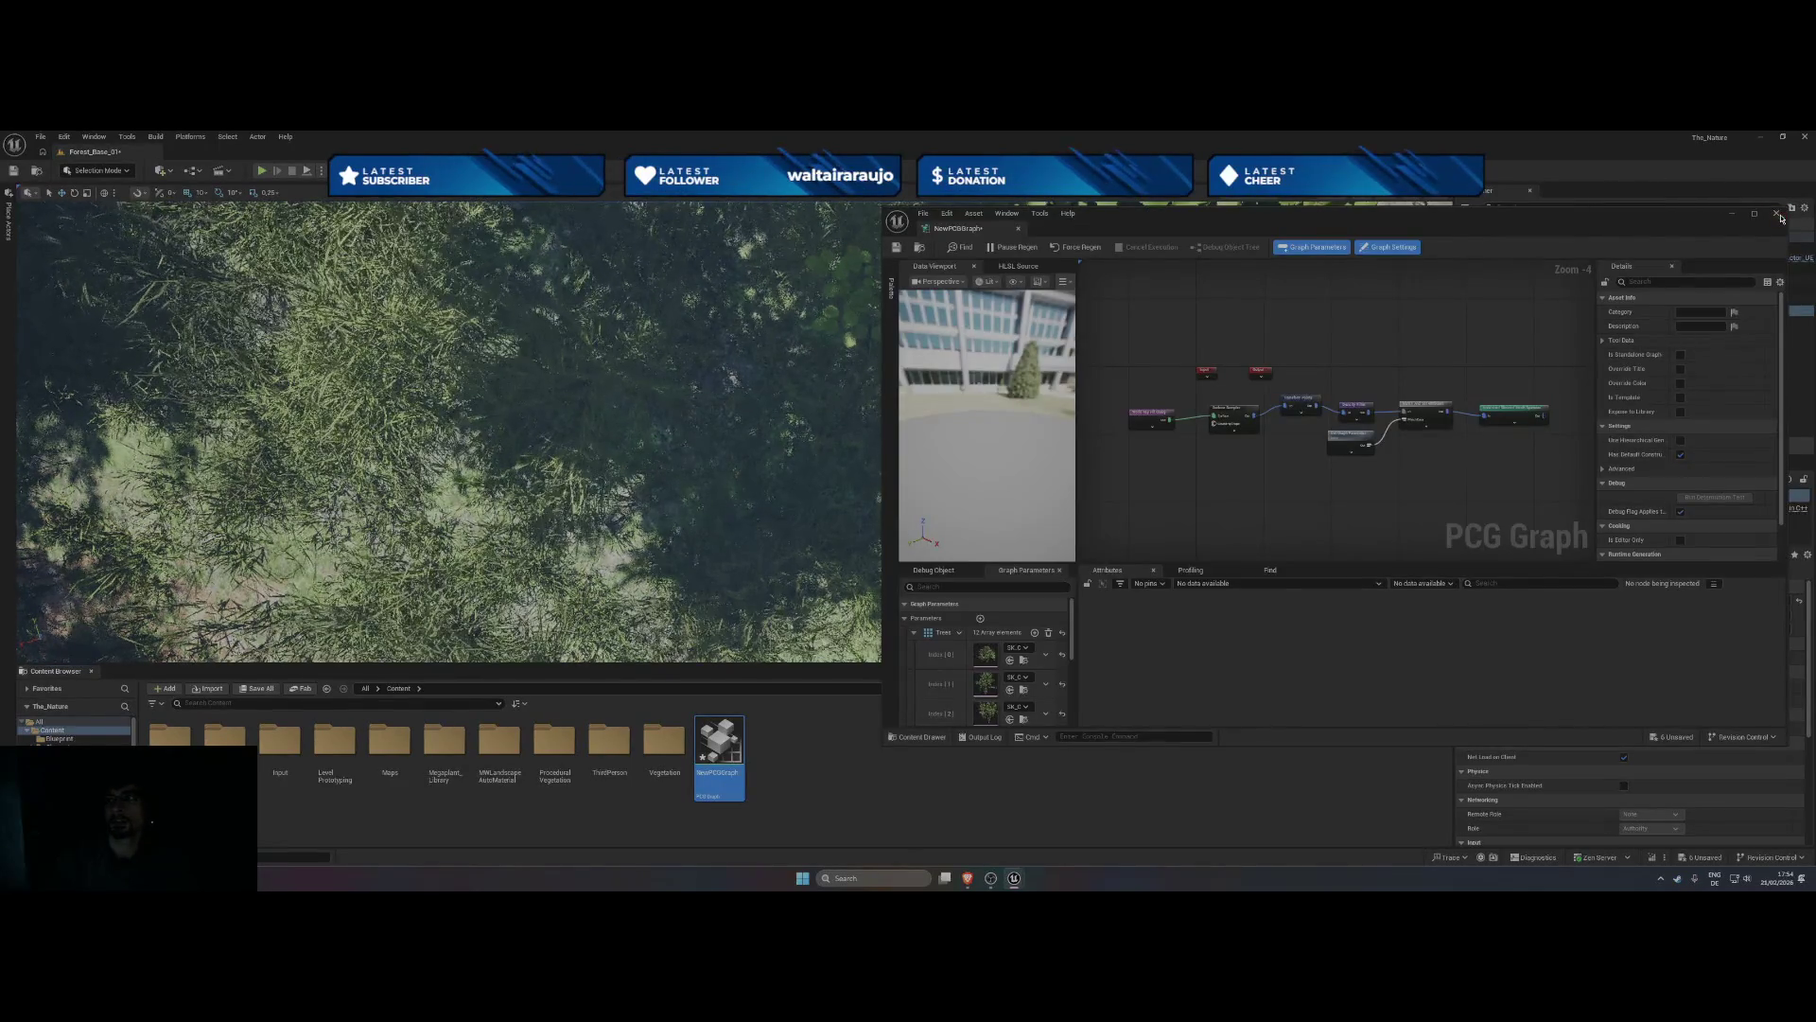
{"action": "left_click", "coordinate": [855, 831]}
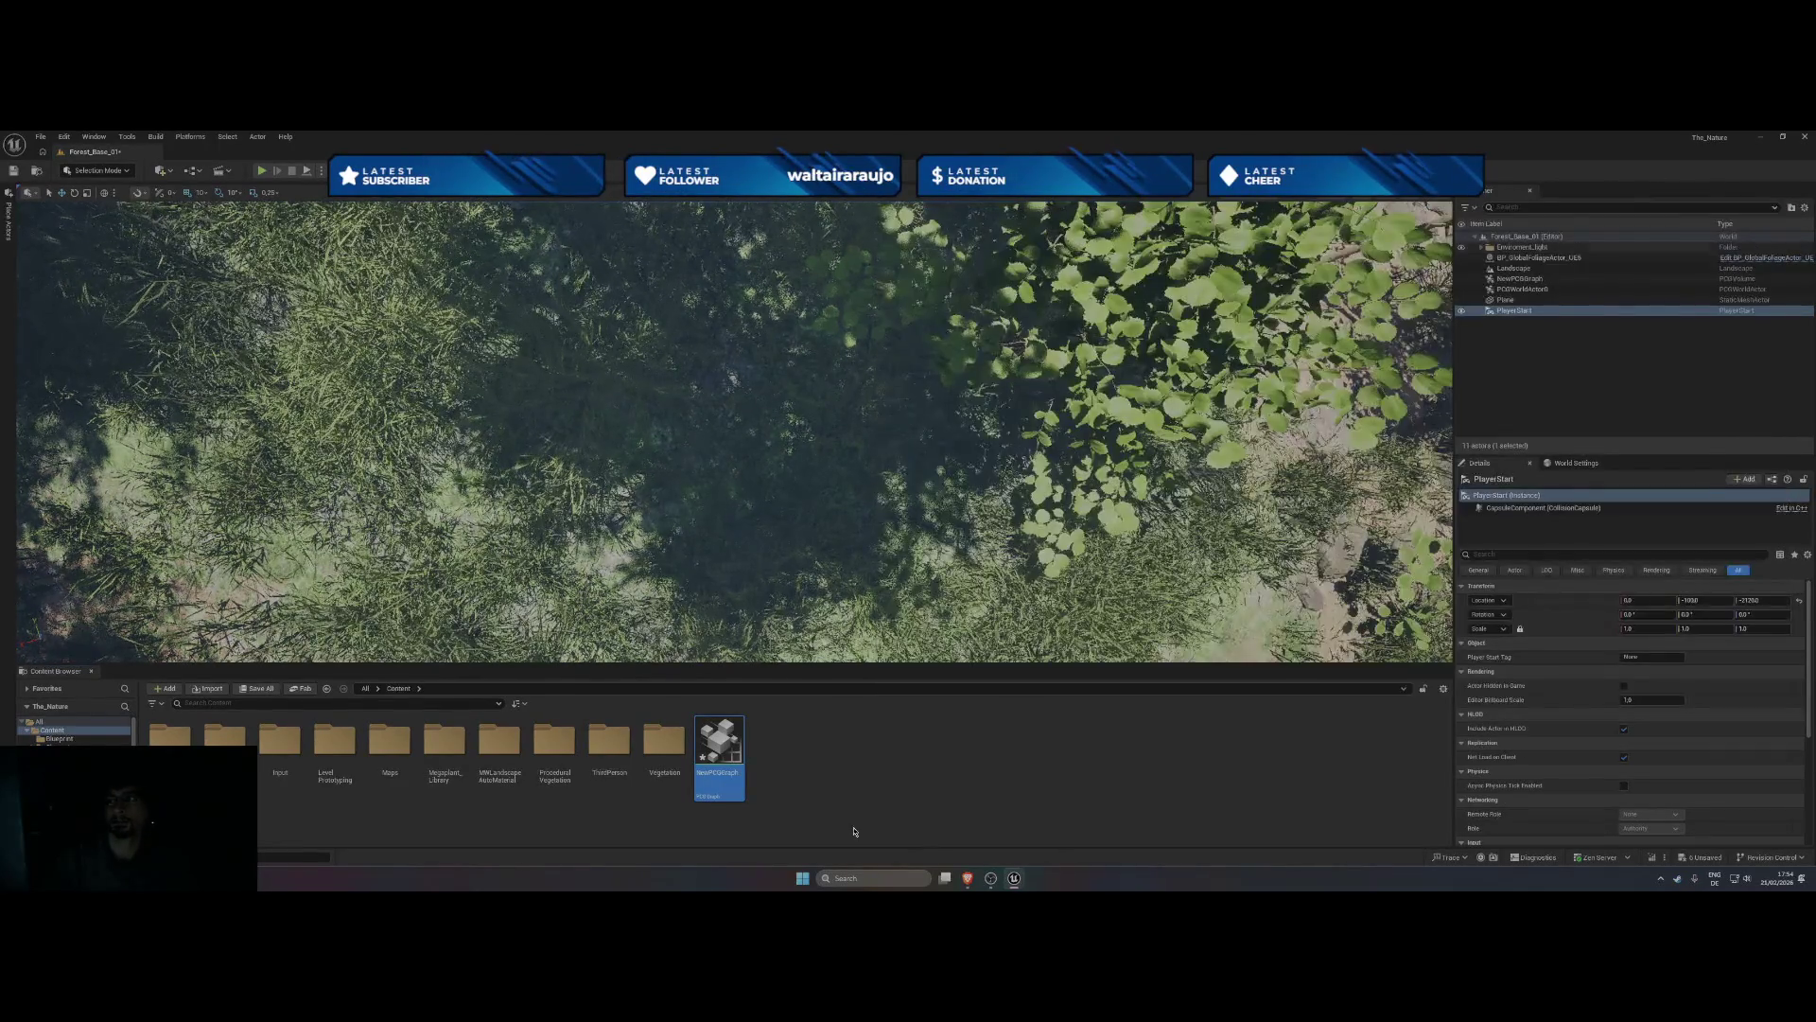
- Rename the NewPCGGraph asset in the Content Browser to First_Forest
{"action": "right_click", "coordinate": [719, 780]}
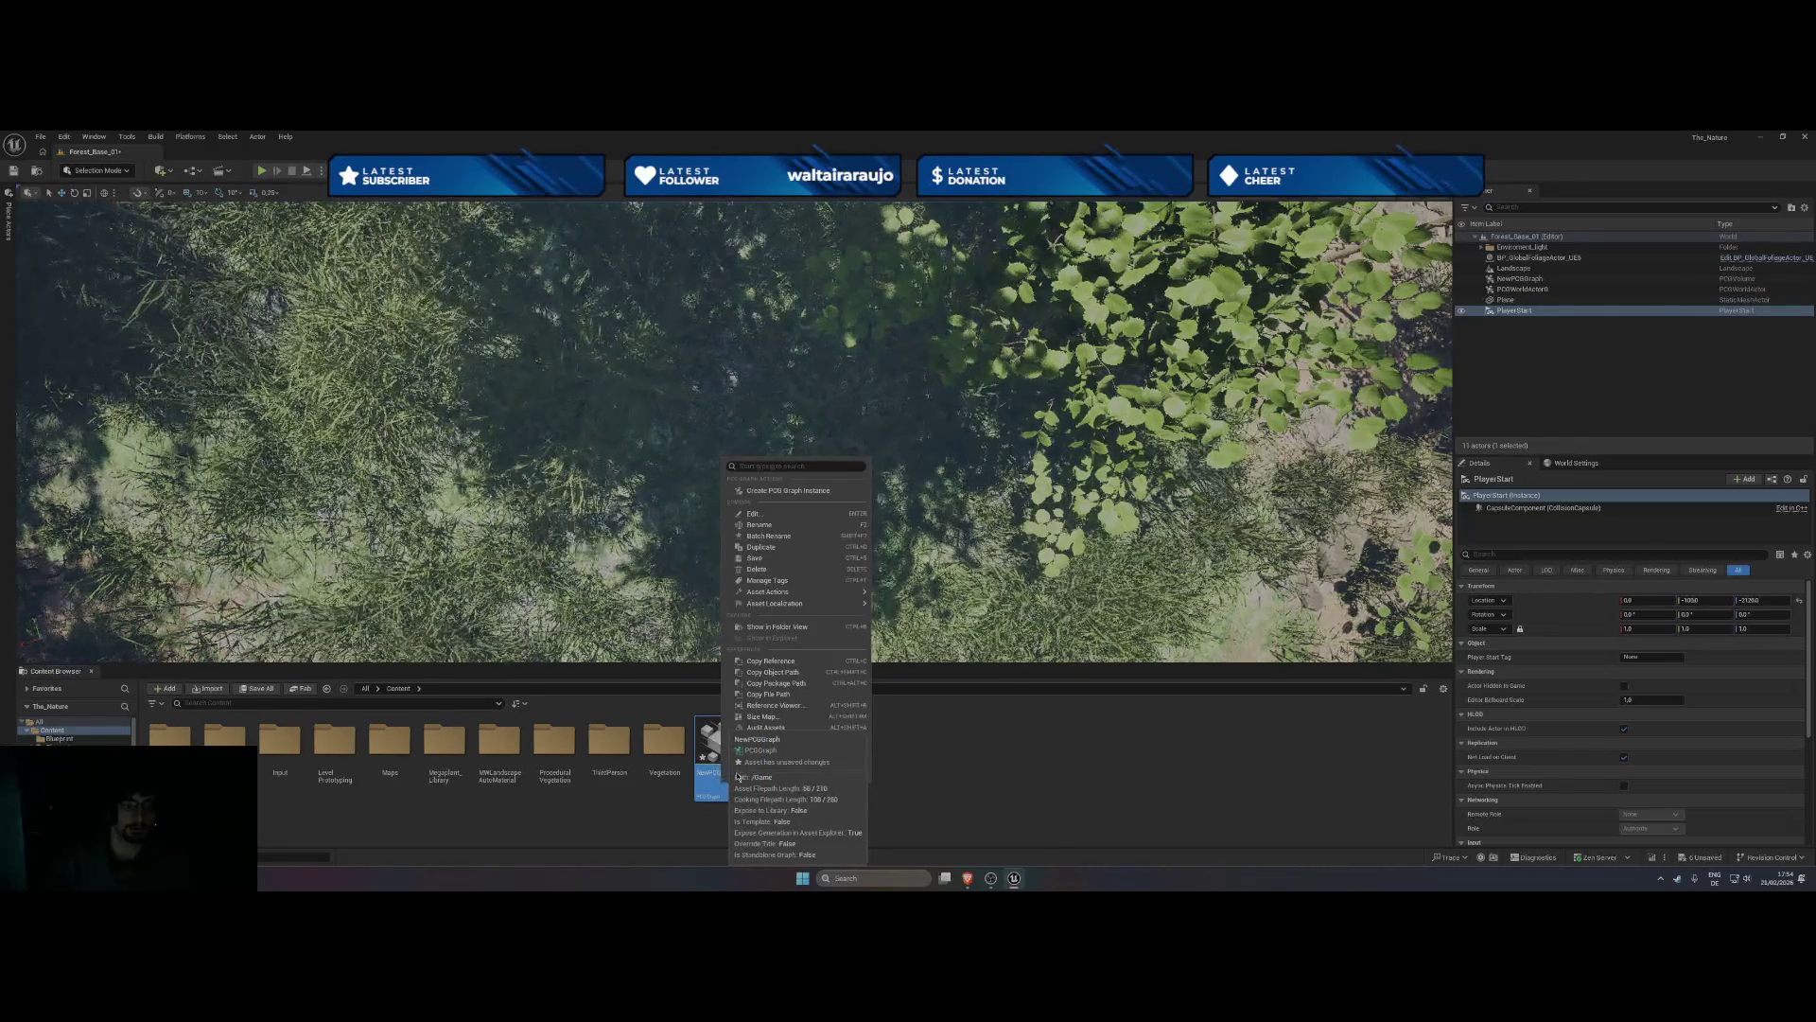
{"action": "left_click", "coordinate": [759, 526]}
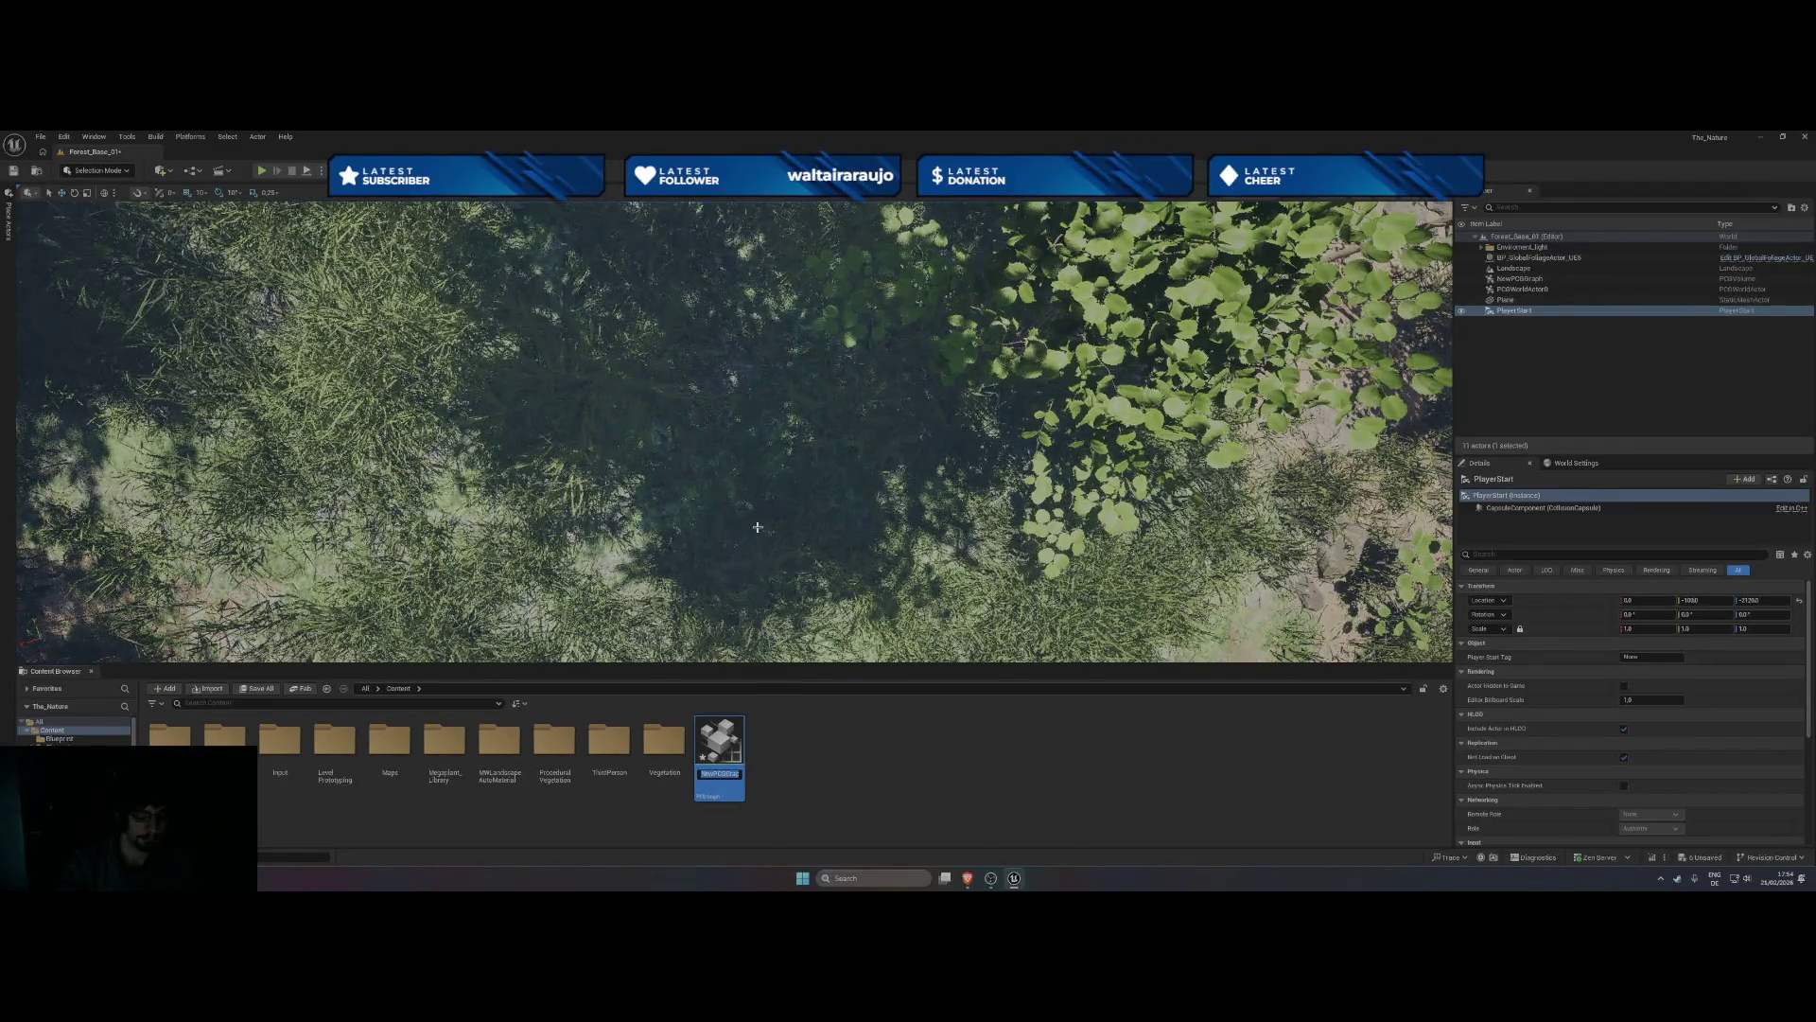
{"action": "type", "text": "Forest"}
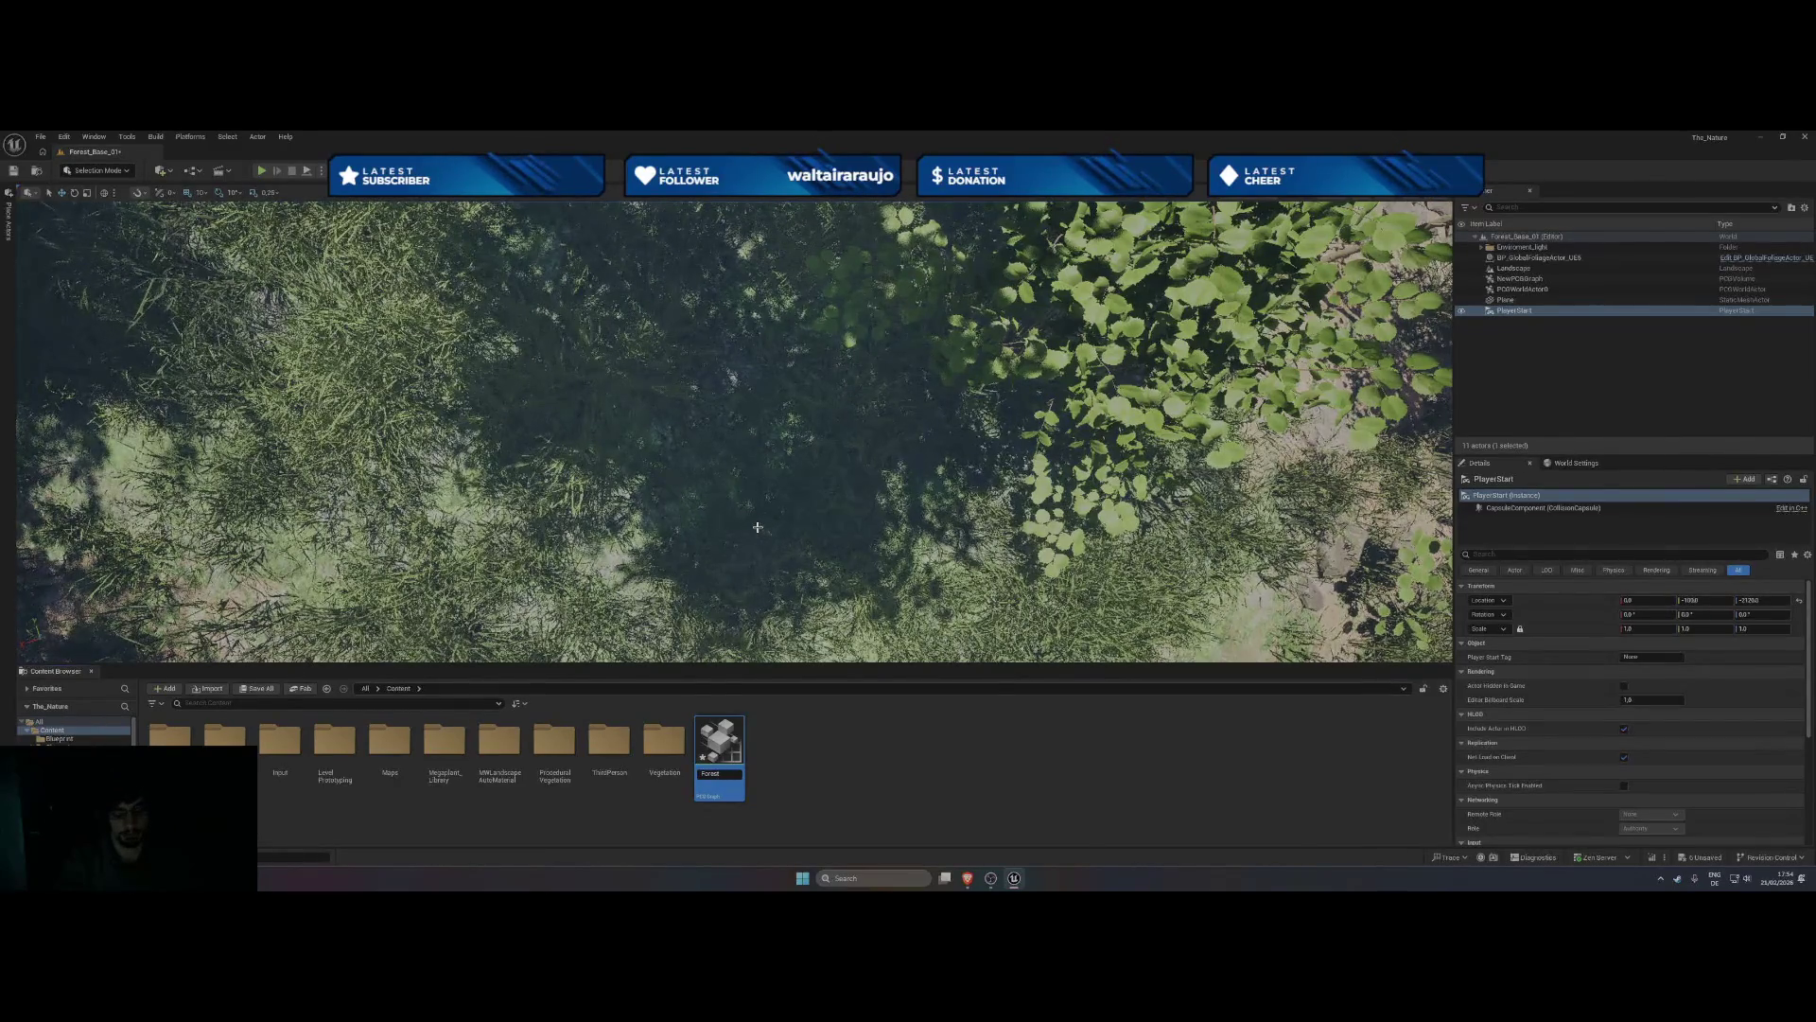
{"action": "key", "text": "Home"}
{"action": "type", "text": "First_"}
{"action": "key", "text": "Return"}
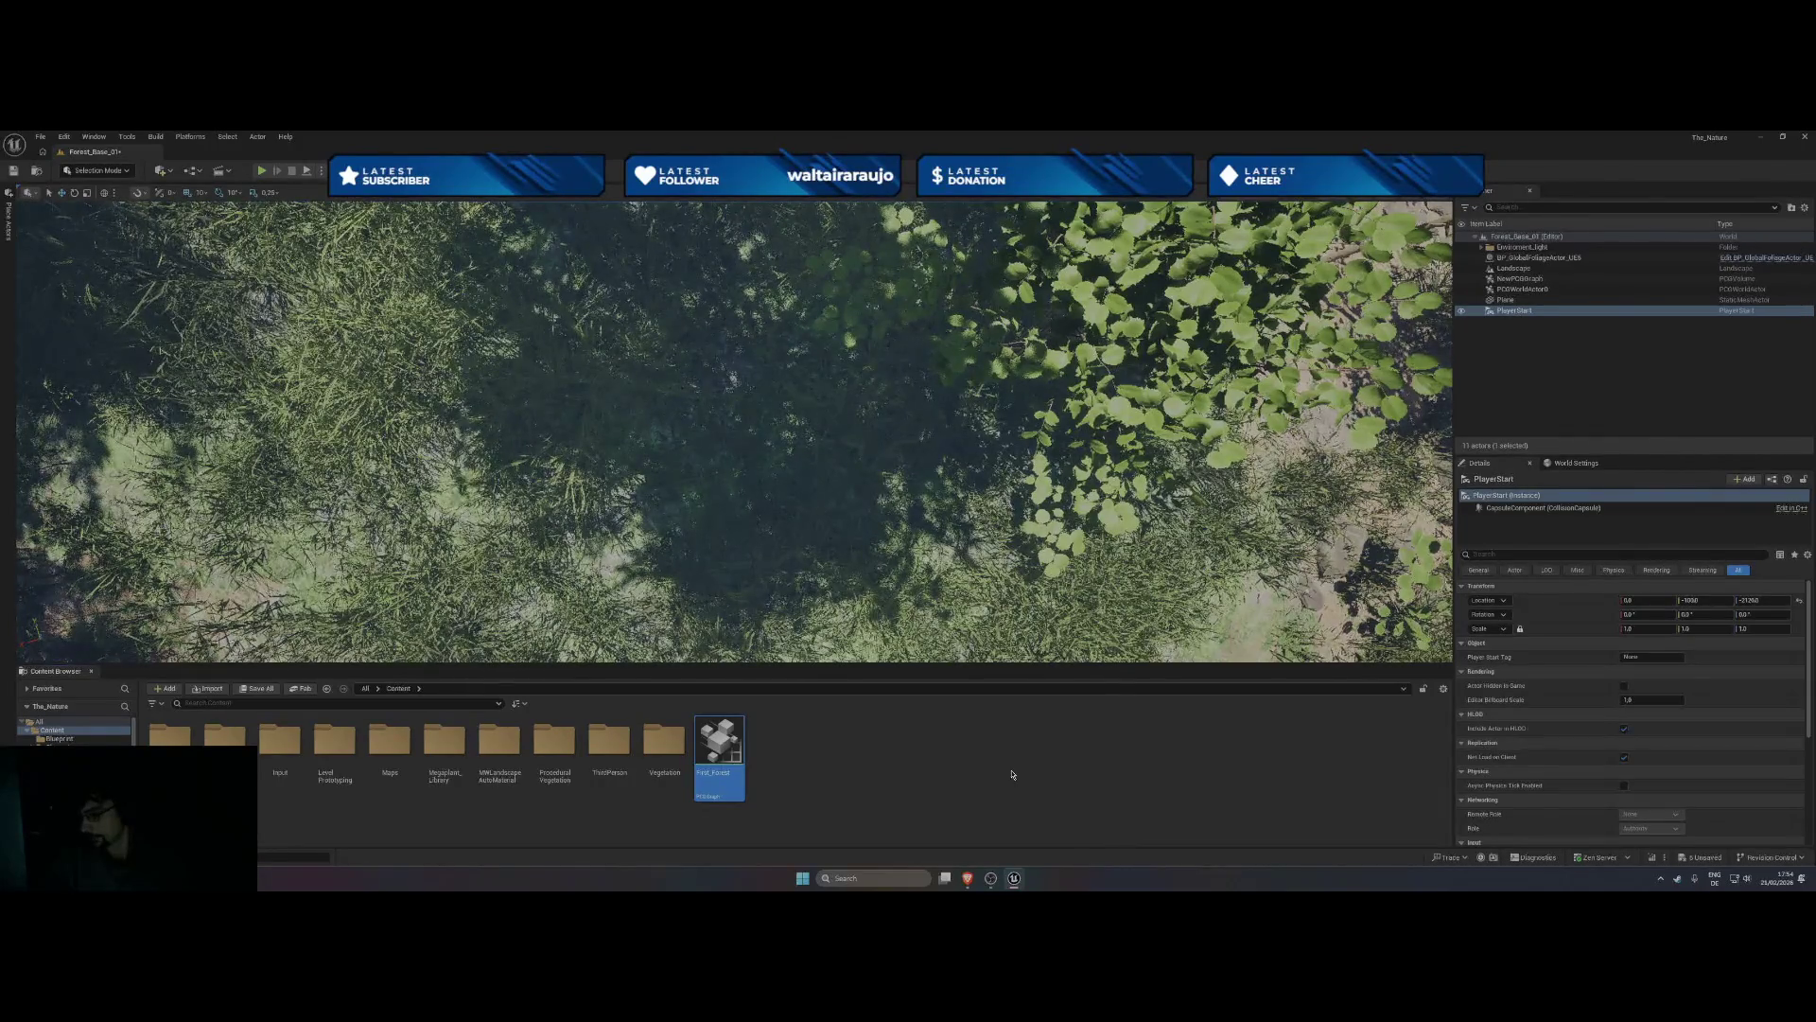
{"action": "left_click", "coordinate": [913, 803]}
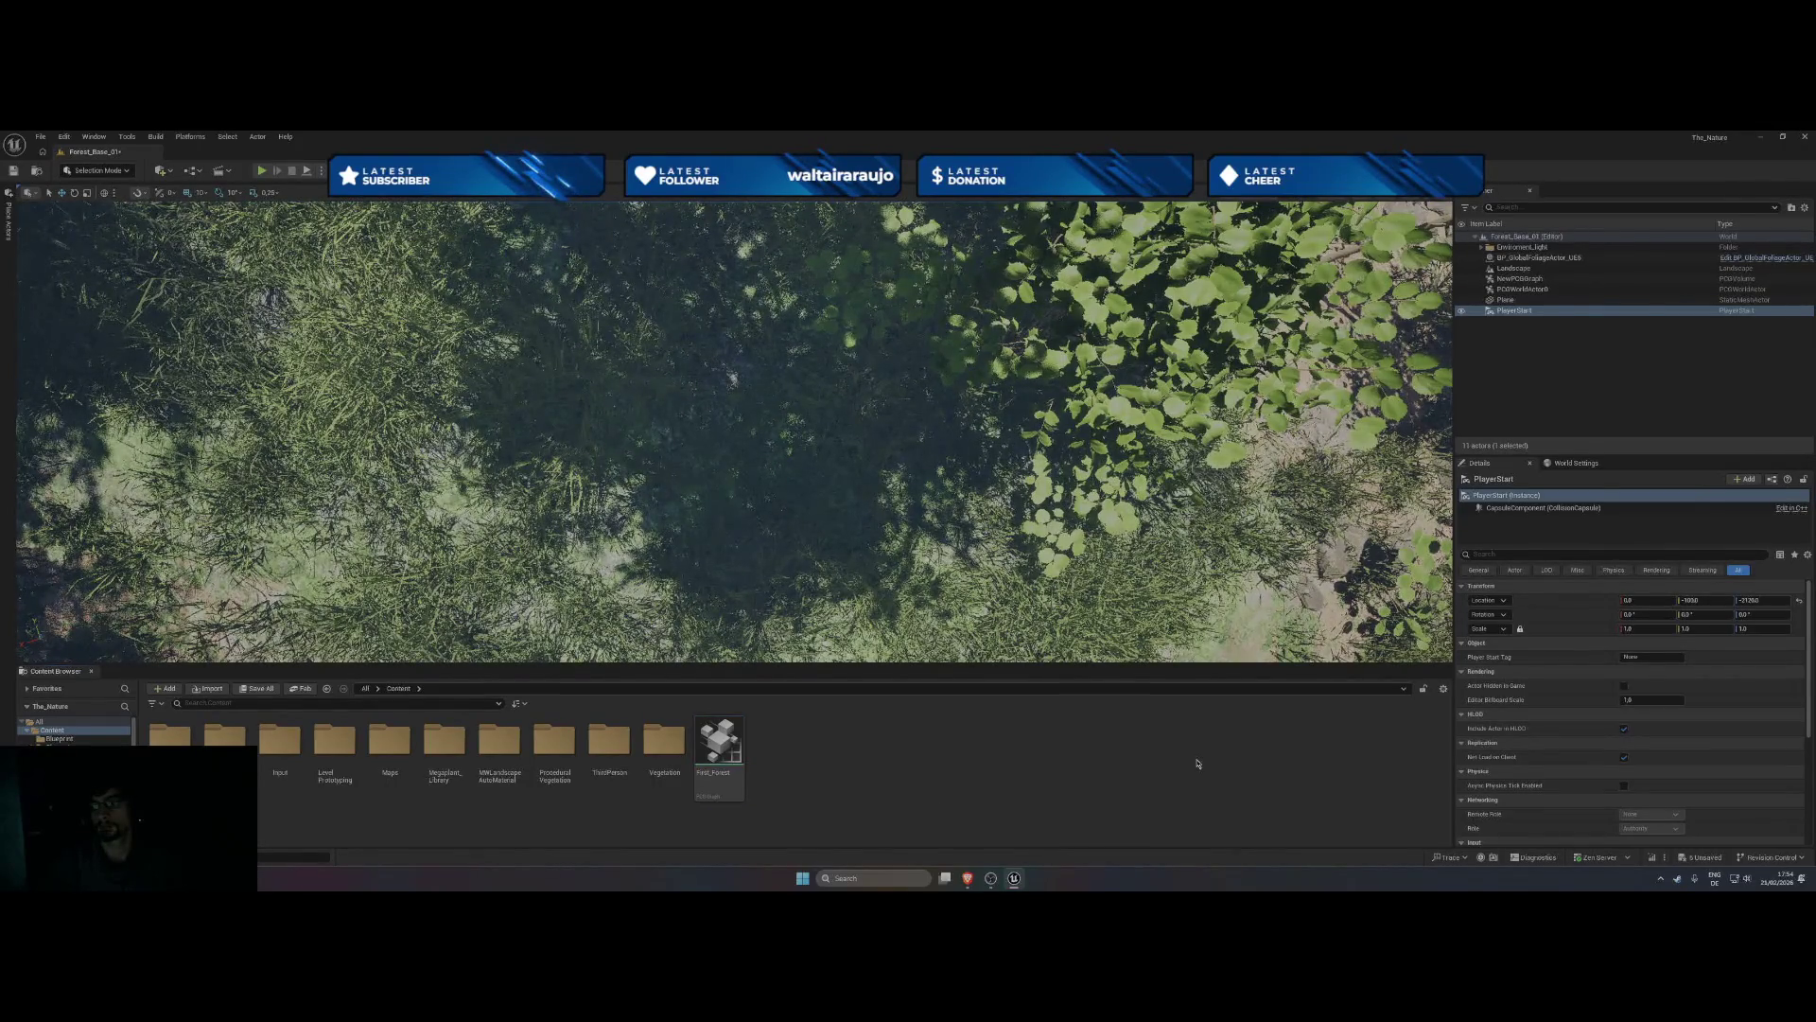
{"action": "scroll", "coordinate": [1565, 718], "scroll_direction": "down", "scroll_amount": 3}
{"action": "scroll", "coordinate": [1566, 718], "scroll_direction": "down", "scroll_amount": 2}
{"action": "scroll", "coordinate": [1555, 741], "scroll_direction": "up", "scroll_amount": 5}
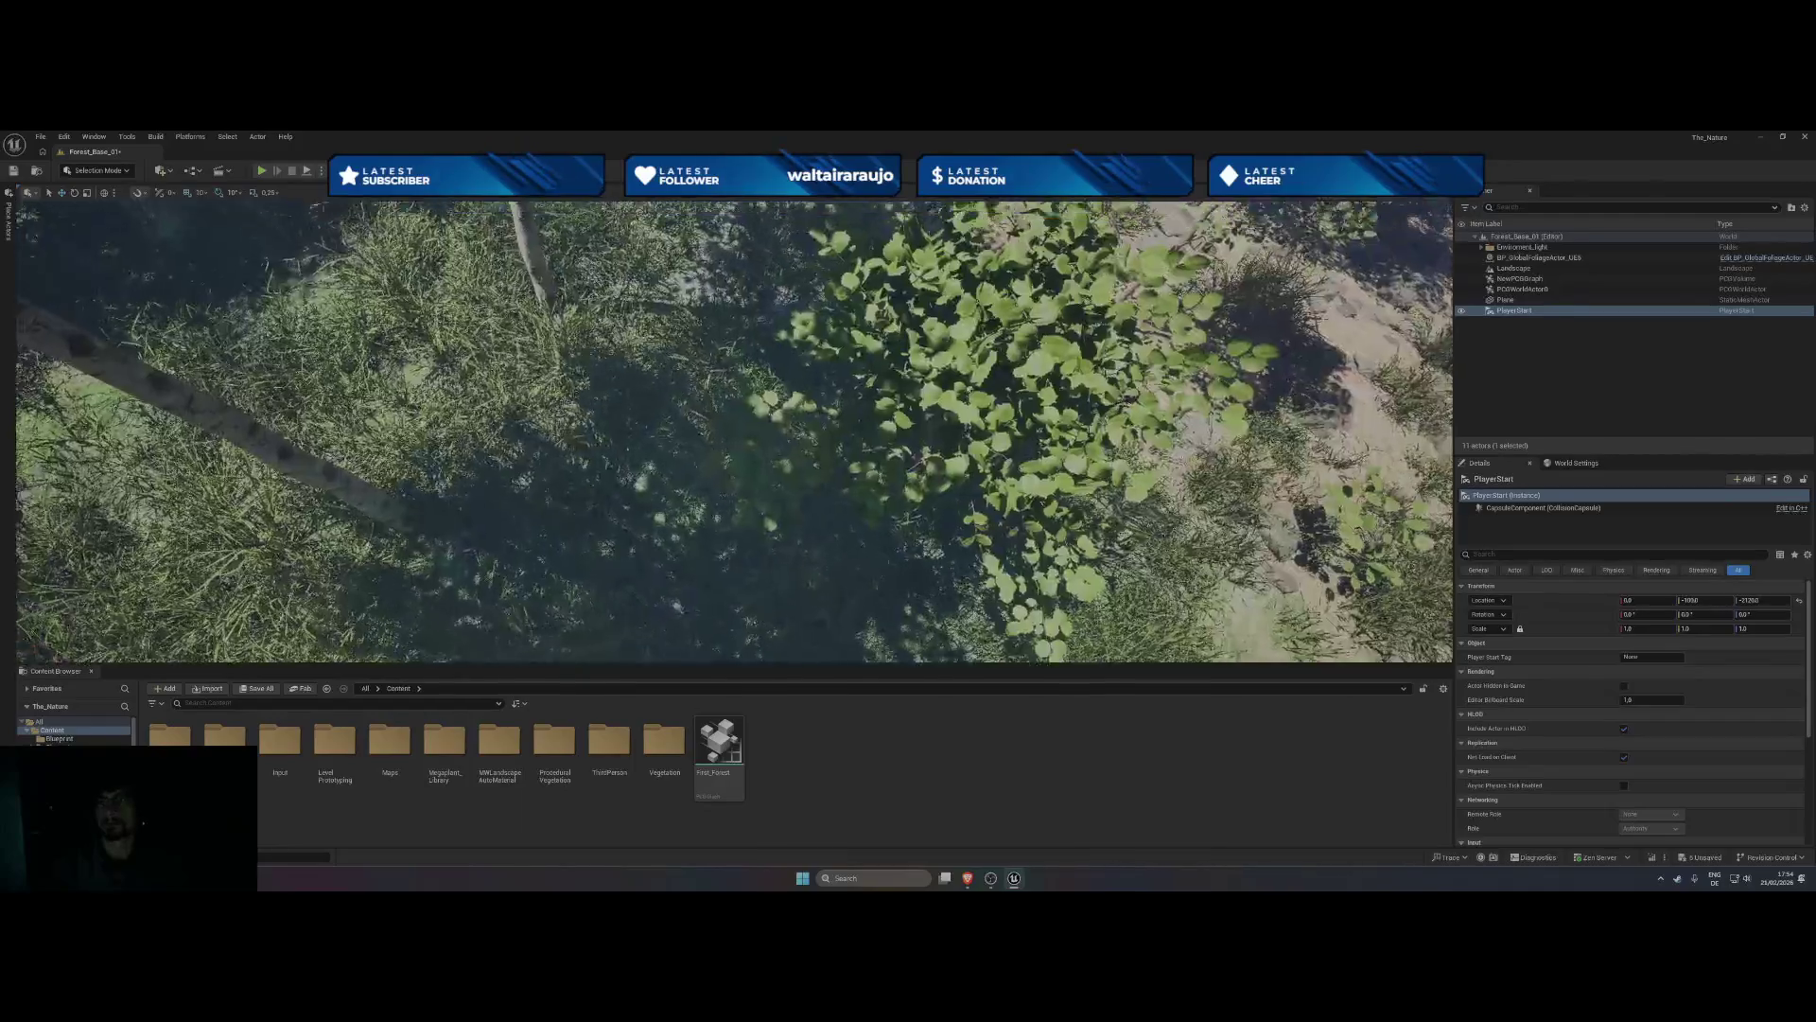
{"action": "left_click", "coordinate": [1534, 280]}
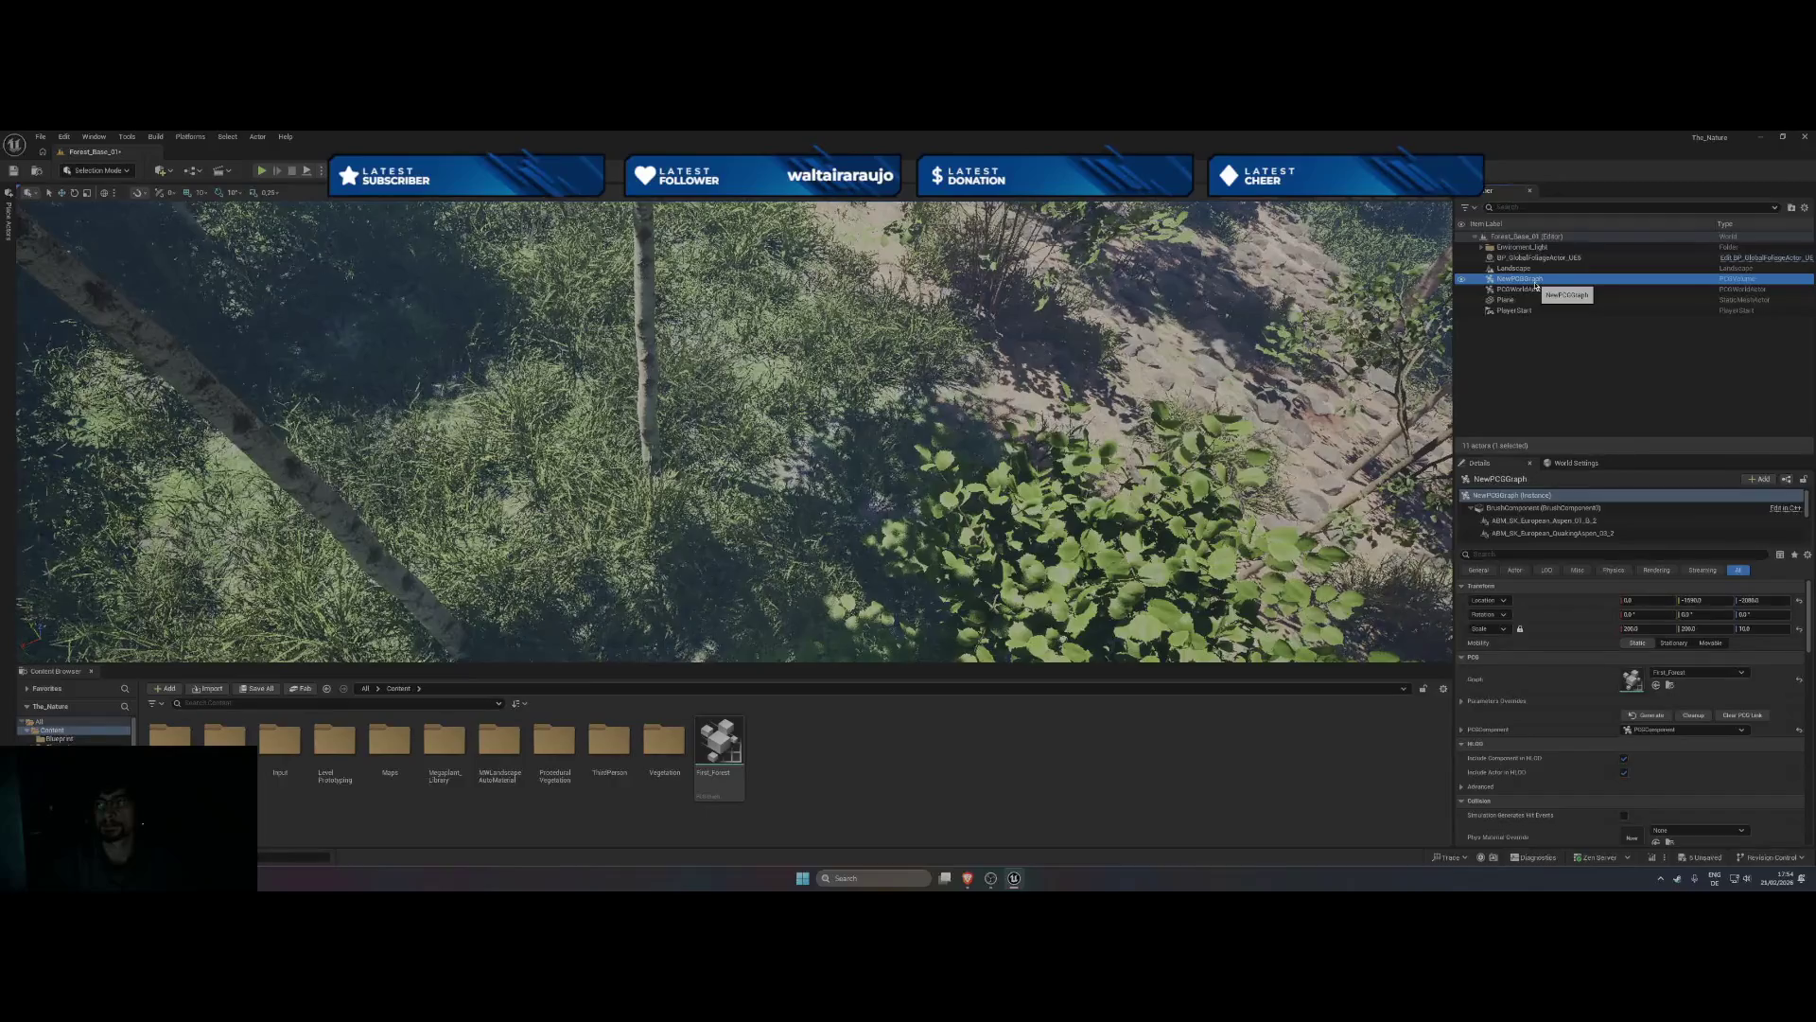
- Rename the NewPCGGraph actor in the Outliner to First_Forest_PCG_Graph
{"action": "left_click", "coordinate": [1535, 280]}
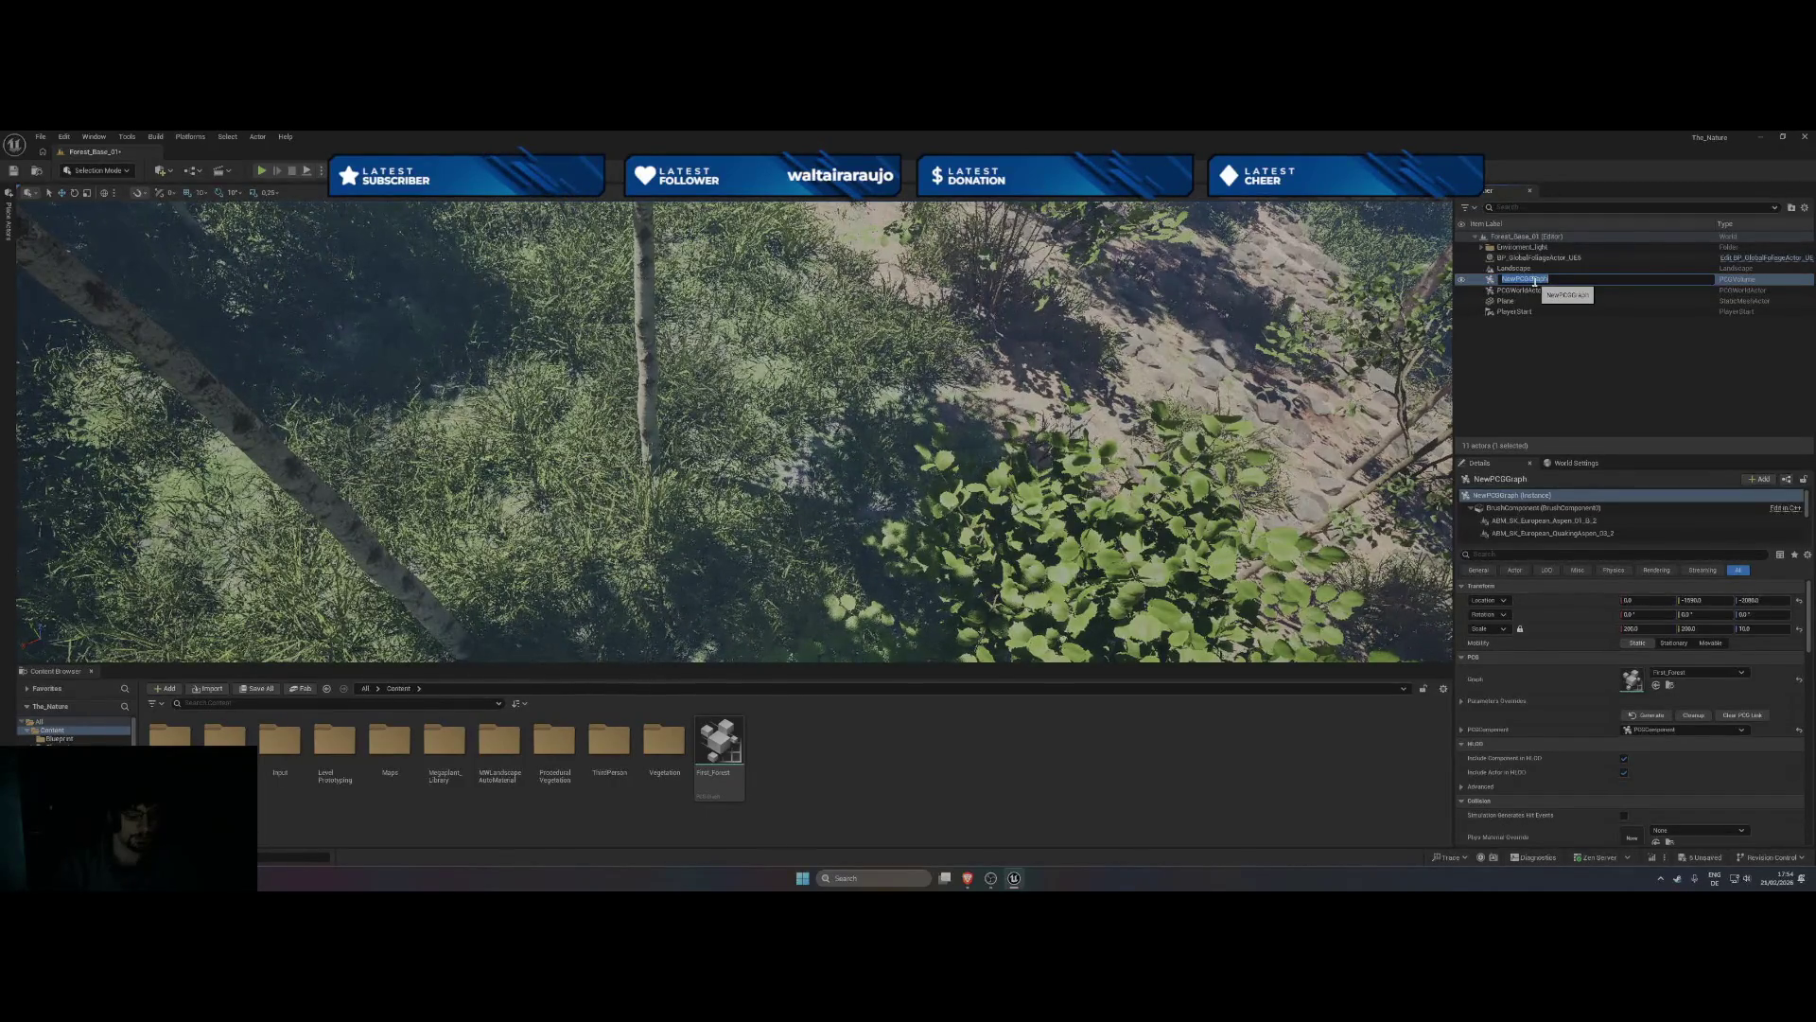
{"action": "type", "text": "First"}
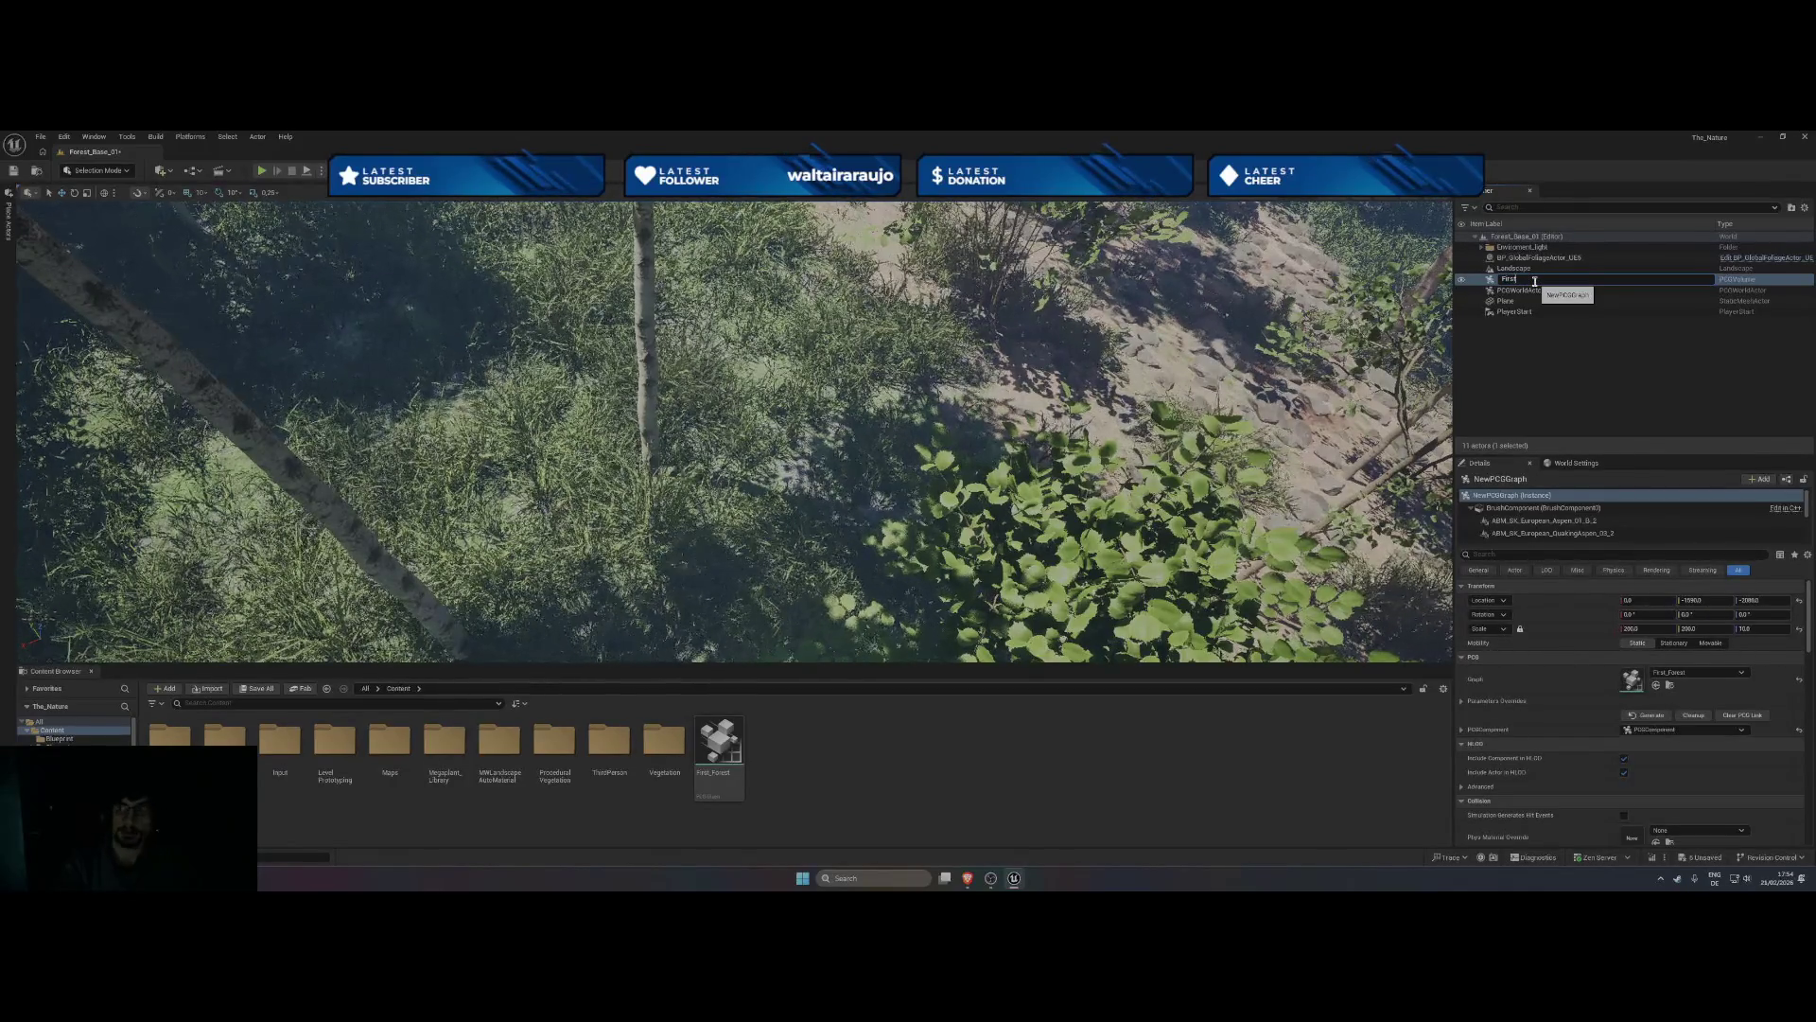
{"action": "type", "text": "_"}
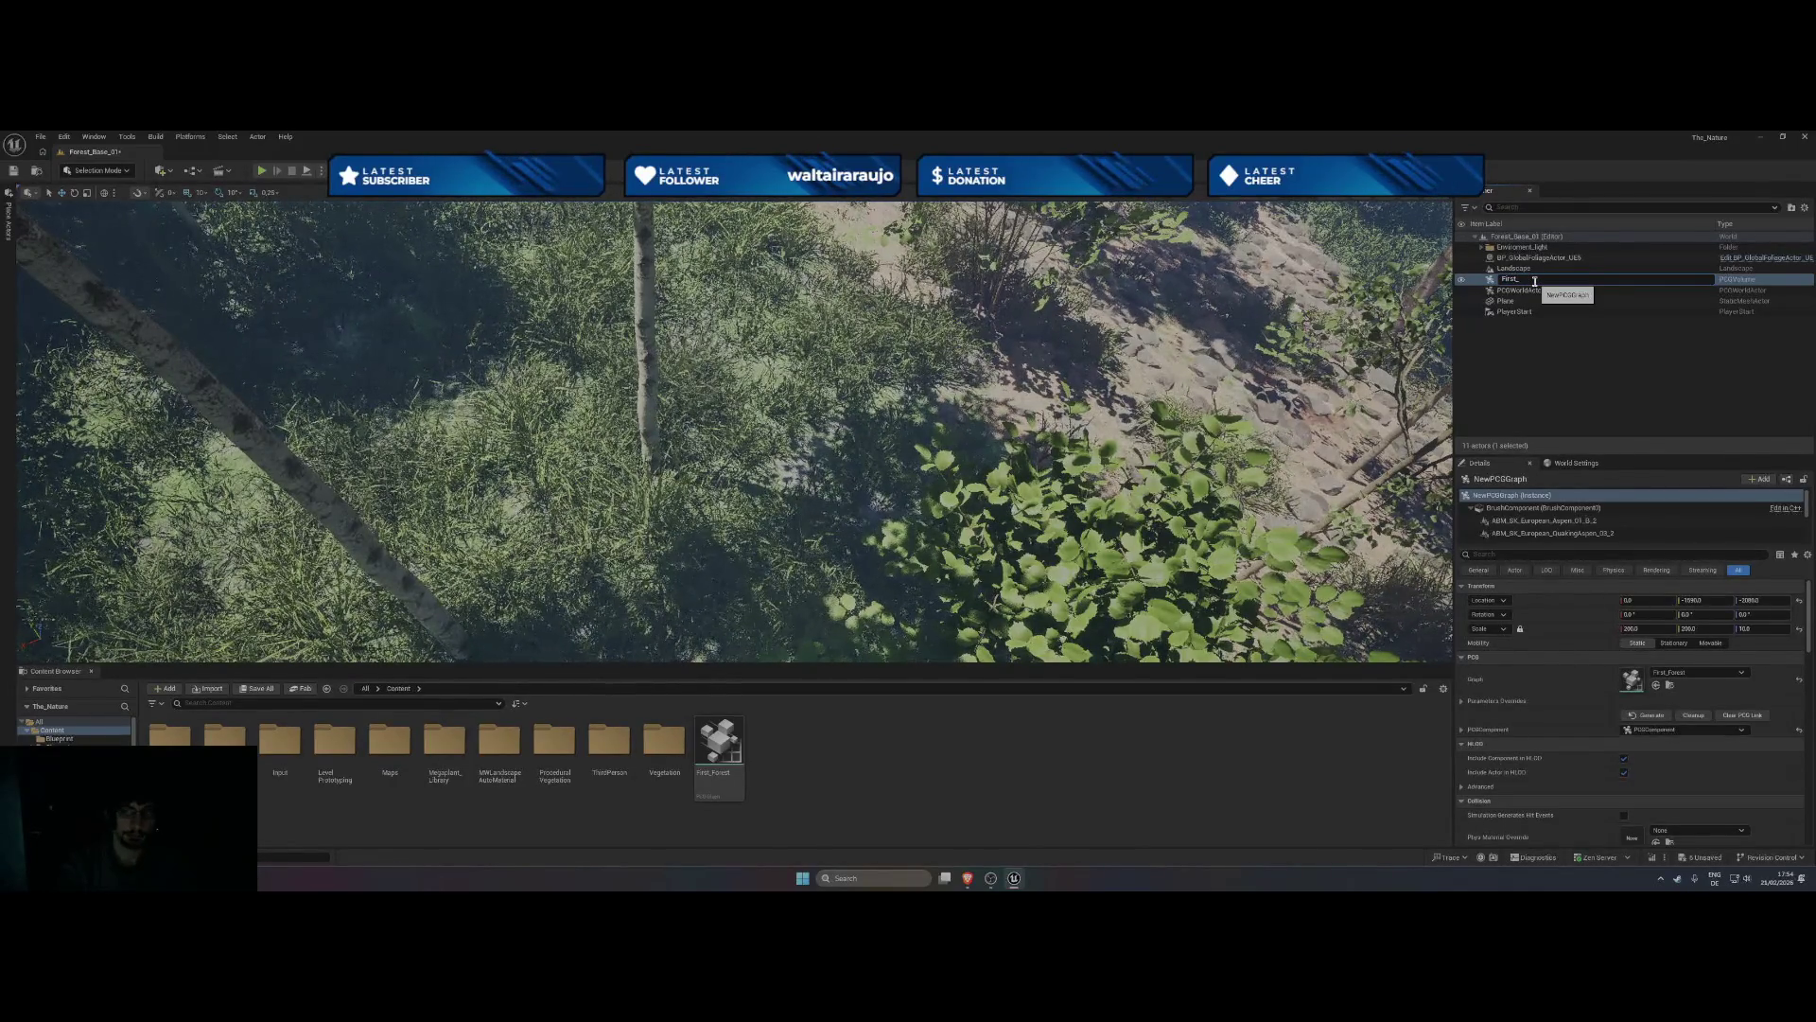
{"action": "type", "text": "Forest_"}
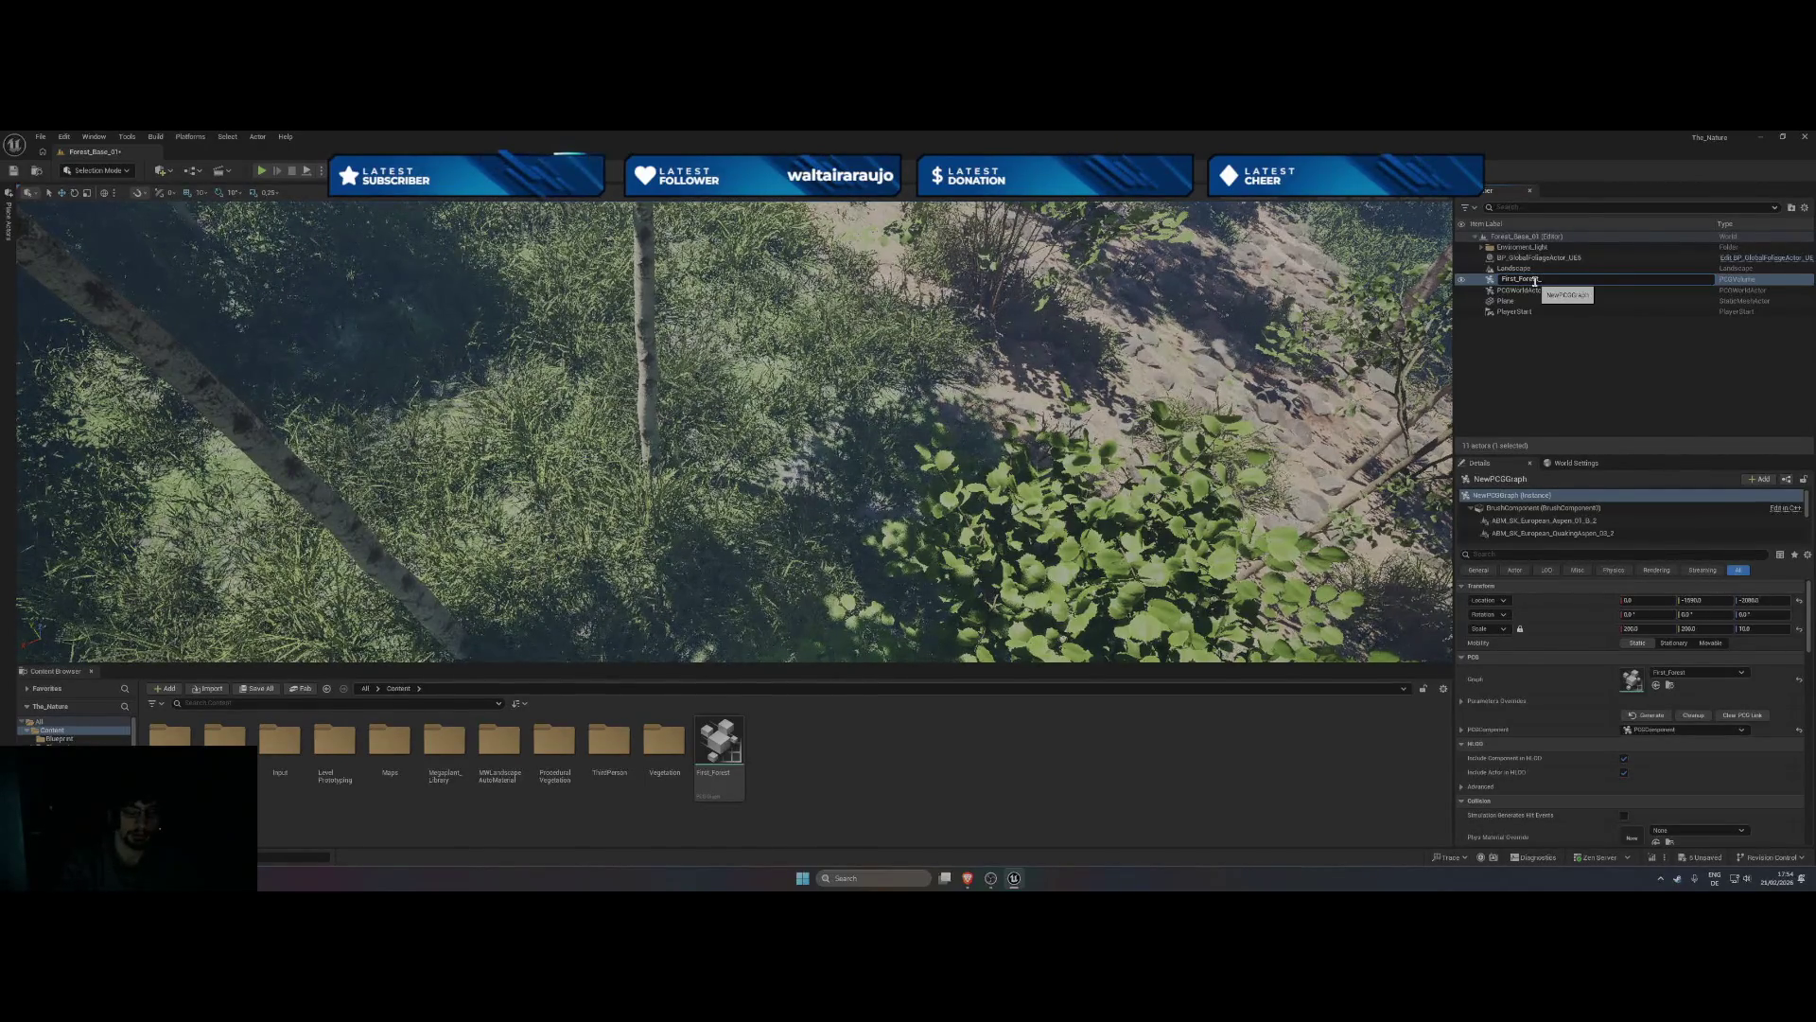
{"action": "type", "text": "Gra"}
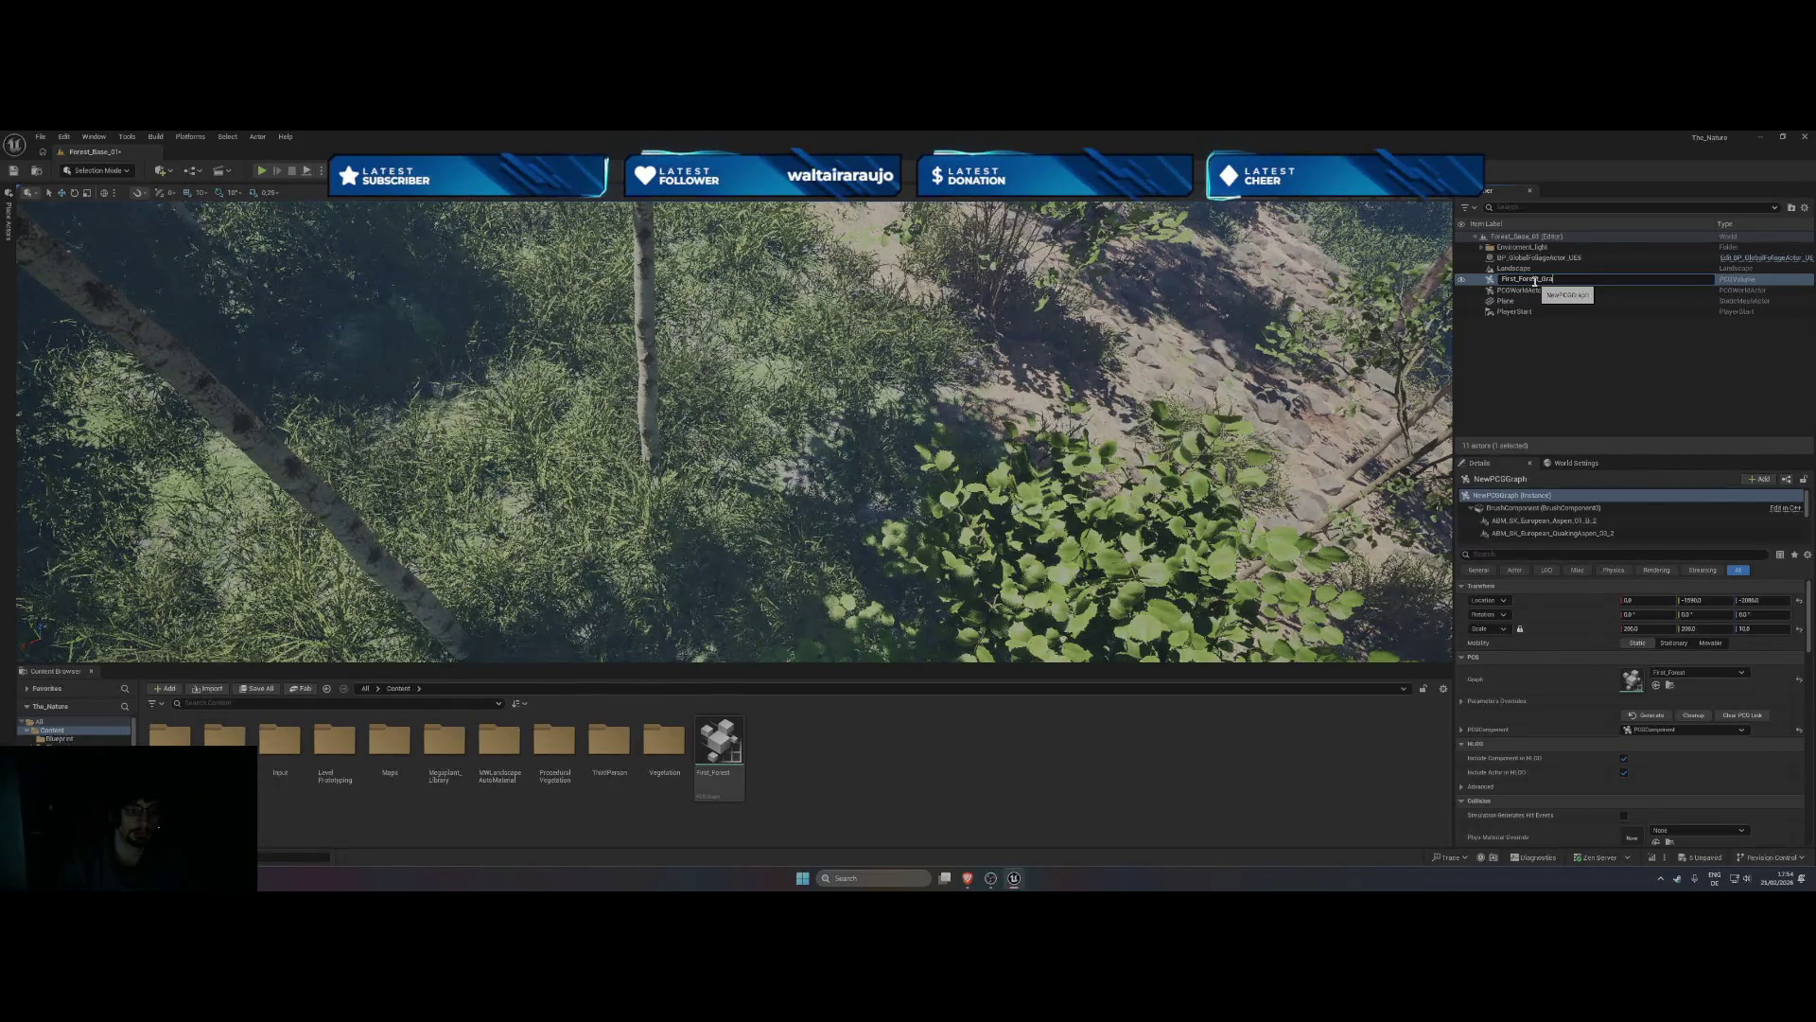
{"action": "type", "text": "ph"}
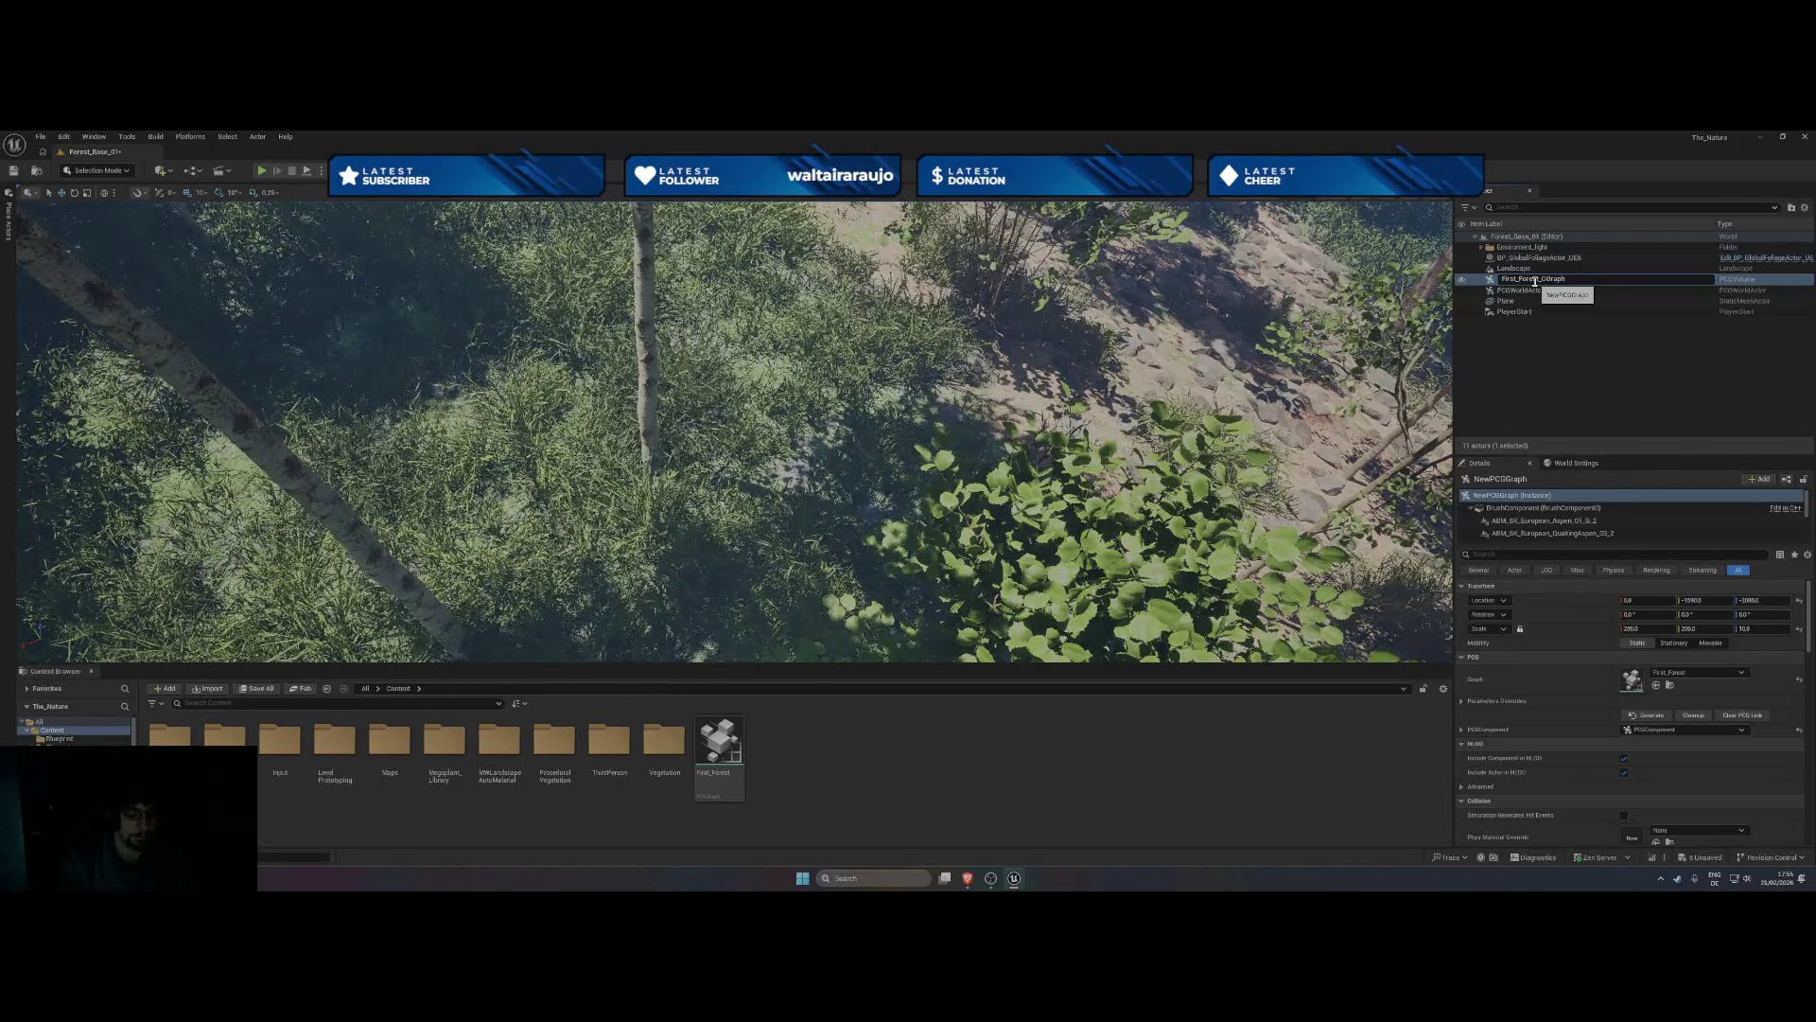
{"action": "left_click", "coordinate": [1535, 280]}
{"action": "type", "text": "PCG_"}
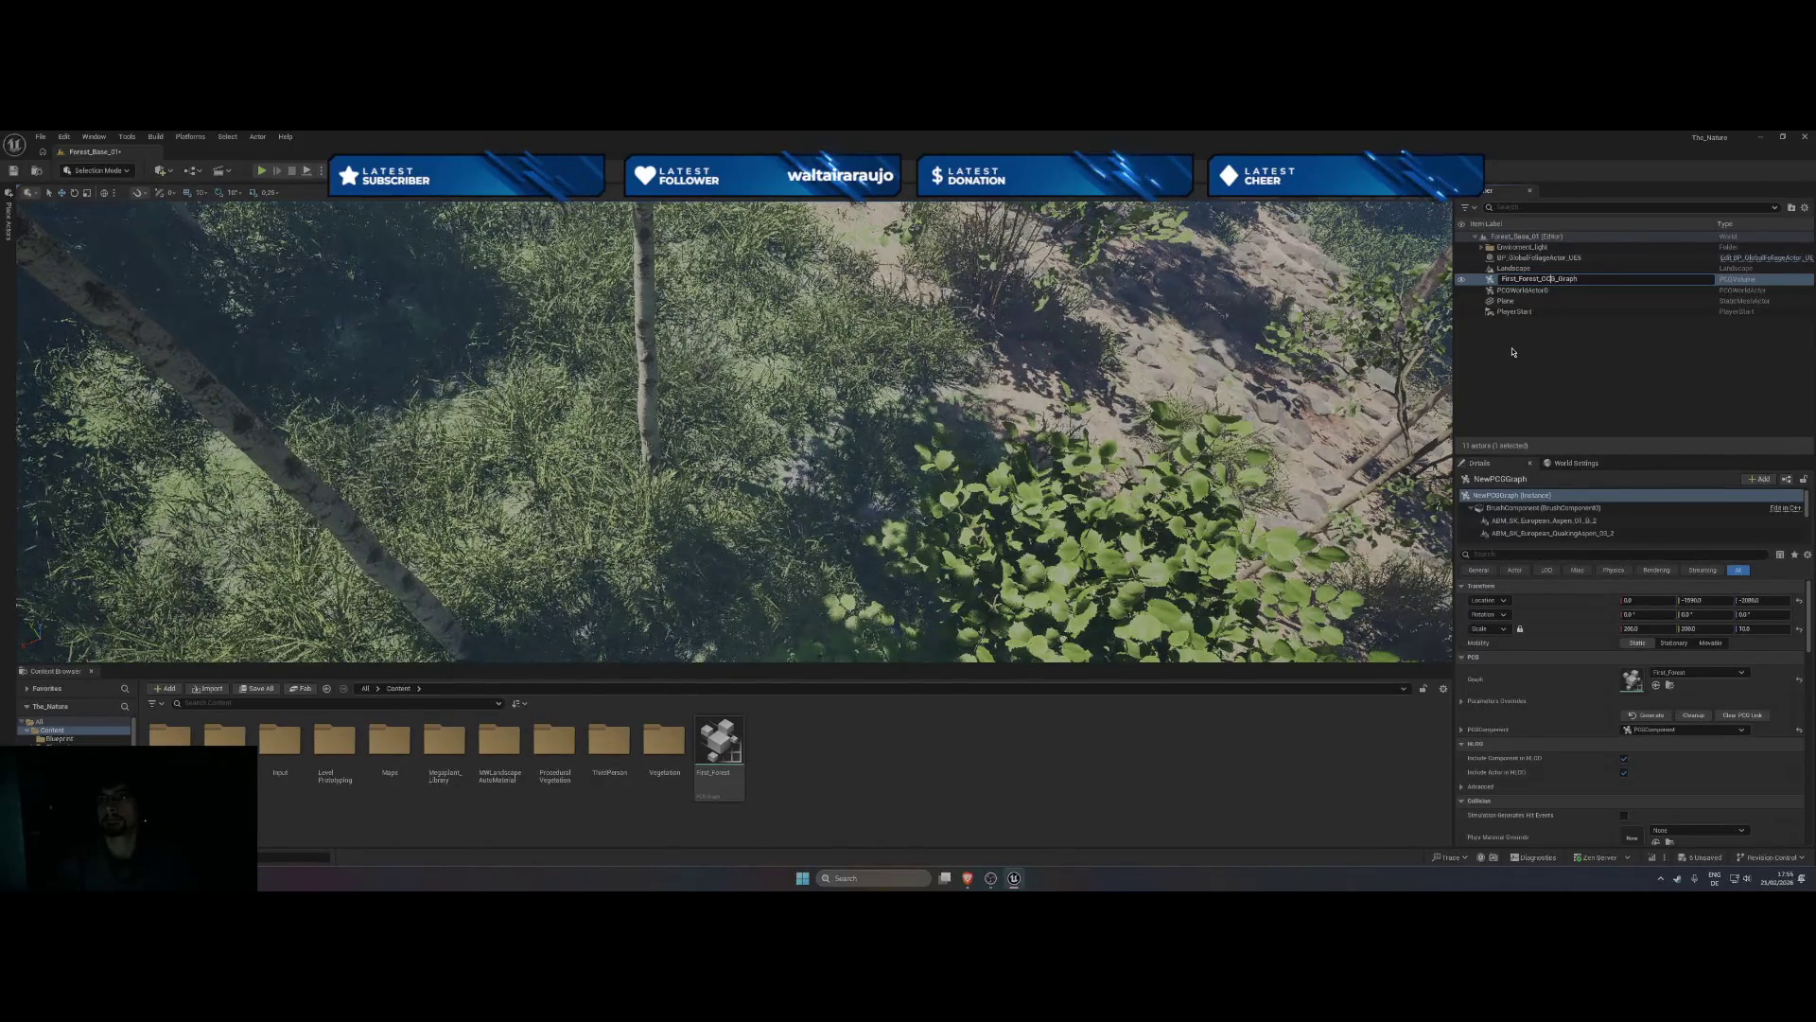
{"action": "key", "text": "Return"}
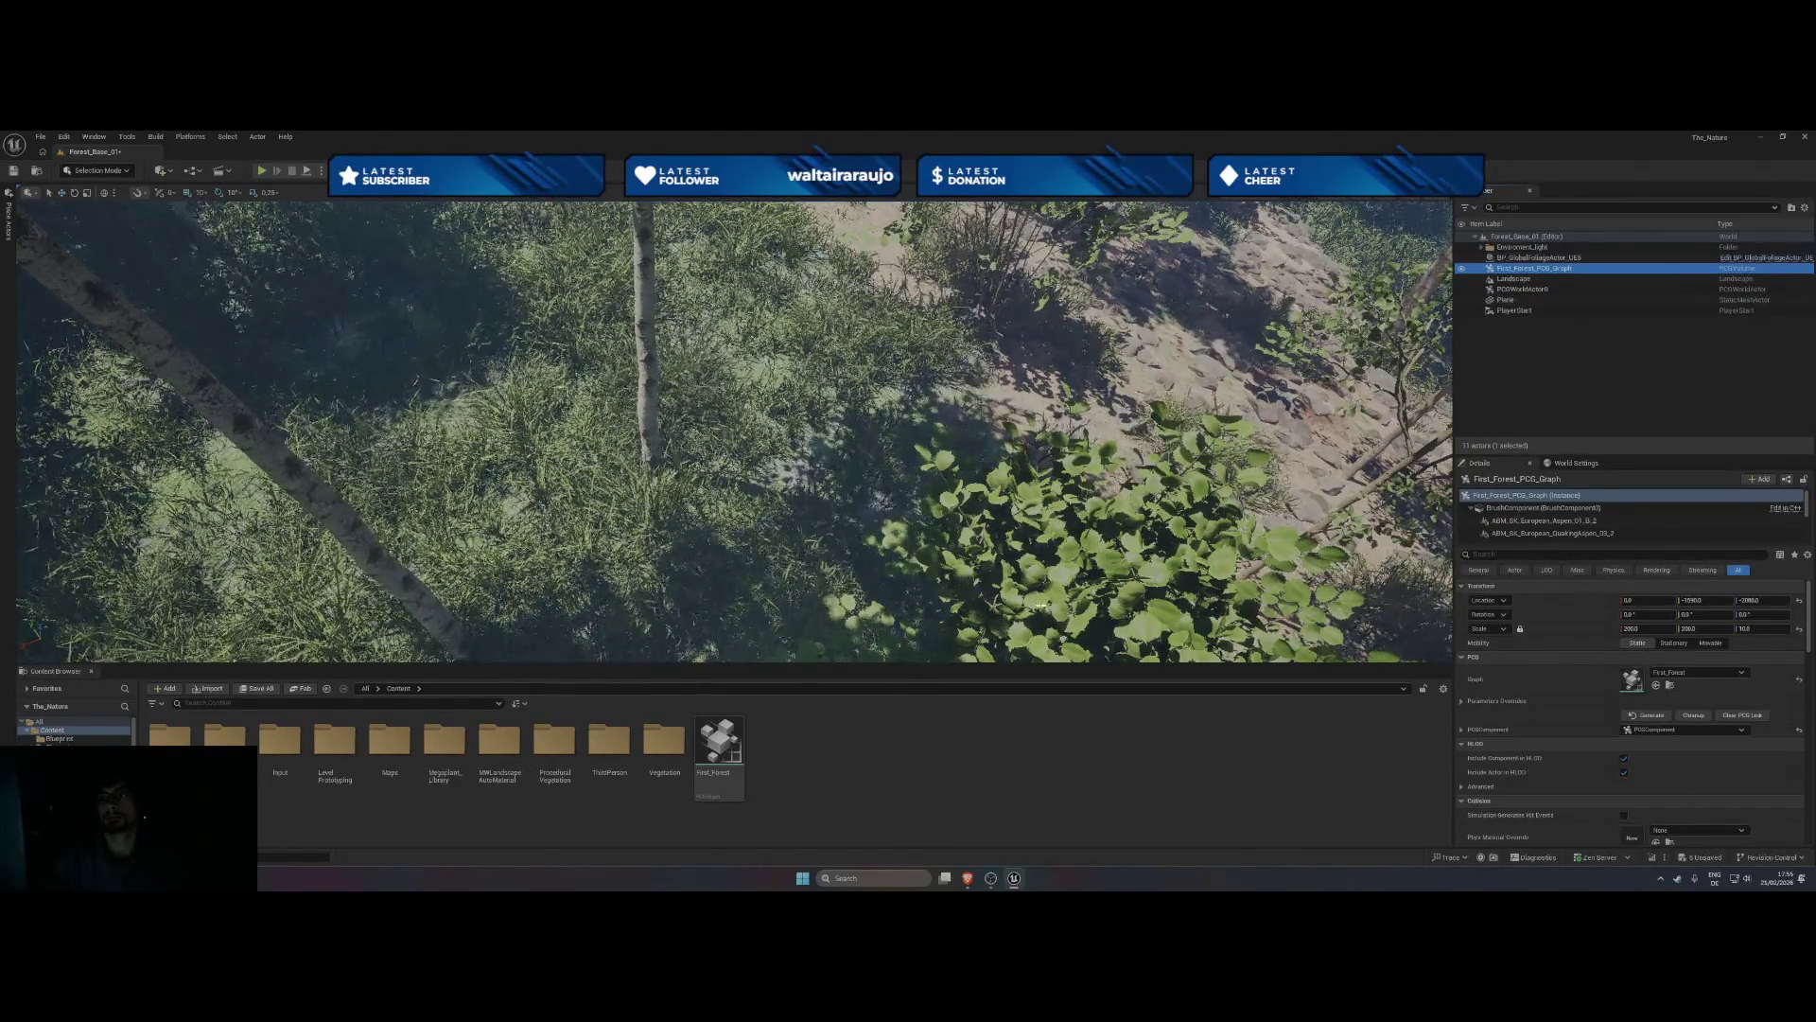
{"action": "left_click", "coordinate": [712, 773]}
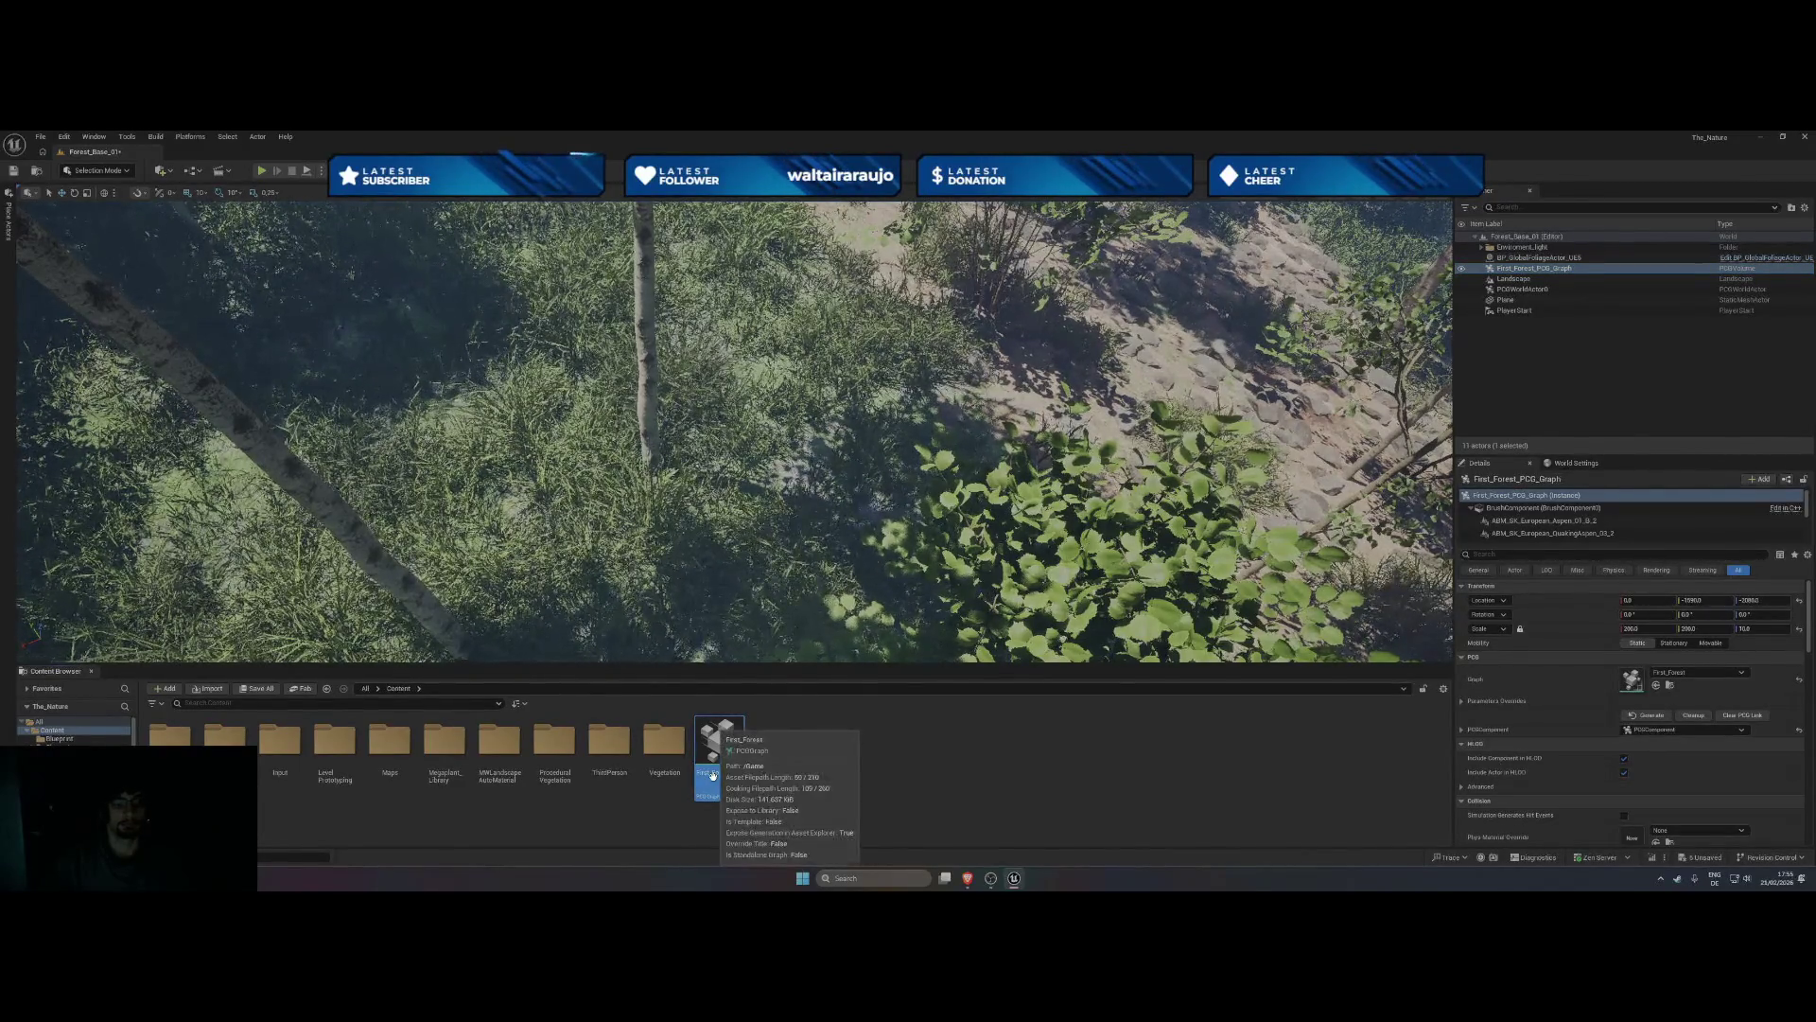
- Rename the First_Forest asset to First_Forest_PCG_Graph and close its graph editor
{"action": "double_click", "coordinate": [712, 774]}
{"action": "right_click", "coordinate": [712, 774]}
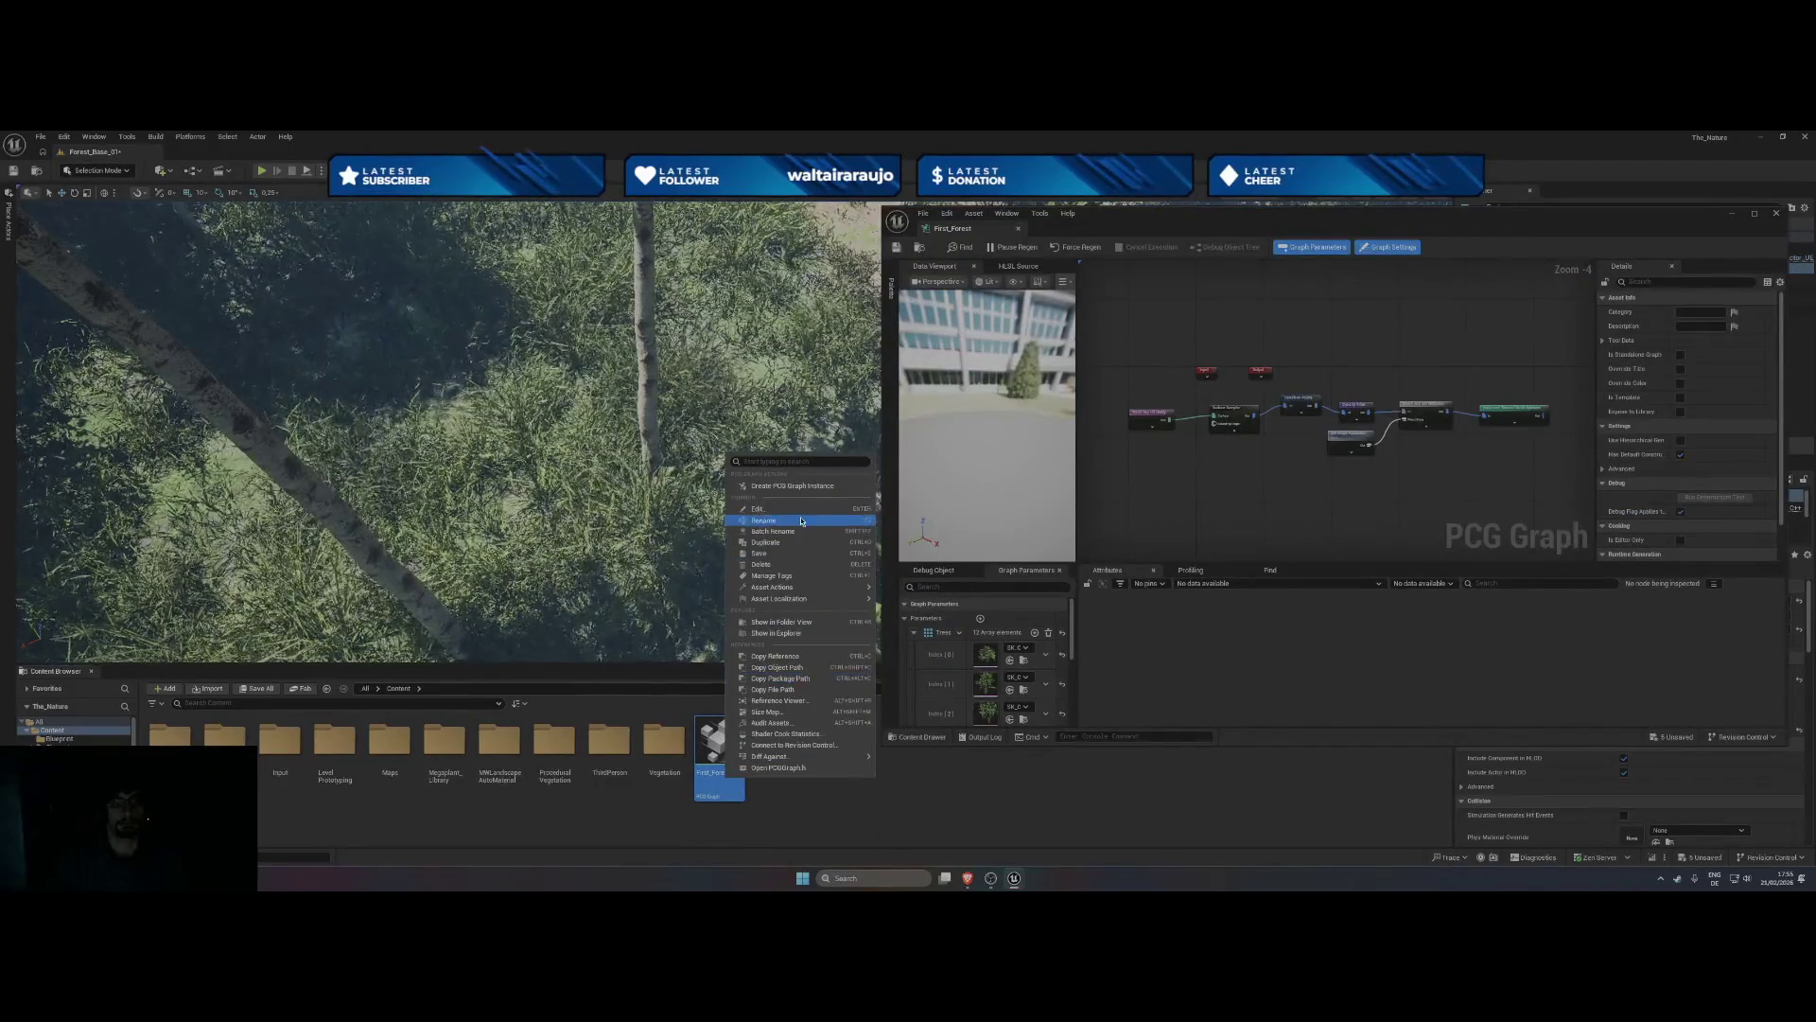
{"action": "left_click", "coordinate": [801, 521]}
{"action": "key", "text": "End"}
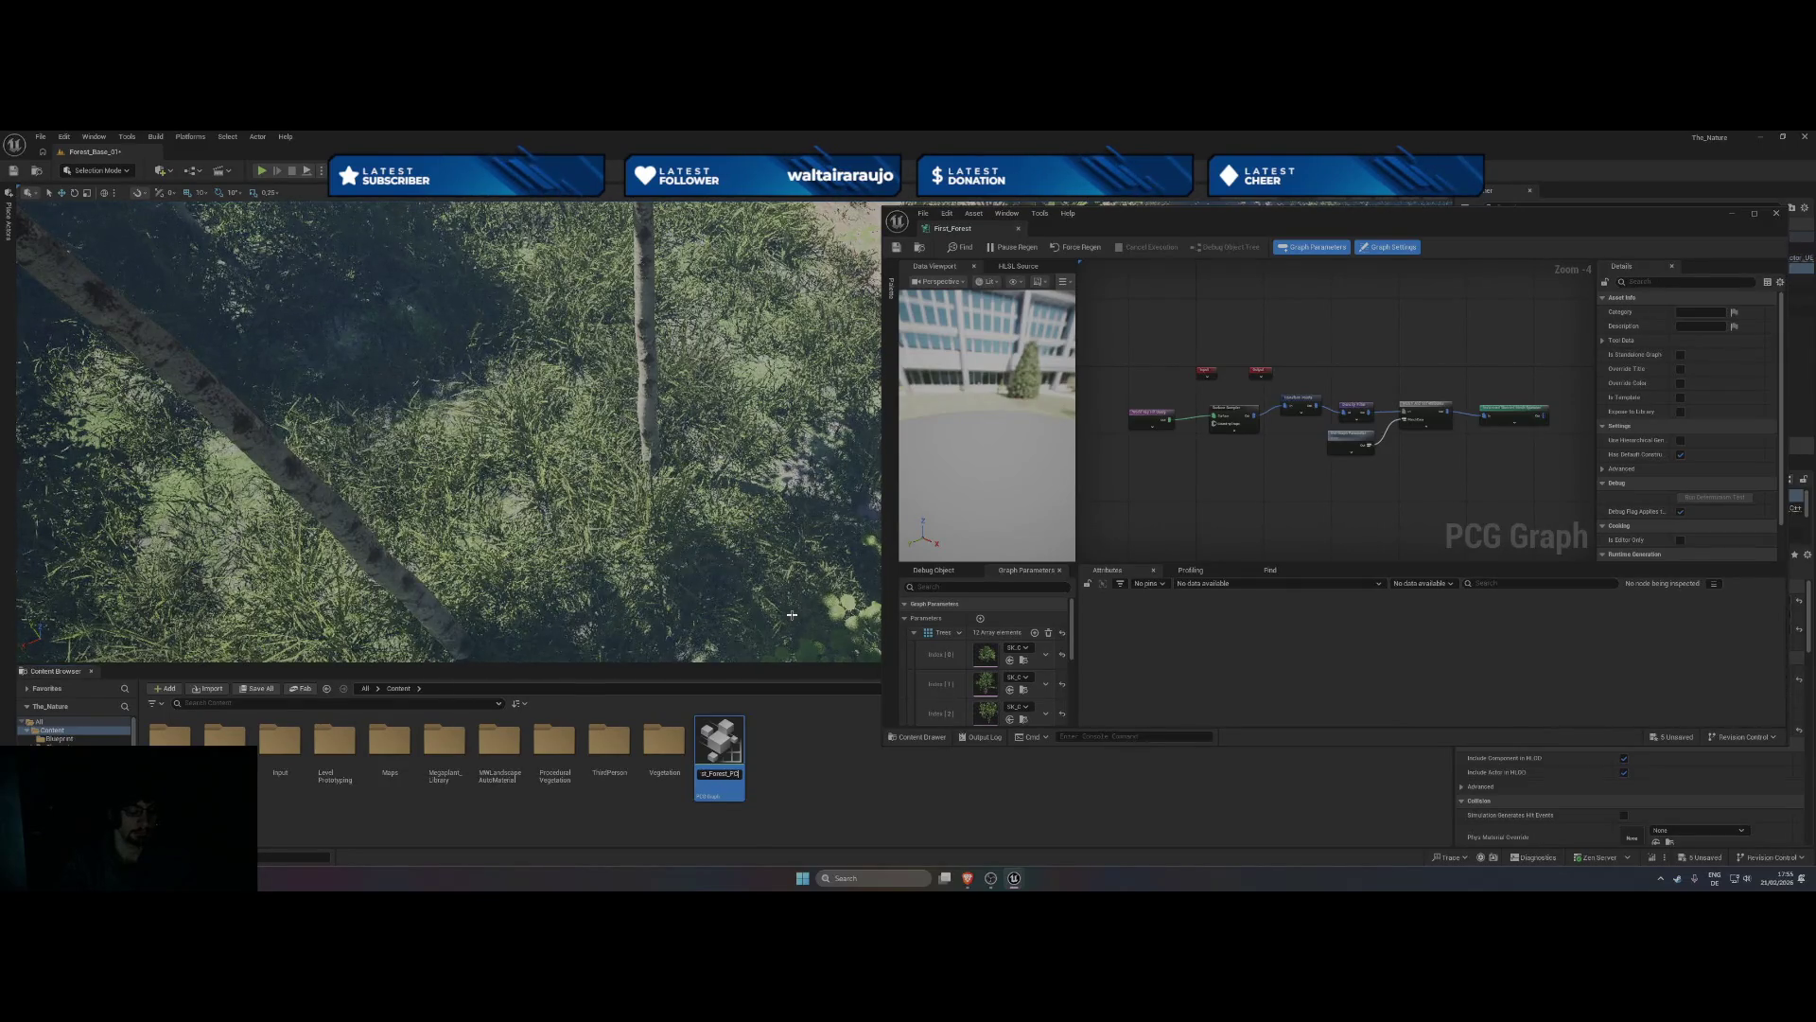
{"action": "type", "text": "Graph"}
{"action": "key", "text": "Return"}
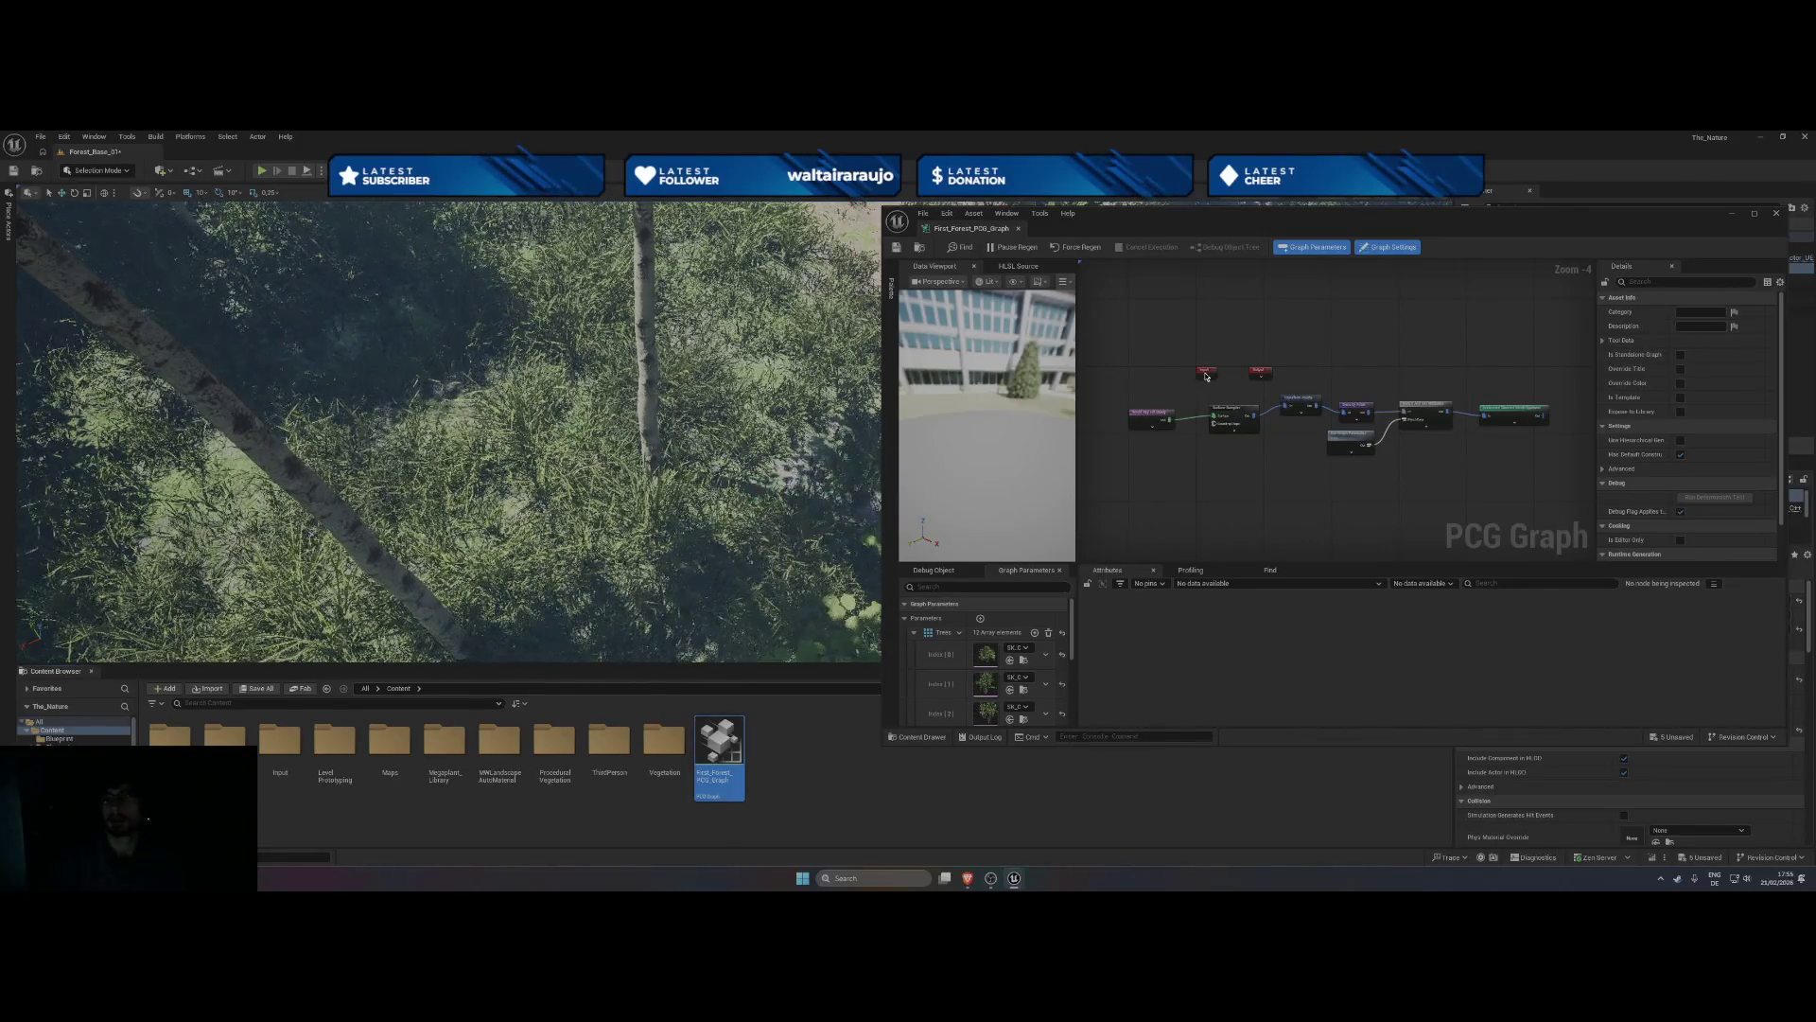
{"action": "left_click", "coordinate": [1776, 213]}
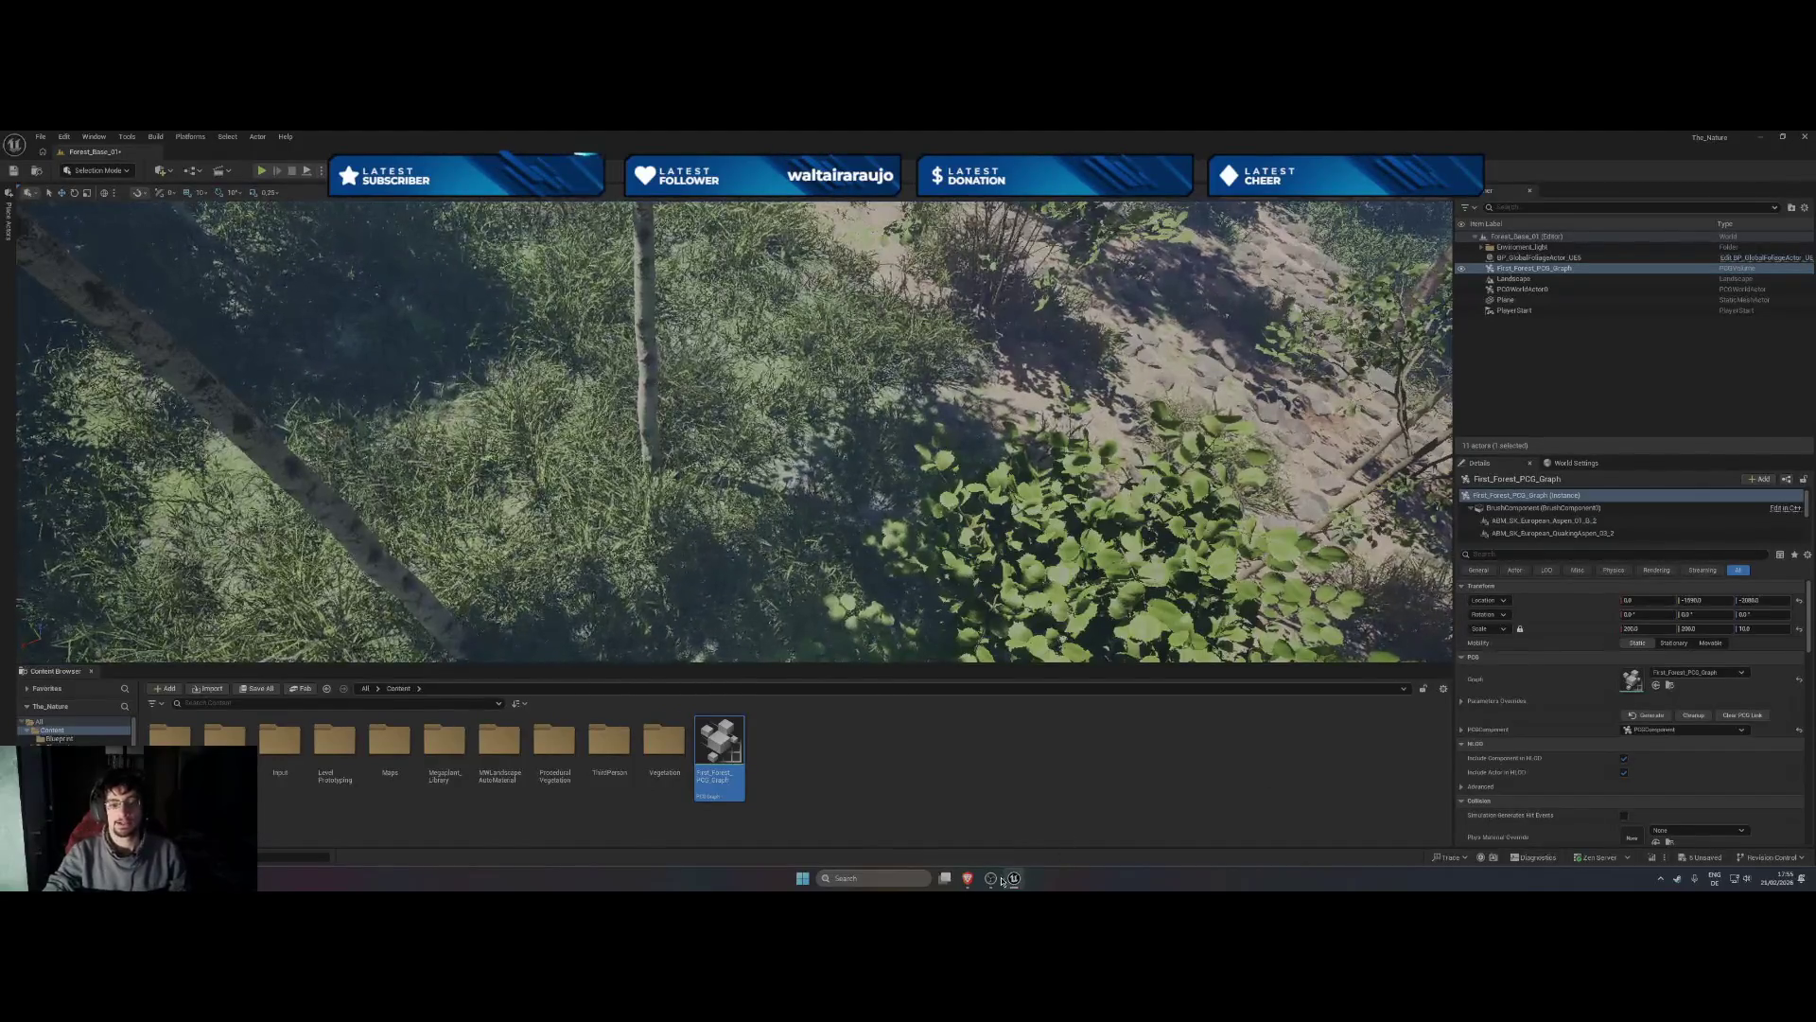
- Bring OBS to the front and switch to the Stream is Ending scene
{"action": "mouse_move", "coordinate": [991, 881]}
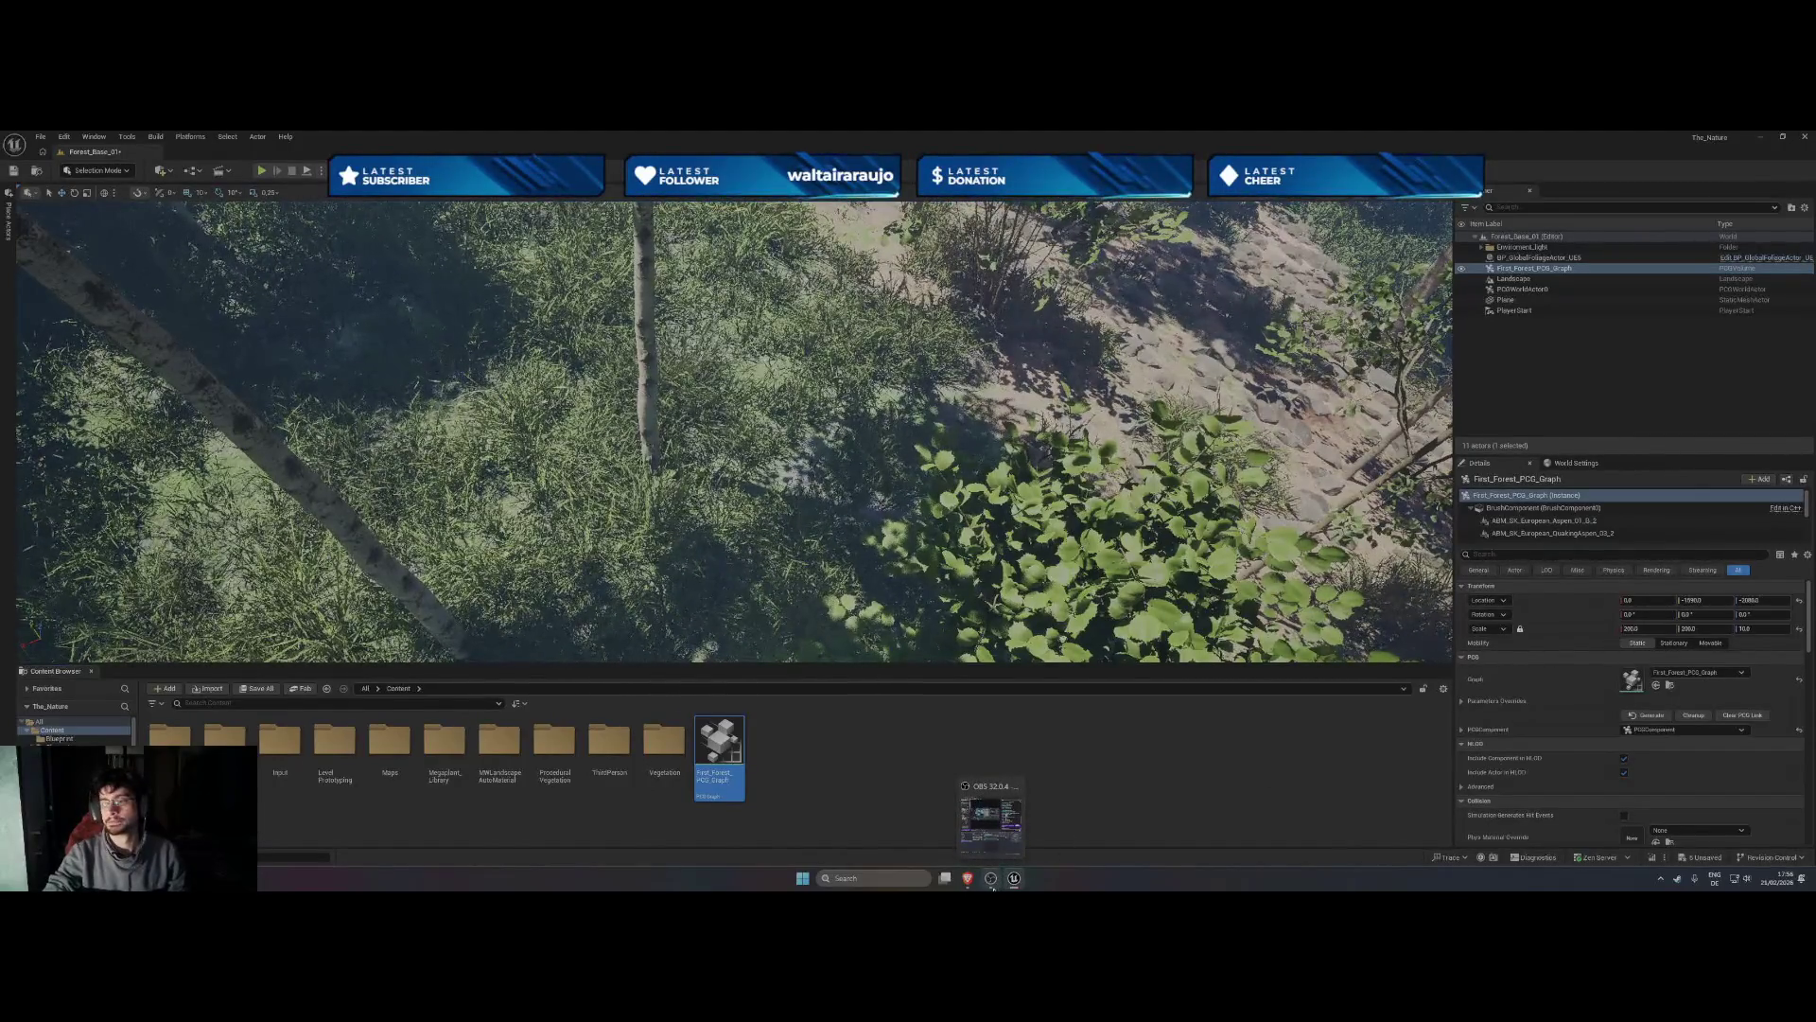
{"action": "left_click", "coordinate": [991, 881]}
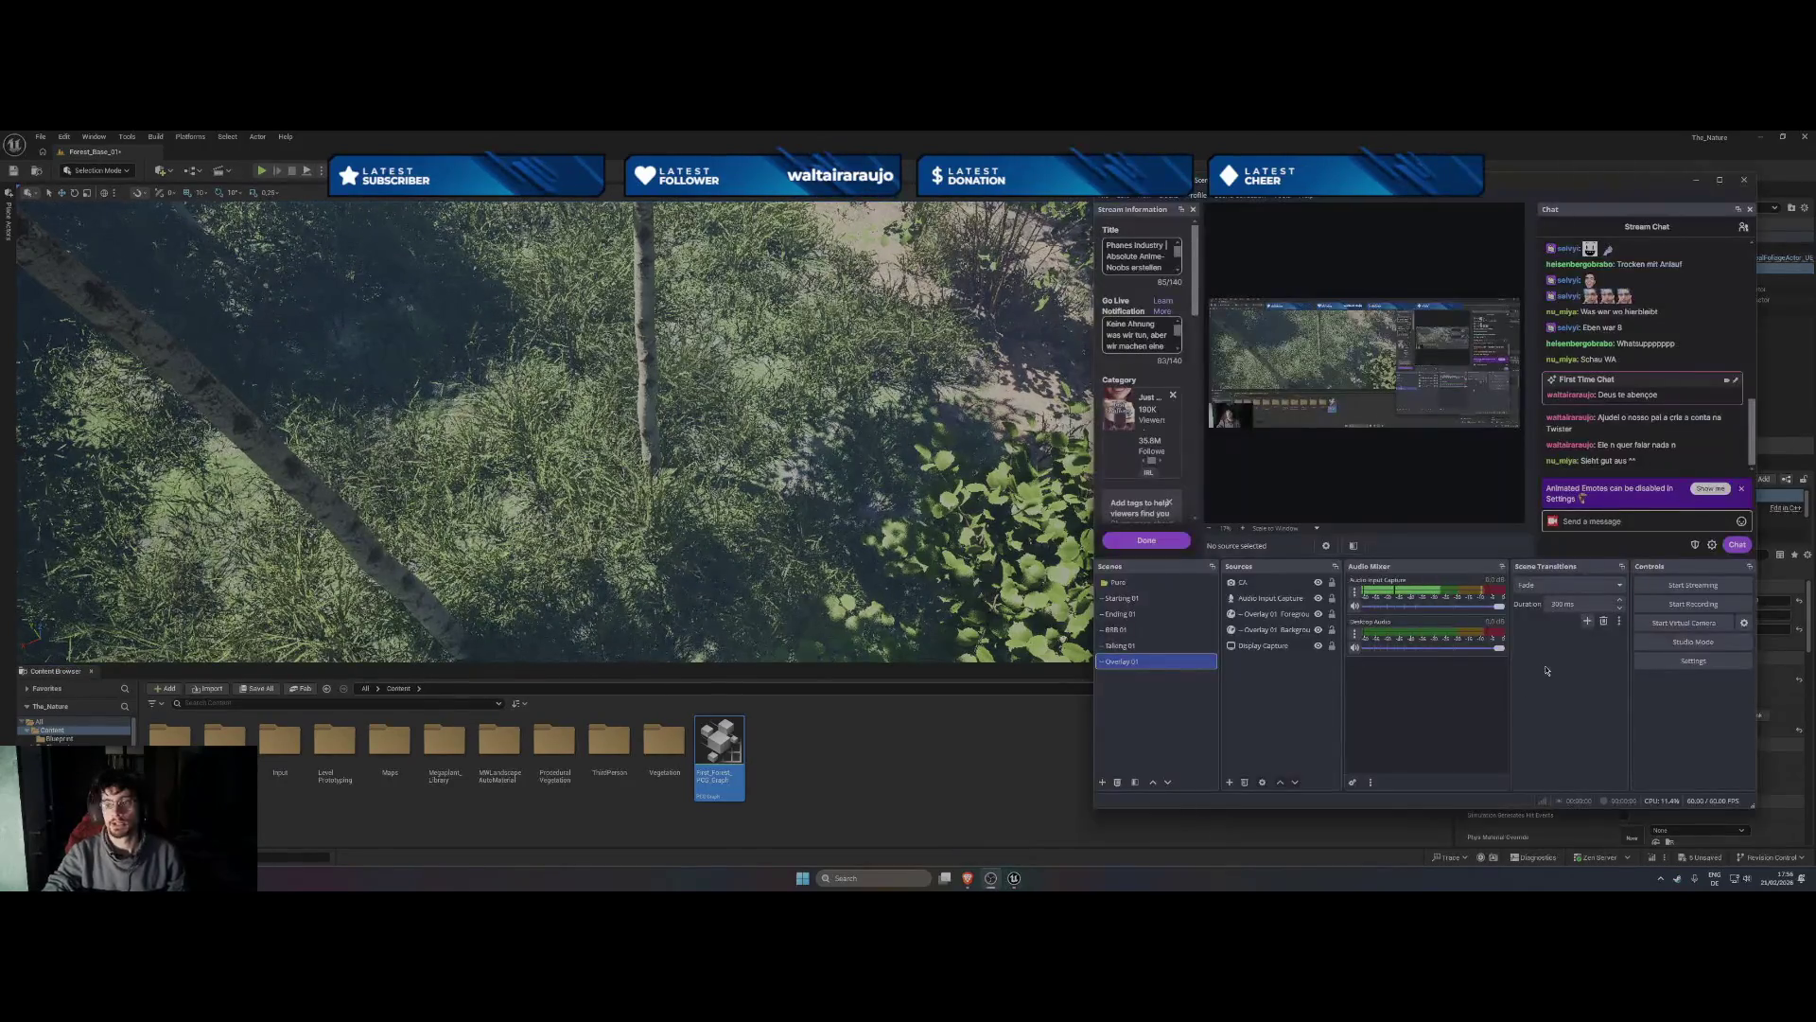
{"action": "left_click", "coordinate": [1163, 614]}
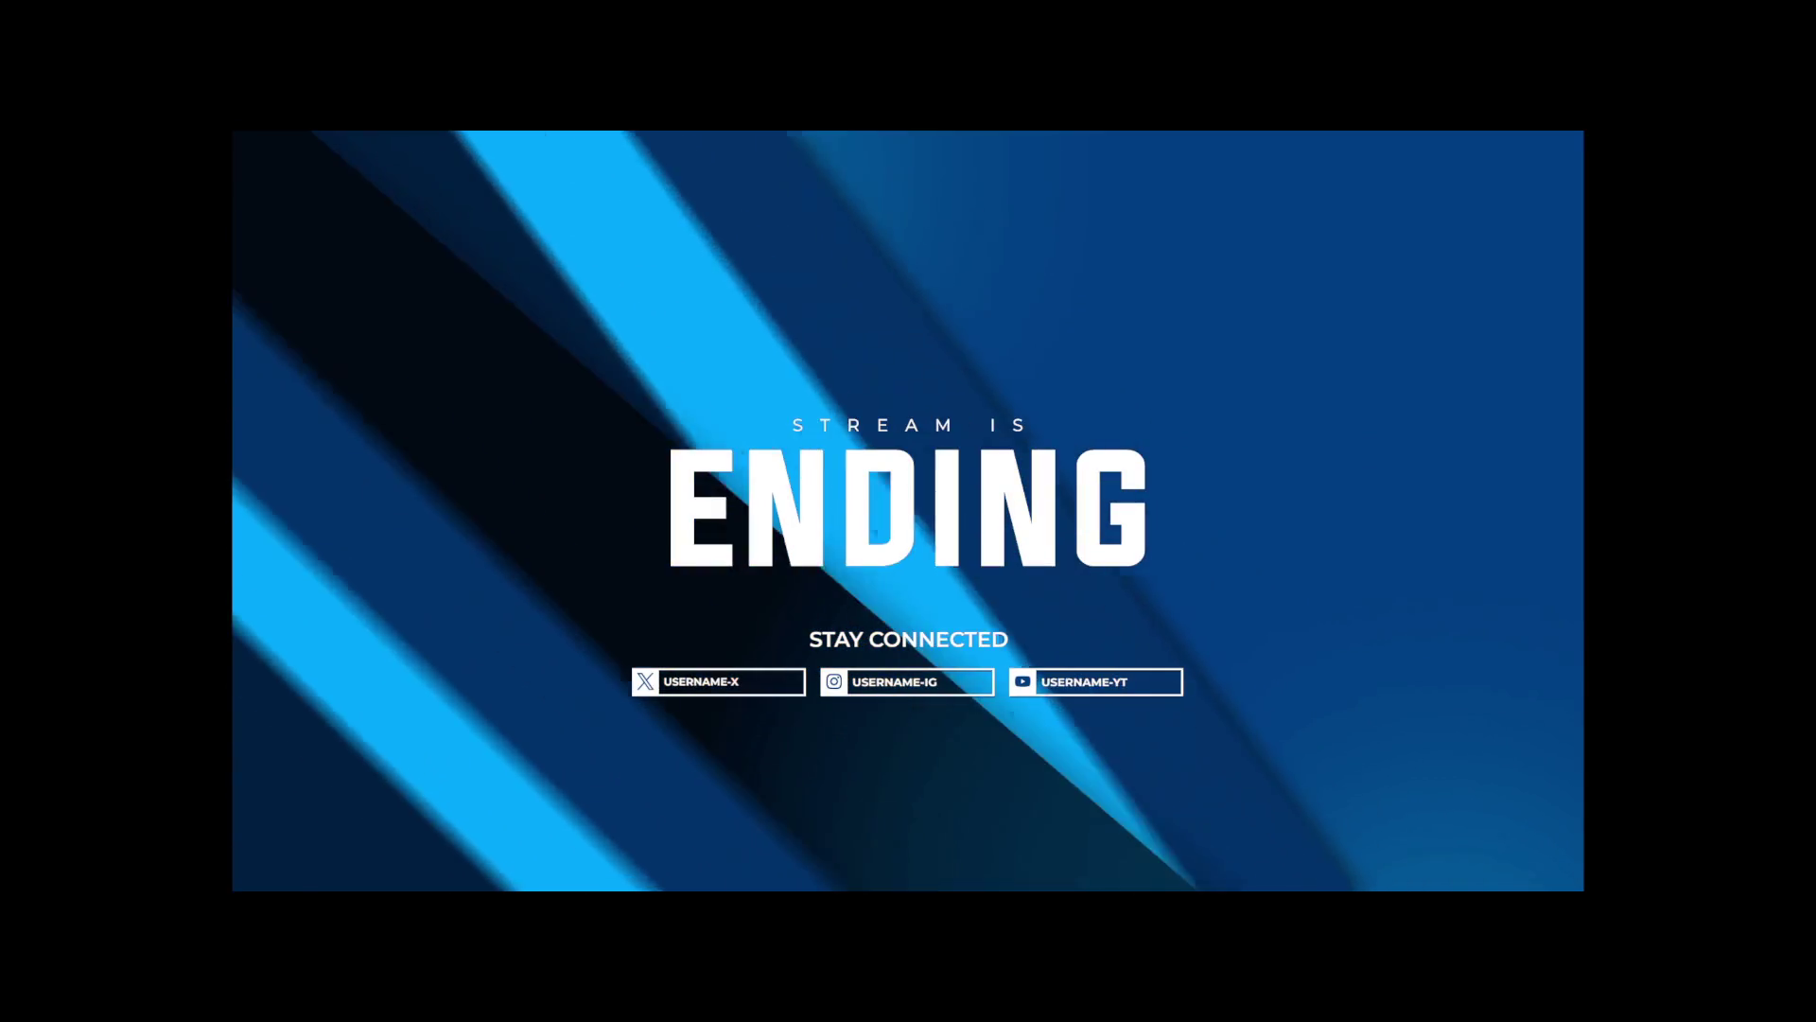